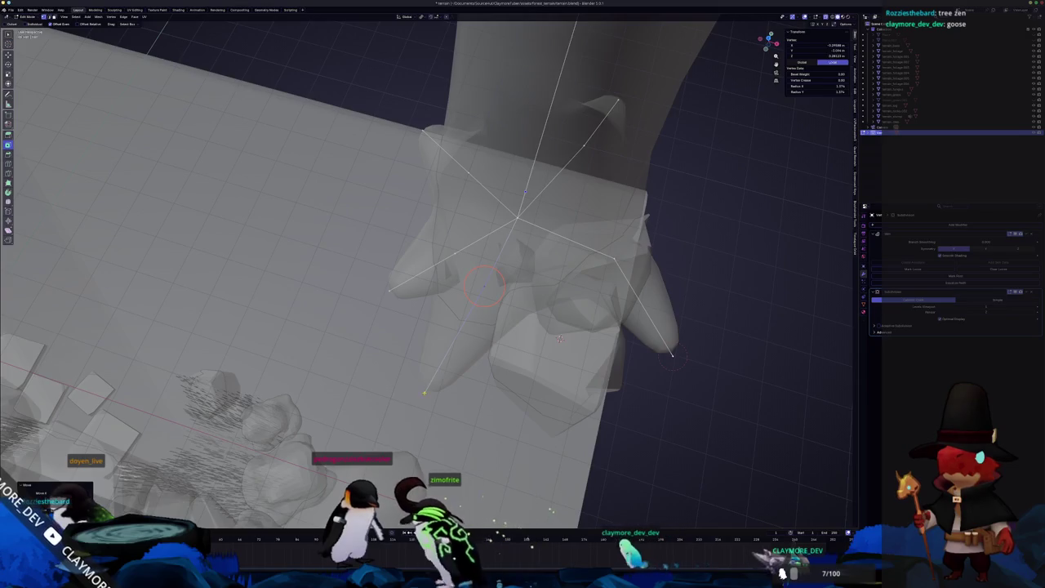
Shift the selected root vertices sideways around the trunk base.
left_click(561, 339)
middle_click_drag(560, 339, 557, 220)
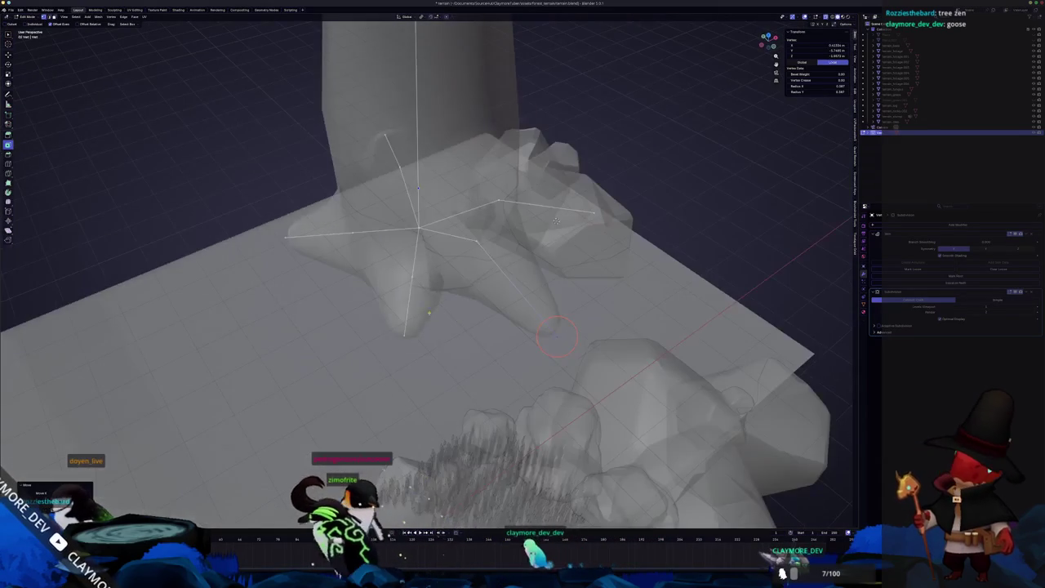
middle_click_drag(407, 334, 470, 343)
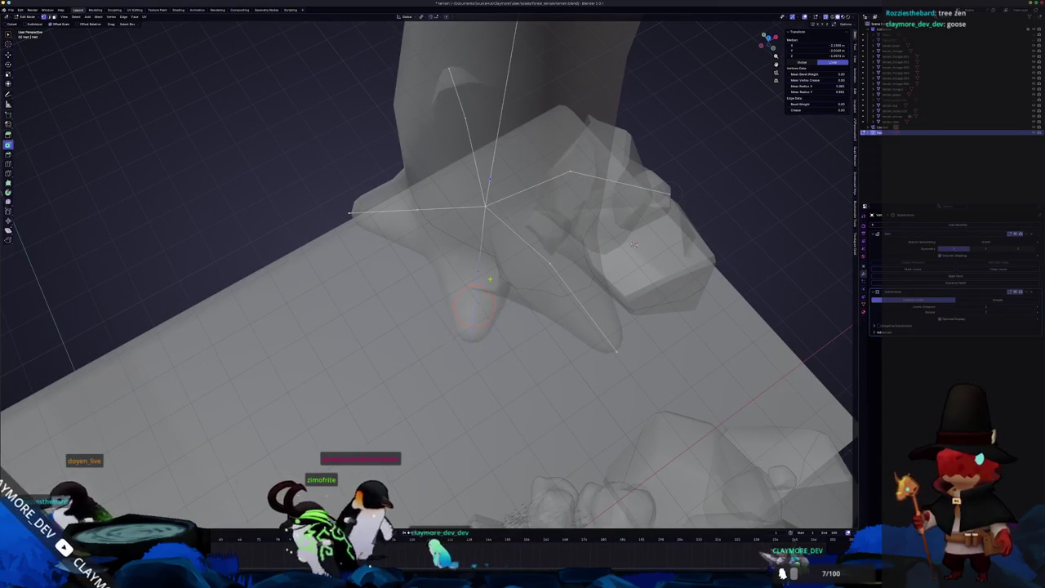
key("g")
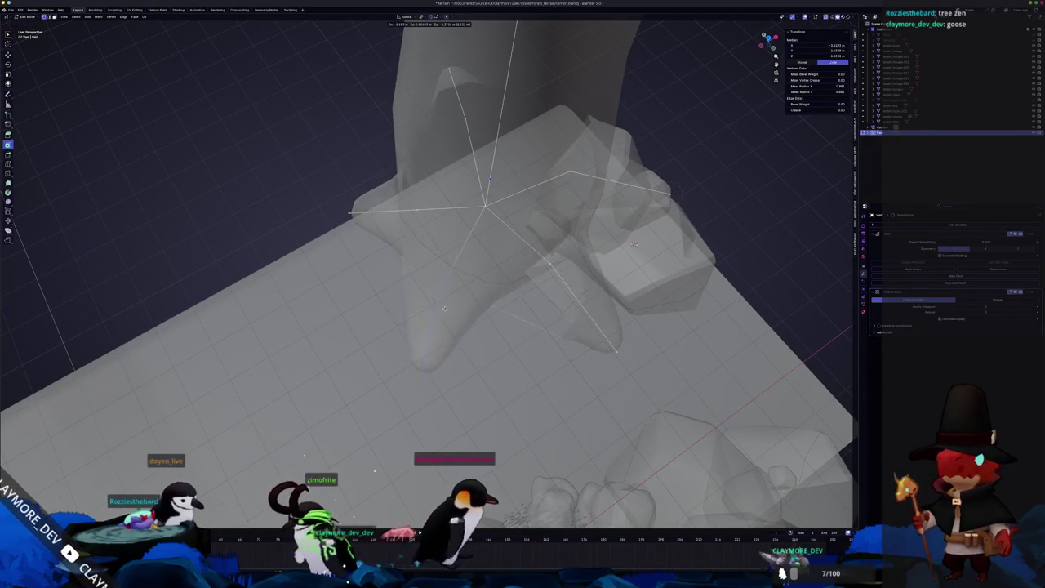
left_click(444, 308)
middle_click_drag(444, 308, 481, 326)
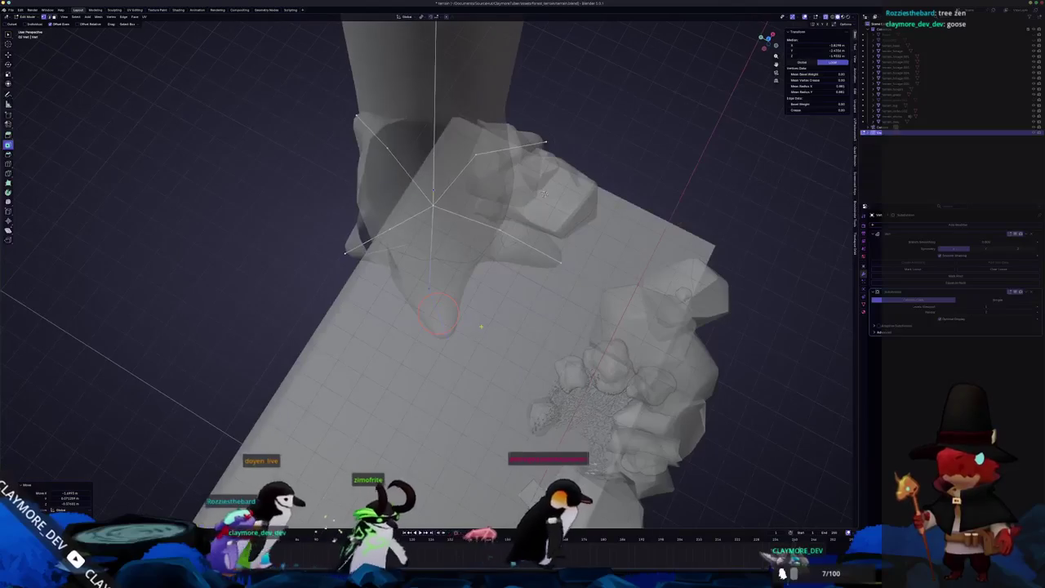
mouse_move(481, 327)
middle_mouse_down()
mouse_move(433, 294)
mouse_move(513, 243)
mouse_move(460, 289)
middle_mouse_up()
Lower the root vertices along Z and slide one vertex along its edge.
key("g")
key("z")
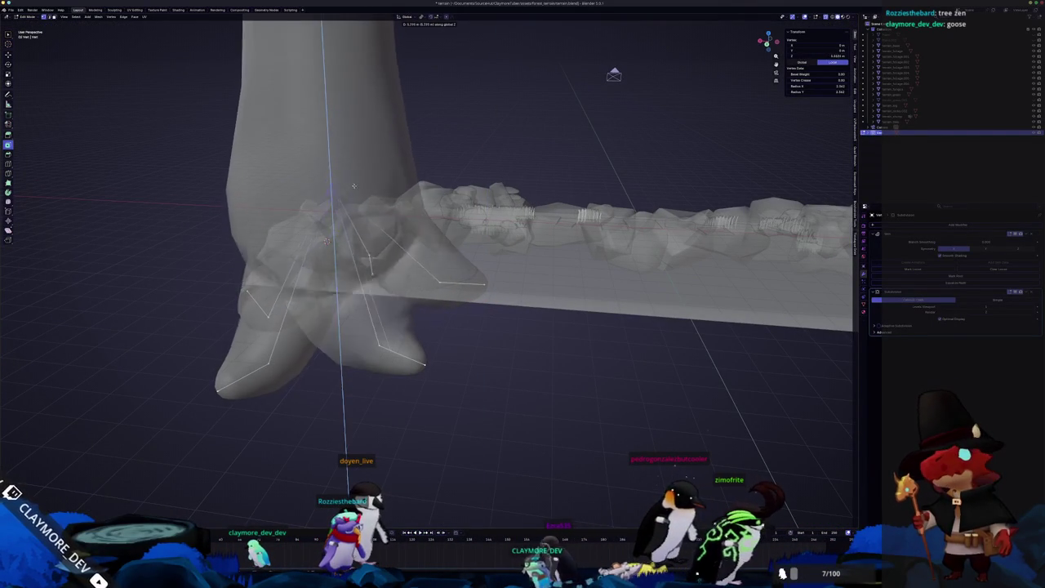
left_click(335, 249)
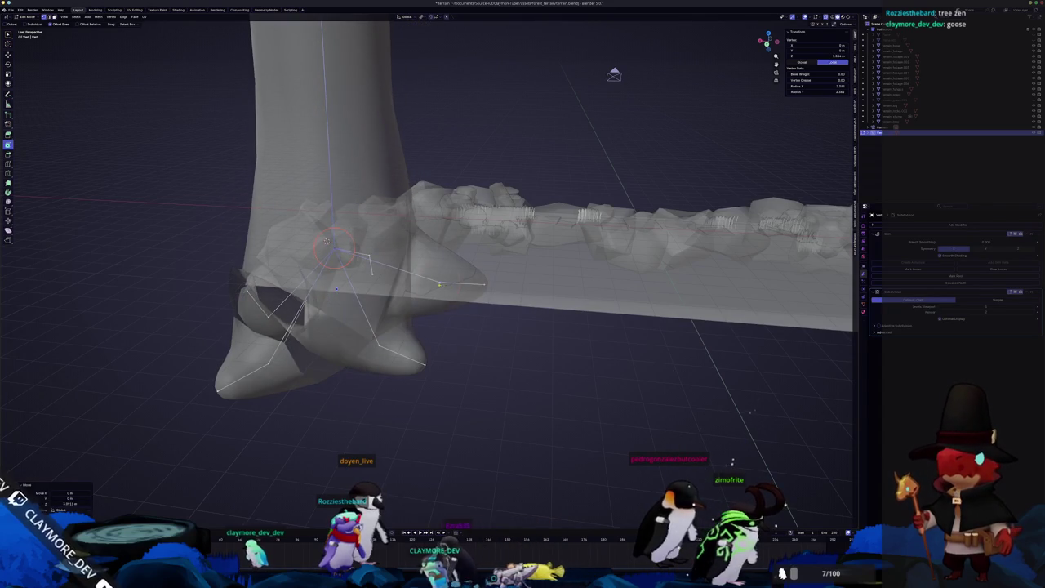
middle_click_drag(335, 248, 497, 332)
key("g")
key("g")
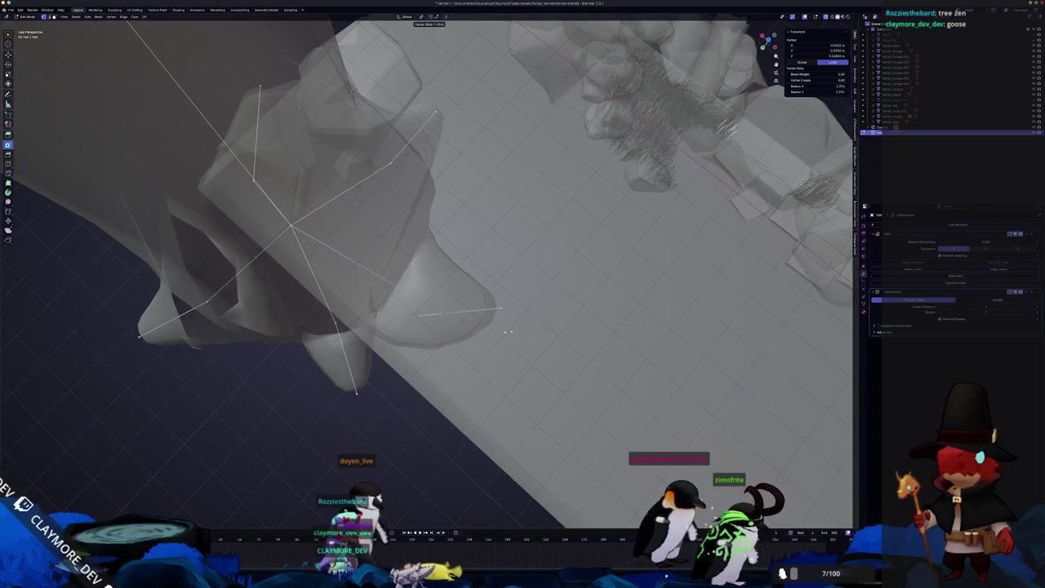
left_click(448, 313)
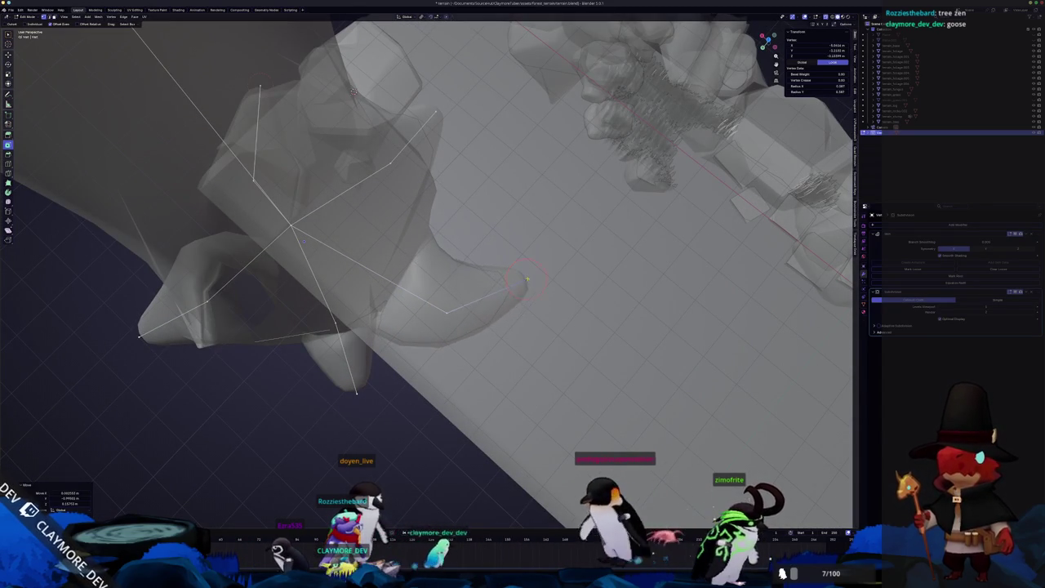
Reposition a root tip and resize its skin thickness with Ctrl+A.
left_click(527, 280)
middle_click_drag(526, 279, 556, 301)
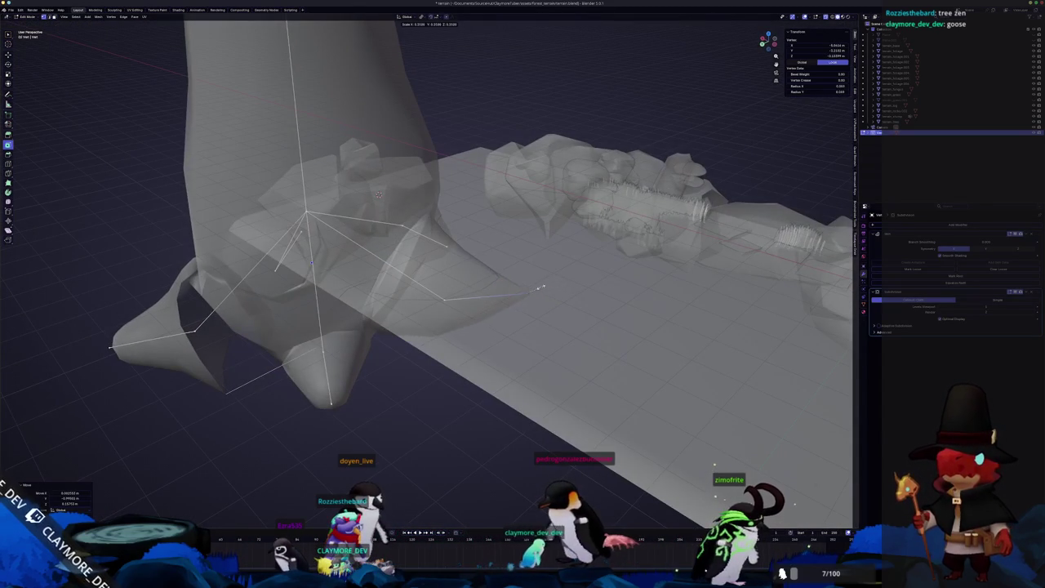
left_click(582, 290)
middle_click_drag(529, 296, 570, 282)
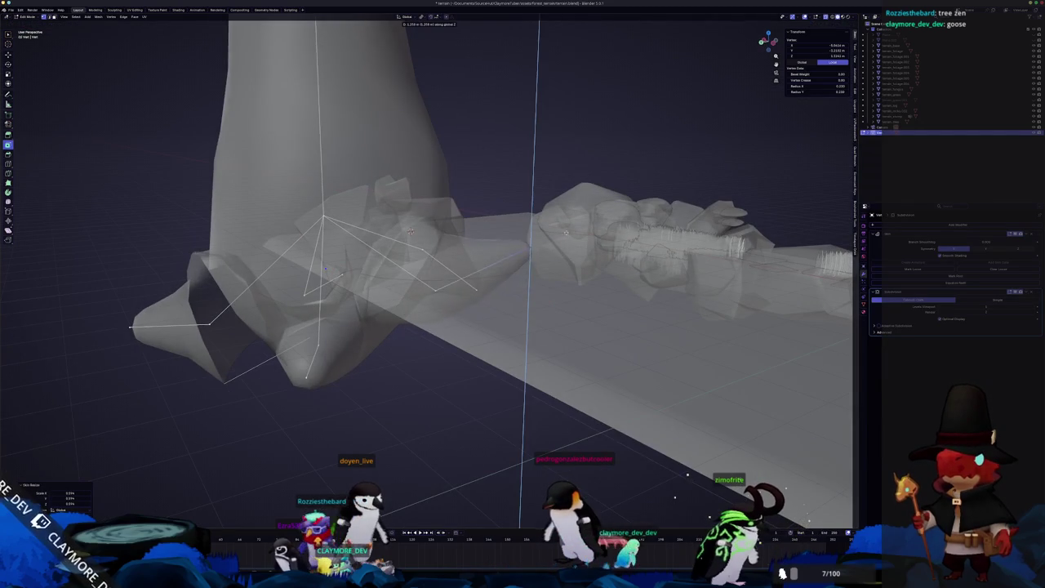
mouse_move(561, 258)
middle_mouse_down()
mouse_move(494, 282)
mouse_move(527, 272)
middle_mouse_up()
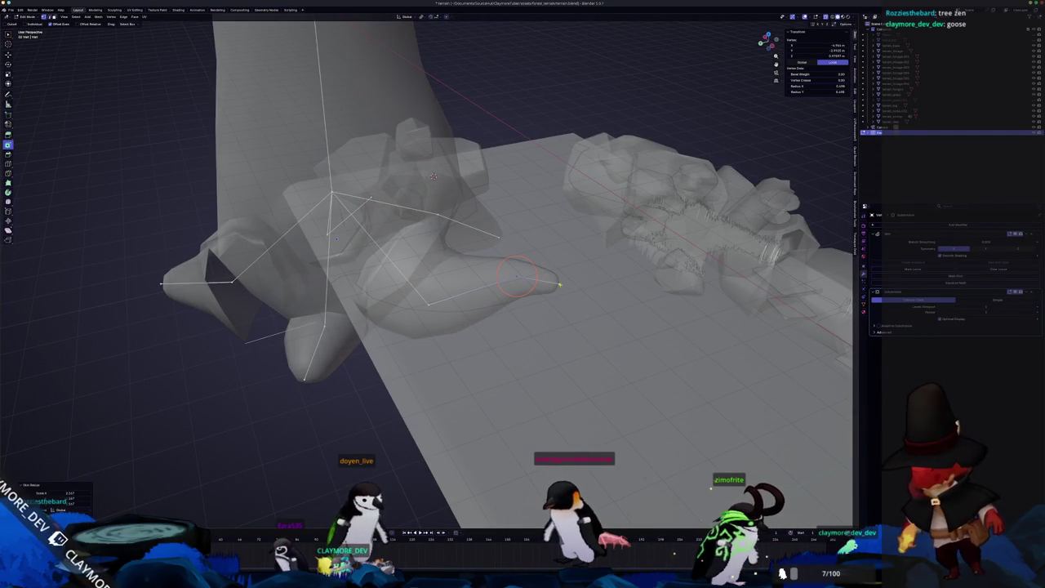
left_click(576, 255)
mouse_move(576, 256)
middle_mouse_down()
mouse_move(559, 279)
mouse_move(353, 371)
mouse_move(424, 351)
middle_mouse_up()
Extrude a new root segment, adjust it vertically, and return to Object Mode.
left_click(577, 283)
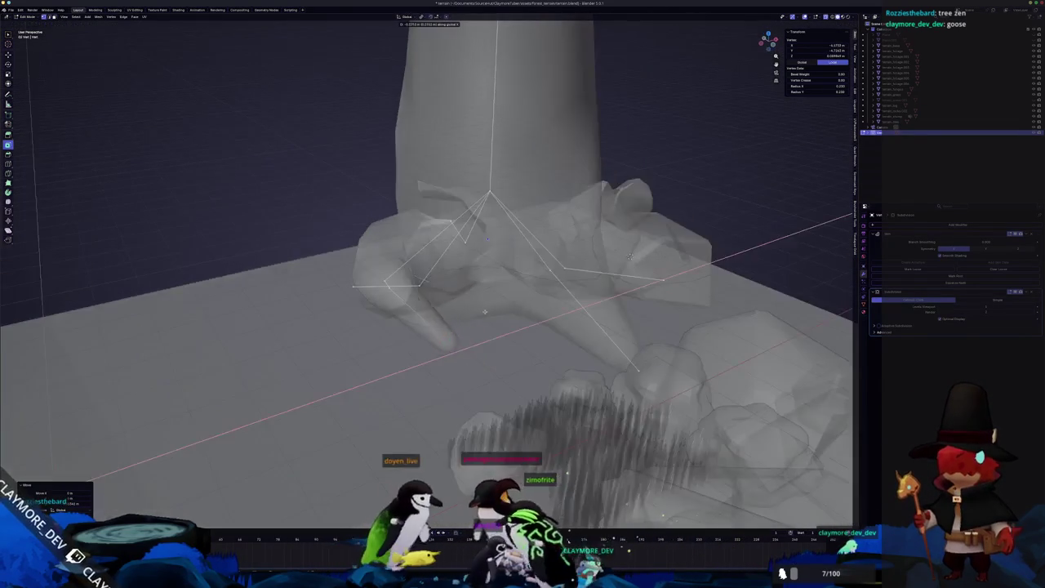
left_click(479, 329)
mouse_move(479, 329)
middle_mouse_down()
mouse_move(582, 344)
mouse_move(457, 368)
mouse_move(633, 265)
mouse_move(646, 236)
middle_mouse_up()
key("g")
key("z")
key("alt+z")
key("alt+z")
key("Tab")
key("Tab")
key("alt+z")
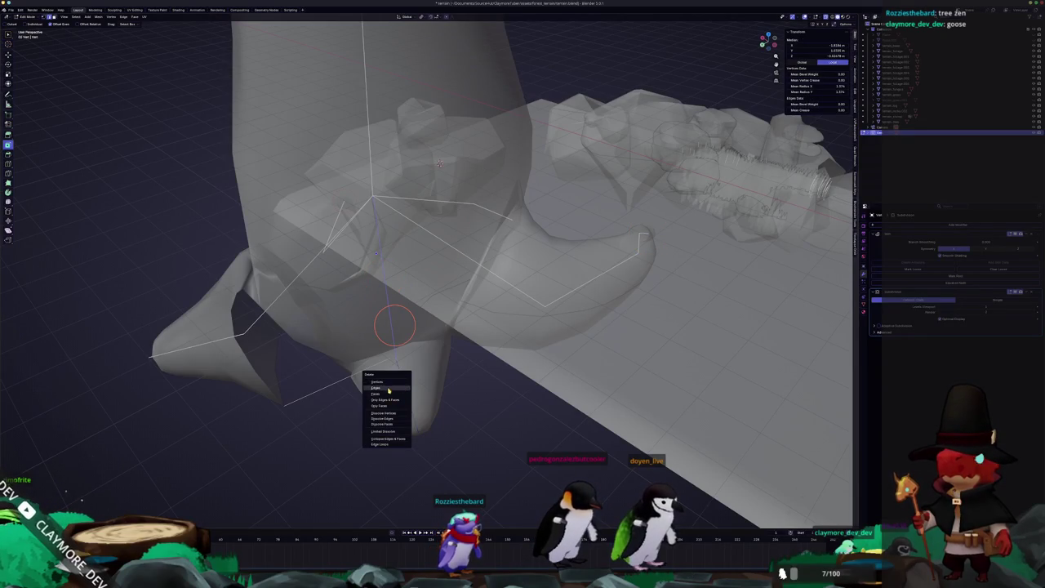
Delete the selected root branch geometry.
left_click(389, 390)
mouse_move(380, 373)
middle_mouse_down()
mouse_move(297, 344)
mouse_move(458, 367)
middle_mouse_up()
middle_click_drag(353, 209, 514, 327)
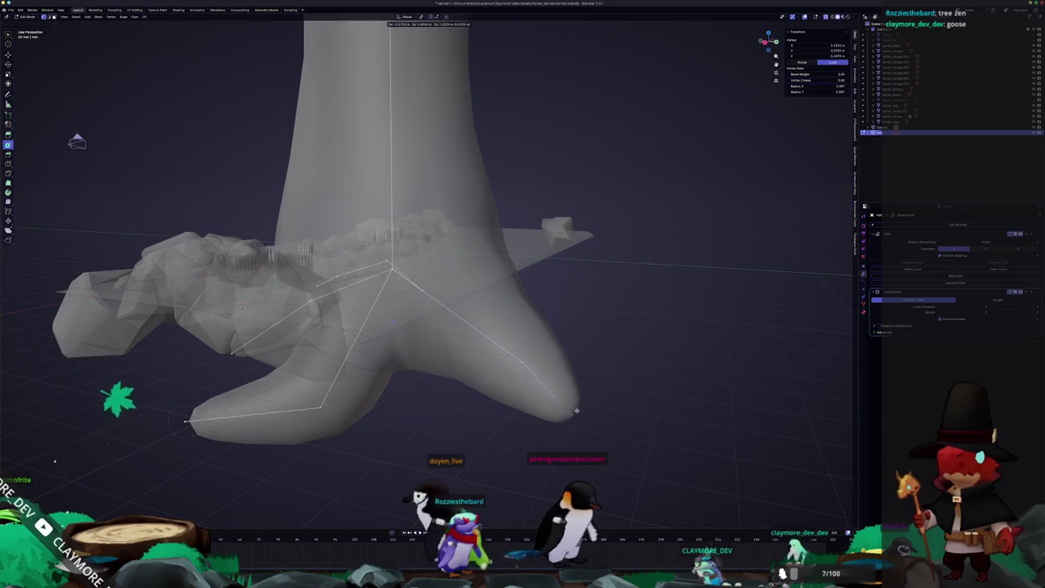
middle_click_drag(572, 419, 435, 406)
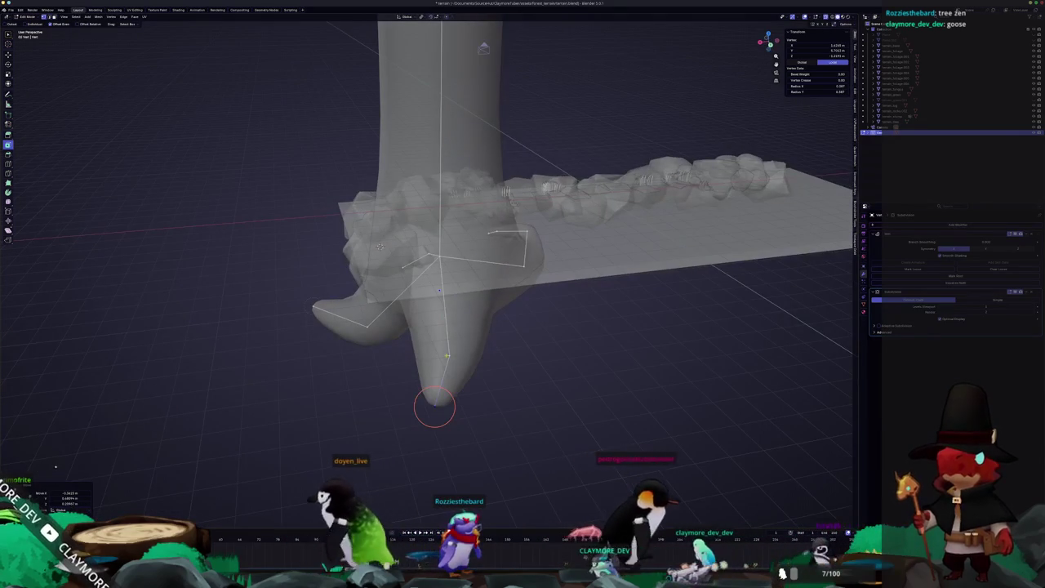
middle_click_drag(450, 355, 490, 333)
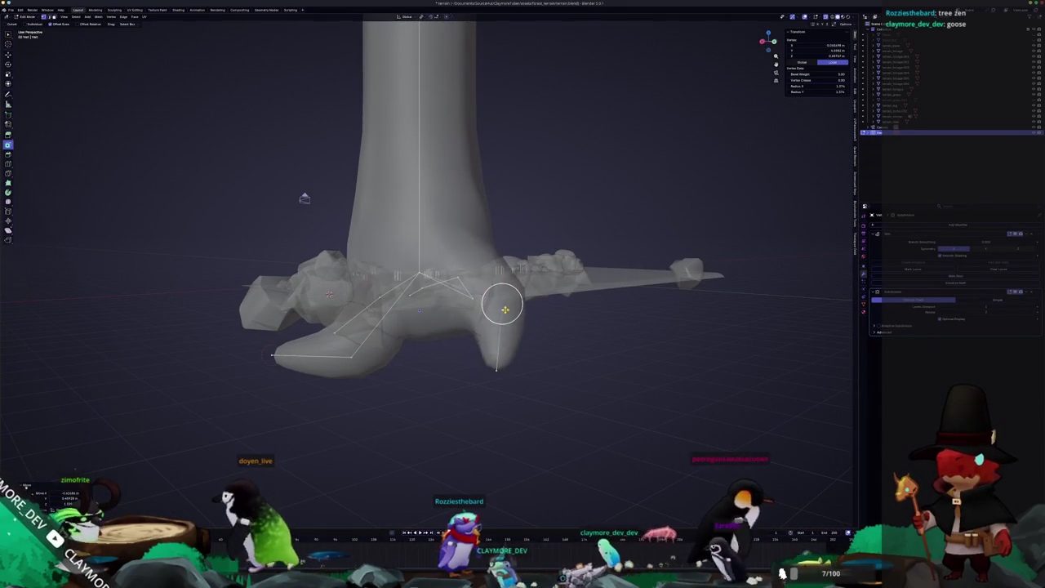
Move one root tip further right and reposition another root tip.
left_click(553, 353)
mouse_move(554, 352)
middle_mouse_down()
mouse_move(542, 378)
mouse_move(583, 390)
mouse_move(395, 335)
mouse_move(403, 295)
mouse_move(315, 346)
mouse_move(400, 360)
mouse_move(455, 401)
mouse_move(509, 373)
mouse_move(468, 315)
mouse_move(472, 302)
mouse_move(523, 369)
mouse_move(503, 359)
mouse_move(482, 374)
mouse_move(531, 376)
mouse_move(497, 351)
mouse_move(504, 382)
mouse_move(480, 372)
mouse_move(474, 397)
mouse_move(478, 366)
mouse_move(445, 292)
middle_mouse_up()
left_click(583, 390)
left_click(397, 334)
key("g")
left_click(419, 372)
Adjust a root vertex vertically and scale the selected root vertices.
scroll(478, 308, "up", 3)
key("alt+z")
left_click(523, 347)
left_click(505, 387)
key("s")
left_click(515, 369)
Pull one root tip down below the slab and leave Edit Mode.
mouse_move(492, 258)
middle_mouse_down()
mouse_move(494, 302)
mouse_move(417, 331)
middle_mouse_up()
key("g")
left_click(495, 307)
key("Tab")
In camera view, thicken the skin at a trunk-base vertex.
key("KP_0")
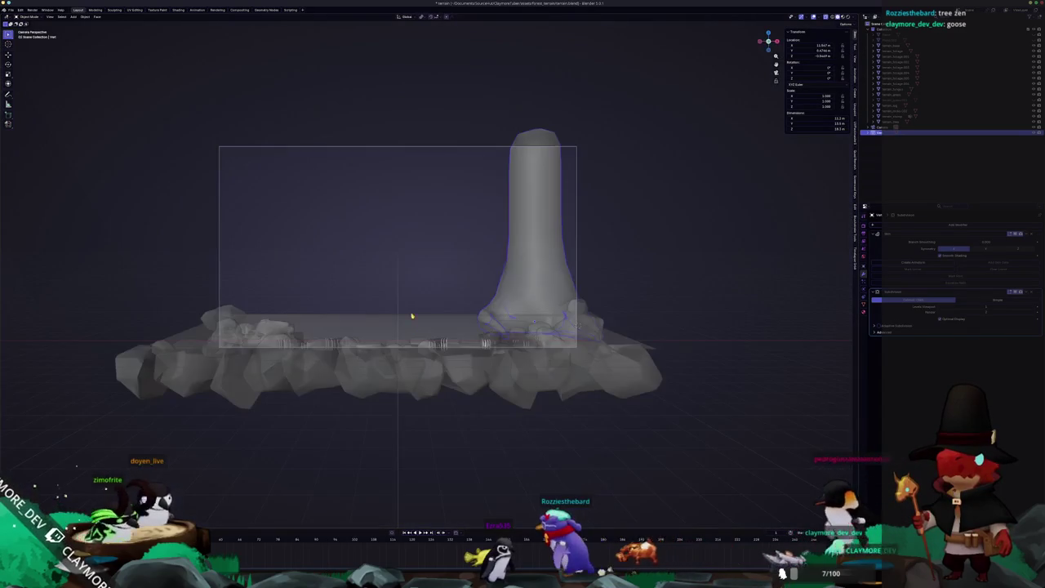
scroll(600, 284, "up", 1)
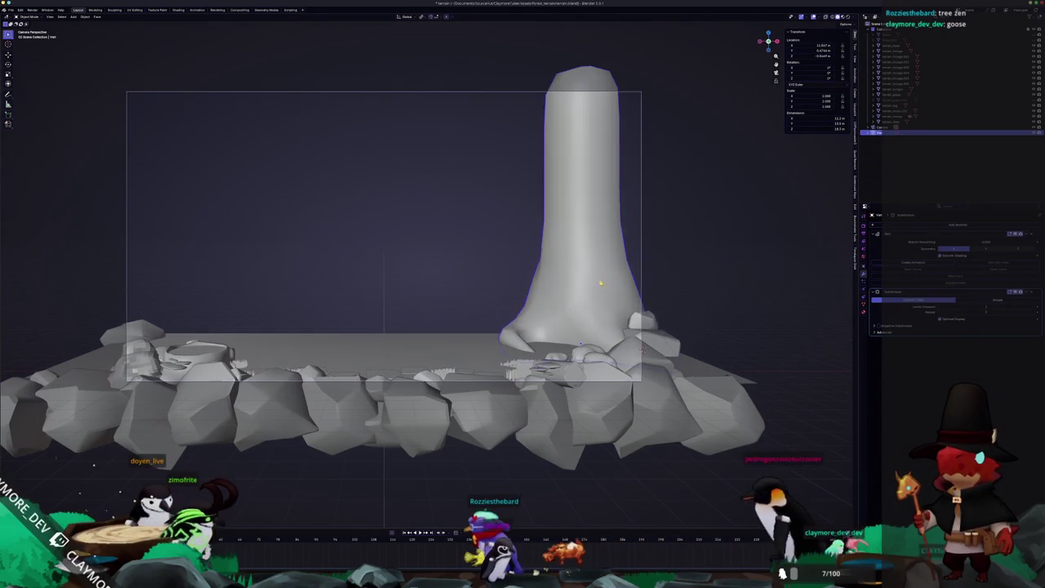
key("Tab")
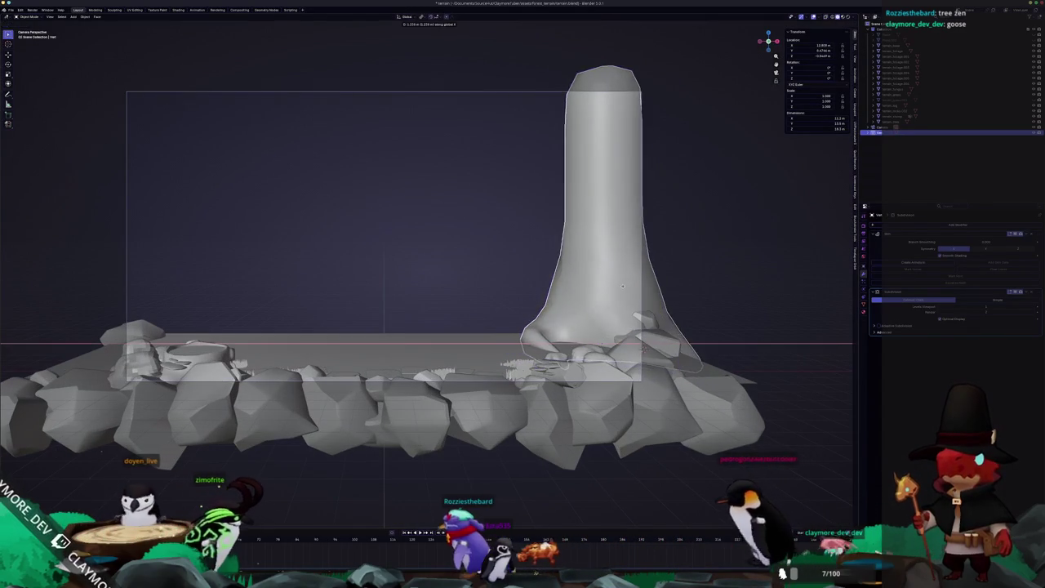
key("alt+z")
left_click(602, 317)
key("s")
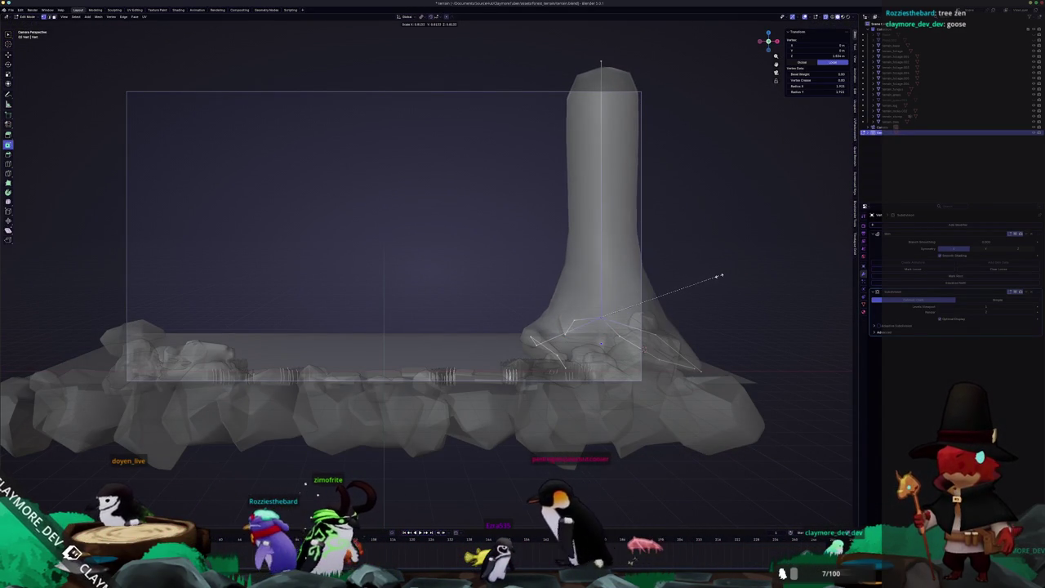
left_click(609, 295)
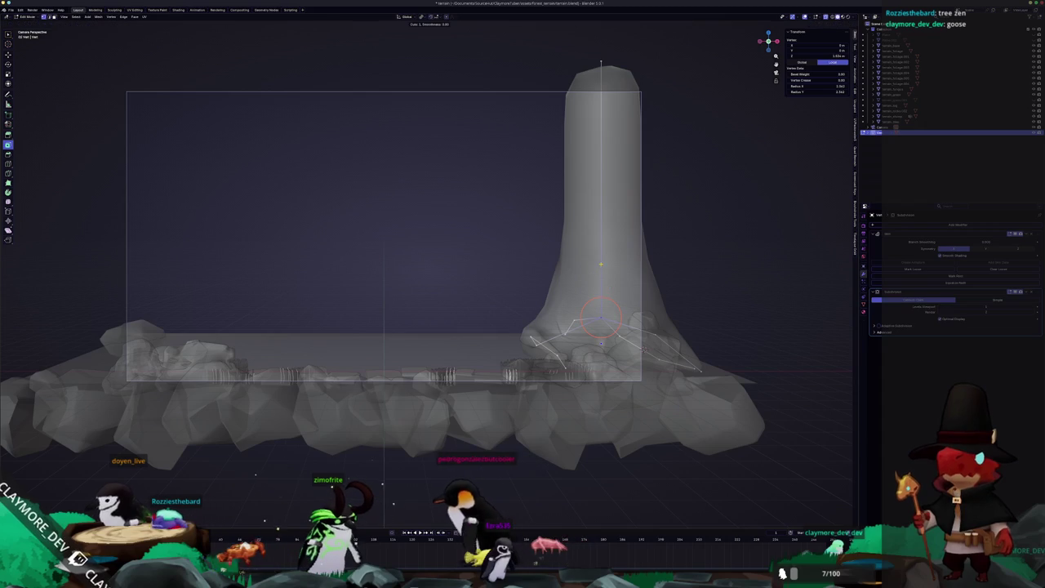
Slide that vertex along its edge, return to Object Mode, and select the ground slab.
key("shift+v")
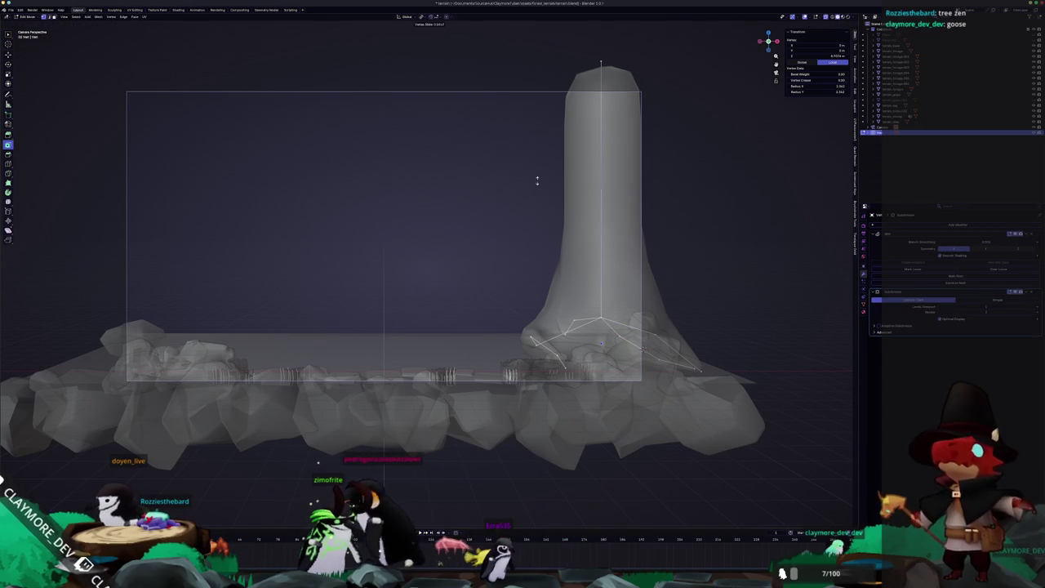
left_click(539, 283)
key("Tab")
key("alt+z")
scroll(547, 294, "up", 2)
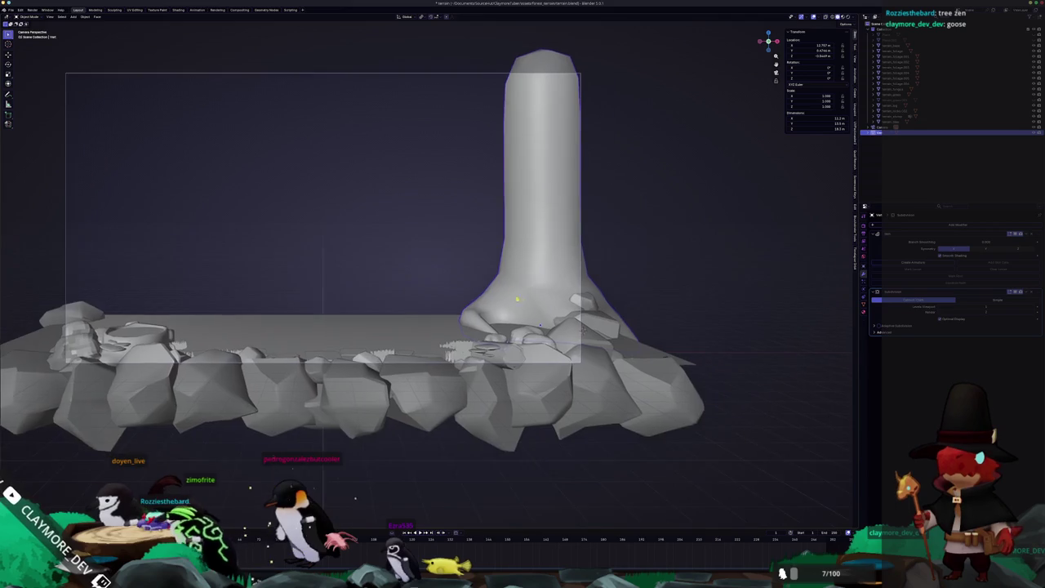
scroll(555, 310, "up", 2)
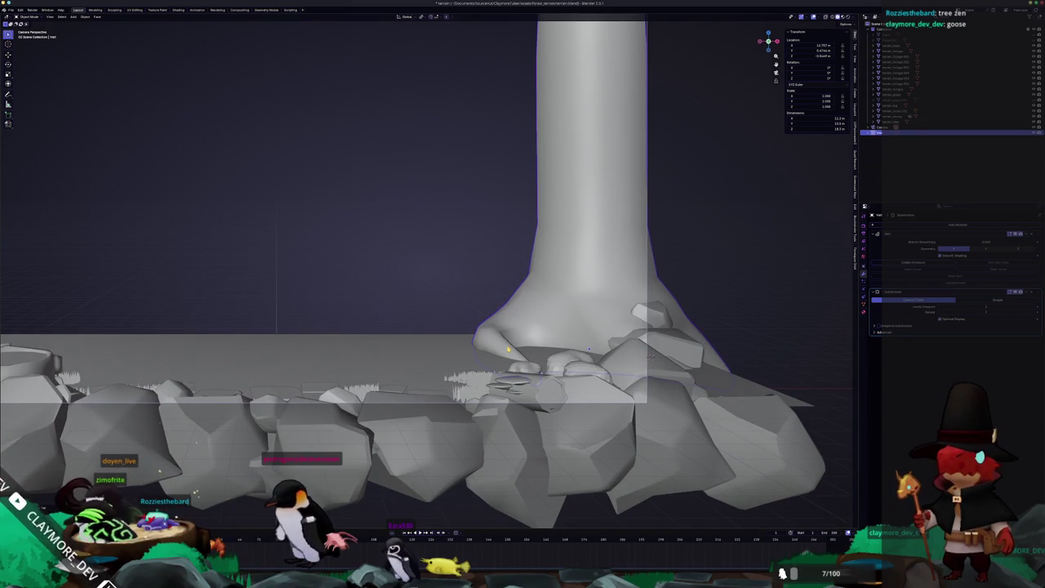
left_click(276, 389)
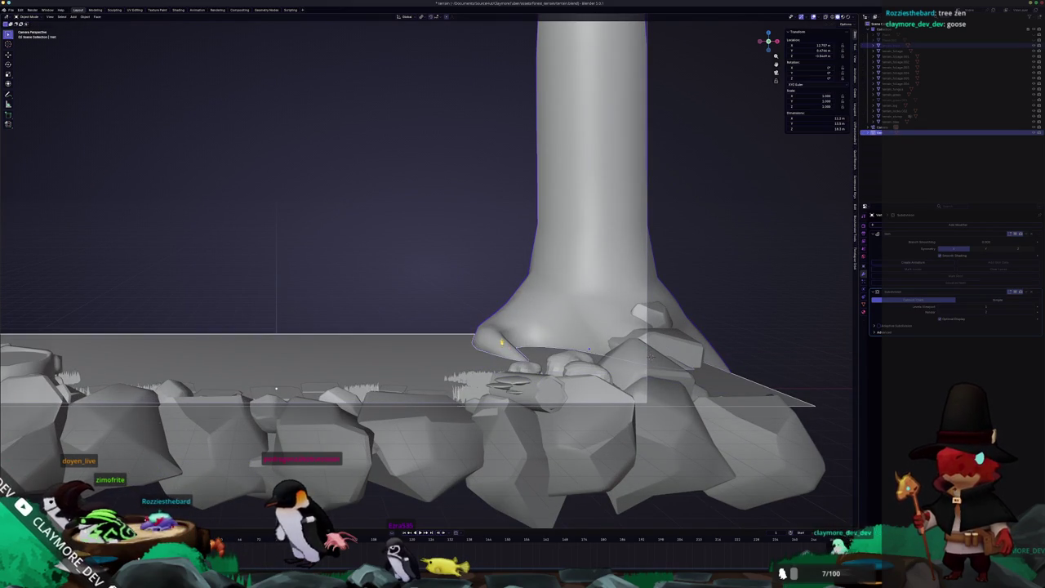
From top view, delete the lower chain of root vertices.
key("KP_7")
key("alt+z")
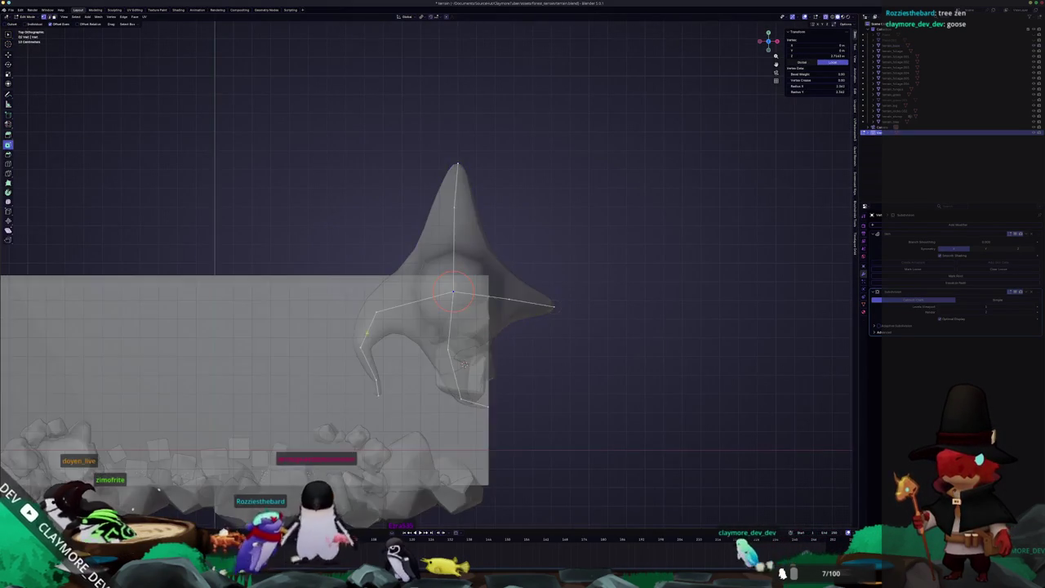
key("Tab")
key("alt+z")
key("shift+s")
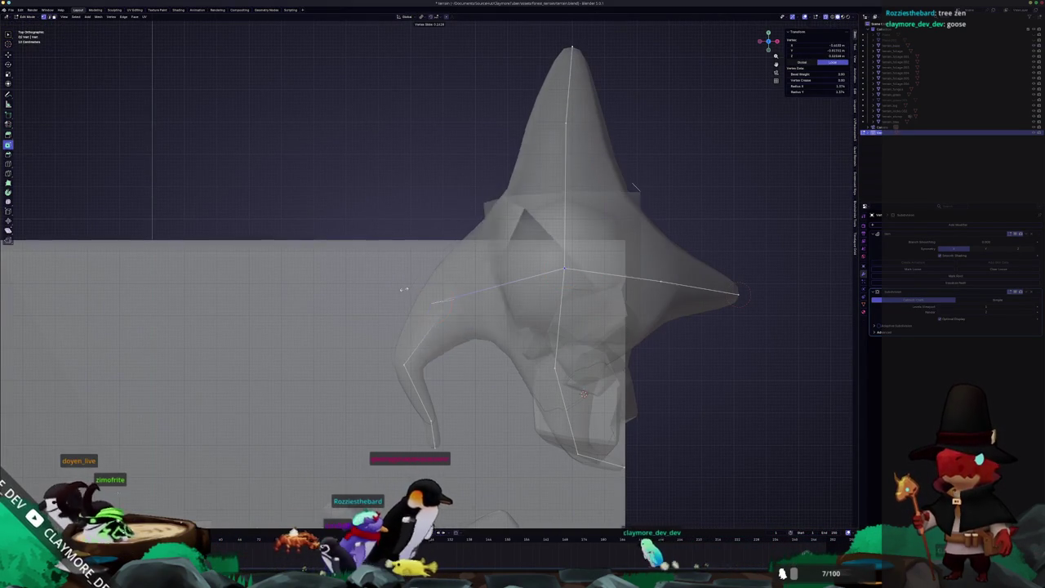
key("alt+z")
key("x")
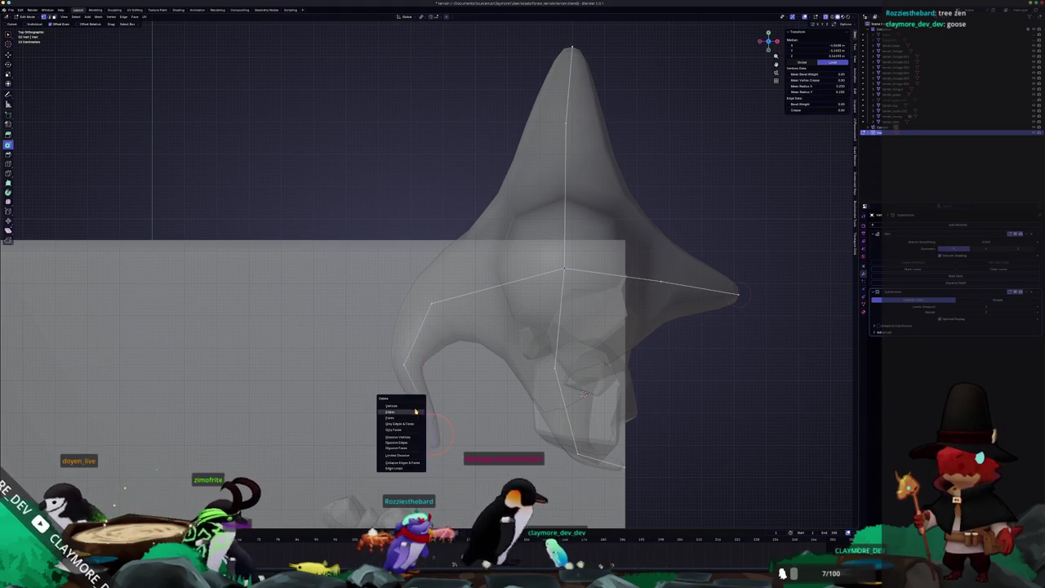
left_click(405, 405)
Resize the skin of the bottom-left root vertex and move it along Z.
left_click(405, 364)
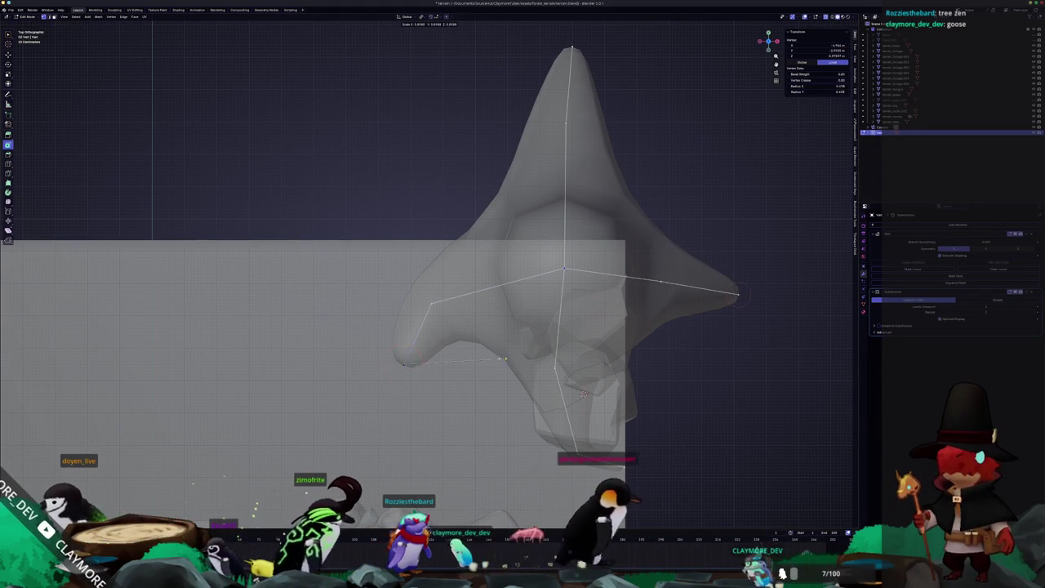
key("ctrl+a")
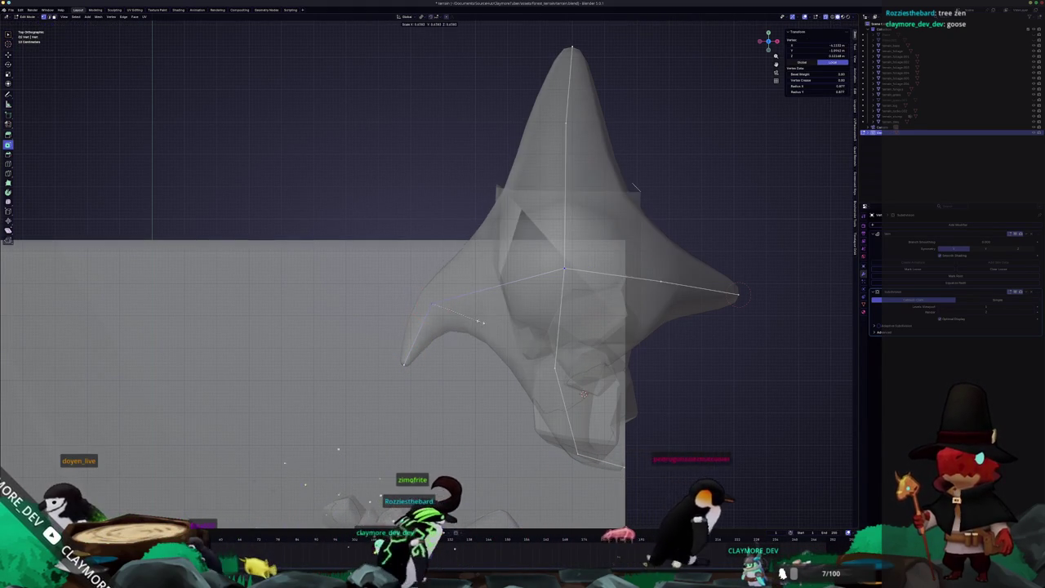
left_click(503, 326)
middle_click_drag(504, 326, 514, 254)
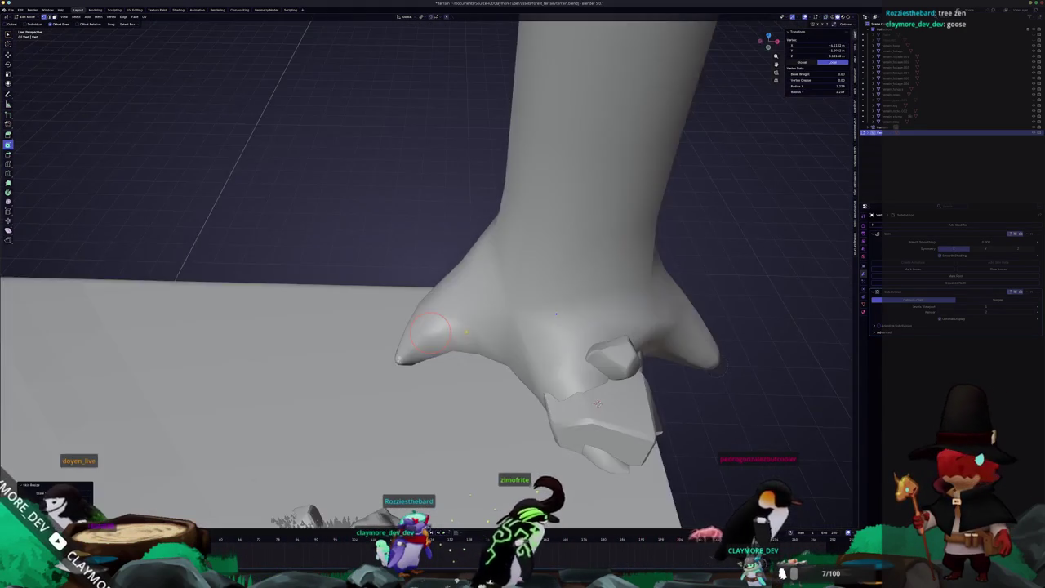
mouse_move(454, 323)
middle_mouse_down()
mouse_move(518, 318)
mouse_move(352, 316)
middle_mouse_up()
key("g")
key("z")
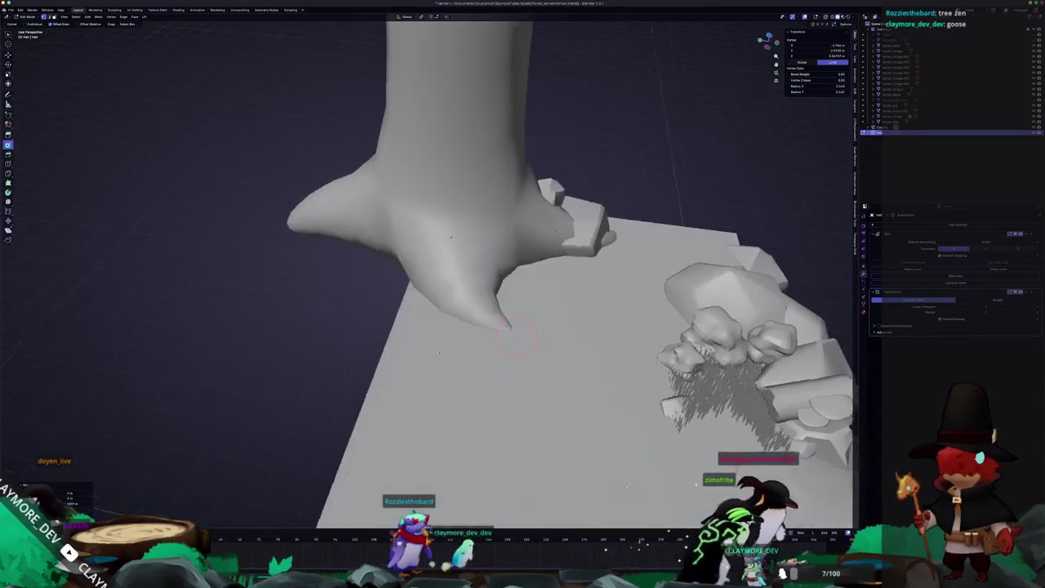
Move a root tip along Y, slide it along its edge, and resize its skin radius.
middle_click_drag(352, 315, 362, 271)
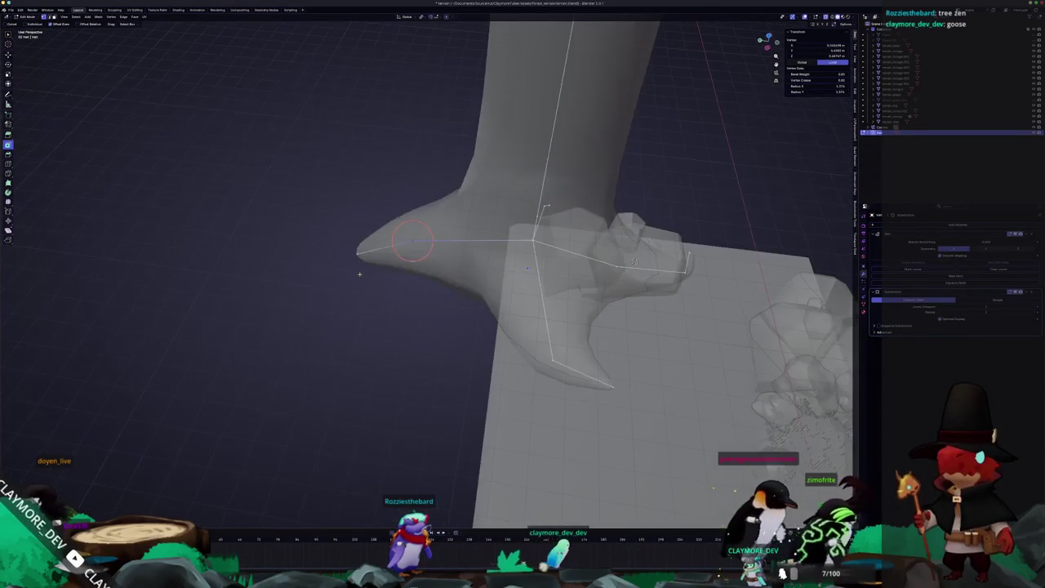
key("g")
key("x")
key("y")
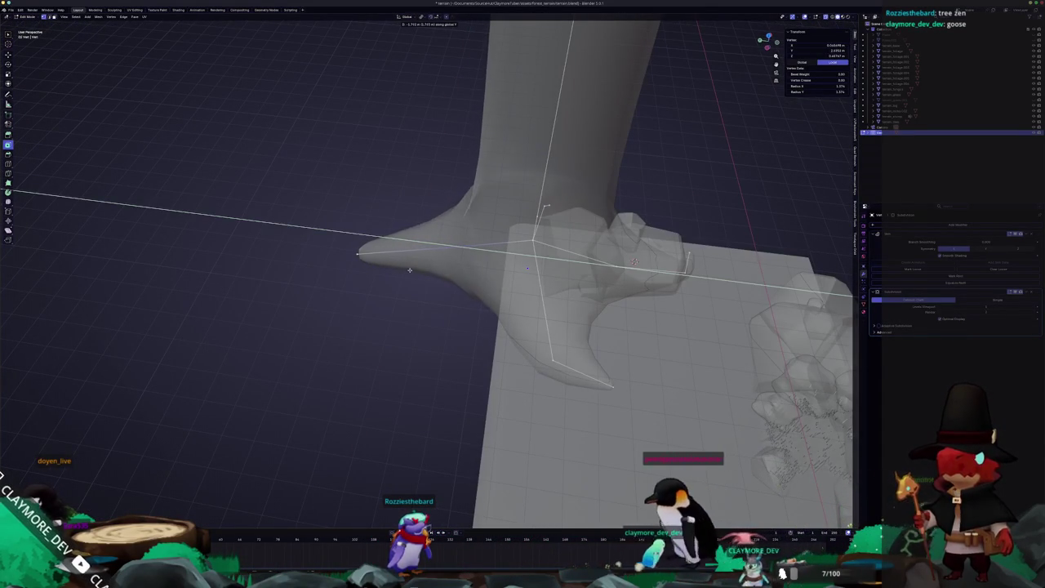
left_click(354, 249)
key("g")
key("g")
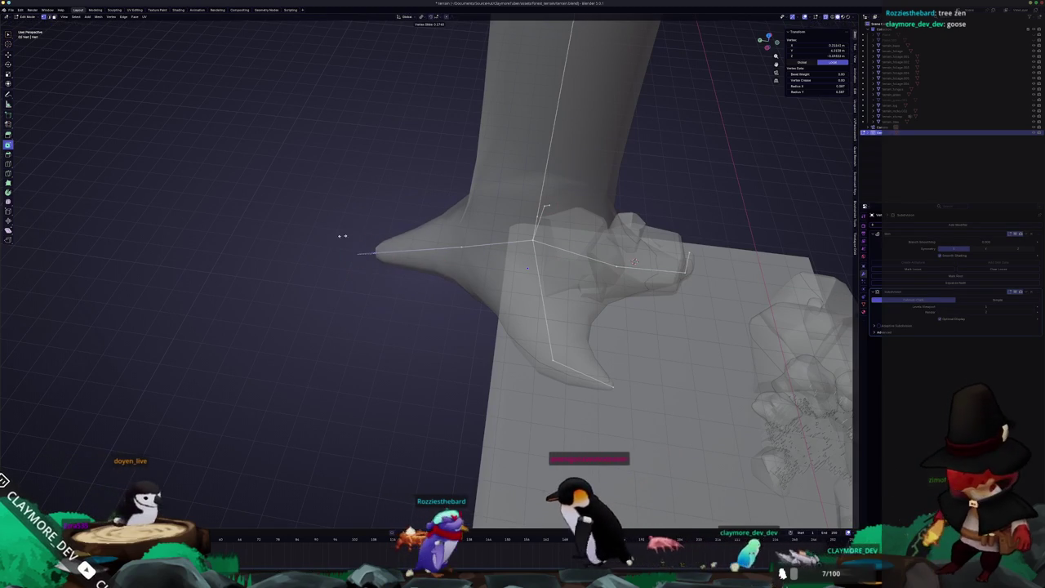
left_click(373, 236)
key("ctrl+a")
left_click(392, 245)
Delete the unwanted root's vertices, including the leftover one.
mouse_move(392, 245)
middle_mouse_down()
mouse_move(436, 266)
mouse_move(561, 276)
mouse_move(502, 235)
middle_mouse_up()
left_click(515, 151, "shift")
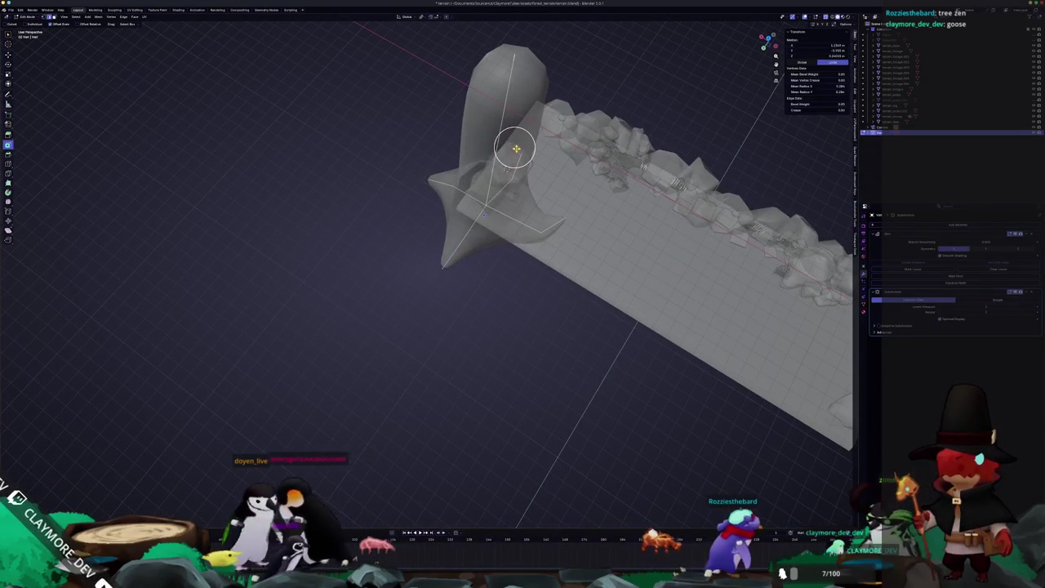
key("x")
left_click(517, 150)
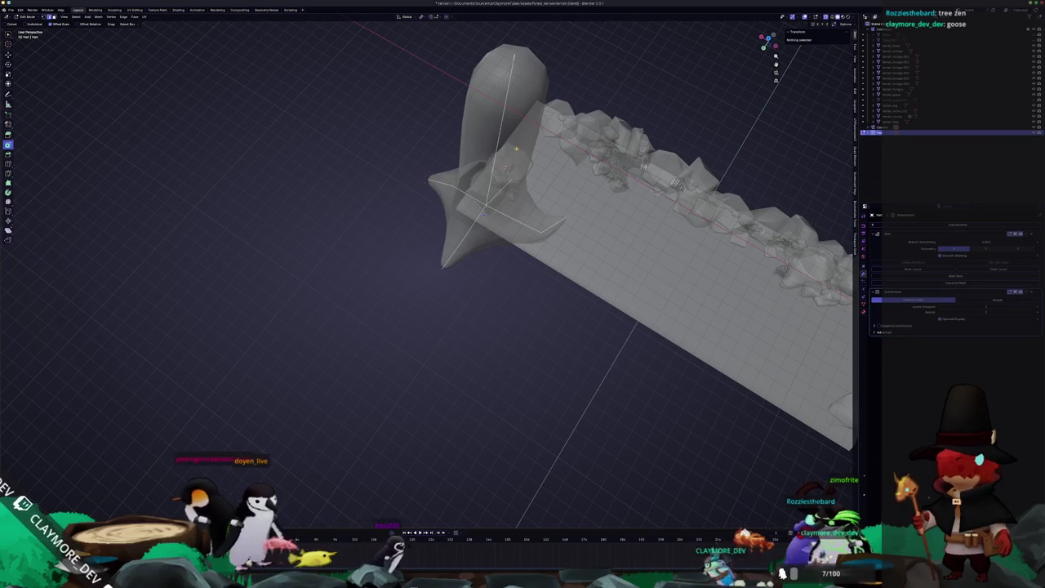
left_click(510, 145)
key("x")
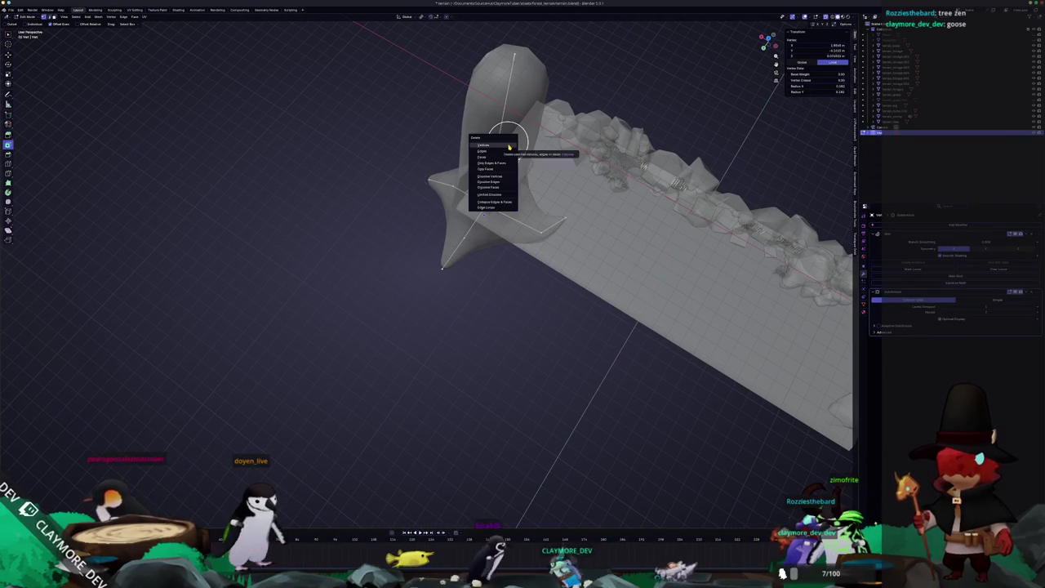
left_click(509, 145)
Move another root tip along the X axis.
mouse_move(510, 146)
middle_mouse_down()
mouse_move(400, 203)
mouse_move(385, 226)
mouse_move(432, 262)
mouse_move(463, 352)
middle_mouse_up()
left_click(385, 233)
key("g")
key("x")
left_click(446, 287)
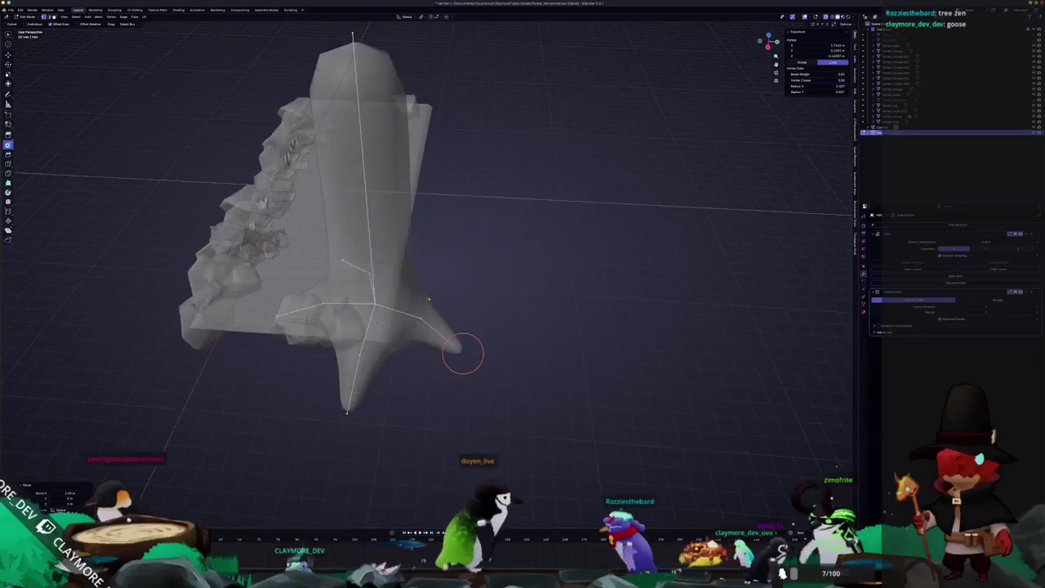
Return to Object Mode with X-ray off and frame the tree around its base.
key("Tab")
key("alt+z")
middle_click_drag(455, 346, 461, 395)
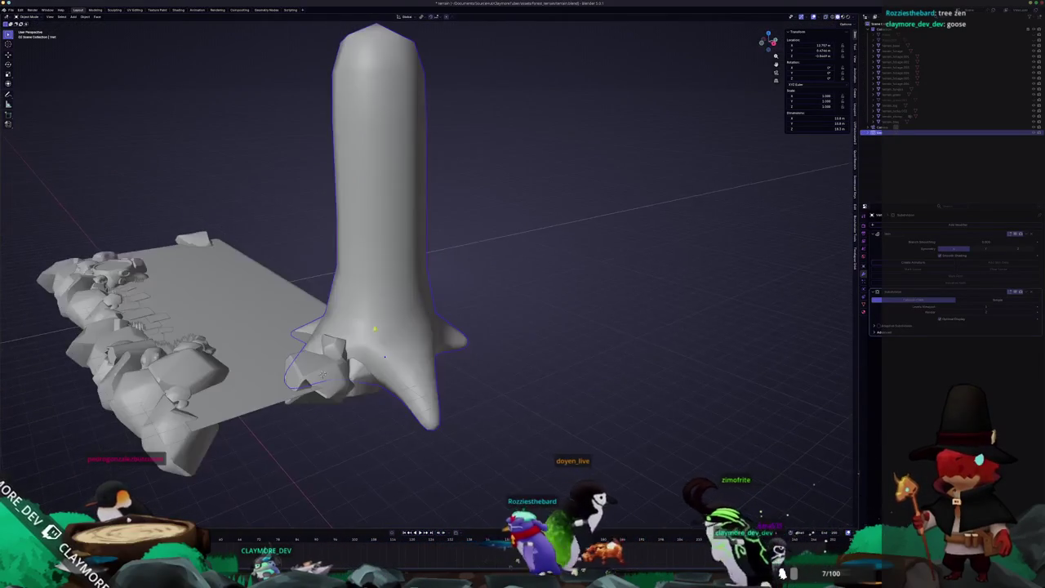
middle_click_drag(391, 396, 508, 302)
scroll(508, 302, "up", 4)
scroll(515, 285, "down", 6)
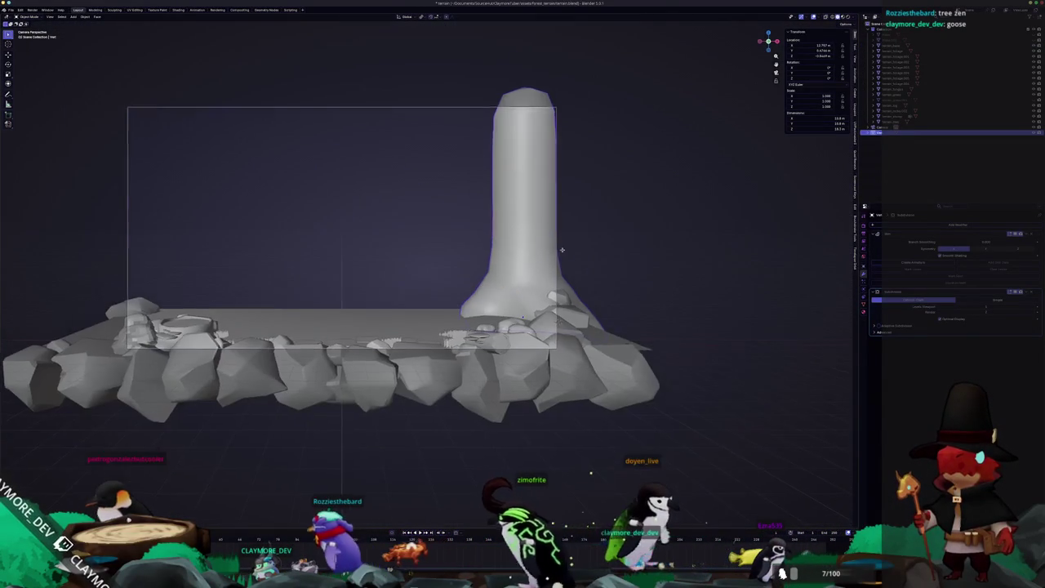
scroll(623, 335, "up", 2)
Box-select trunk vertices in Edit Mode, then go back to Object Mode.
key("Tab")
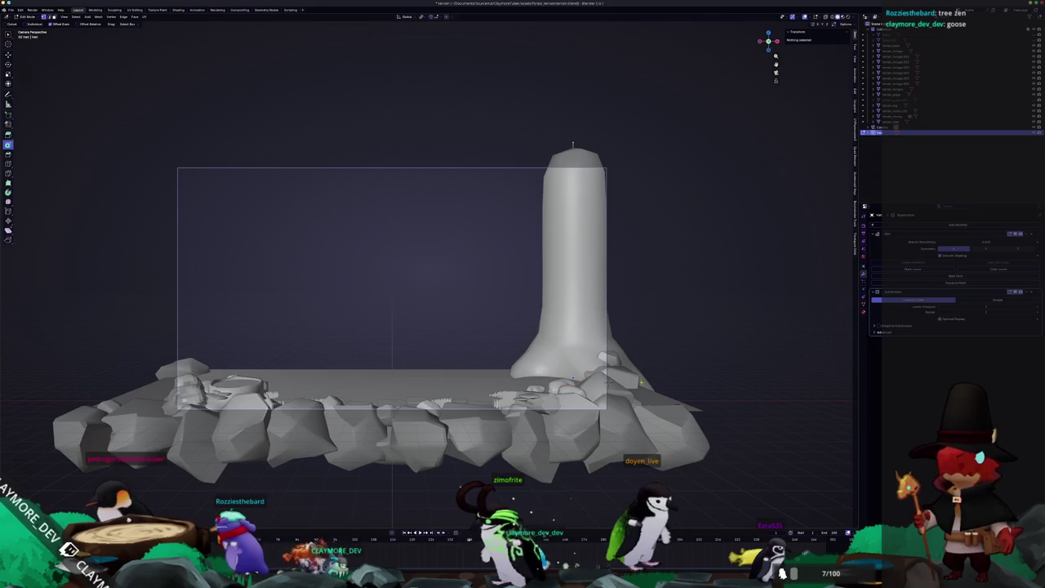
key("alt+z")
left_click_drag(648, 385, 666, 387)
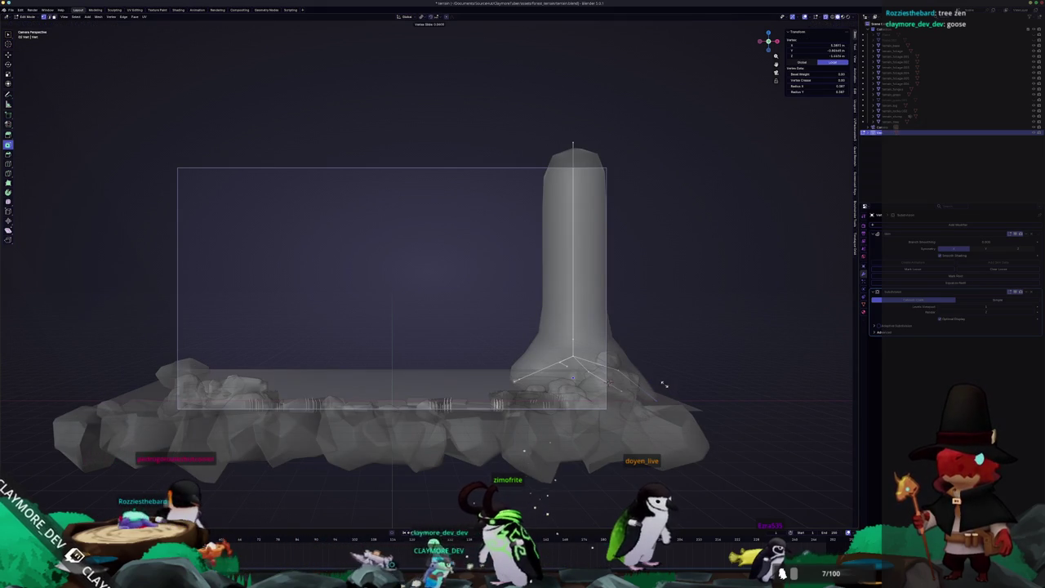
key("Tab")
key("alt+z")
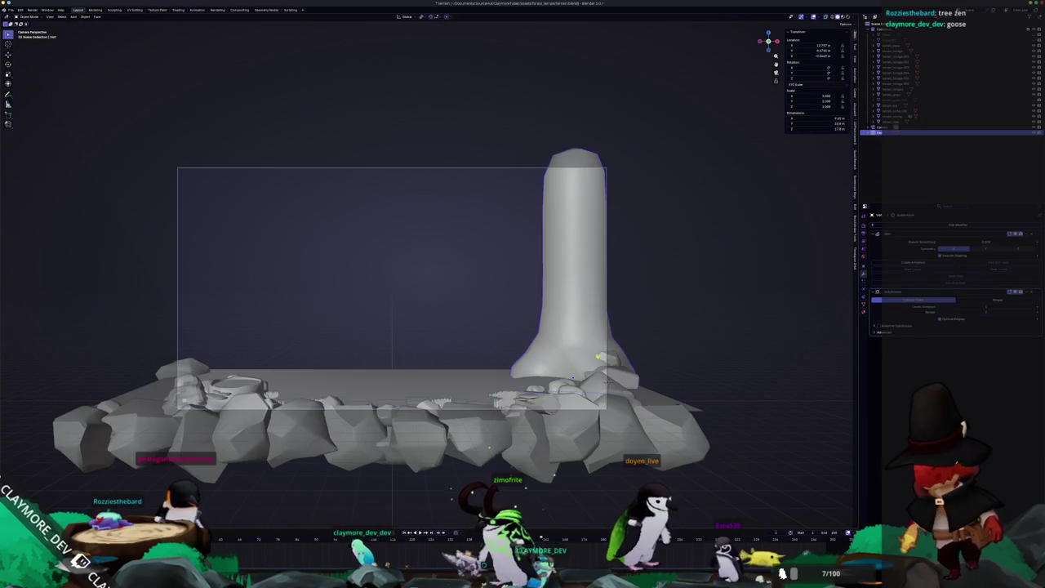
Extrude the trunk's top vertex upward to make the trunk taller.
key("Tab")
key("alt+z")
key("KP_Divide")
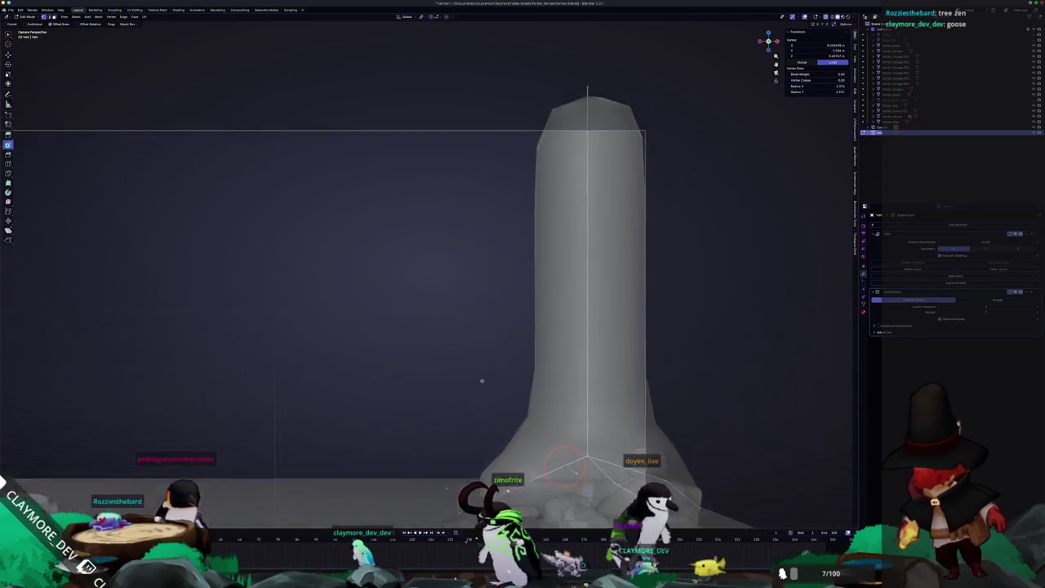
key("KP_Divide")
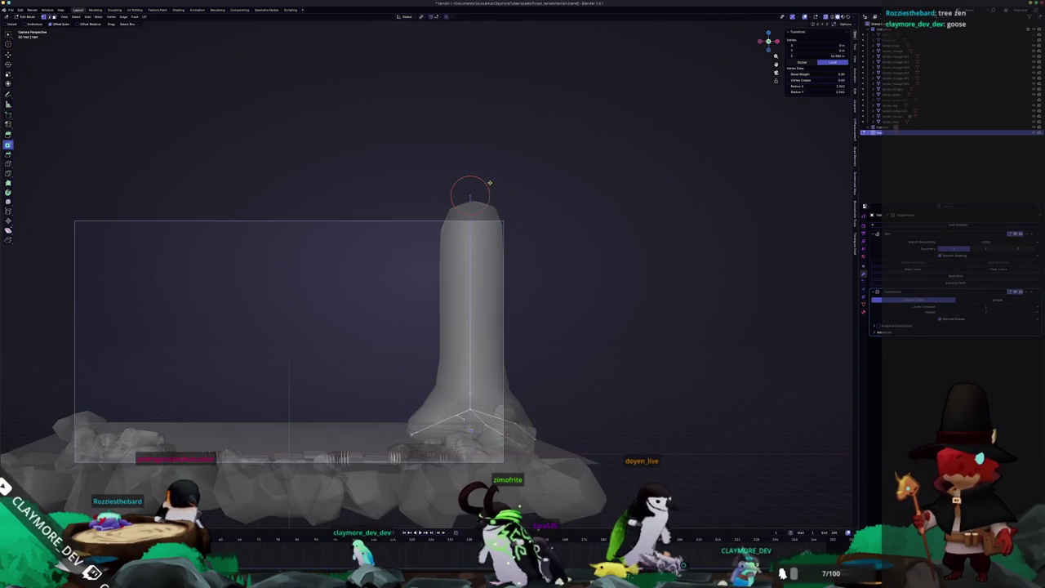
key("z")
key("z")
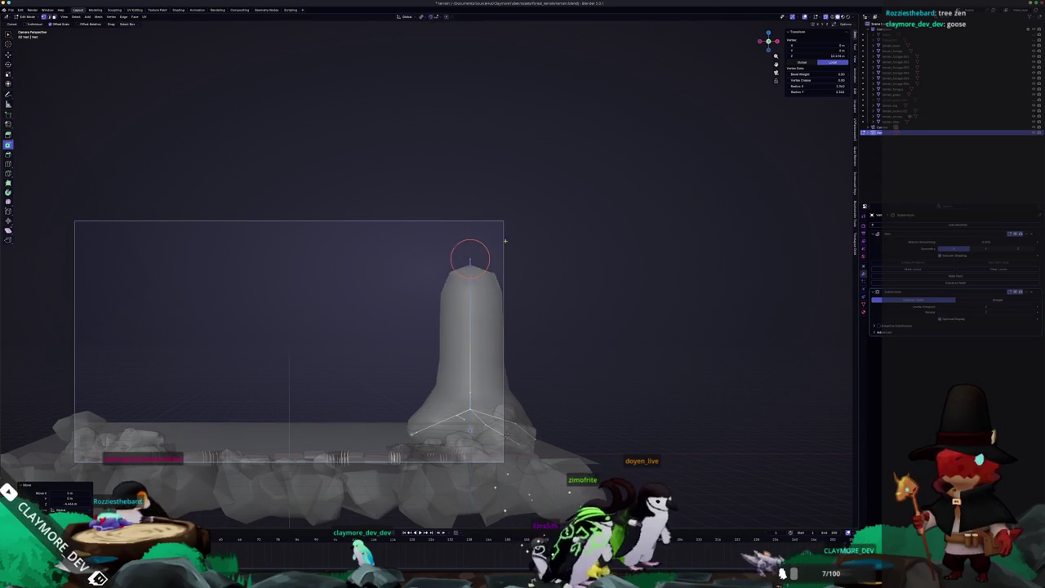
key("z")
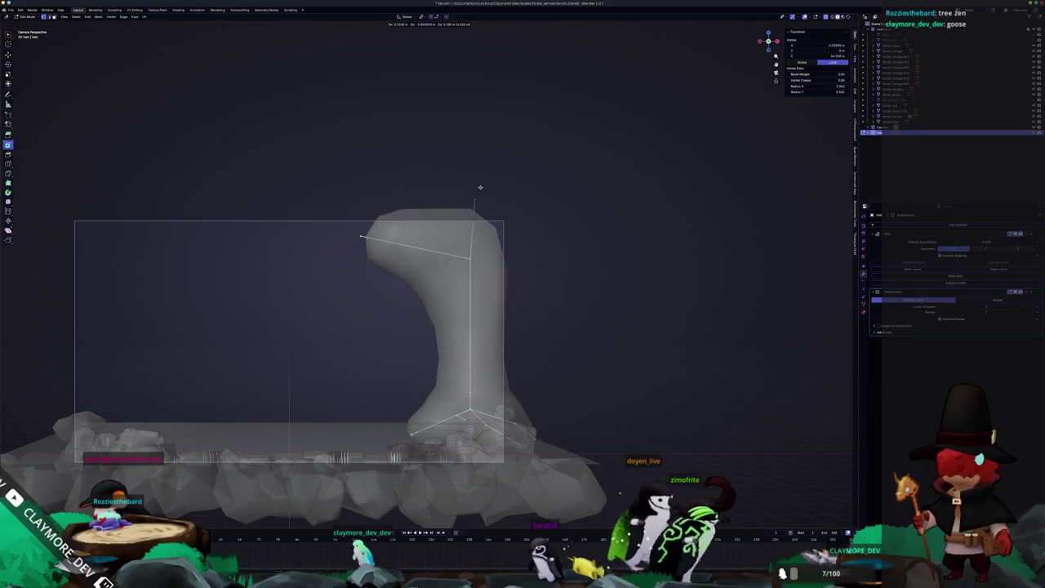
left_click(479, 112)
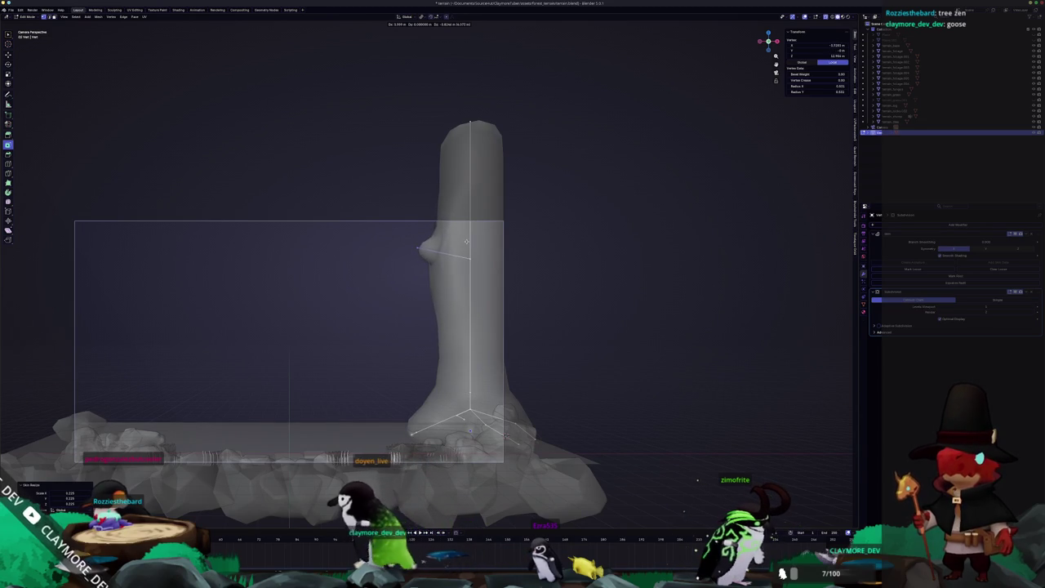
Place a branch stub off the trunk's left side and check it from the camera.
key("alt+z")
mouse_move(423, 242)
middle_mouse_down()
mouse_move(611, 136)
mouse_move(537, 154)
mouse_move(564, 116)
mouse_move(601, 144)
mouse_move(536, 205)
middle_mouse_up()
key("alt+z")
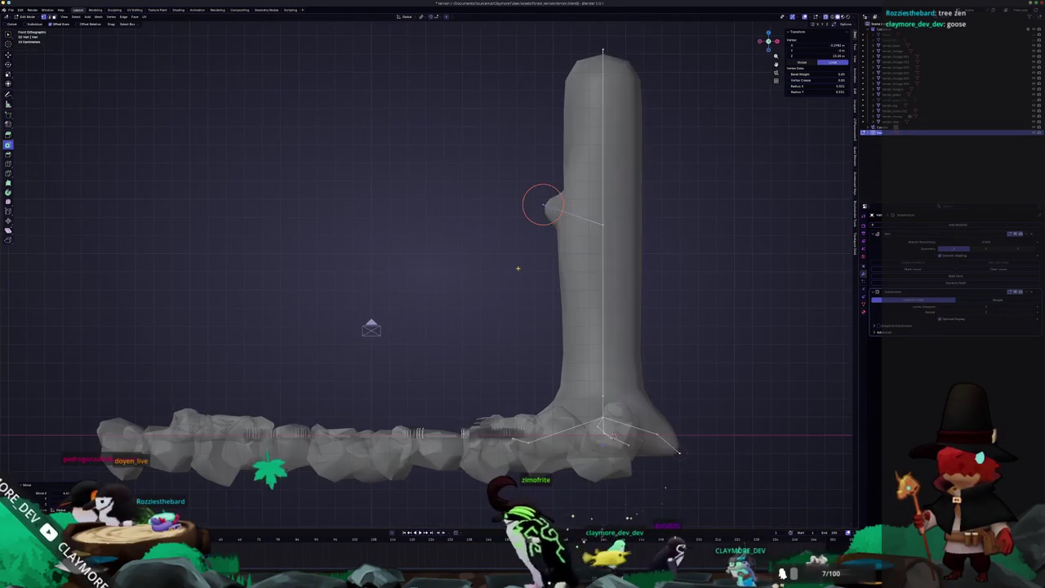
scroll(523, 216, "down", 1)
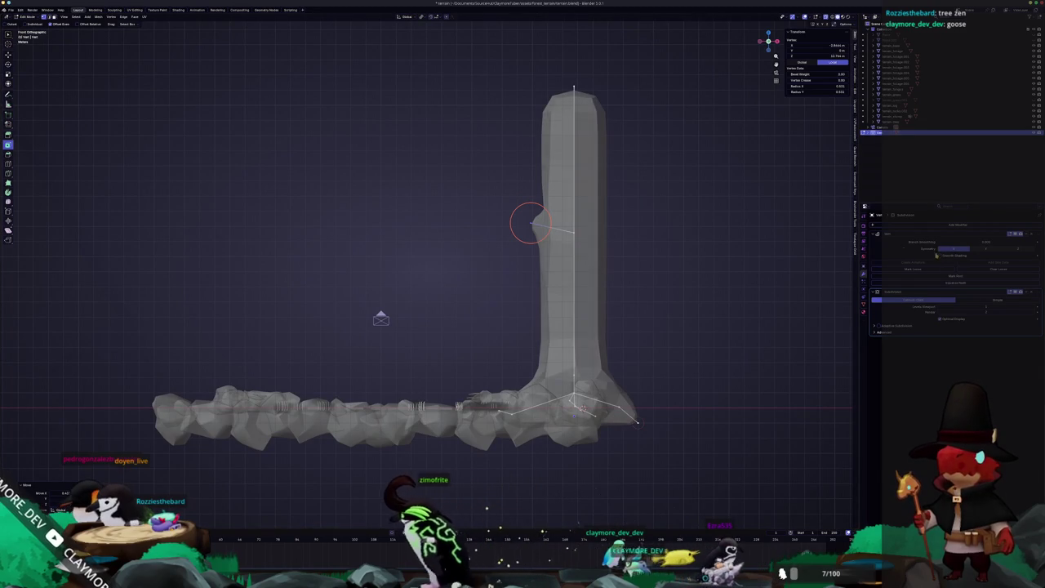
scroll(531, 222, "up", 1)
left_click(544, 217)
key("alt+z")
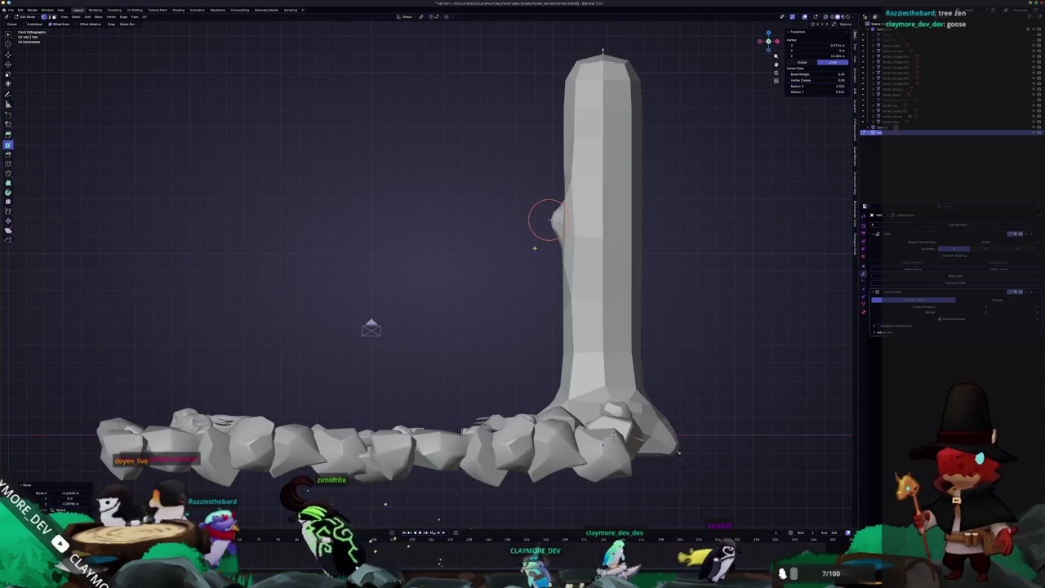
scroll(523, 247, "down", 1)
key("KP_0")
key("g")
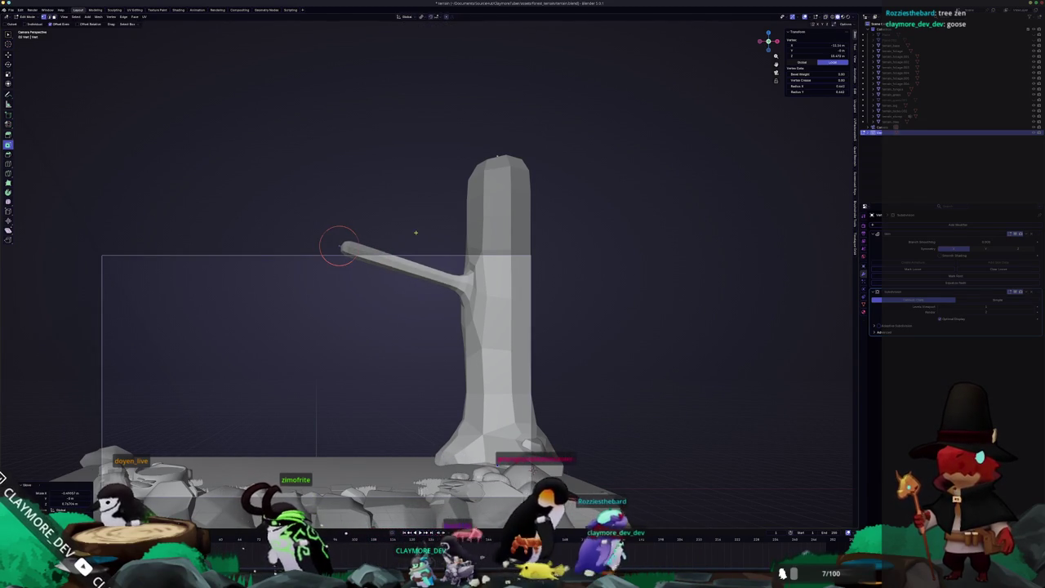
Move the fork vertex to bend a twig downward off the branch.
right_click(417, 269)
key("g")
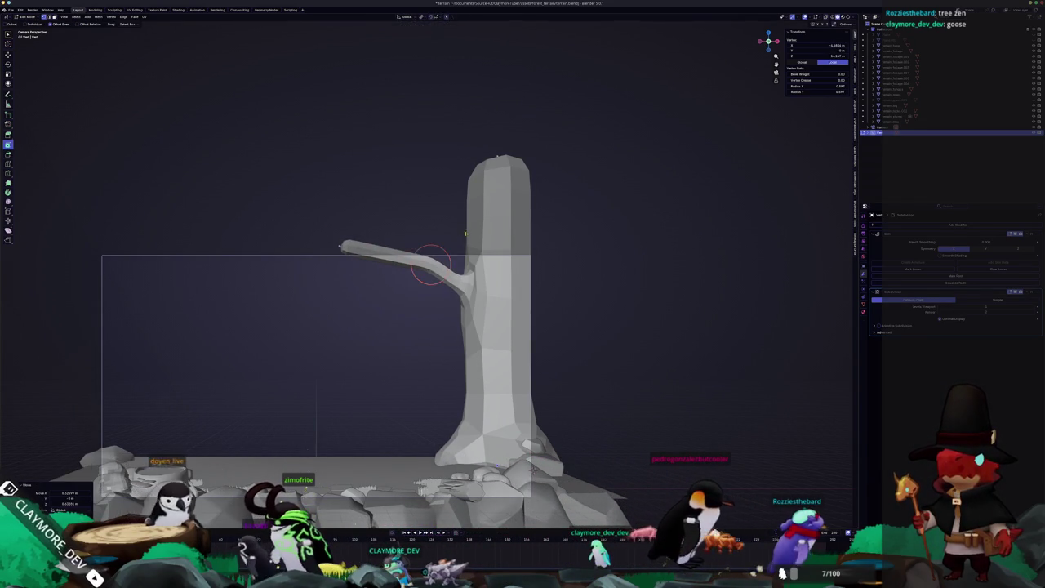
key("alt+z")
key("KP_Divide")
left_click(471, 292)
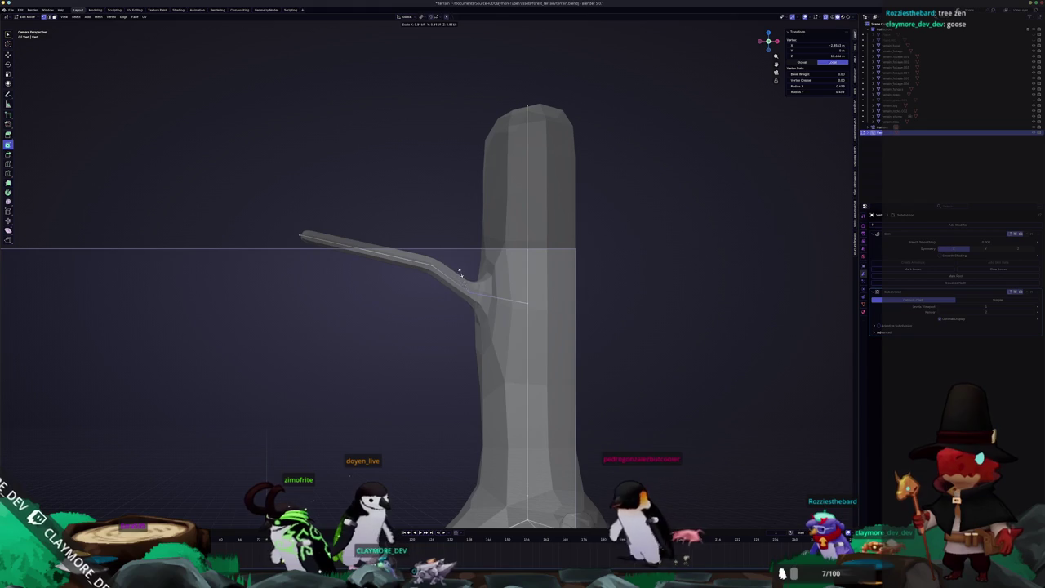
Scale the branch joint slightly and slide the vertex along the branch.
key("s")
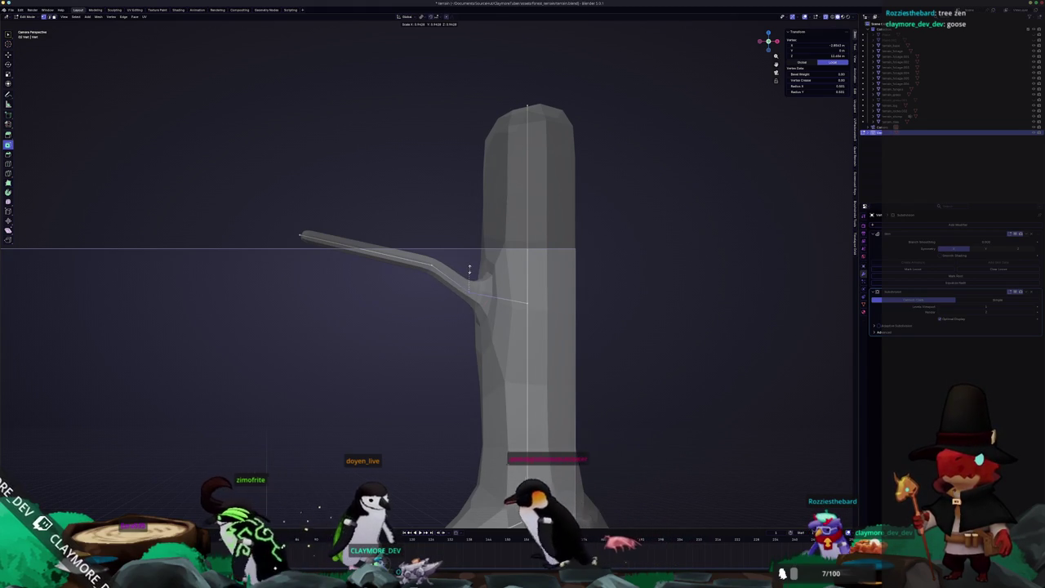
scroll(457, 265, "down", 3)
scroll(432, 270, "up", 2)
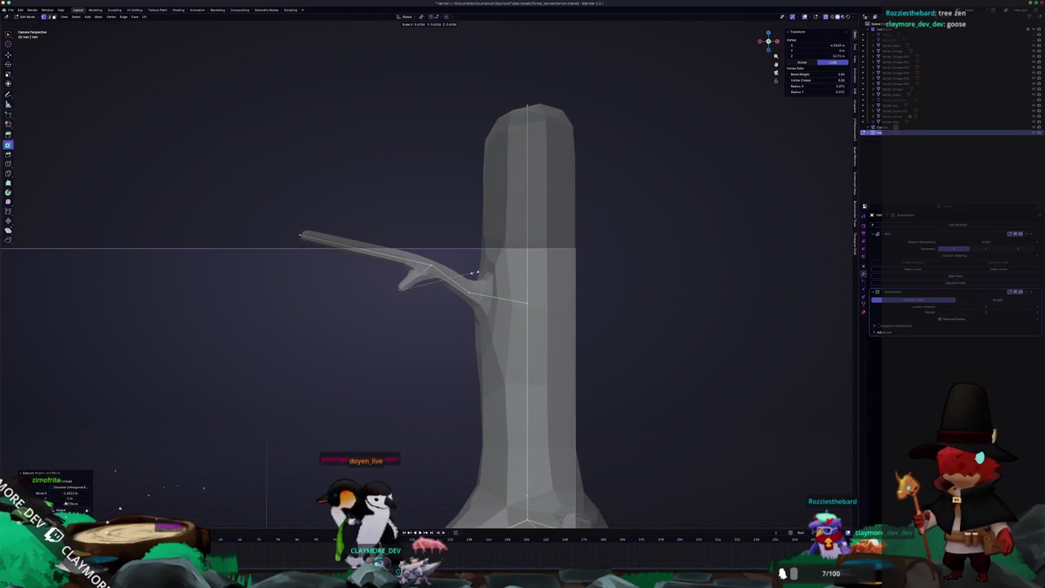
right_click(416, 277)
left_click(408, 323)
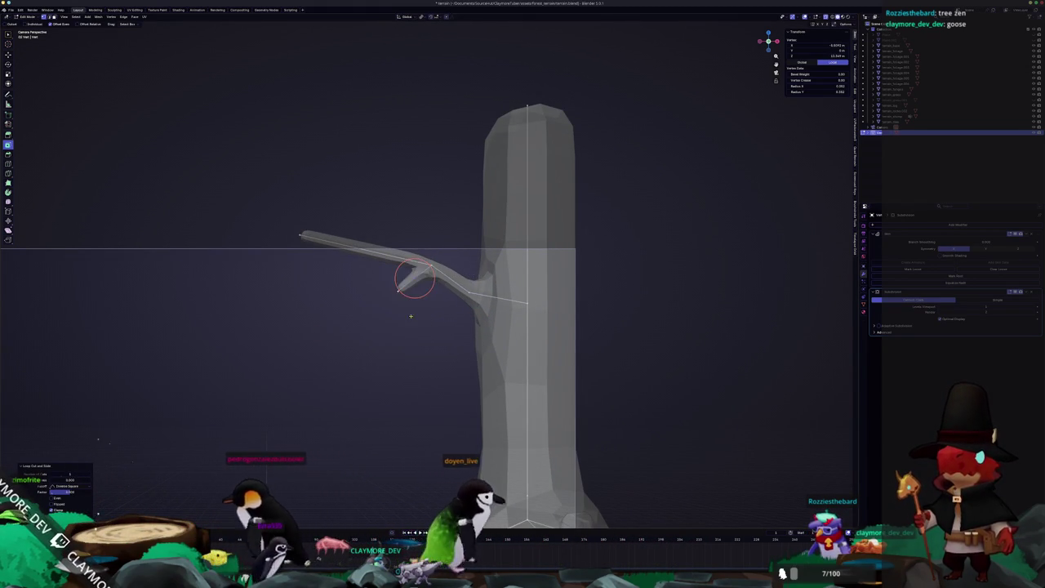
scroll(439, 317, "up", 2)
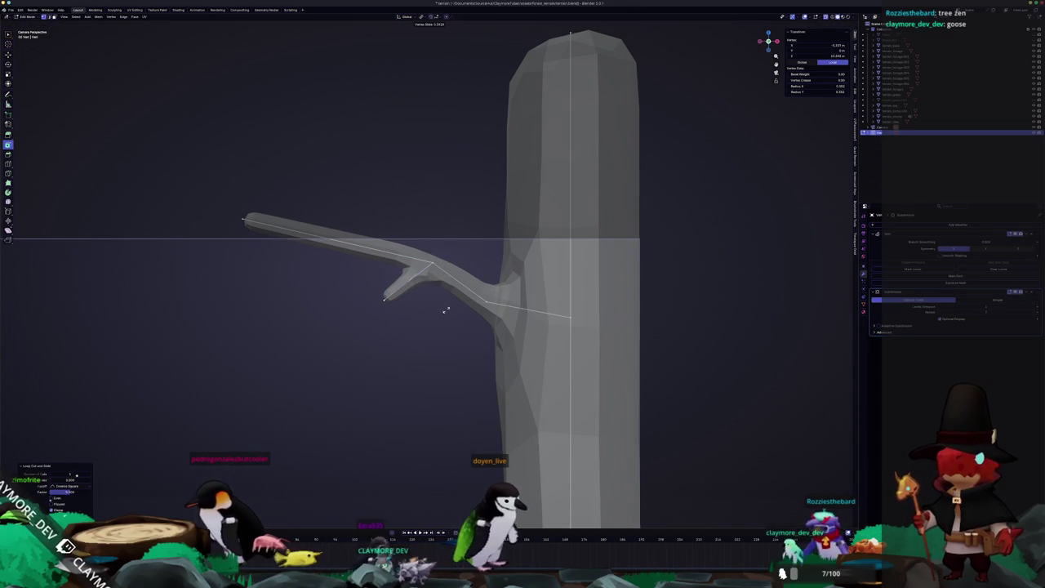
Place the fork vertex and check the forked branch through the camera view.
left_click(374, 303)
middle_click_drag(373, 297, 408, 280)
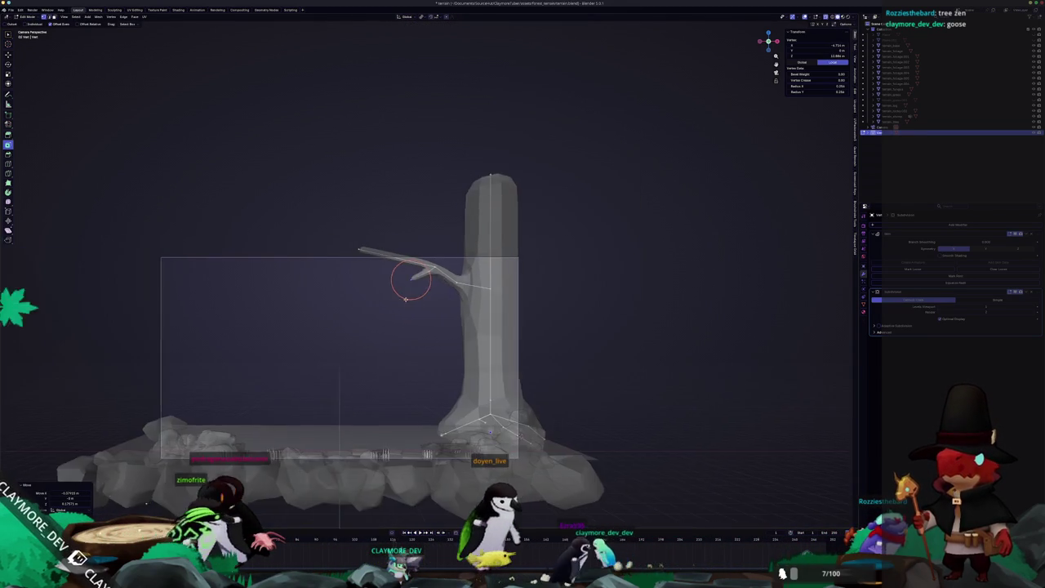
scroll(547, 147, "up", 3)
key("KP_0")
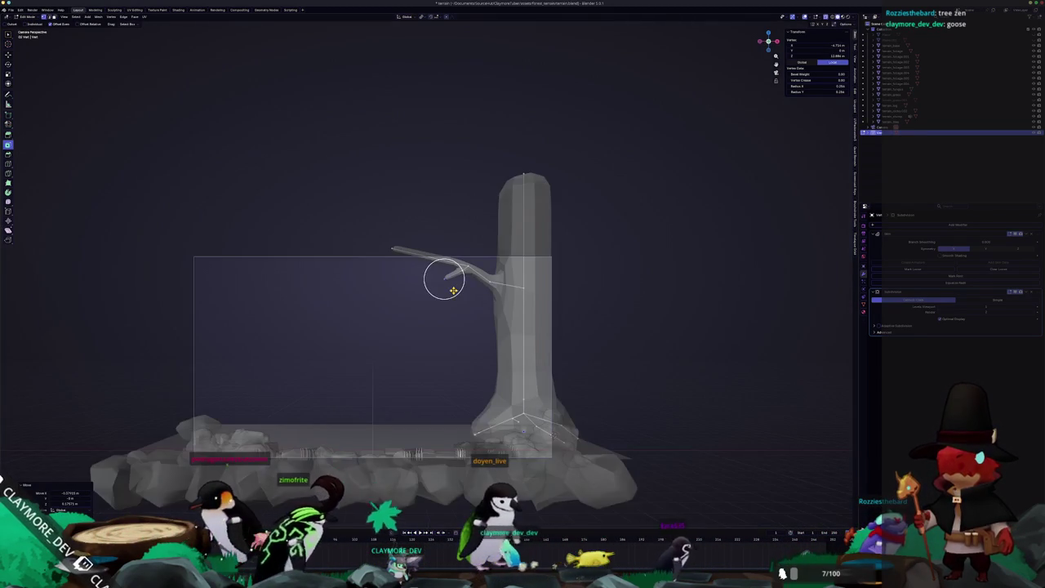
key("Tab")
scroll(588, 274, "down", 2)
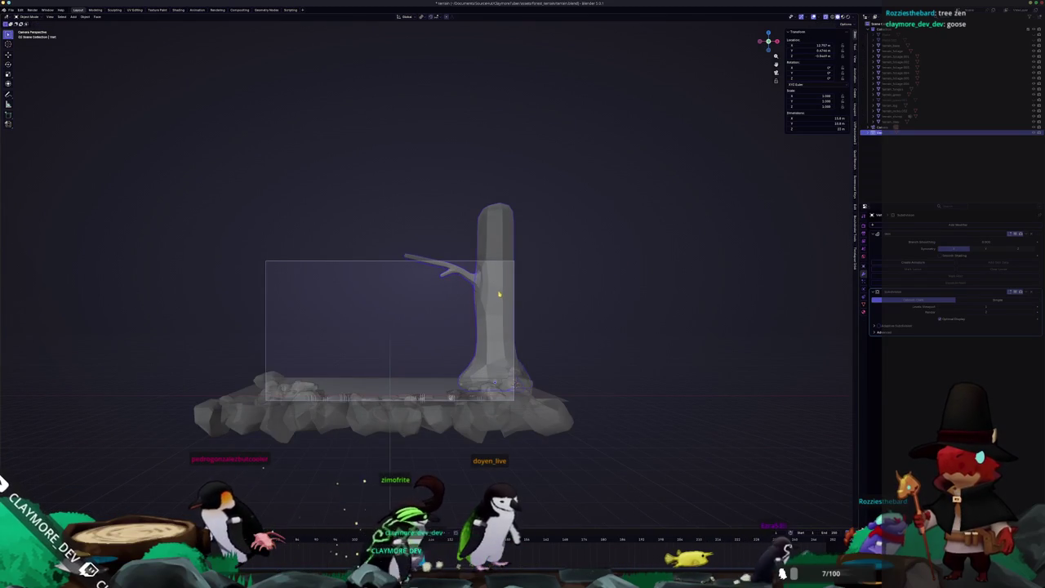
key("Tab")
scroll(494, 293, "up", 3)
scroll(474, 287, "up", 3)
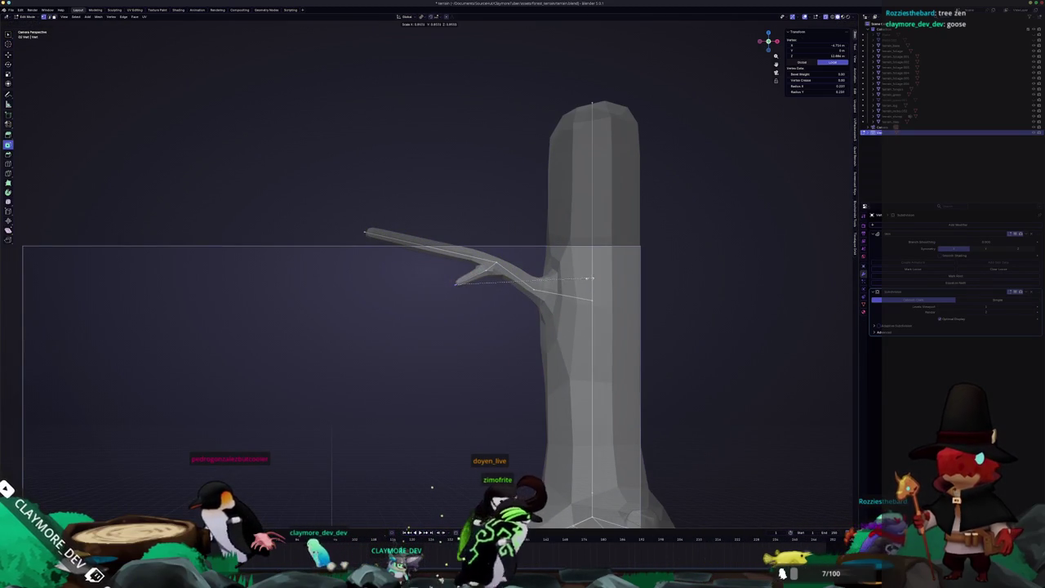
Thin the forked twig's skin radius.
left_click(560, 272)
scroll(441, 278, "down", 3)
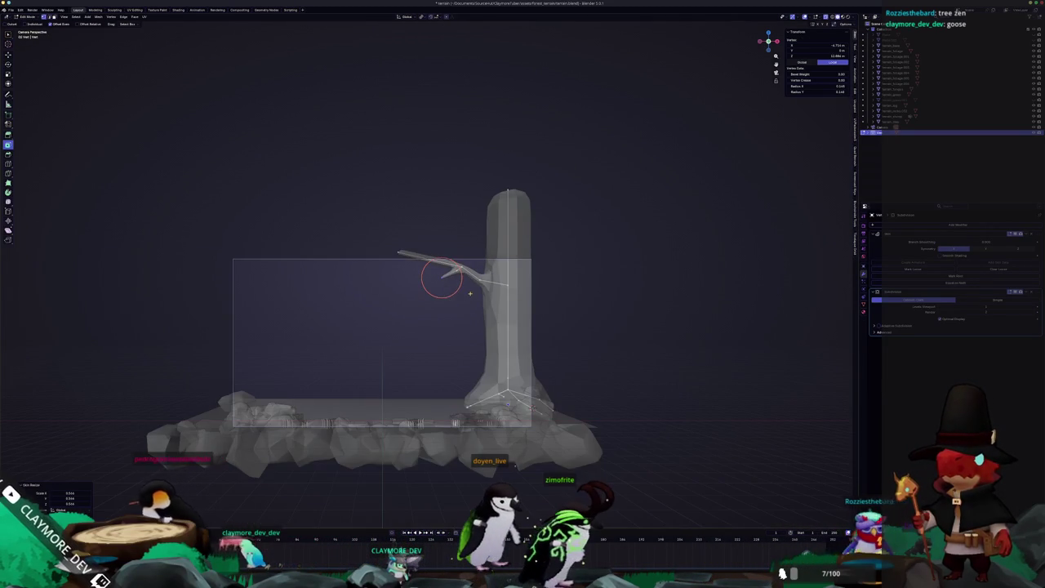
scroll(470, 294, "down", 1)
scroll(408, 266, "up", 3)
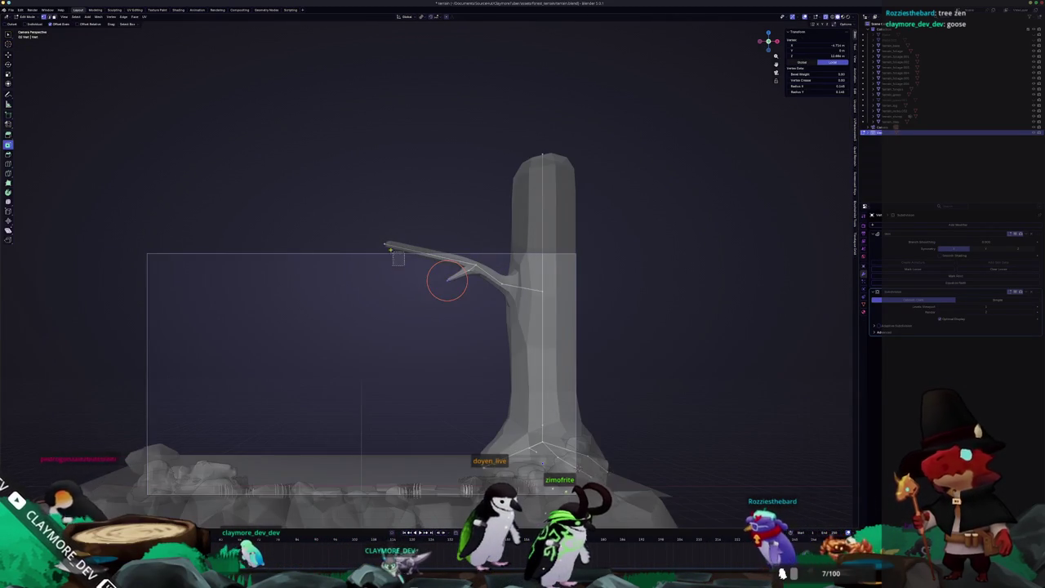
Slide and reposition the branch vertices around the fork so the joint looks natural.
left_click(382, 242)
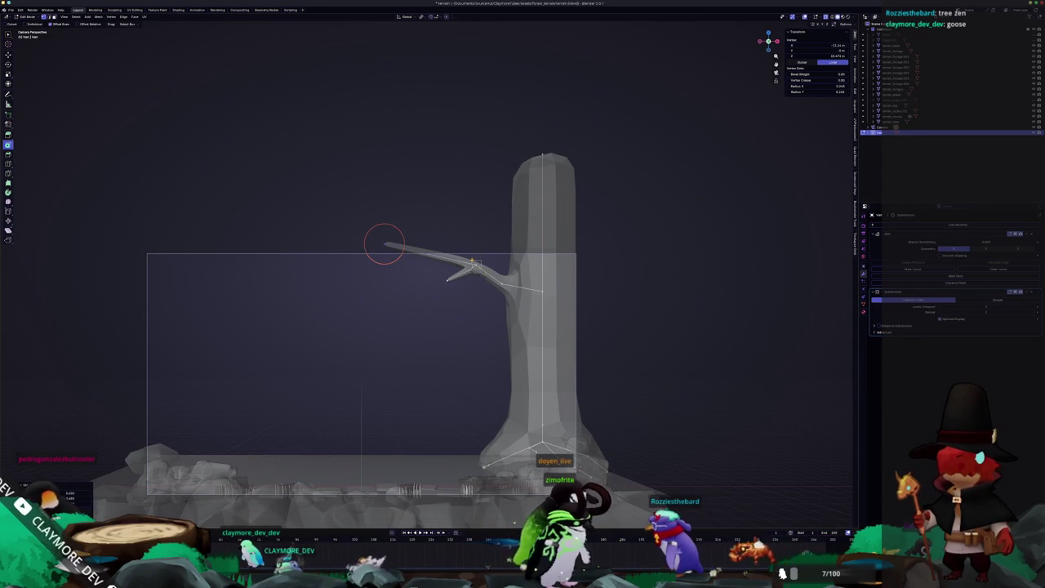
left_click(480, 265)
key("g")
key("g")
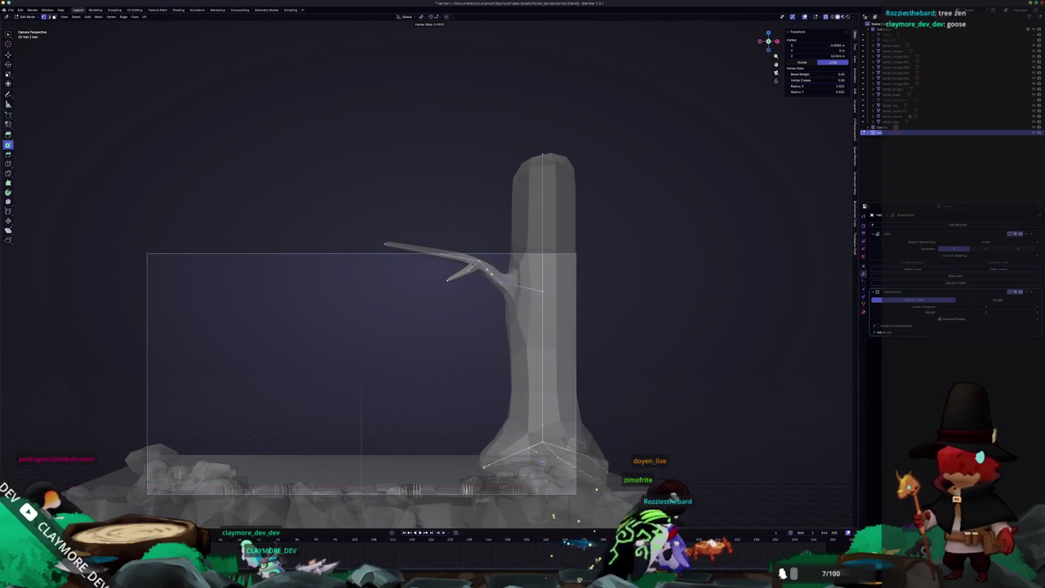
left_click(468, 304)
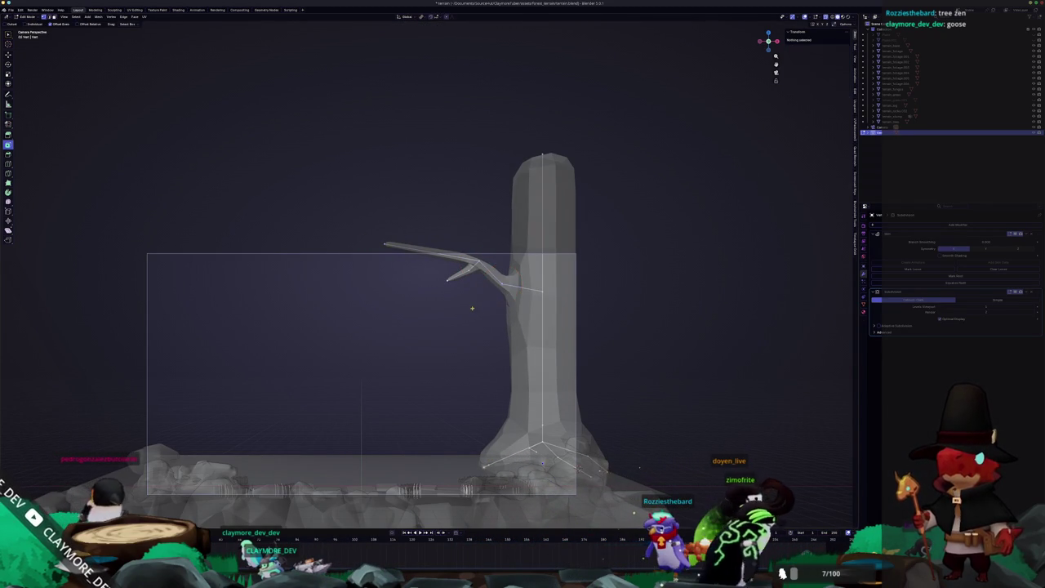
scroll(478, 307, "up", 1)
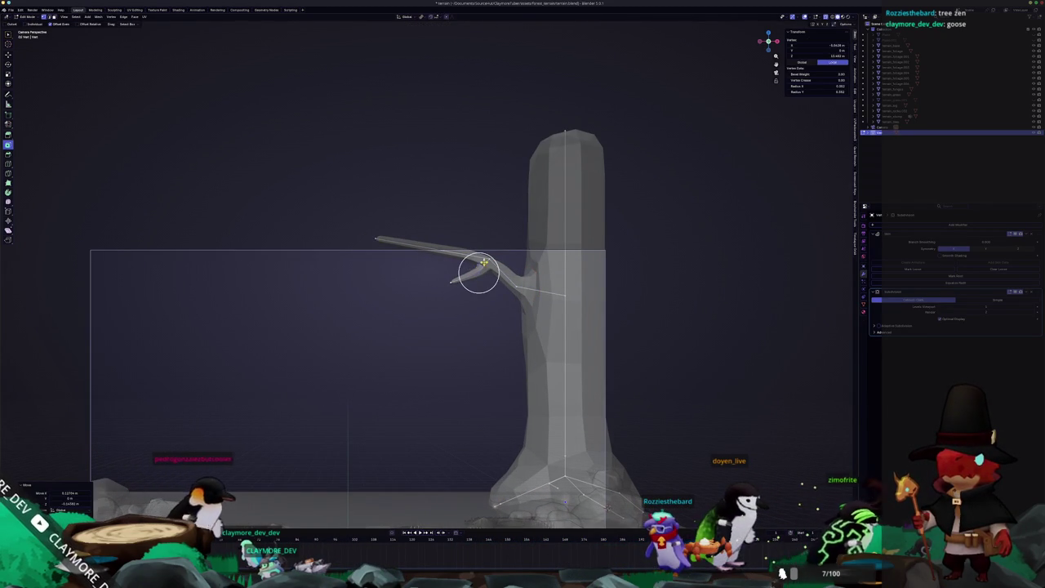
left_click_drag(479, 275, 485, 244)
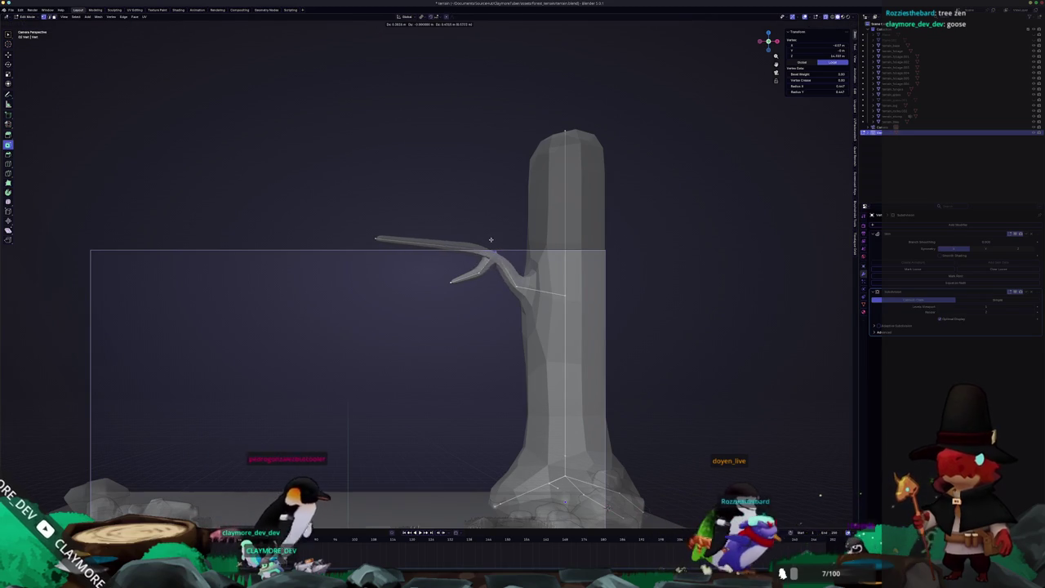
left_click(491, 245)
left_click(475, 267)
key("g")
key("g")
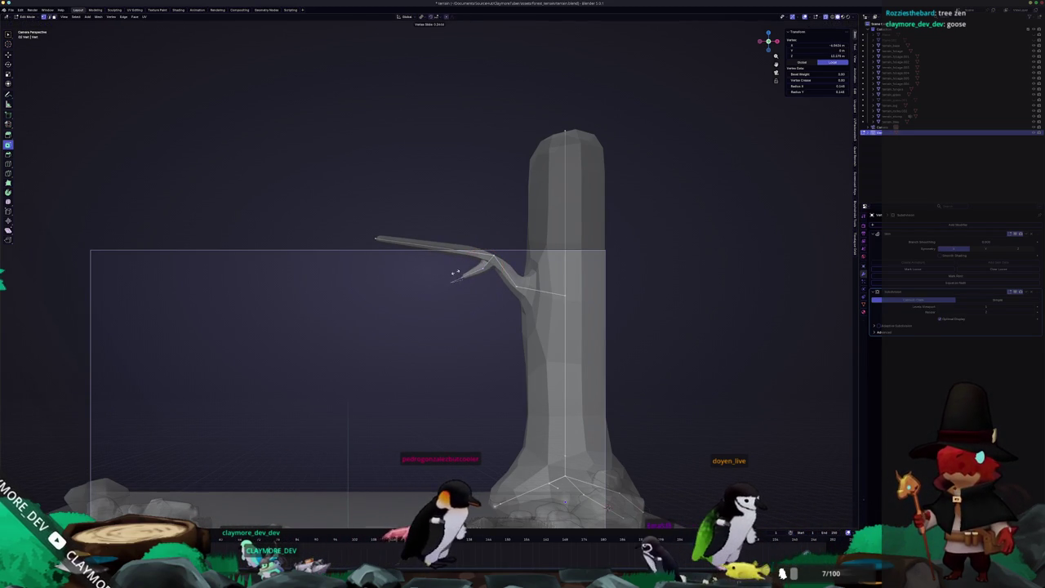
left_click(483, 270)
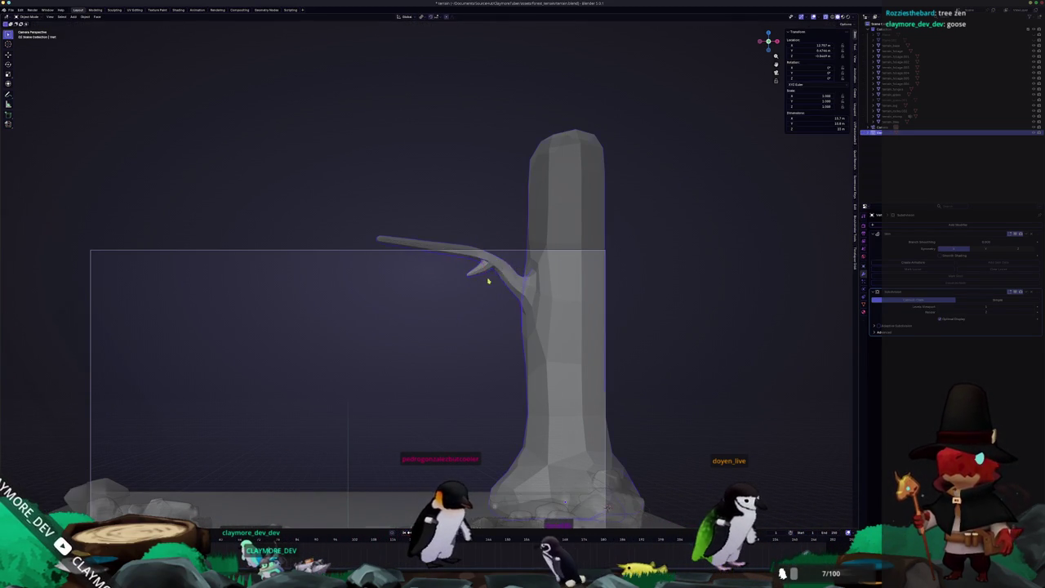
Move the foliage blob toward the tree, checking it in Right Ortho and camera views.
key("Tab")
scroll(466, 315, "down", 3)
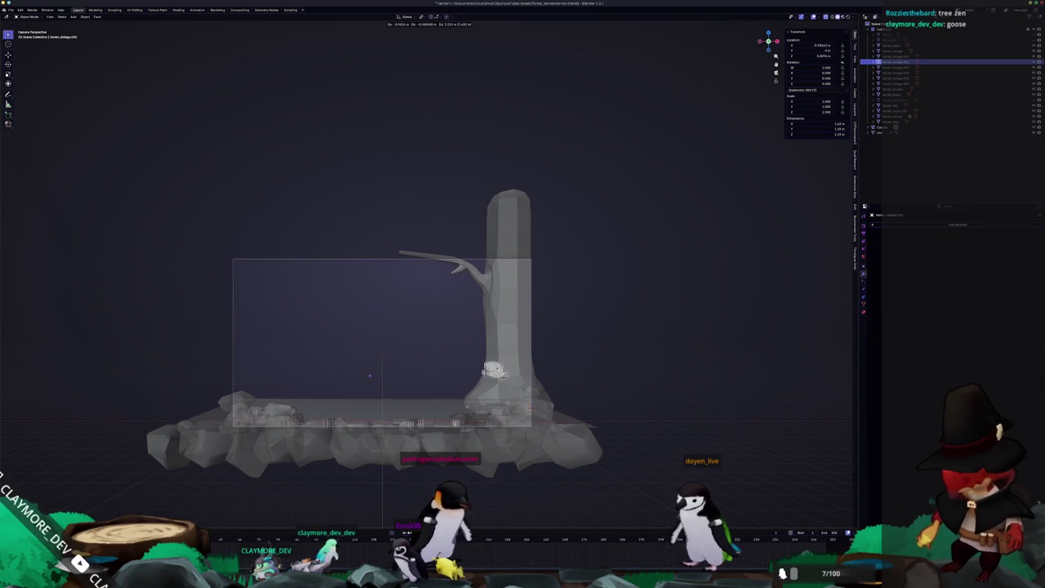
left_click(602, 268)
key("KP_3")
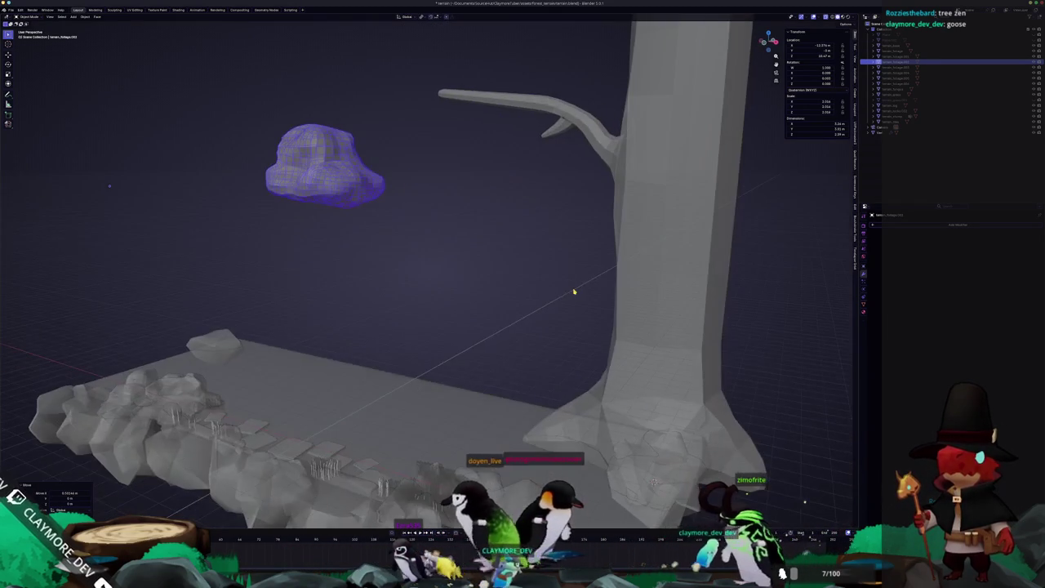
scroll(452, 266, "down", 2)
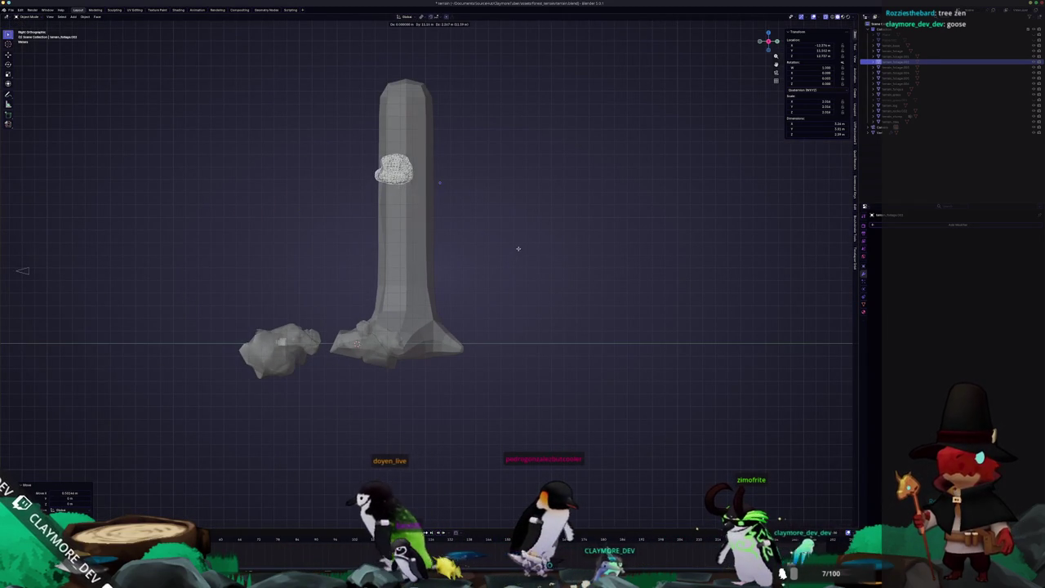
key("KP_0")
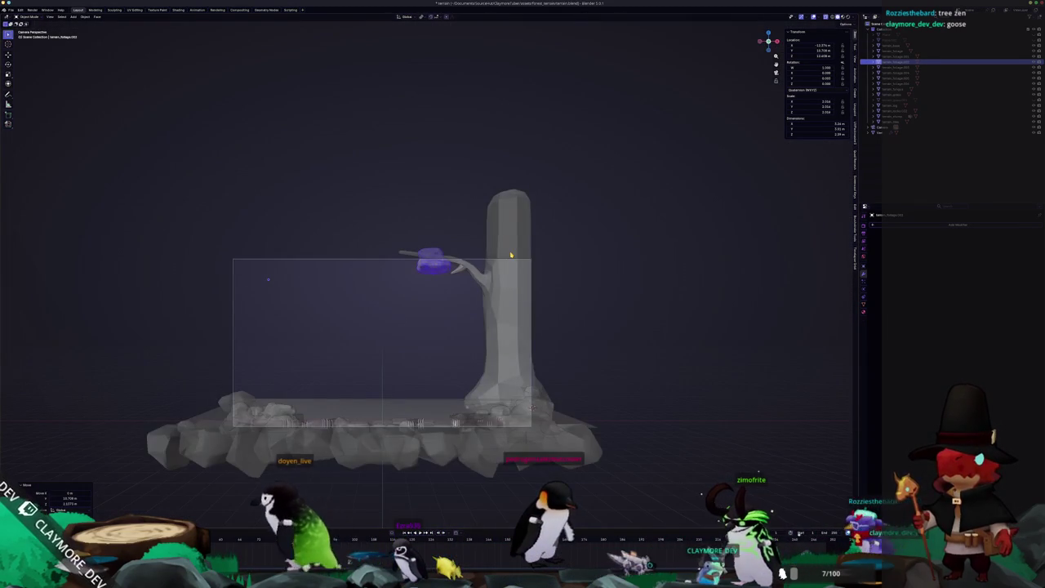
scroll(497, 303, "up", 1)
left_click(497, 303)
Enlarge the foliage blob, scaling both the object and its mesh geometry.
key("s")
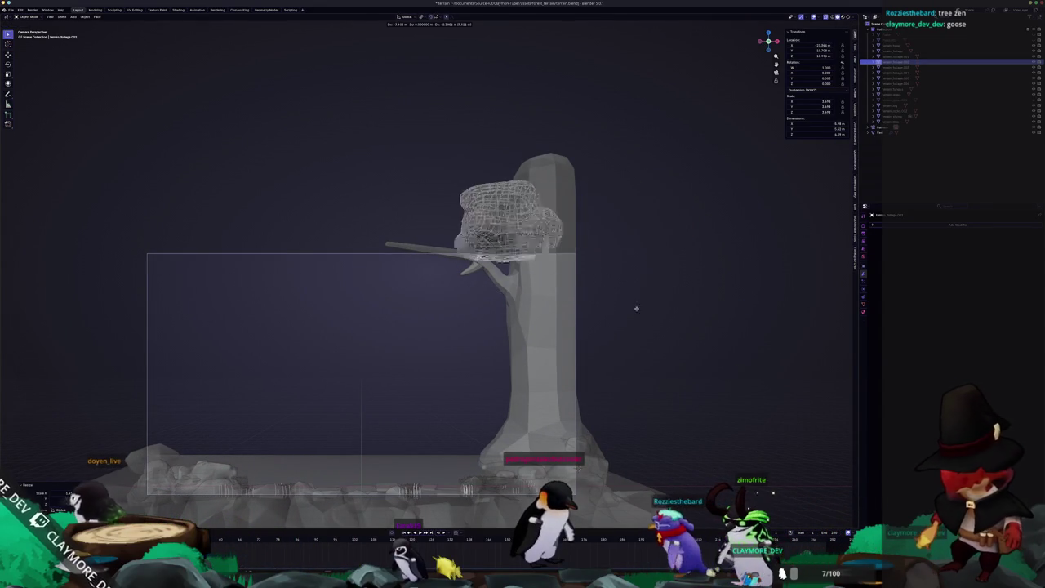
left_click(555, 308)
key("Tab")
key("a")
key("s")
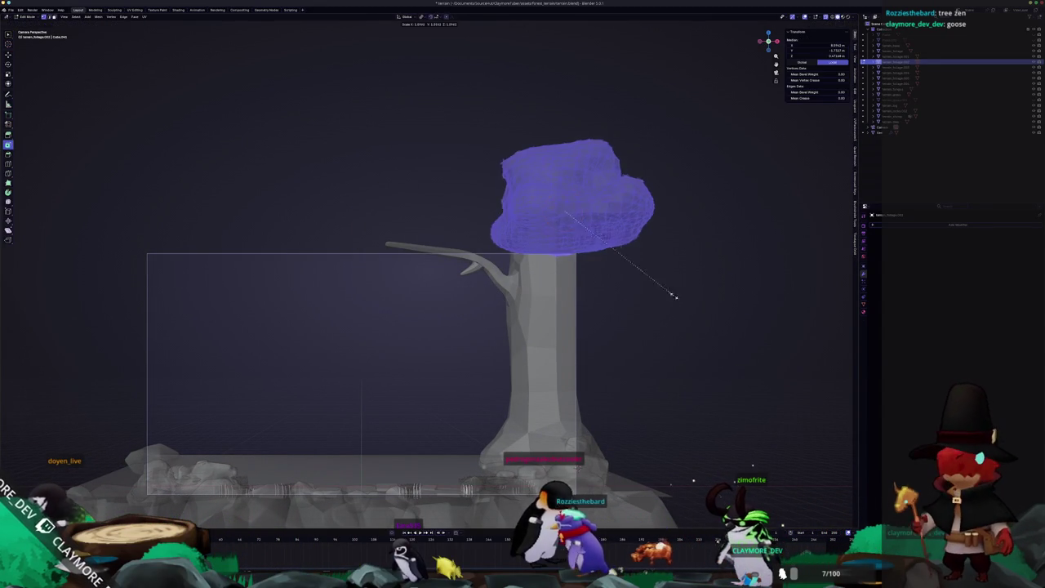
left_click(782, 285)
key("Tab")
Shift the foliage along Y so it rests over the trunk top beside the branch.
key("g")
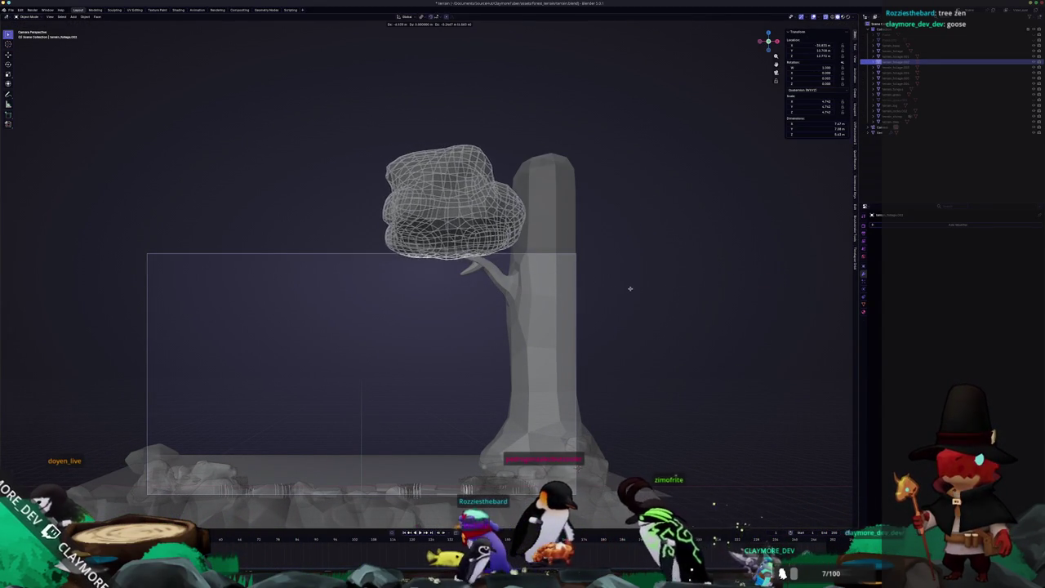
left_click(629, 291)
middle_click_drag(618, 292, 510, 304)
key("g")
key("y")
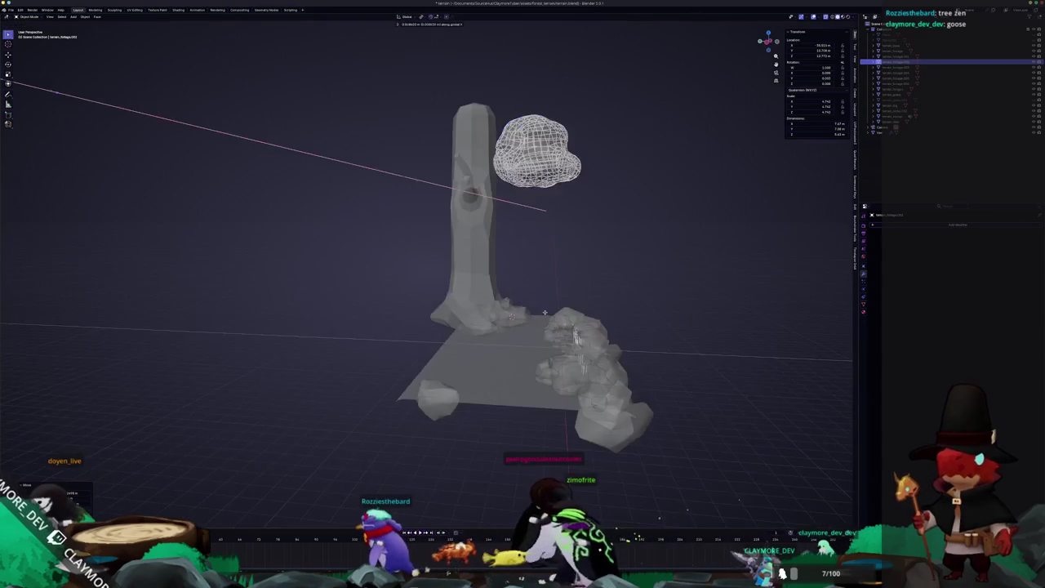
left_click(297, 272)
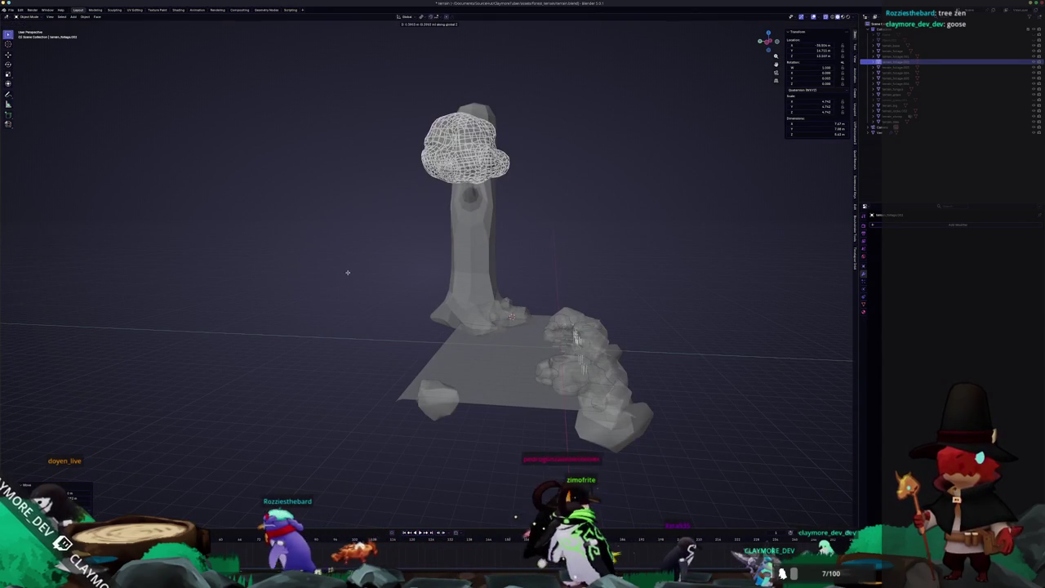
key("Tab")
key("KP_0")
key("Tab")
key("g")
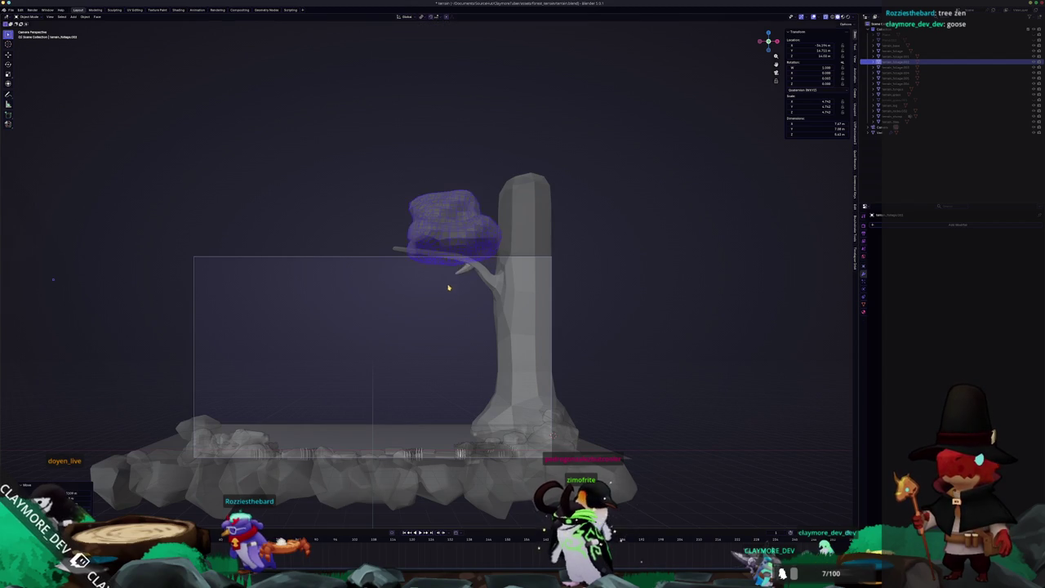
Apply all transforms on the foliage blob.
scroll(446, 286, "down", 2)
scroll(590, 294, "down", 1)
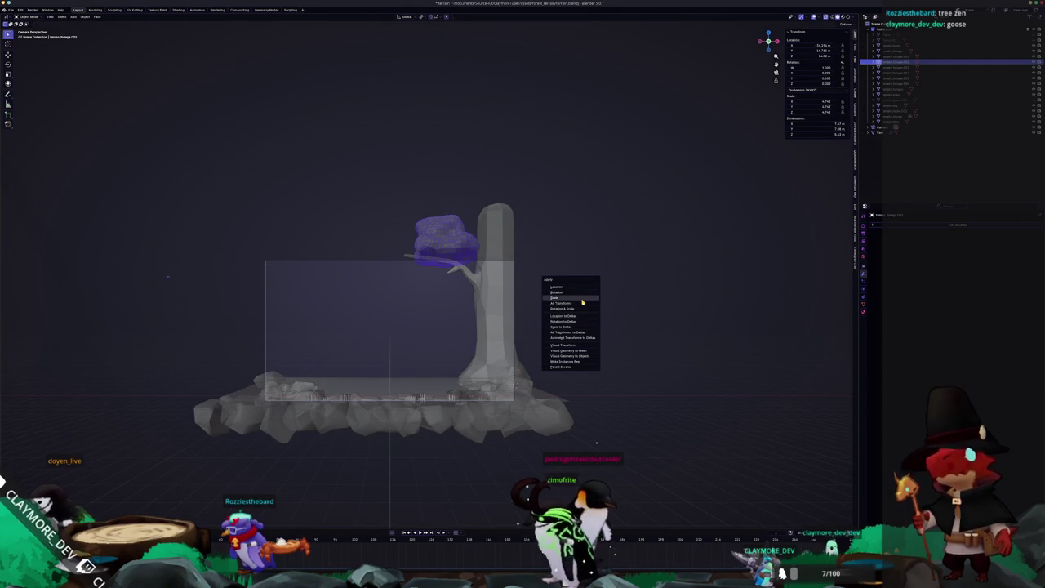
left_click(583, 299)
key("ctrl+a")
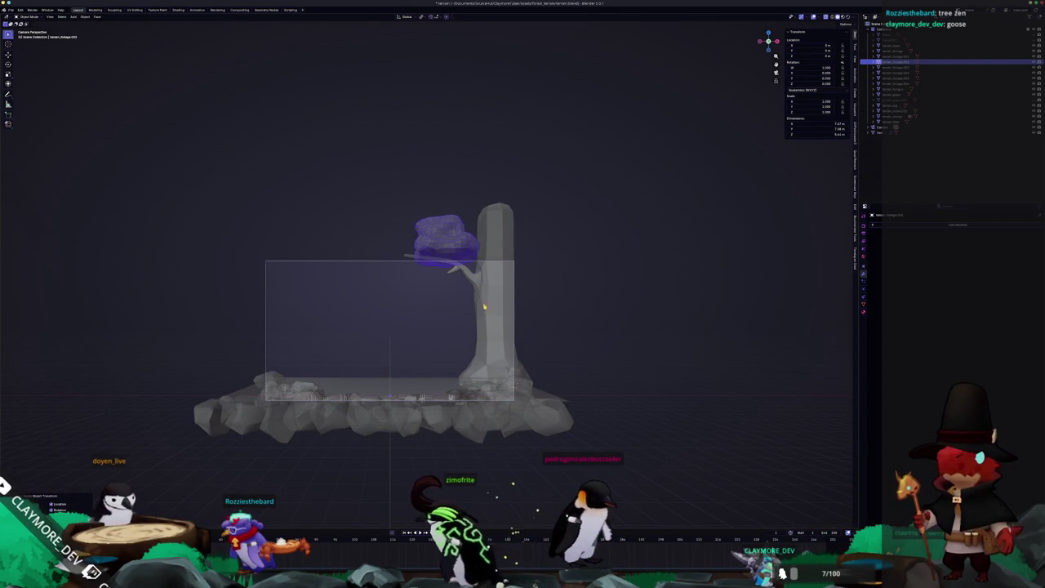
Select the tree trunk and apply all of its transforms.
left_click(491, 304)
scroll(674, 303, "up", 1)
scroll(675, 303, "up", 3)
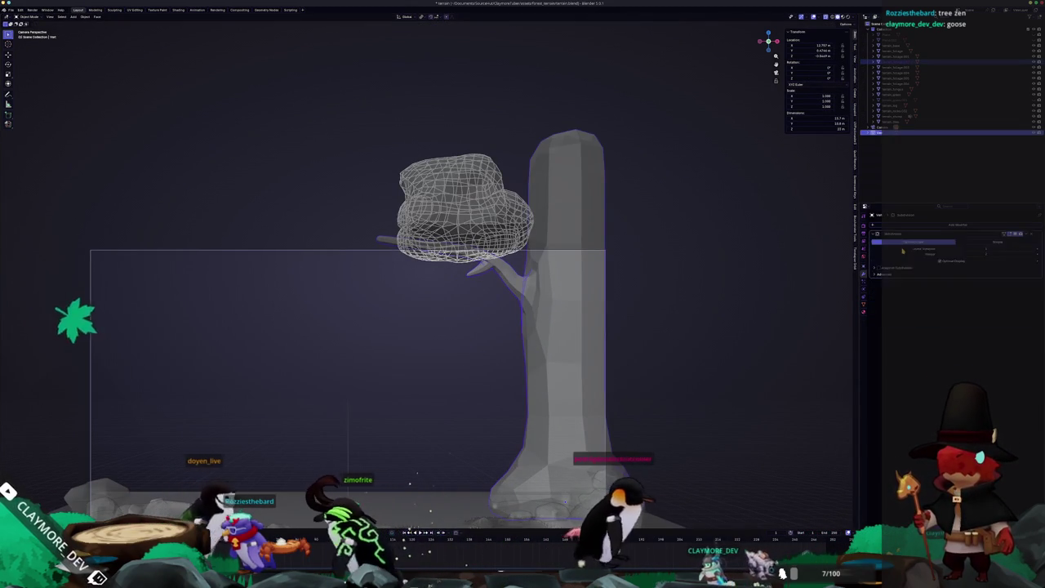
scroll(676, 296, "down", 3)
key("ctrl+a")
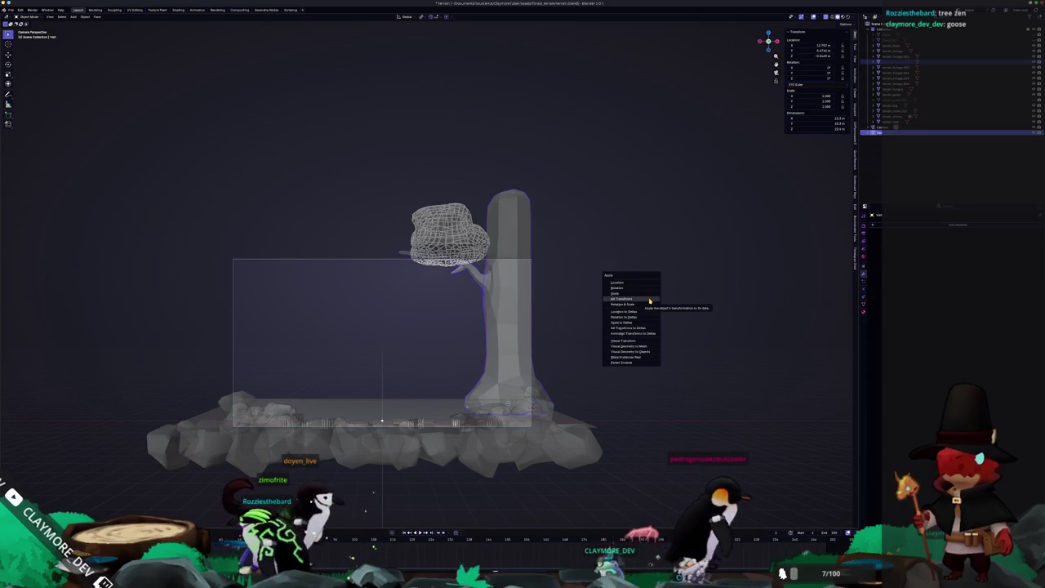
left_click(650, 301)
scroll(635, 332, "down", 2)
Select all objects and export the scene as glTF 2.0 (.glb) into the assets folder.
key("a")
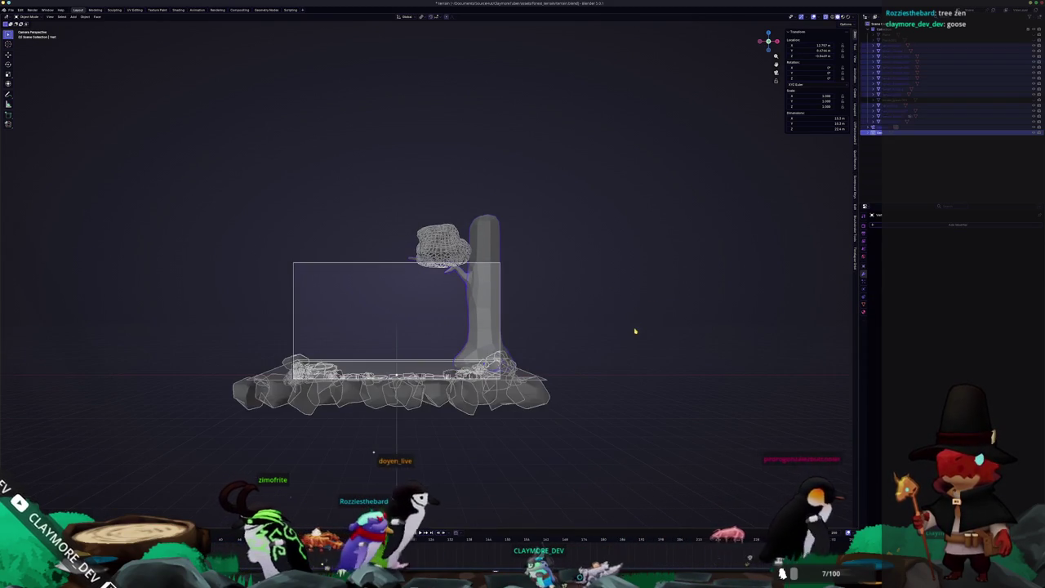
left_click(11, 9)
mouse_move(19, 98)
left_click(90, 143)
key("Escape")
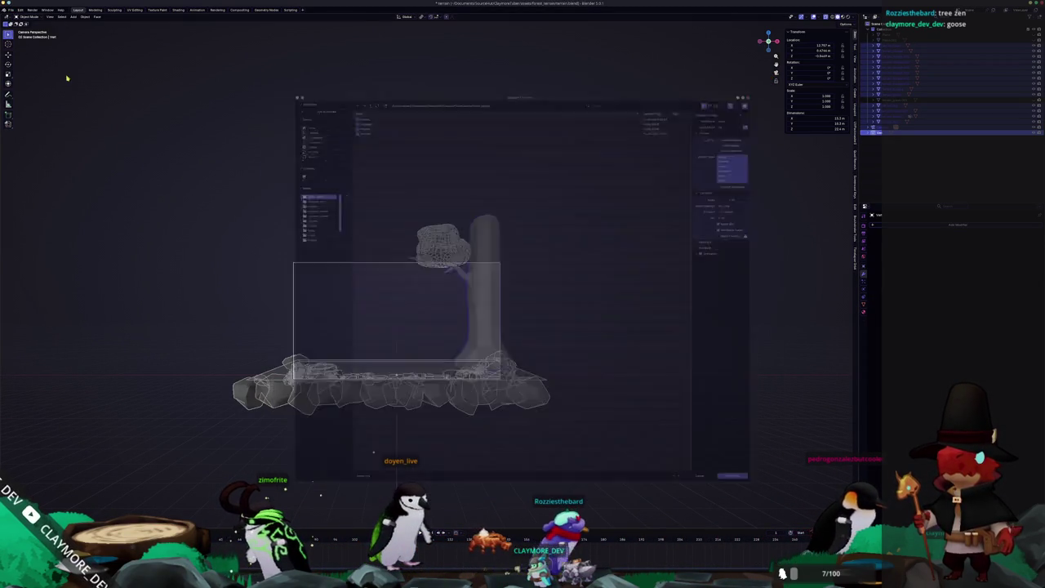
left_click(11, 8)
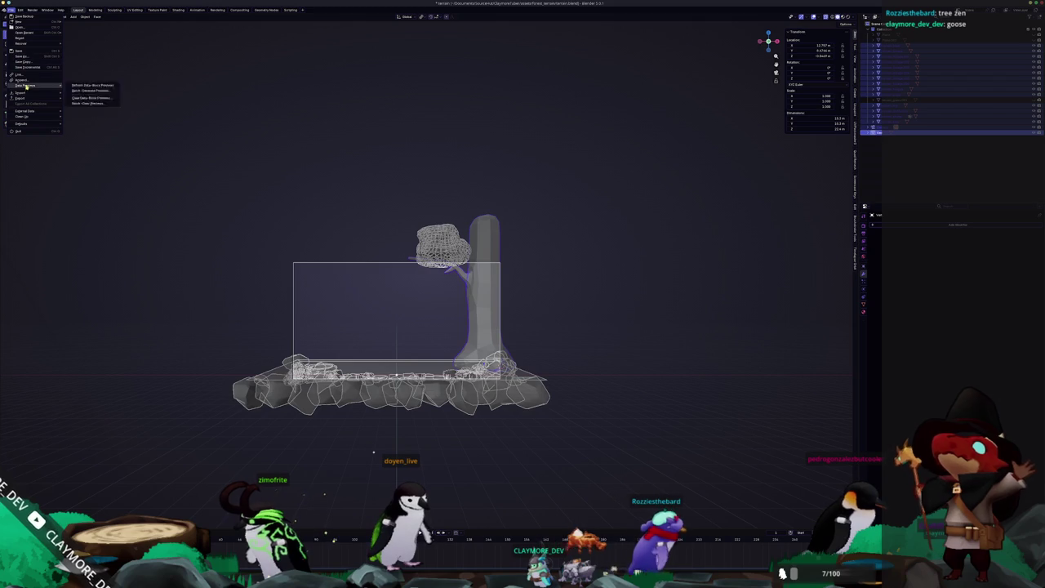
mouse_move(21, 98)
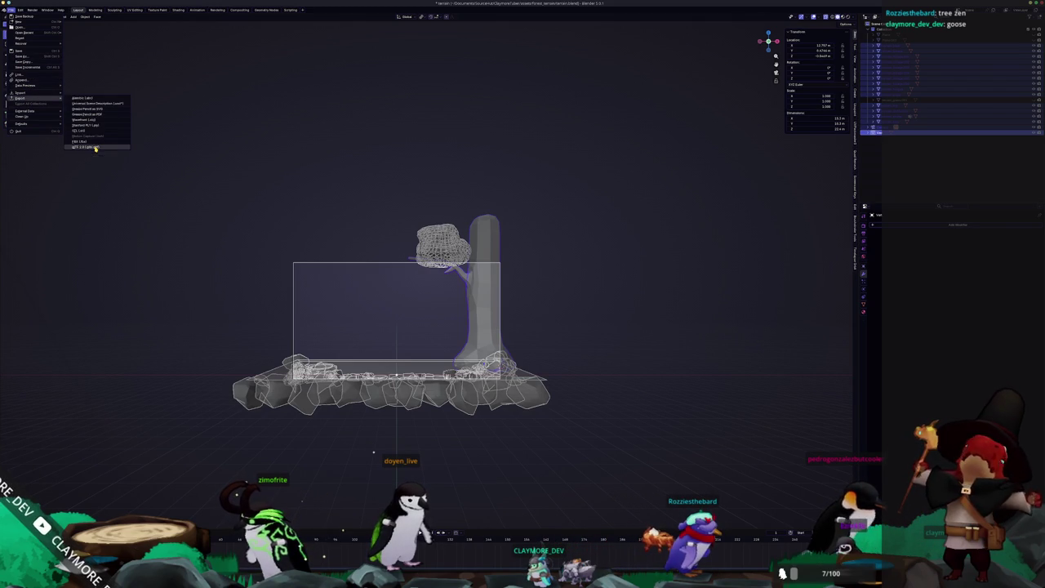
left_click(95, 148)
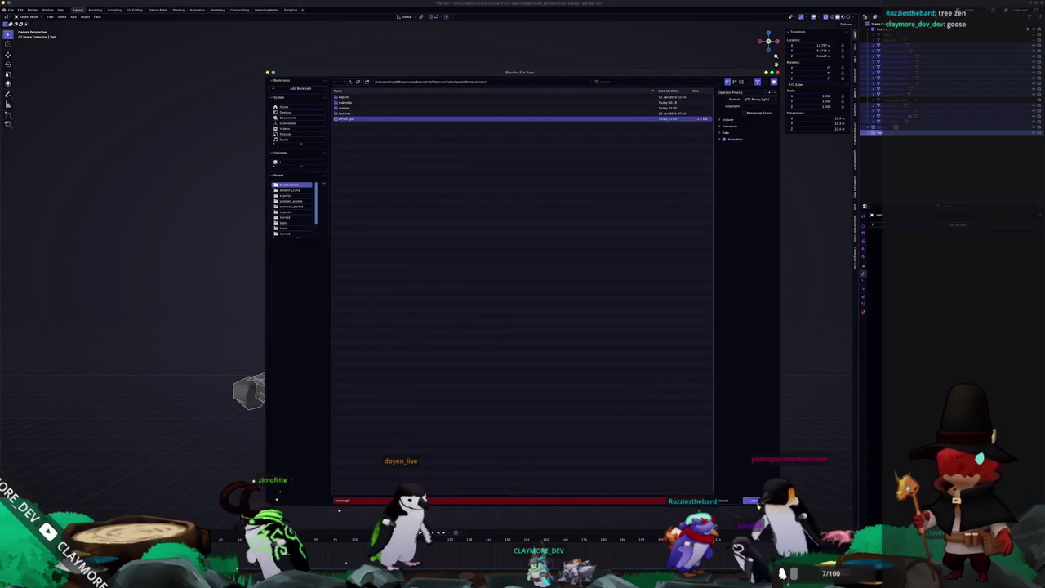
left_click(752, 501)
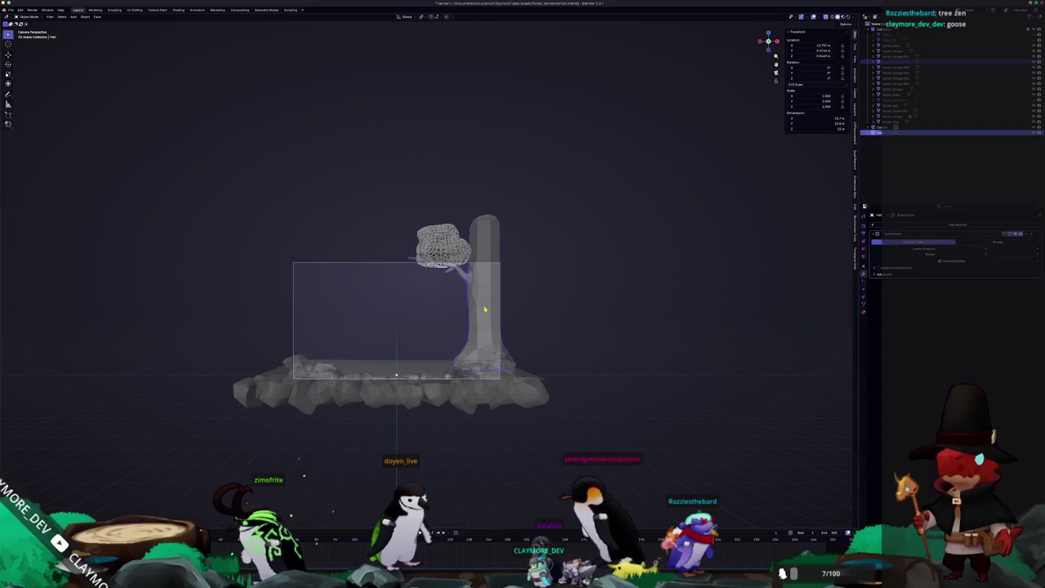
left_click(484, 309)
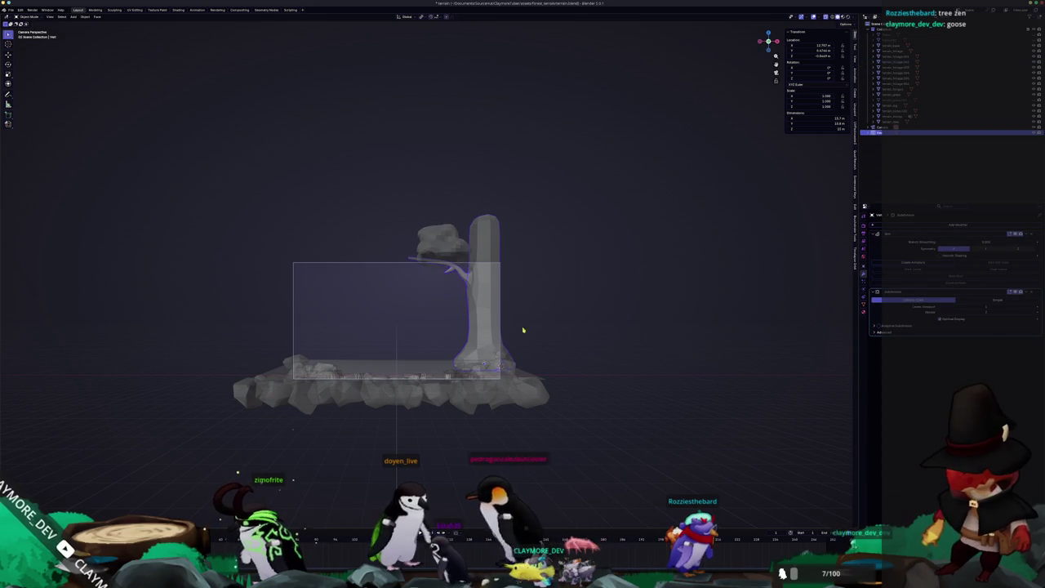
In Godot, let the tree assets reimport and zoom and pan the 2D view to inspect them.
key("super+Tab")
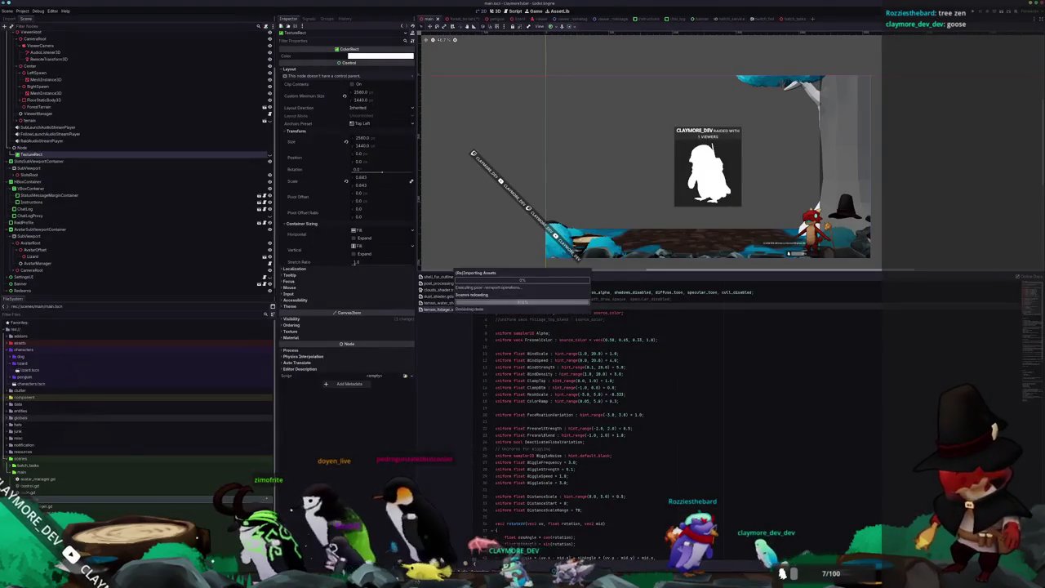
mouse_move(827, 224)
middle_mouse_down()
mouse_move(738, 219)
mouse_move(724, 158)
middle_mouse_up()
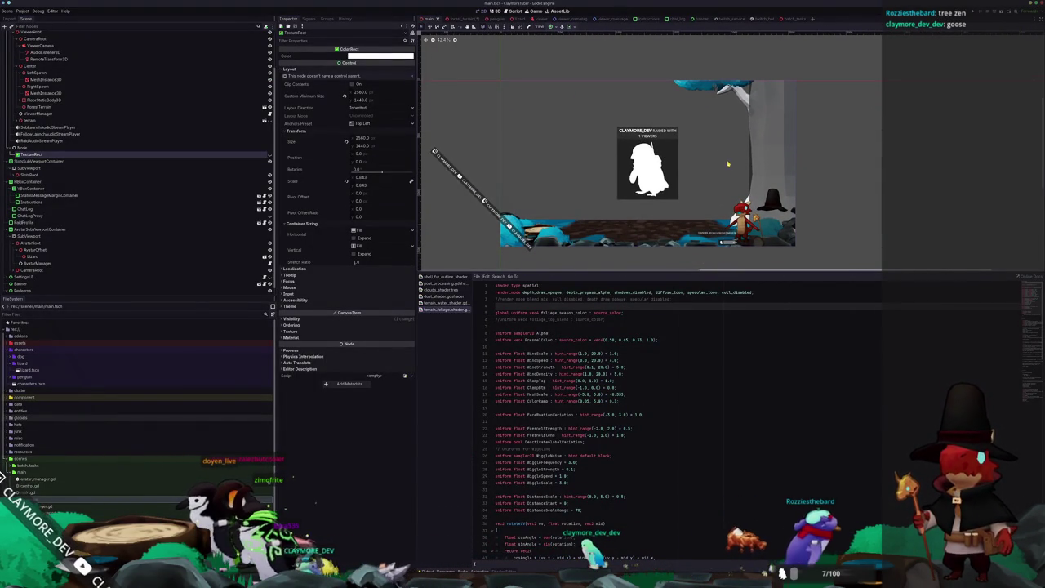
scroll(728, 163, "up", 1)
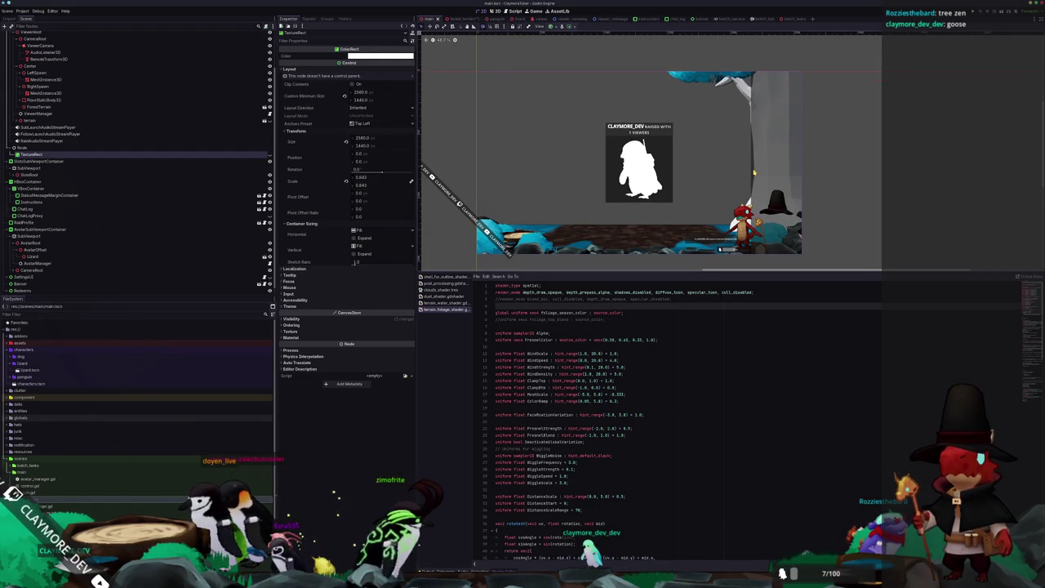
scroll(758, 163, "up", 3)
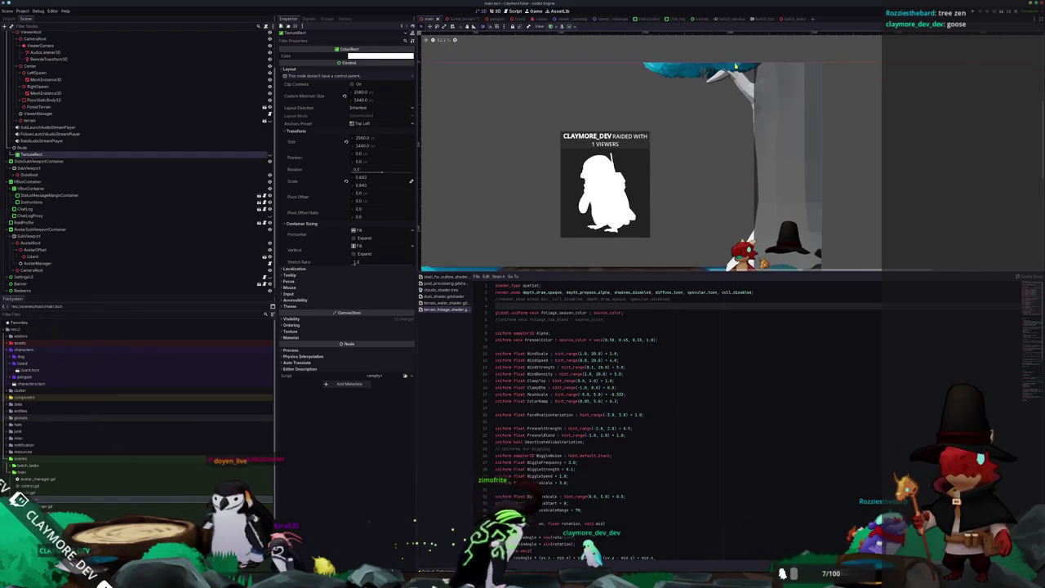
middle_click_drag(758, 163, 766, 116)
scroll(751, 120, "down", 3)
scroll(743, 120, "up", 3)
scroll(735, 120, "up", 2)
scroll(726, 120, "up", 3)
scroll(727, 120, "down", 2)
scroll(721, 129, "down", 1)
scroll(714, 136, "down", 2)
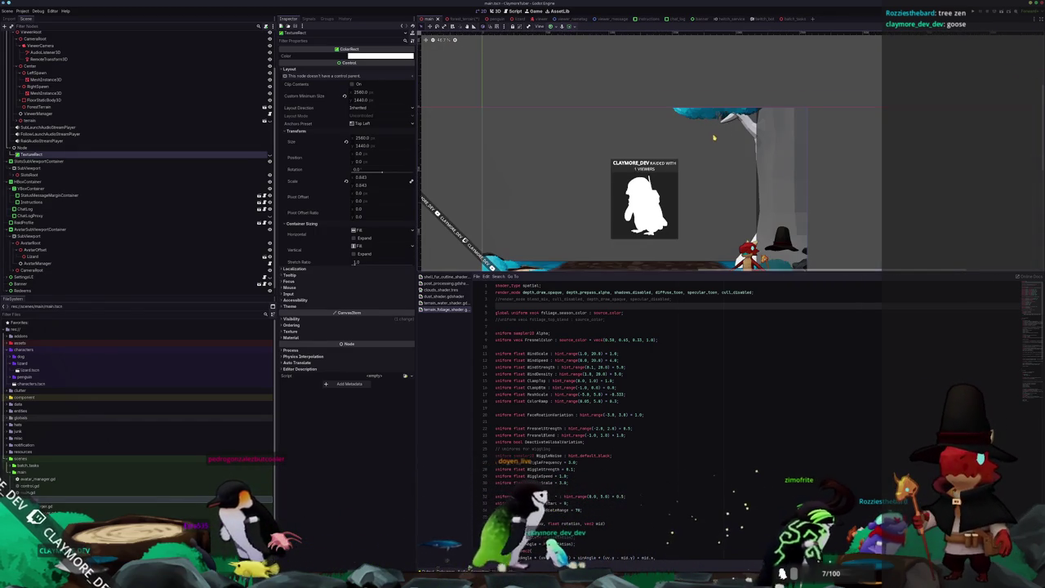
scroll(702, 110, "down", 2)
scroll(723, 98, "up", 2)
scroll(751, 88, "up", 1)
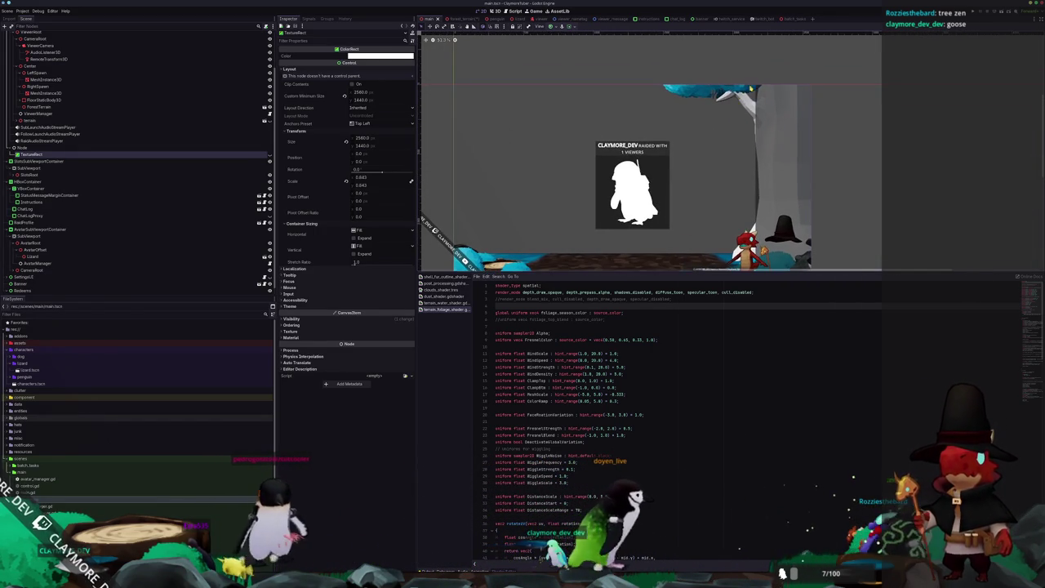
scroll(685, 137, "down", 2)
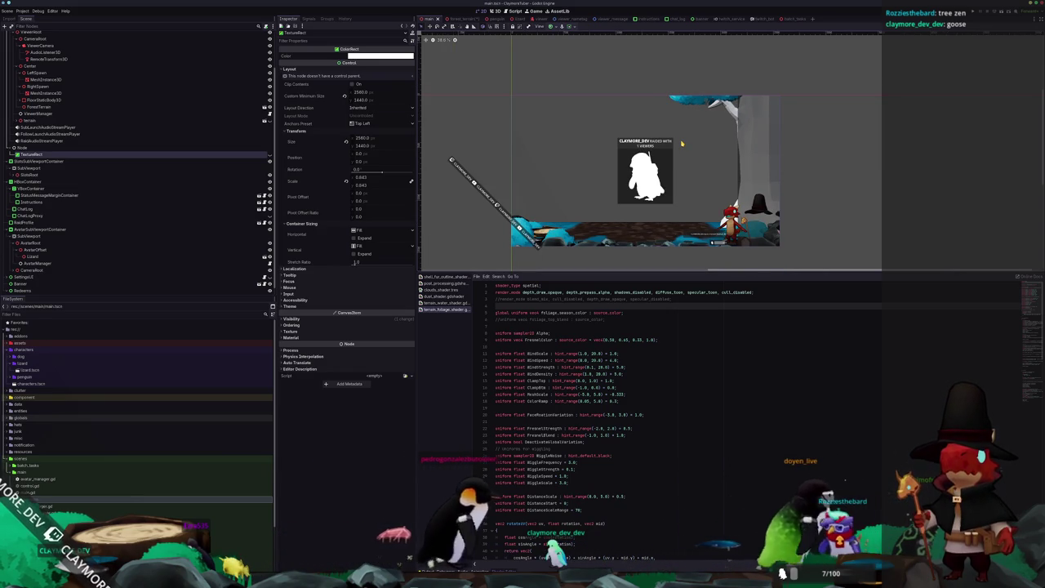
mouse_move(673, 141)
middle_mouse_down()
mouse_move(709, 143)
mouse_move(691, 148)
middle_mouse_up()
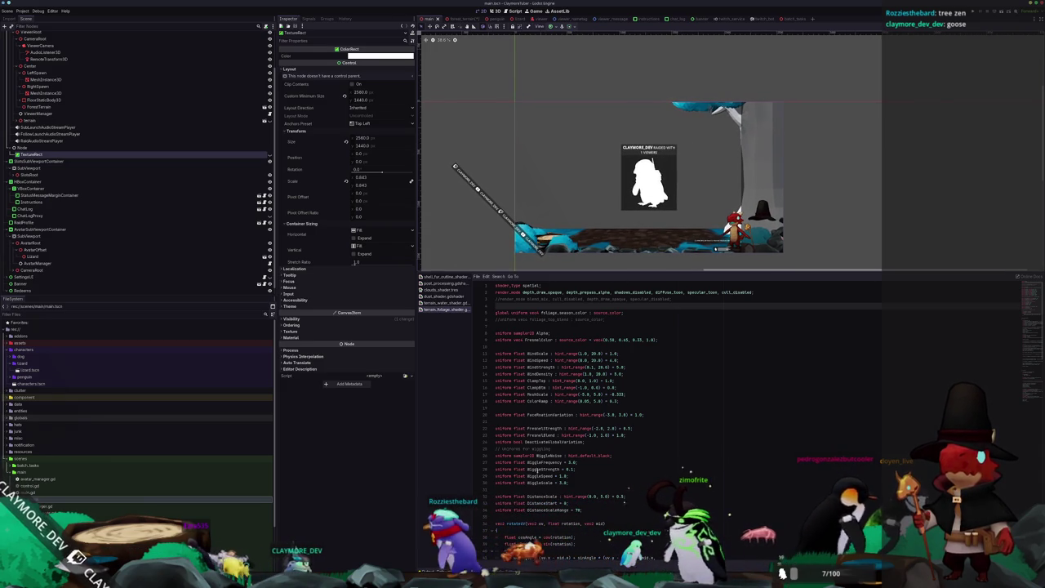
key("alt+Tab")
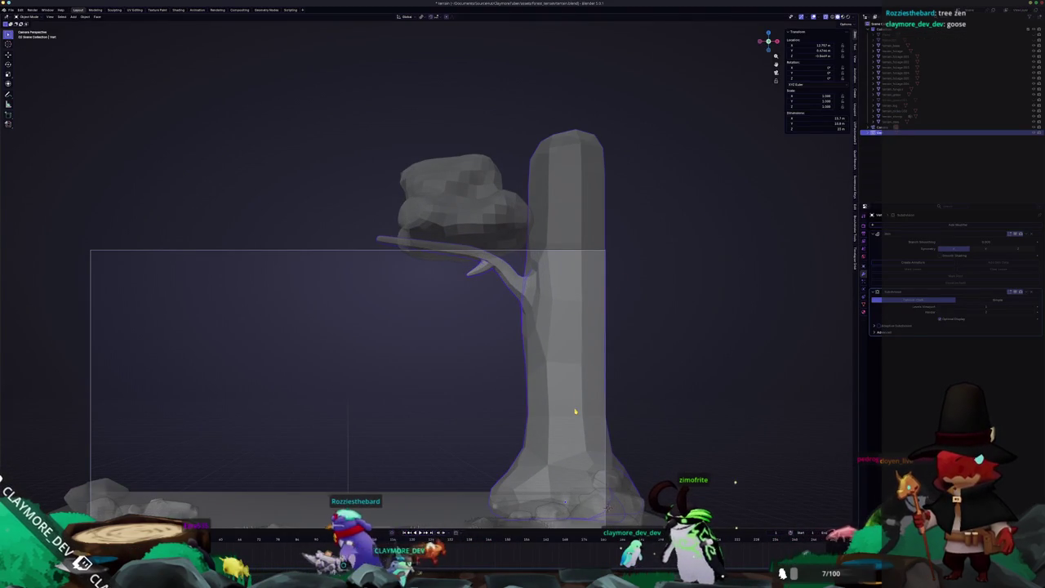
Taper the upper trunk by scaling its selected vertices.
key("Tab")
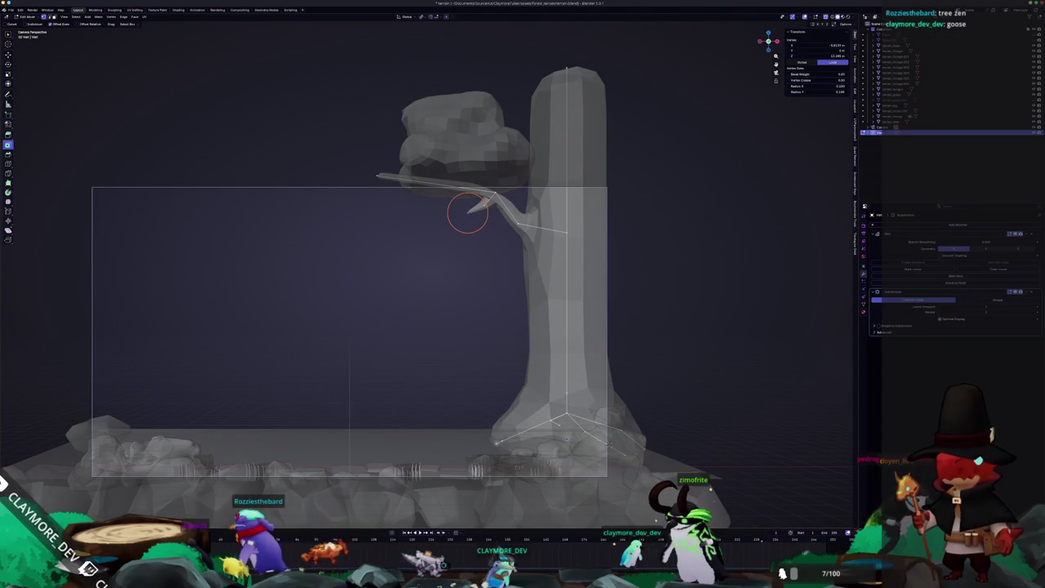
key("s")
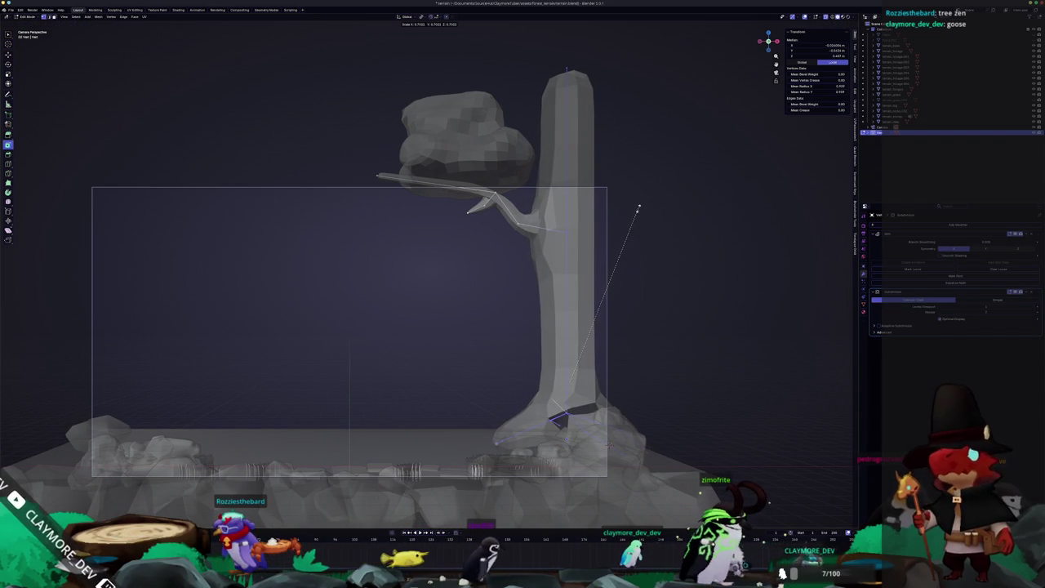
left_click(640, 209)
Add a centred vertical edge loop down the trunk and shift it along X.
key("ctrl+r")
left_click(565, 310)
right_click(567, 313)
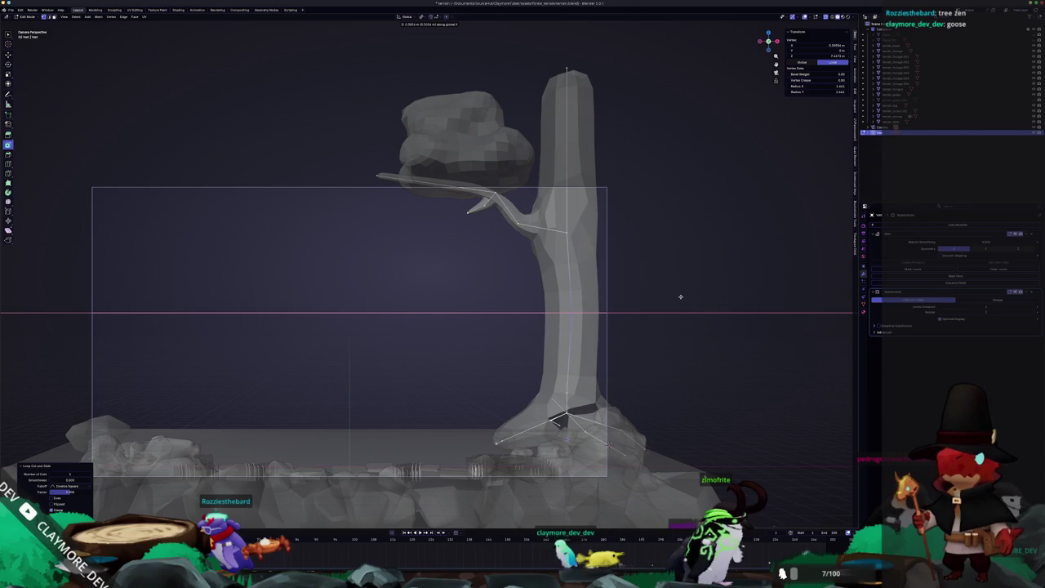
left_click(680, 297)
mouse_move(681, 296)
middle_mouse_down()
mouse_move(573, 410)
mouse_move(458, 401)
mouse_move(468, 499)
middle_mouse_up()
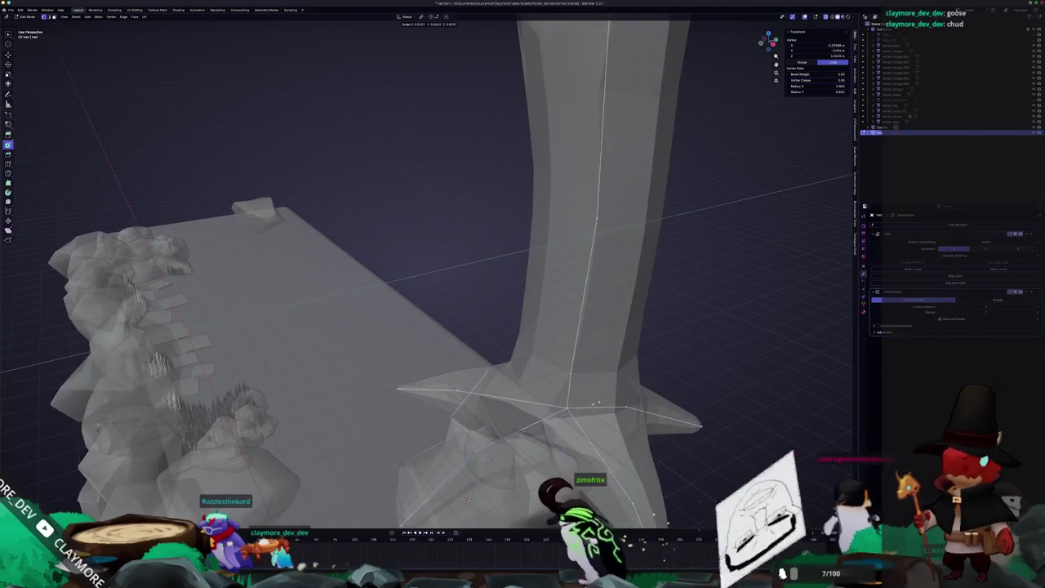
Enlarge the trunk base, inspecting it from several angles in X-ray.
key("s")
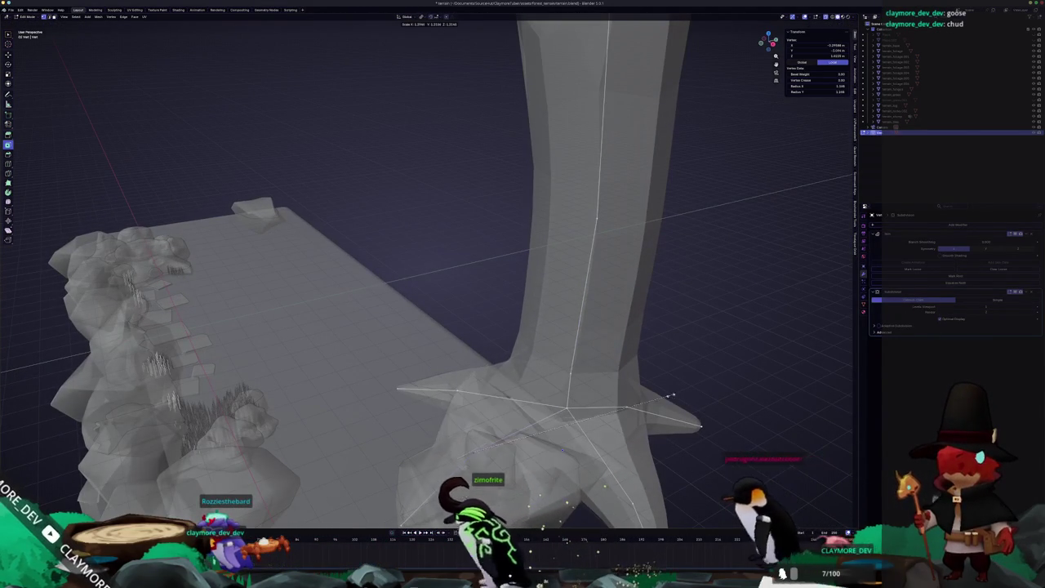
left_click(692, 389)
middle_click_drag(693, 389, 437, 460)
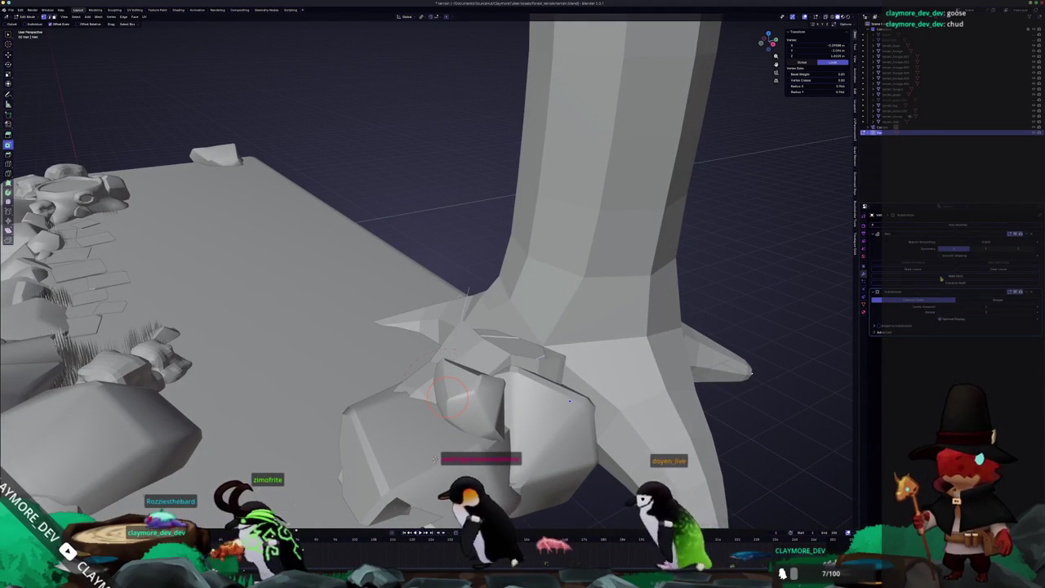
middle_click_drag(437, 460, 434, 404)
key("alt+z")
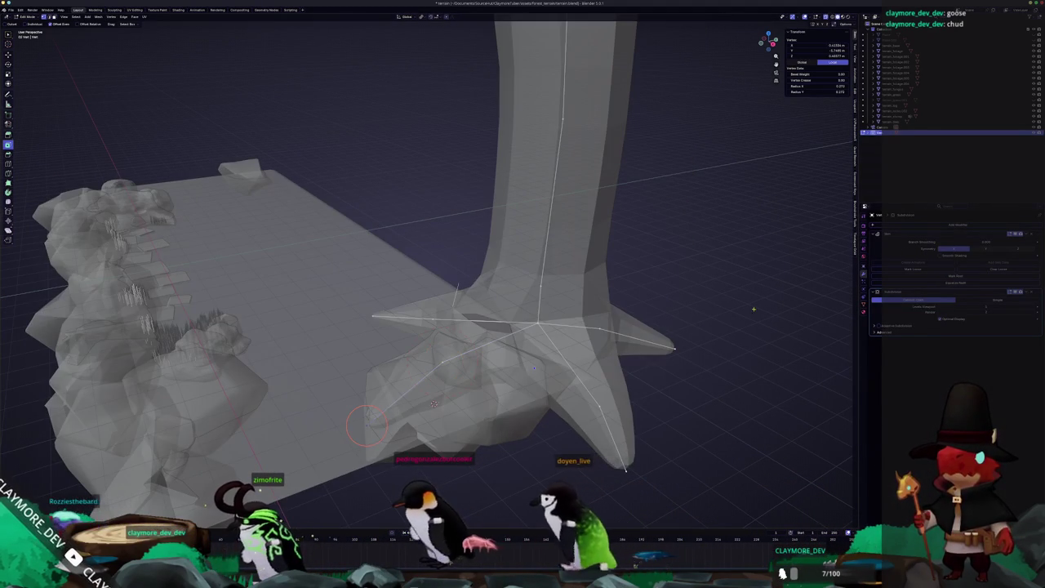
mouse_move(434, 404)
middle_mouse_down()
mouse_move(437, 383)
mouse_move(467, 360)
middle_mouse_up()
key("alt+z")
key("alt+z")
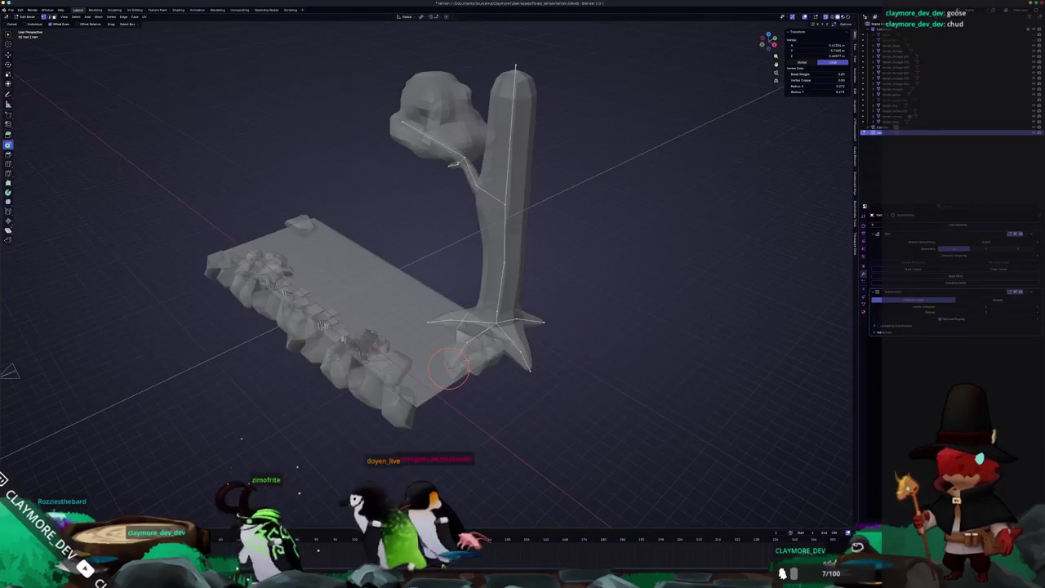
Set the 3D cursor at the trunk top, then scale and slide the base vertices.
right_click(516, 63, "shift")
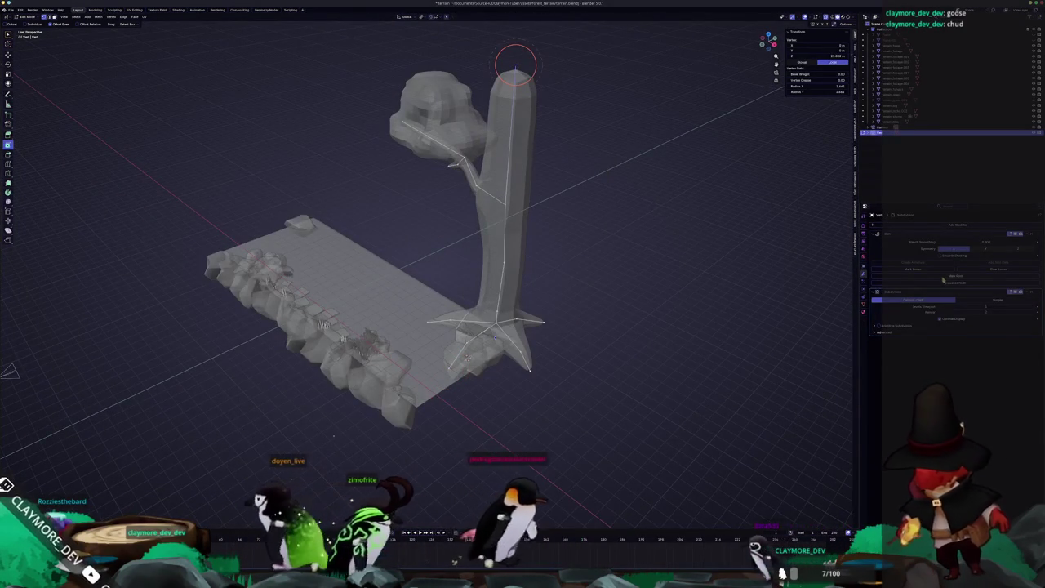
scroll(466, 357, "up", 3)
scroll(466, 357, "up", 2)
key("s")
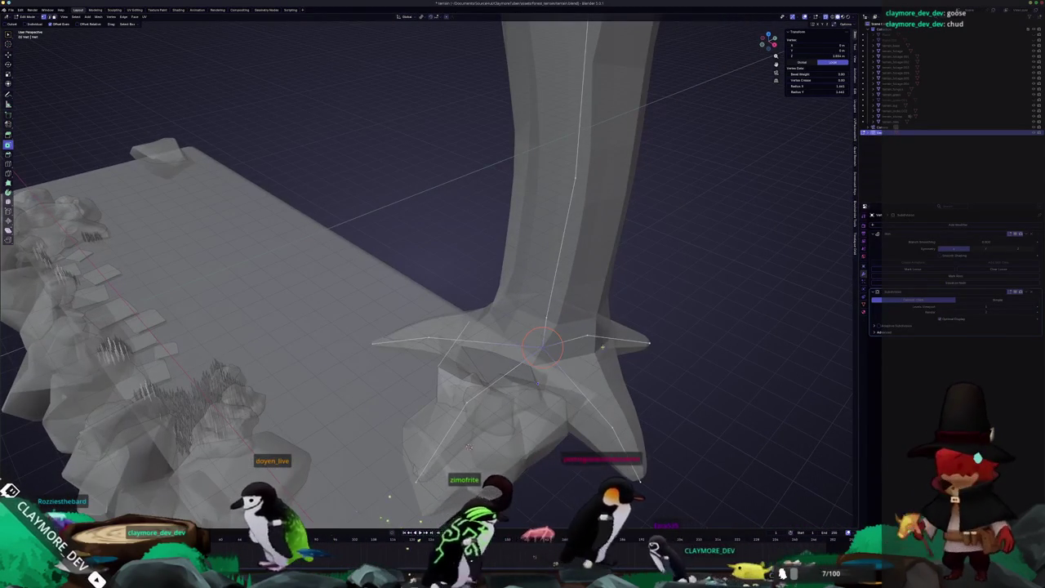
left_click(643, 343)
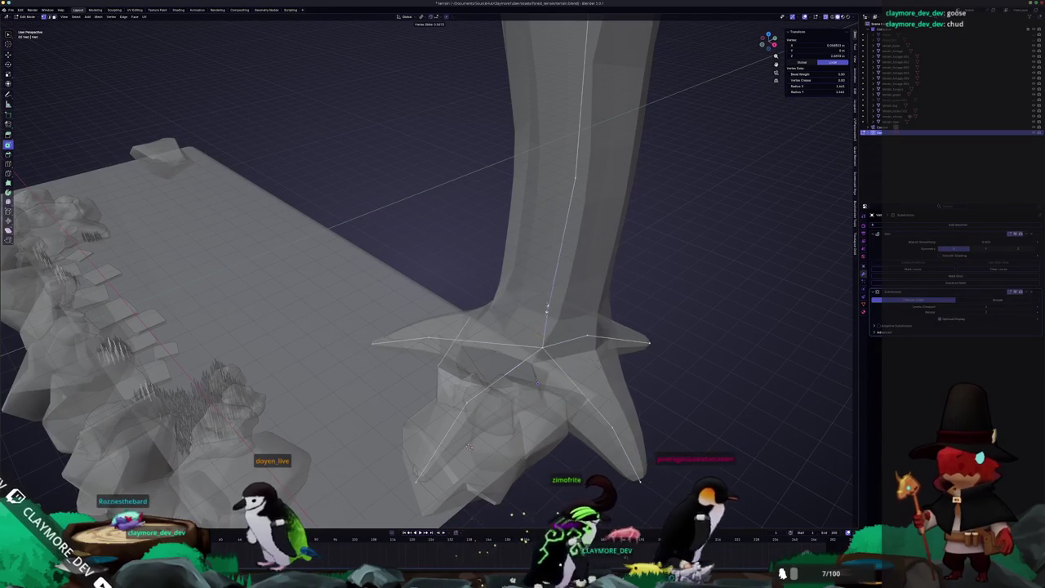
key("shift+v")
left_click(469, 445)
Pull the root vertices outward and adjust their height into pointed root spurs.
mouse_move(469, 445)
middle_mouse_down()
mouse_move(468, 309)
mouse_move(657, 325)
mouse_move(610, 392)
mouse_move(637, 336)
mouse_move(638, 290)
mouse_move(628, 359)
middle_mouse_up()
key("alt+z")
left_click(638, 289)
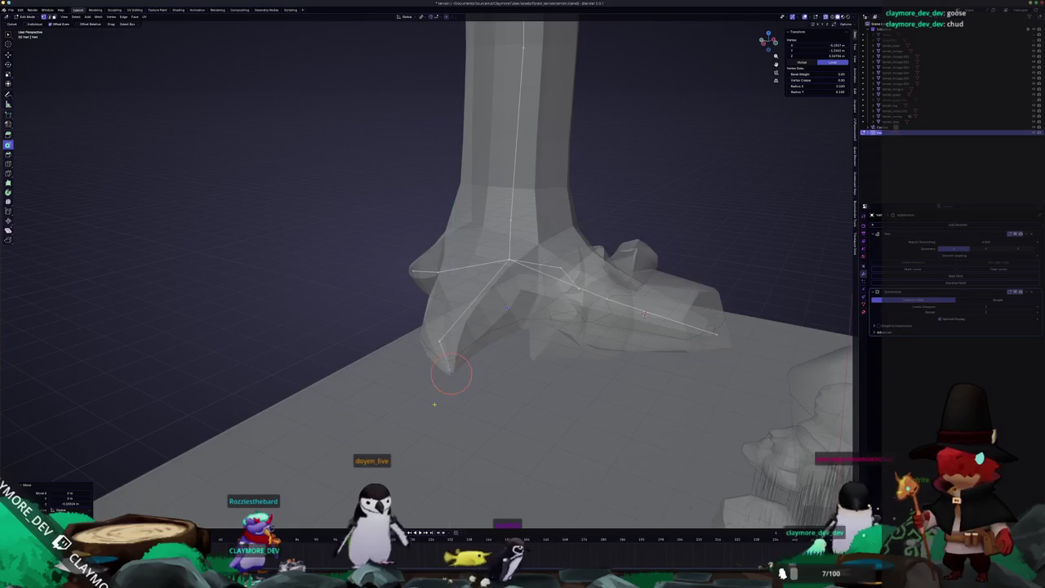
key("Tab")
mouse_move(493, 393)
middle_mouse_down()
mouse_move(434, 389)
mouse_move(290, 316)
mouse_move(343, 310)
middle_mouse_up()
key("Tab")
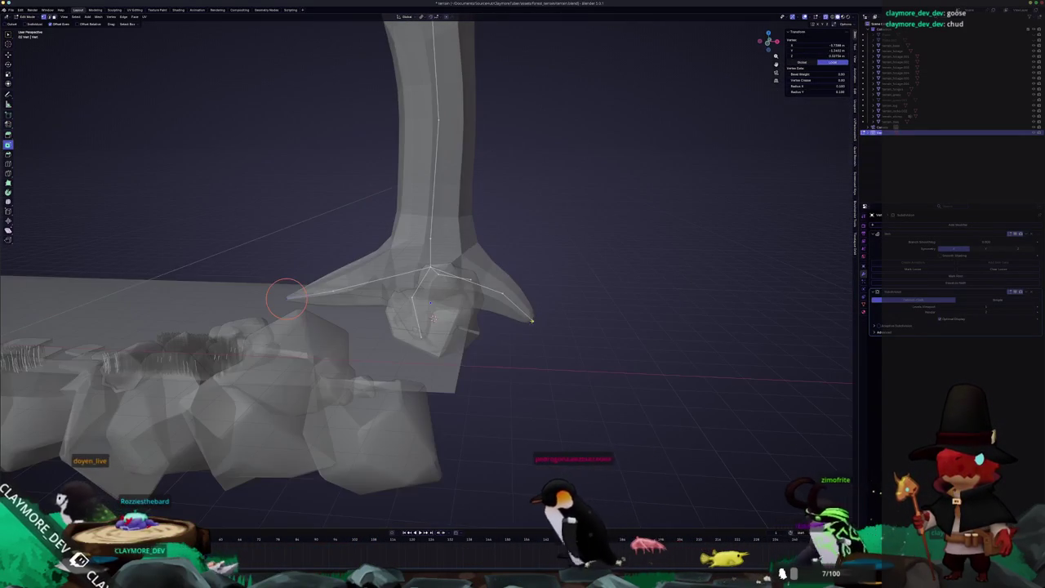
key("g")
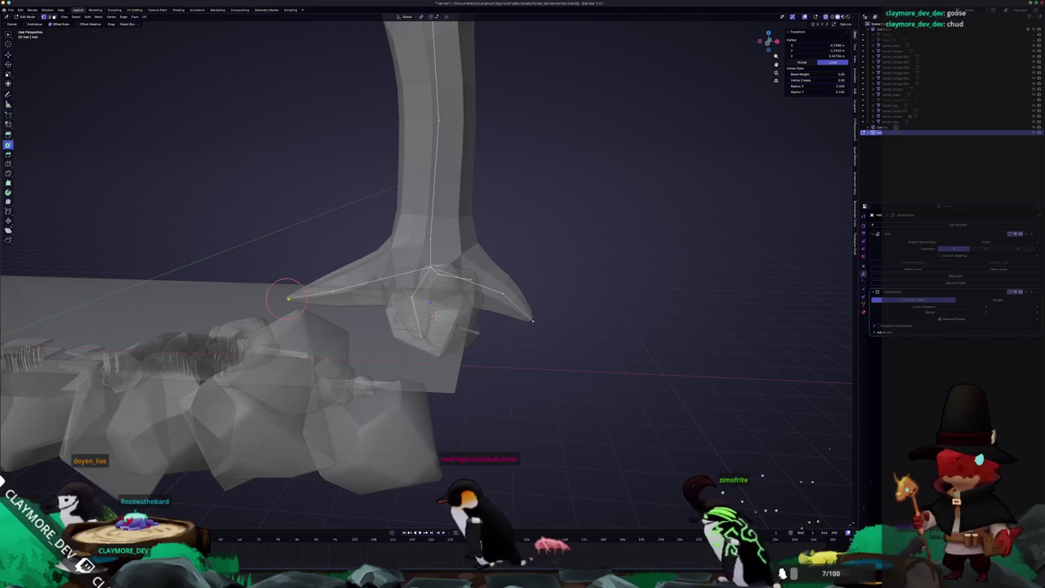
key("z")
left_click(287, 326)
Return to solid shading and Object Mode, framing the tree's foot and rocks.
key("alt+z")
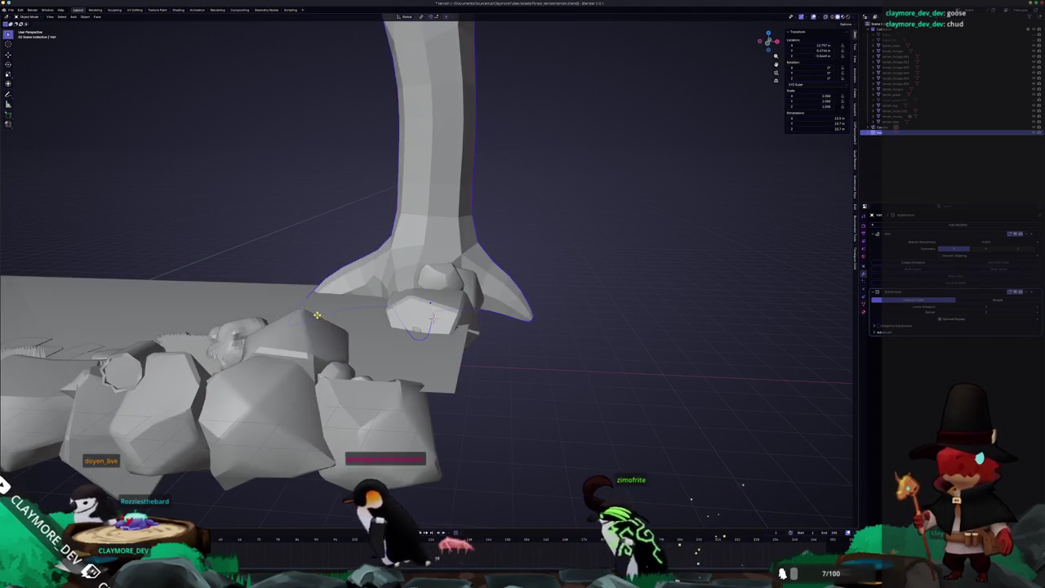
mouse_move(298, 325)
middle_mouse_down()
mouse_move(392, 329)
mouse_move(390, 350)
middle_mouse_up()
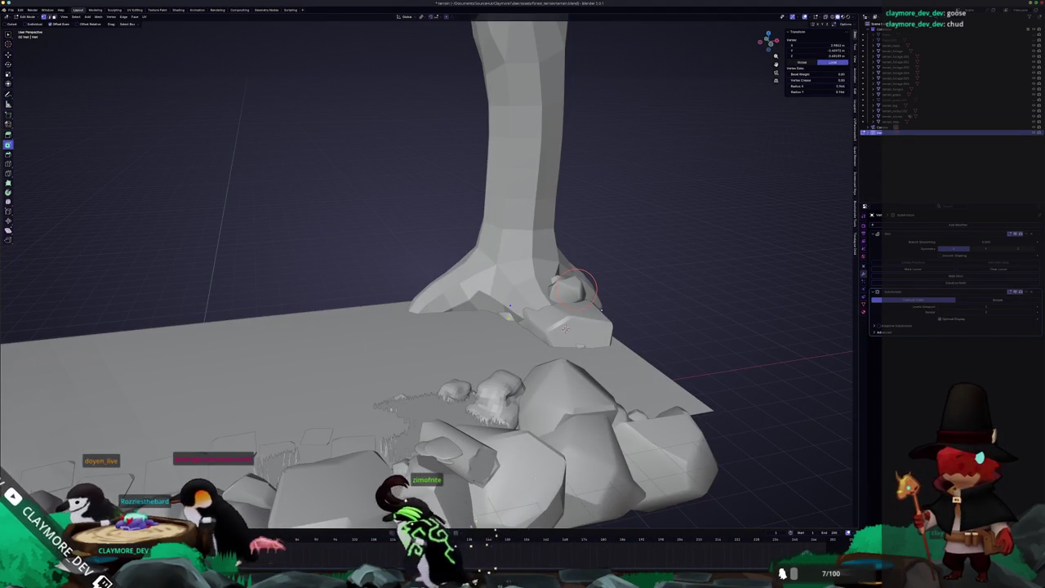
key("Tab")
key("Tab")
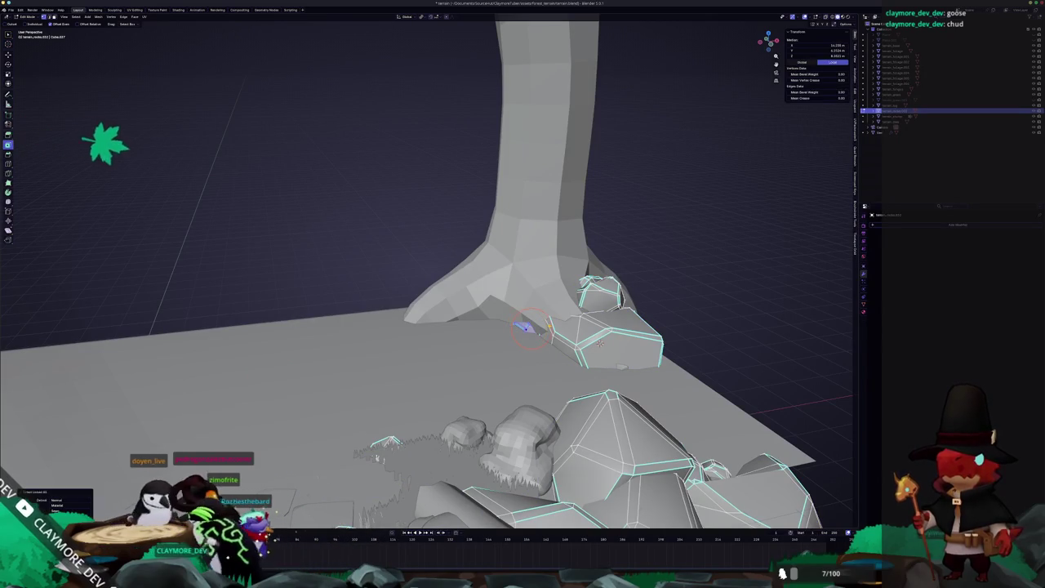
Select a small rock piece near the trunk's foot and shift it left along X.
middle_click_drag(525, 327, 494, 363)
key("g")
key("x")
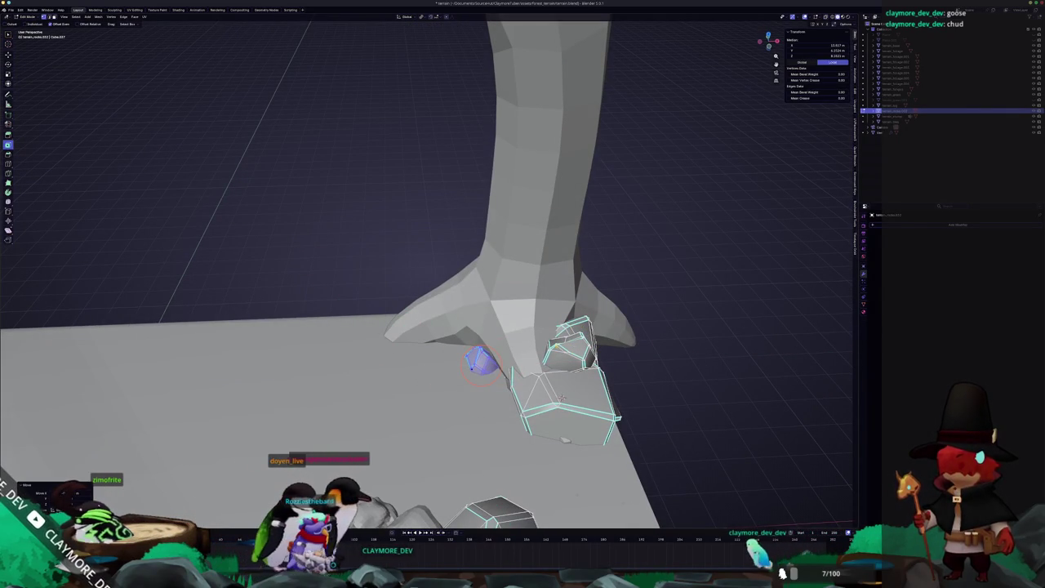
left_click(563, 347)
key("l")
key("g")
key("x")
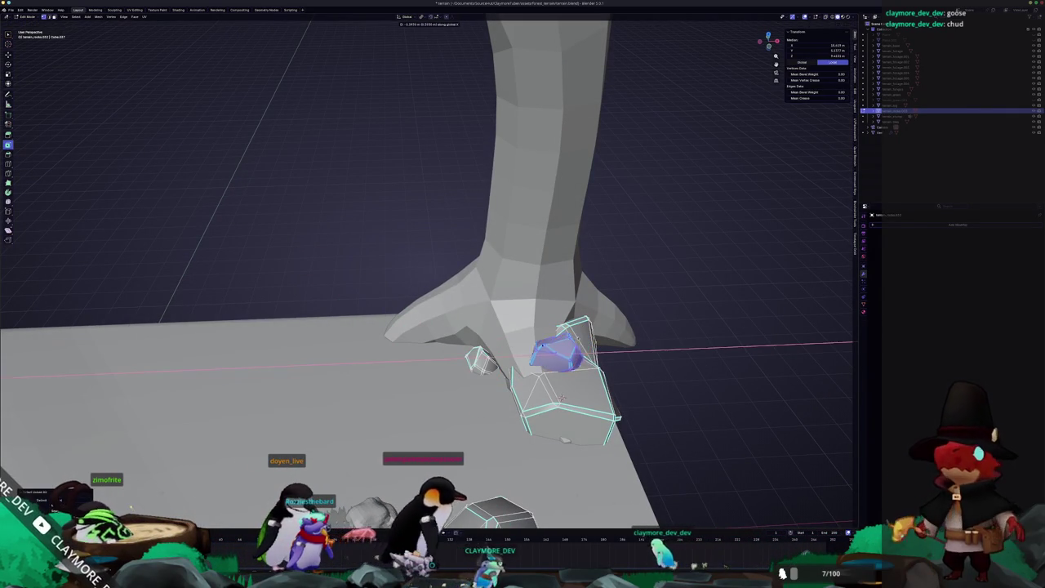
key("Return")
Raise the rock vertically, turn it around Z, and slide it sideways along X.
key("g")
key("z")
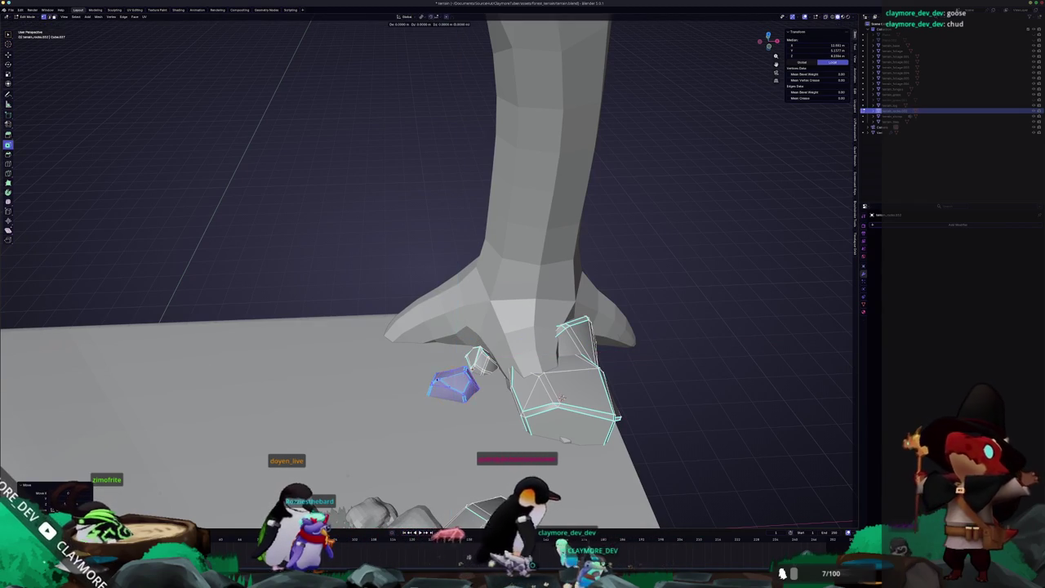
key("Return")
key("r")
key("z")
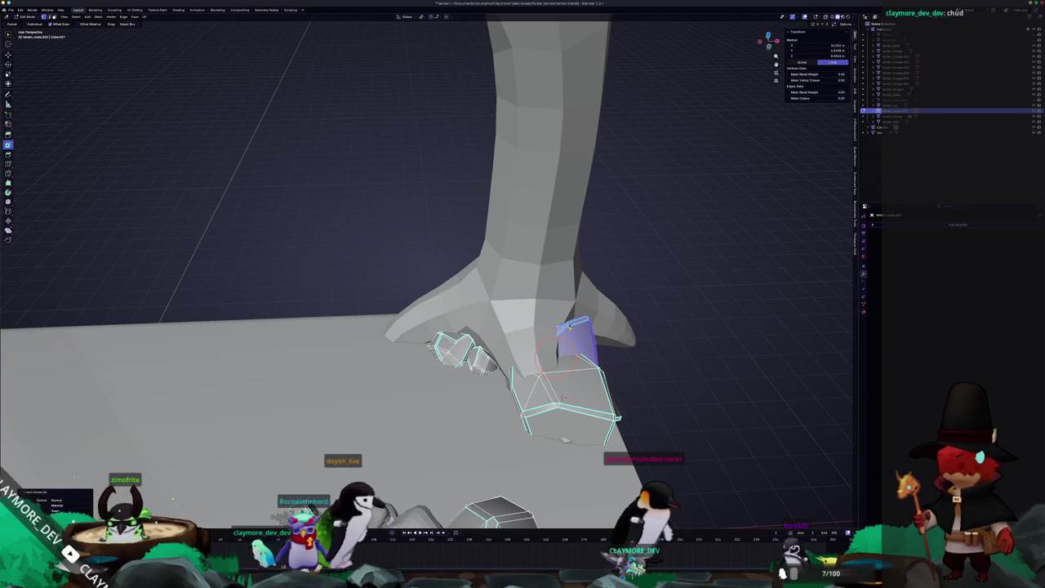
key("KP_0")
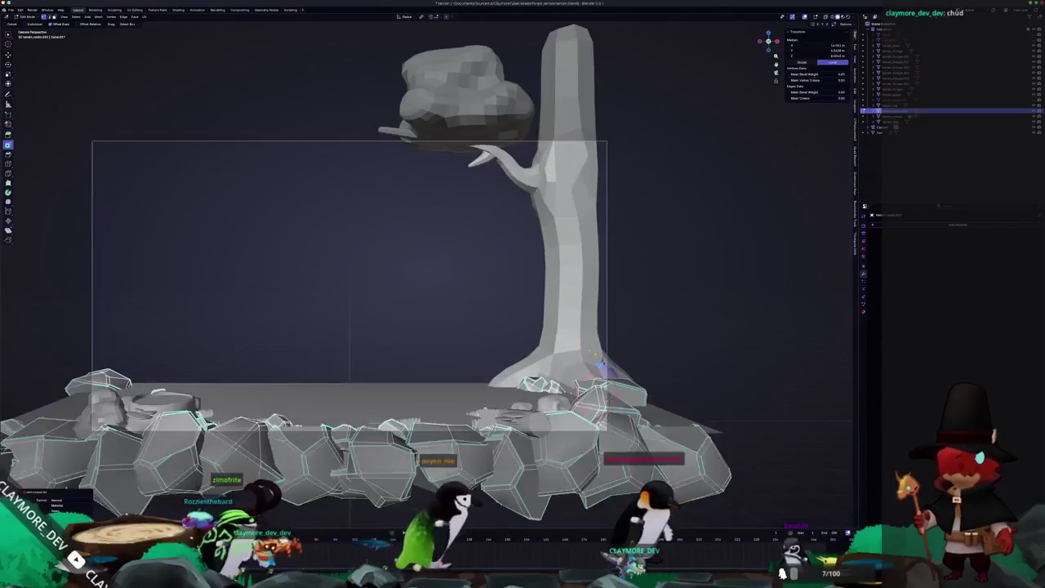
scroll(600, 362, "up", 1)
key("g")
key("x")
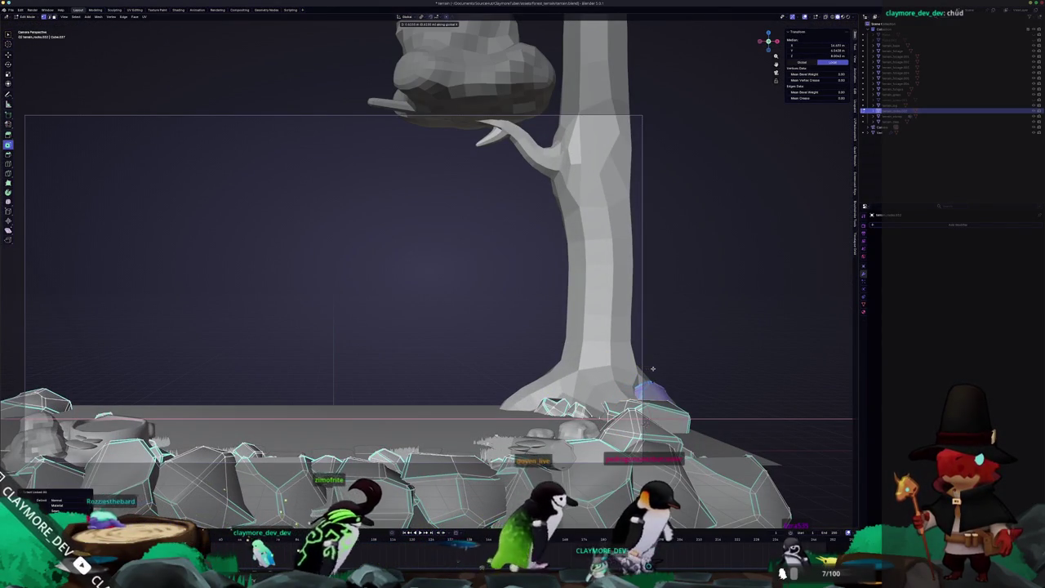
left_click(653, 371)
Move another rock beside the trunk's foot in top view and rotate it into place.
left_click(687, 413)
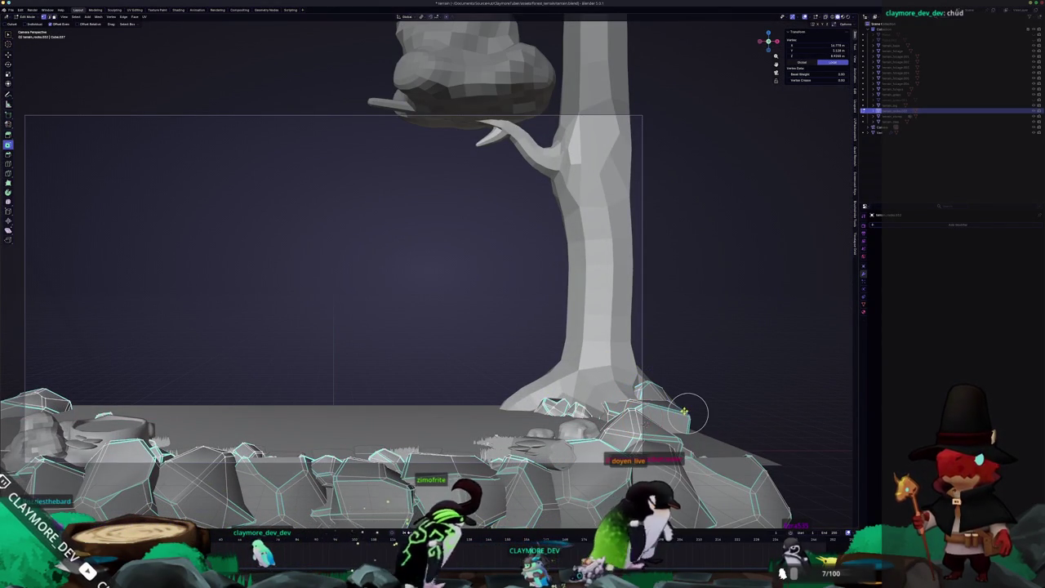
key("KP_7")
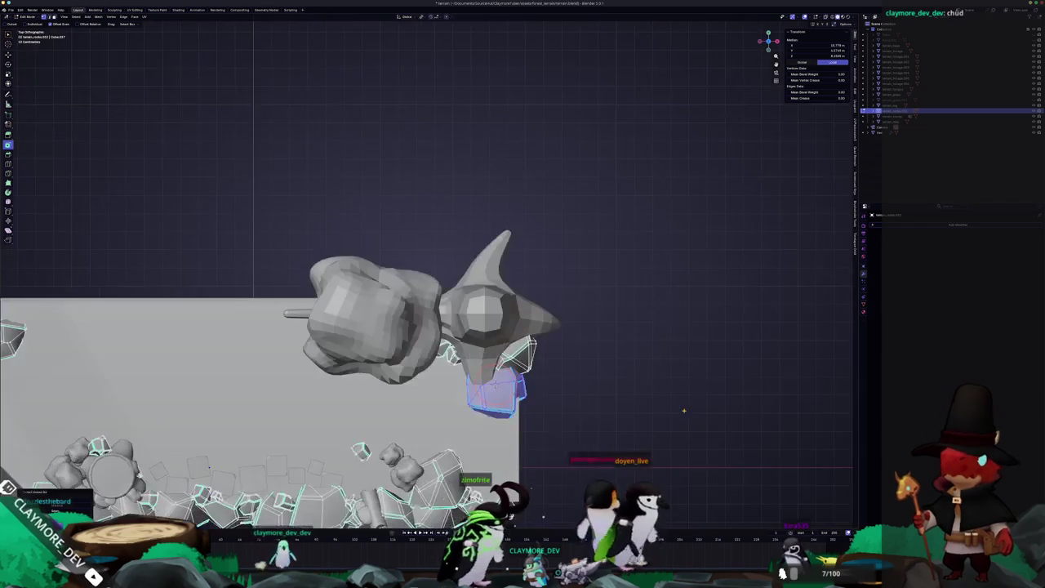
scroll(602, 384, "up", 2)
scroll(588, 289, "up", 2)
key("g")
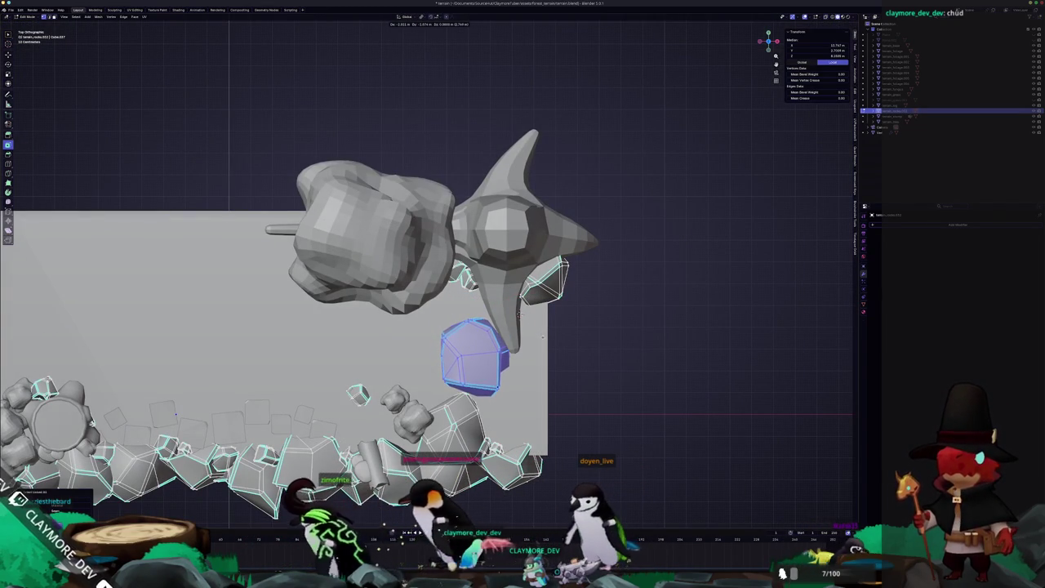
left_click(543, 336)
middle_click_drag(543, 336, 636, 336)
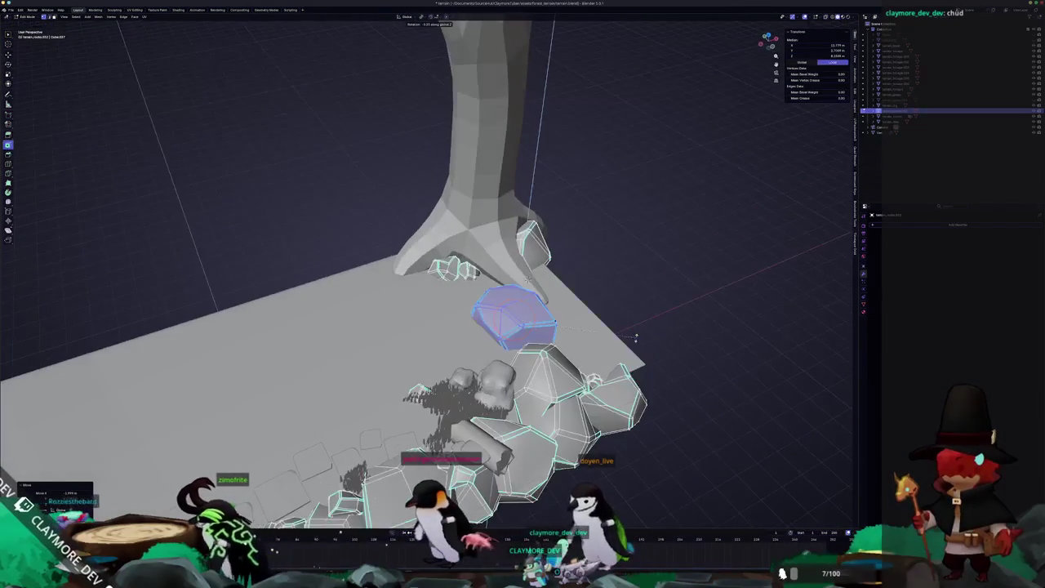
key("r")
left_click(593, 276)
key("r")
key("r")
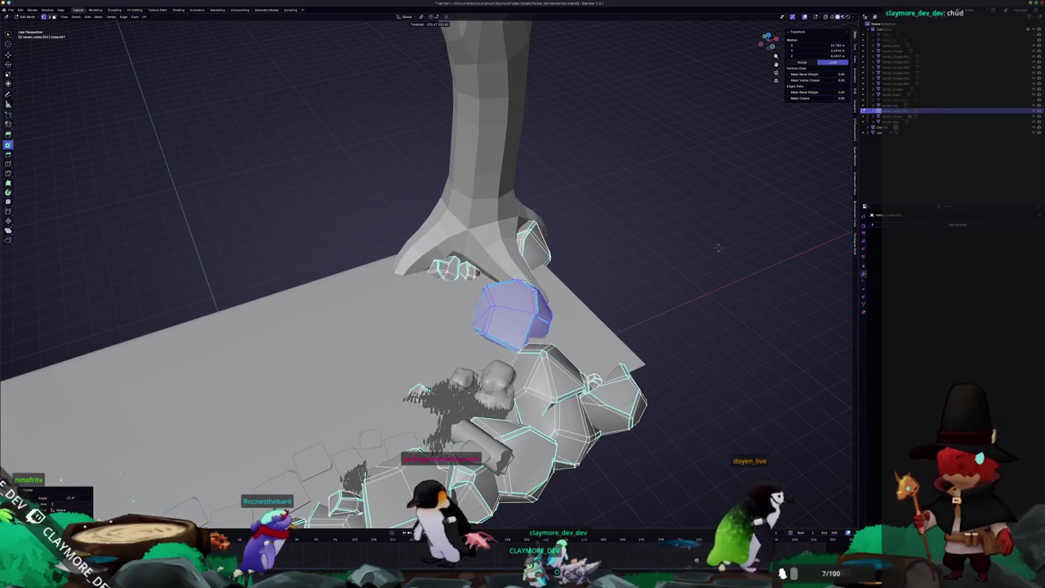
left_click(719, 248)
Return to Object Mode and place a copy of the rock at the slab's front edge.
key("Tab")
middle_click_drag(678, 274, 636, 294)
key("KP_0")
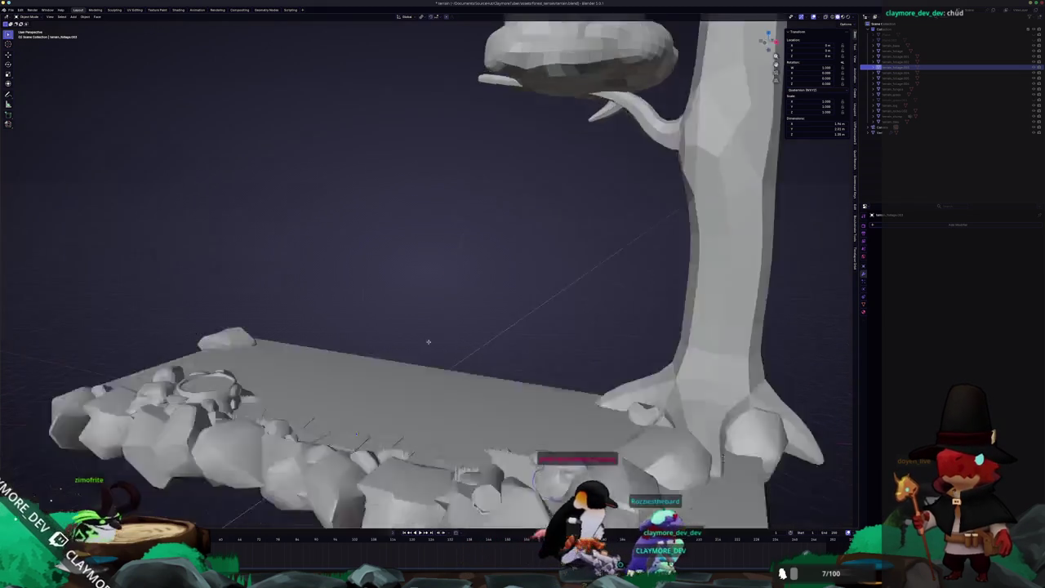
mouse_move(472, 295)
middle_mouse_down()
mouse_move(442, 388)
mouse_move(473, 424)
mouse_move(490, 437)
mouse_move(628, 447)
middle_mouse_up()
scroll(442, 388, "up", 4)
key("g")
left_click(491, 441)
scroll(490, 441, "down", 3)
Recentre the rock copy's origin on its geometry, enlarge it, and move it toward the trunk's foot.
scroll(629, 446, "up", 2)
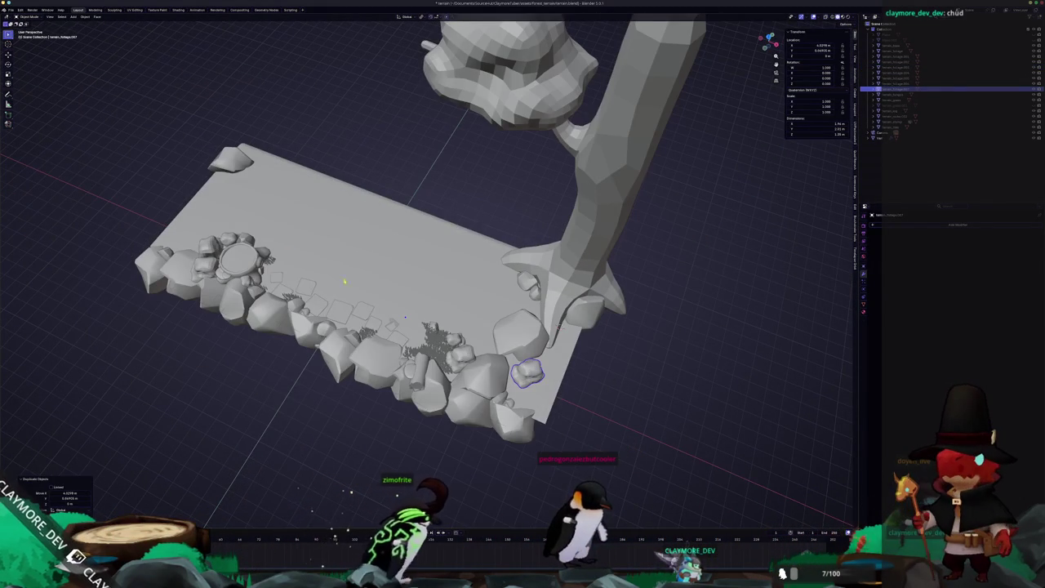
left_click(84, 17)
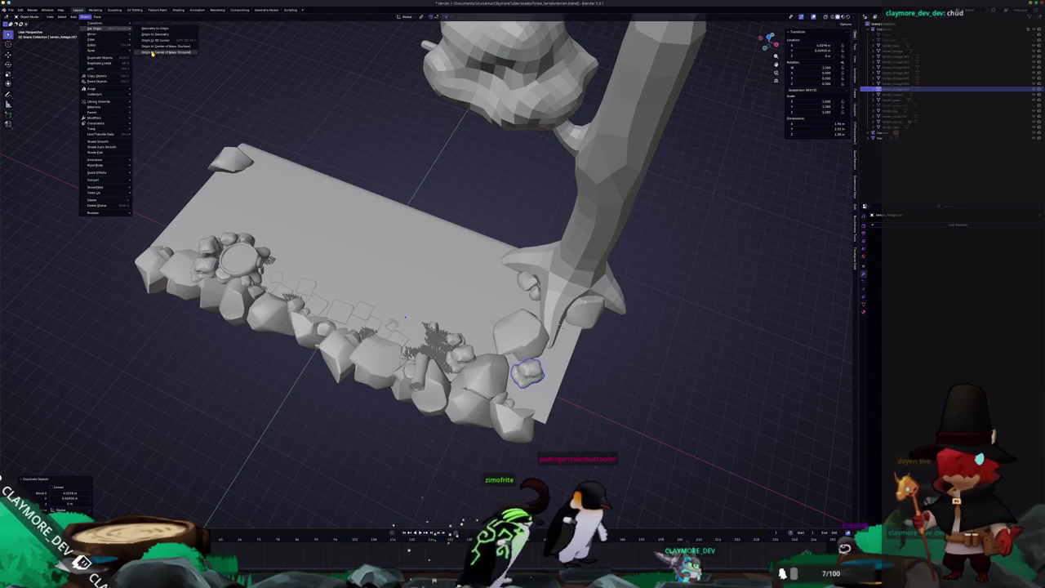
mouse_move(97, 28)
left_click(155, 58)
left_click(702, 351)
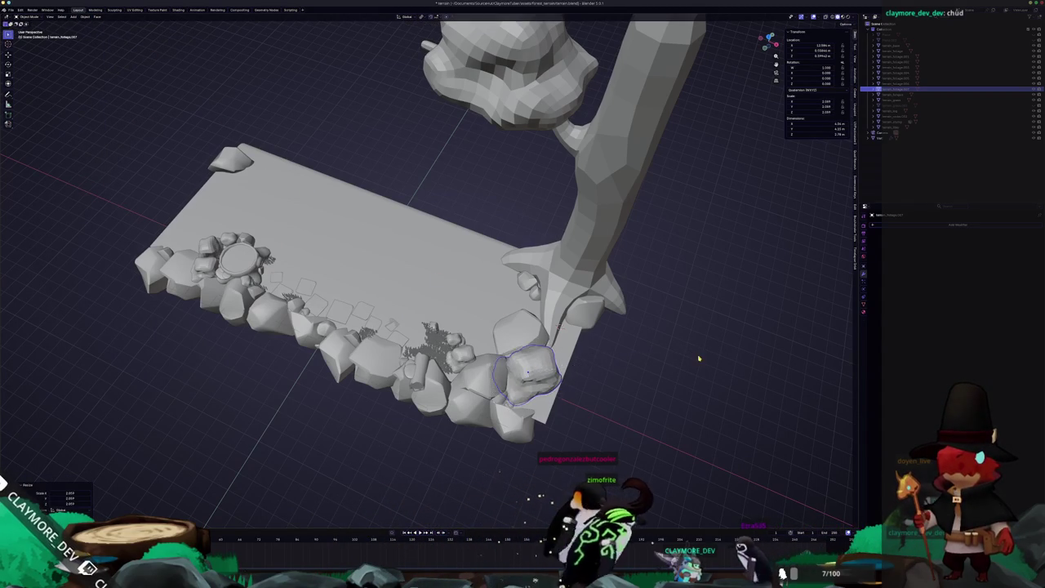
key("r")
key("z")
key("Escape")
key("g")
left_click(549, 360)
Rotate the rock copy against the trunk and check its placement through the camera.
mouse_move(549, 359)
middle_mouse_down()
mouse_move(545, 350)
mouse_move(606, 358)
middle_mouse_up()
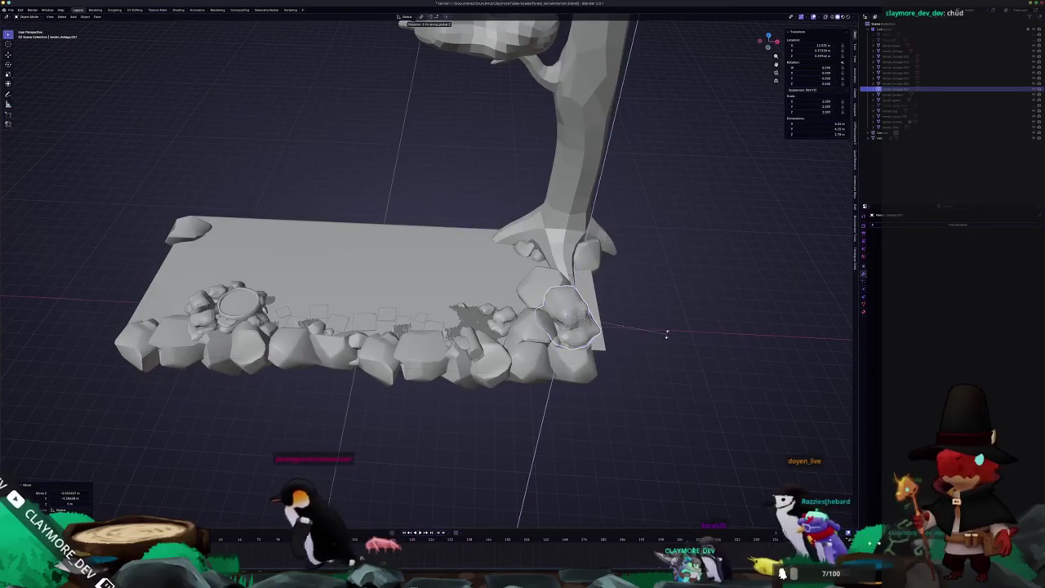
key("r")
left_click(502, 390)
mouse_move(502, 390)
middle_mouse_down()
mouse_move(499, 371)
mouse_move(467, 354)
middle_mouse_up()
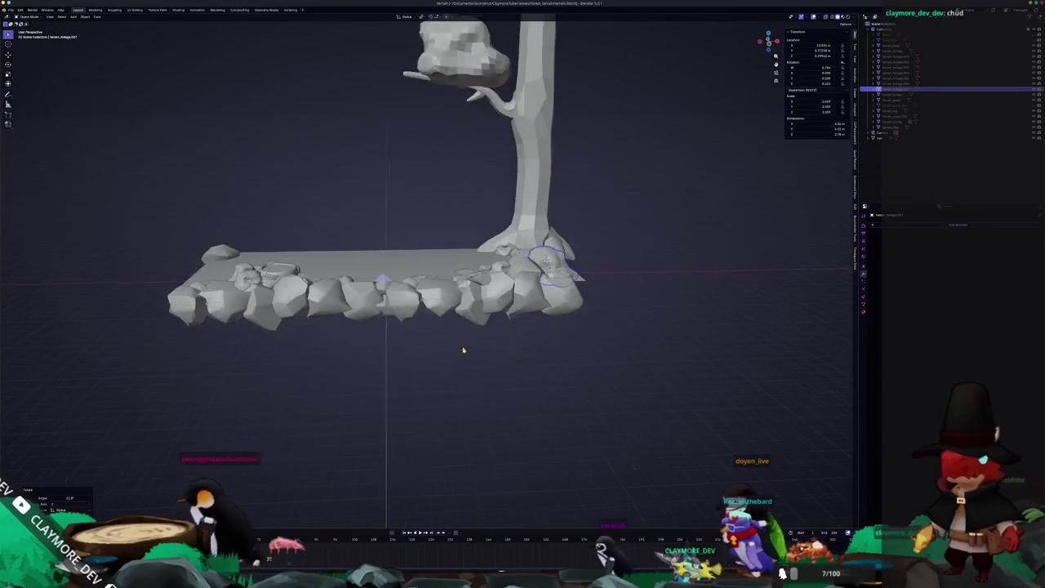
scroll(481, 359, "down", 3)
key("KP_0")
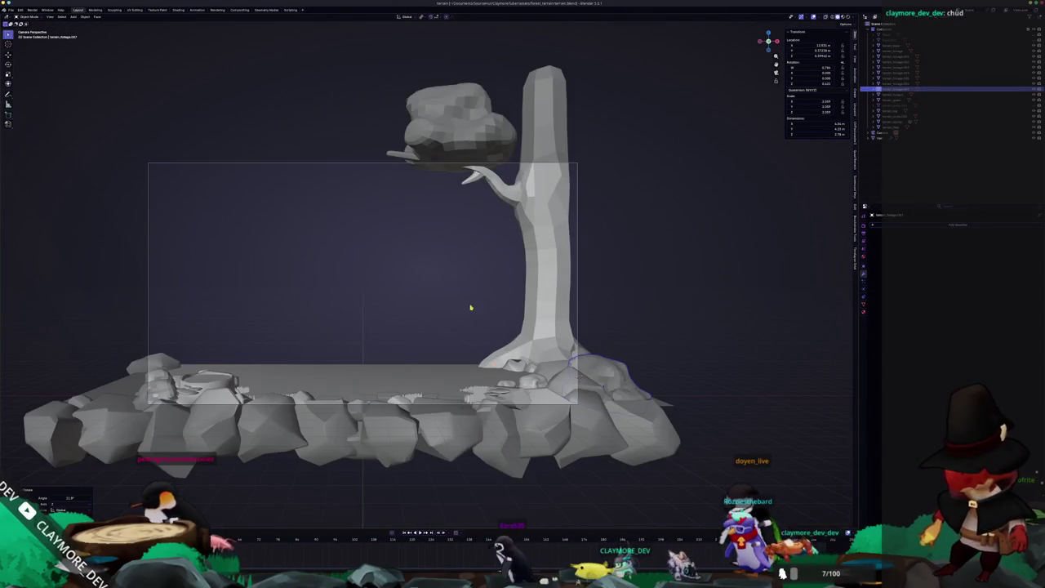
scroll(478, 315, "down", 2)
scroll(589, 359, "up", 1)
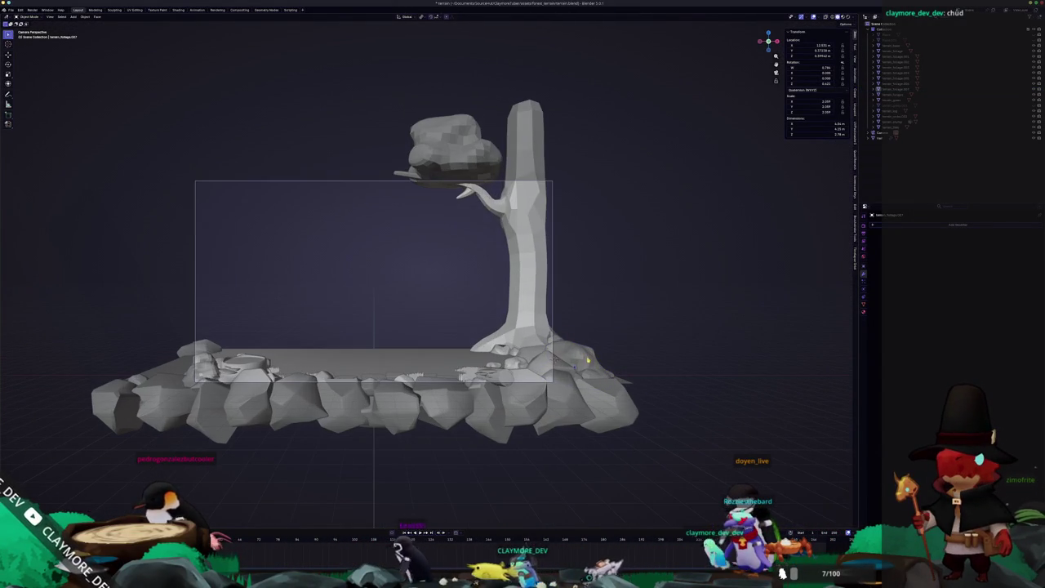
middle_click_drag(595, 336, 532, 393)
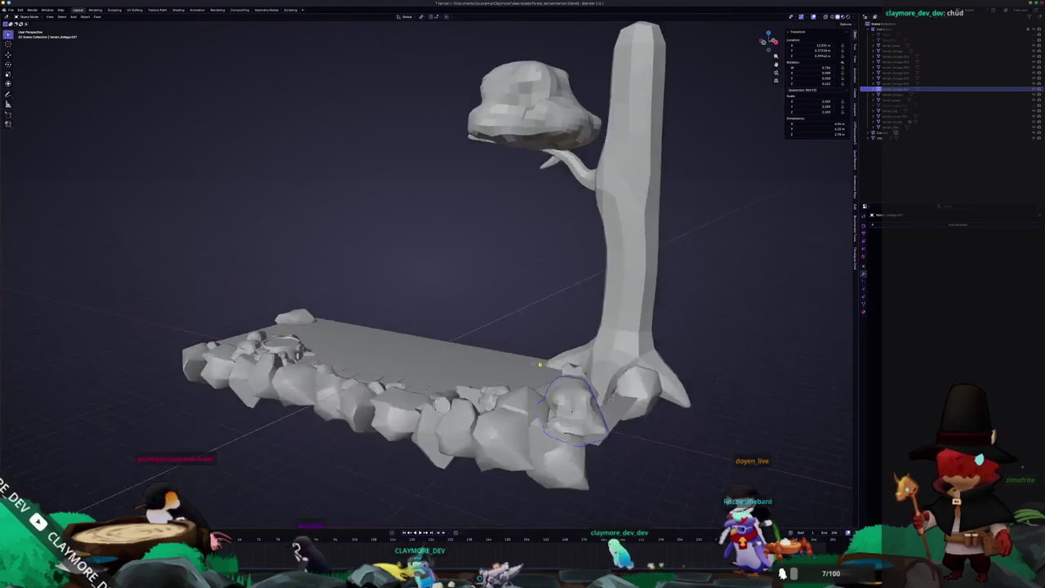
Delete the spare second rock duplicate and reselect the tree and terrain object.
key("shift+d")
left_click(597, 375)
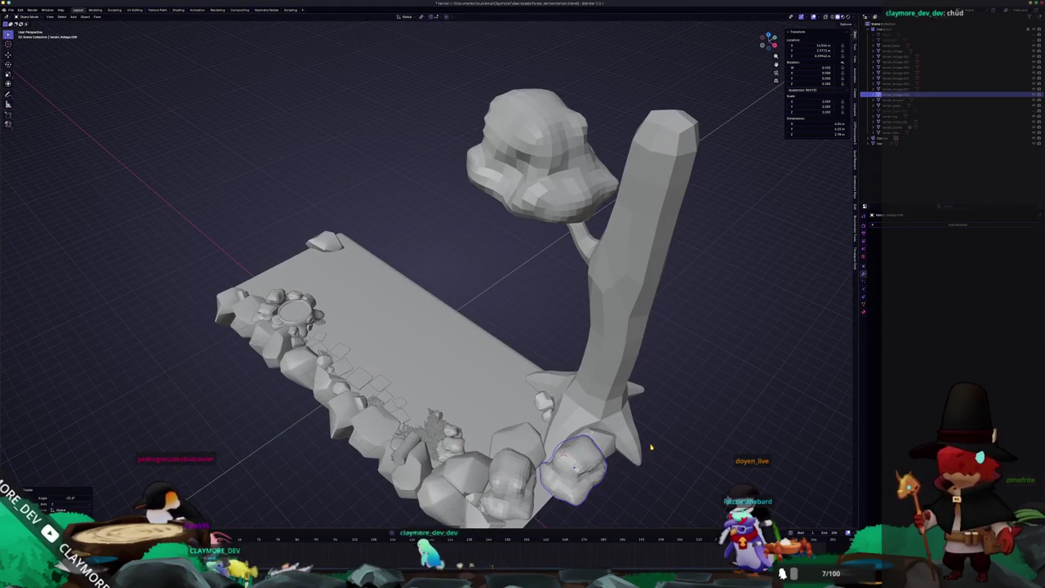
key("KP_0")
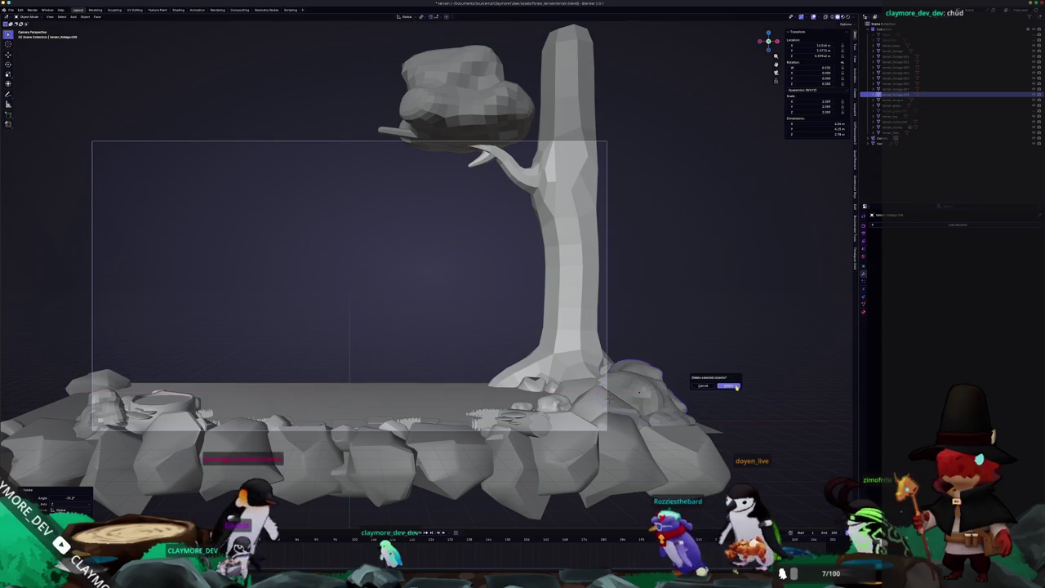
left_click(727, 385)
left_click(638, 396)
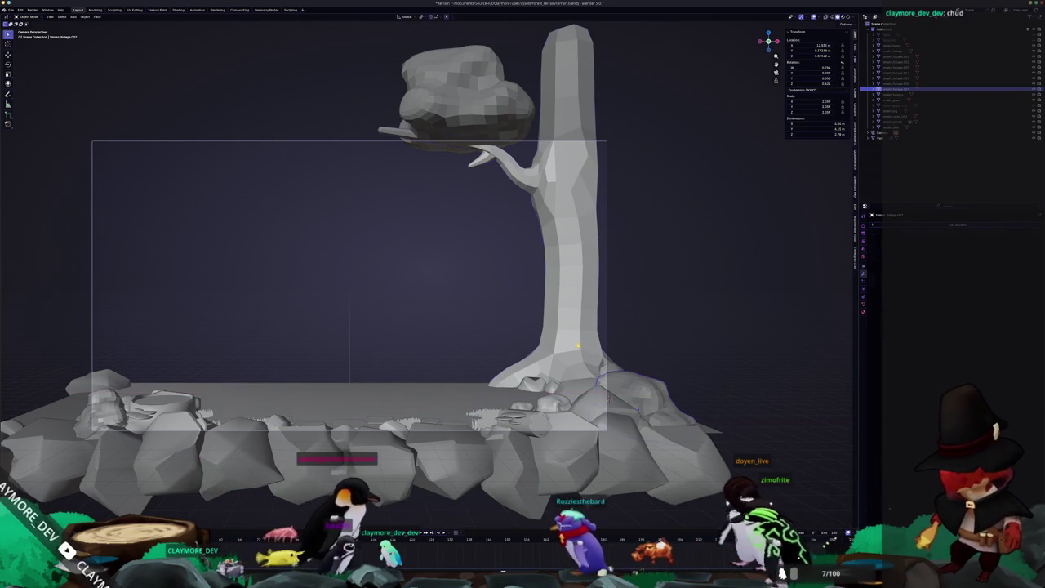
left_click(649, 334)
scroll(648, 334, "down", 2)
Frame the tree in Edit Mode and add a loop cut around the trunk.
left_click(523, 245)
key("KP_Decimal")
key("KP_0")
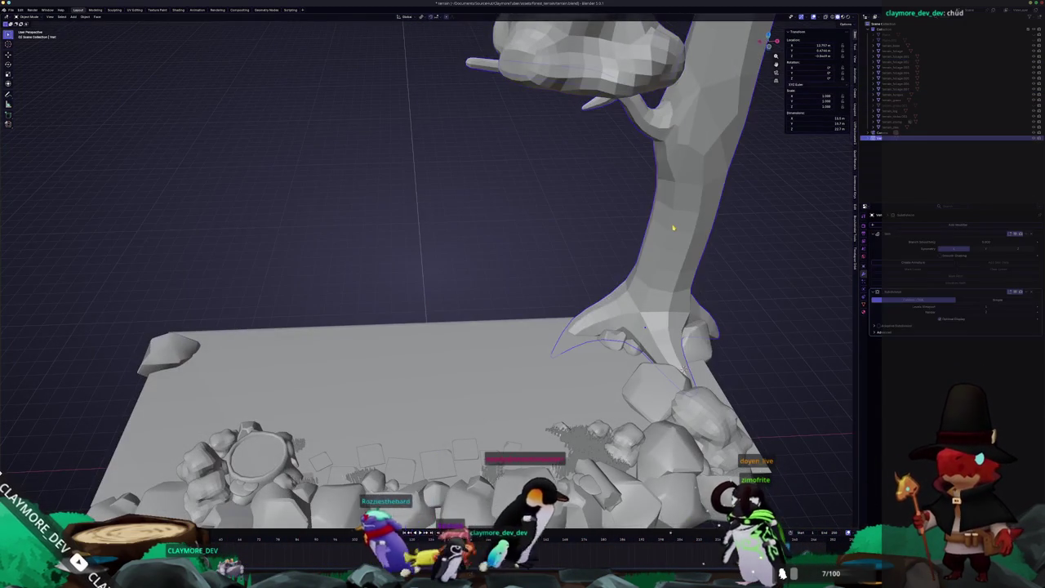
key("Tab")
scroll(343, 311, "up", 1)
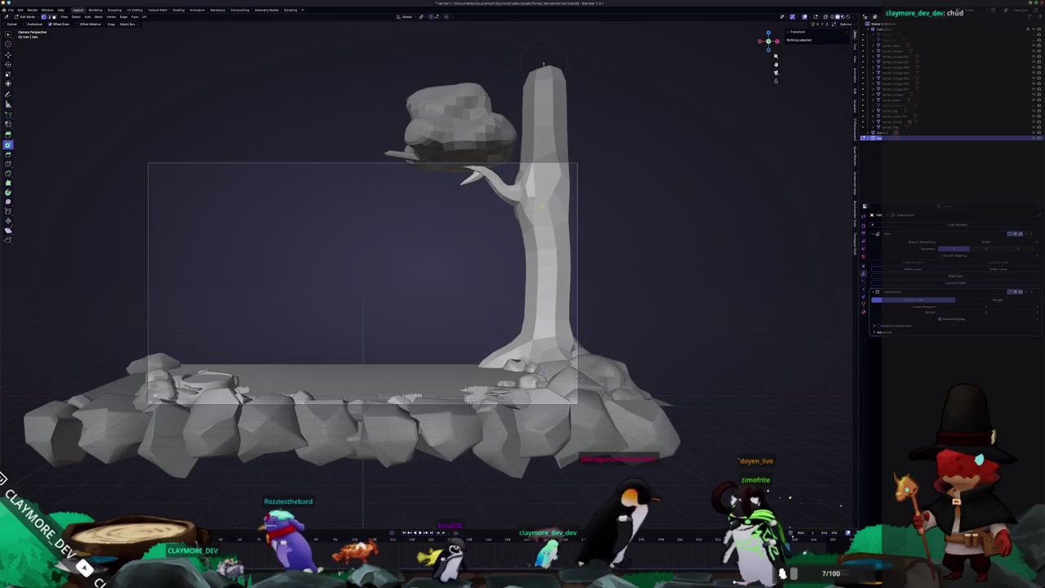
scroll(343, 310, "up", 1)
scroll(343, 310, "up", 1)
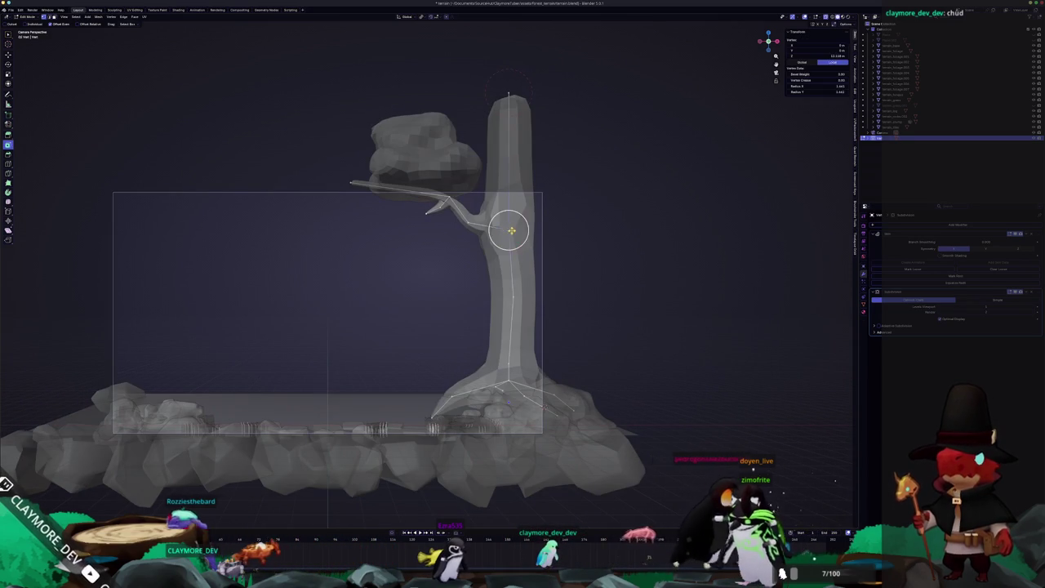
scroll(413, 294, "up", 1)
scroll(414, 294, "up", 1)
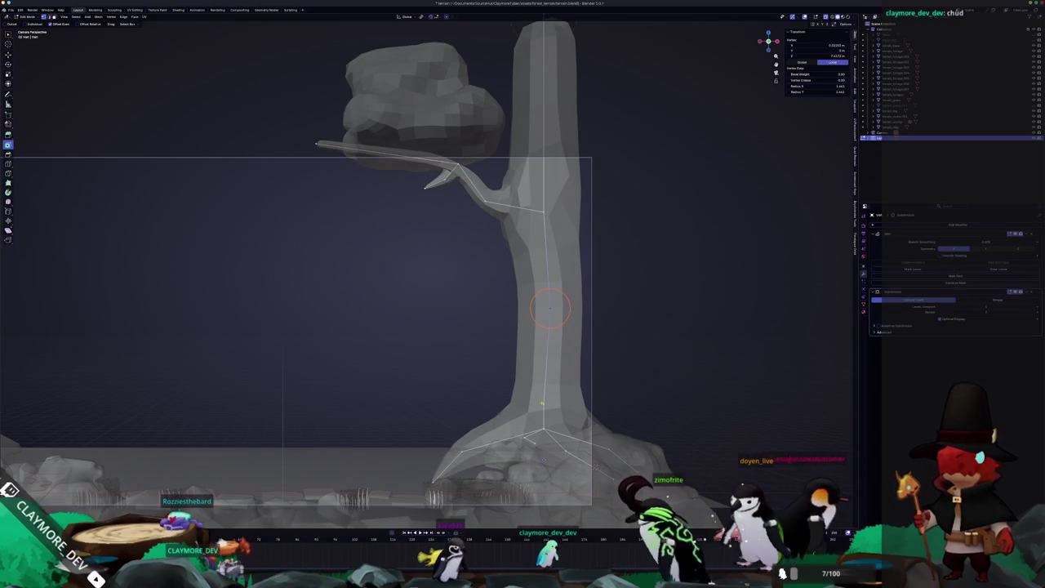
left_click(547, 357)
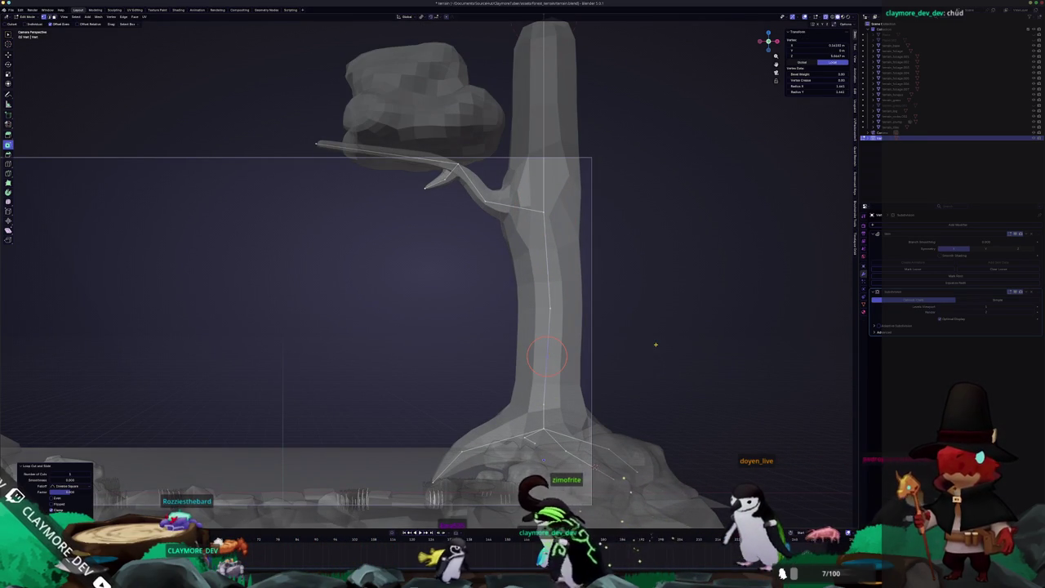
Extrude a vertex at the trunk base and slide it further left to widen the root flare.
middle_click_drag(645, 363, 652, 365)
scroll(652, 365, "up", 3)
key("g")
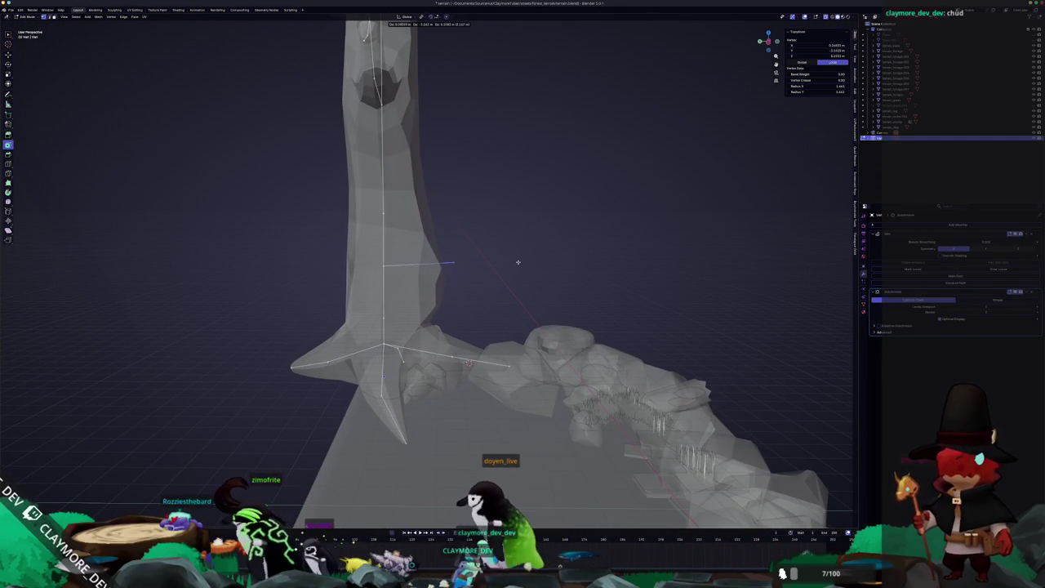
left_click(523, 262)
key("ctrl+a")
mouse_move(461, 258)
middle_mouse_down()
mouse_move(484, 268)
mouse_move(404, 269)
middle_mouse_up()
left_click(455, 262)
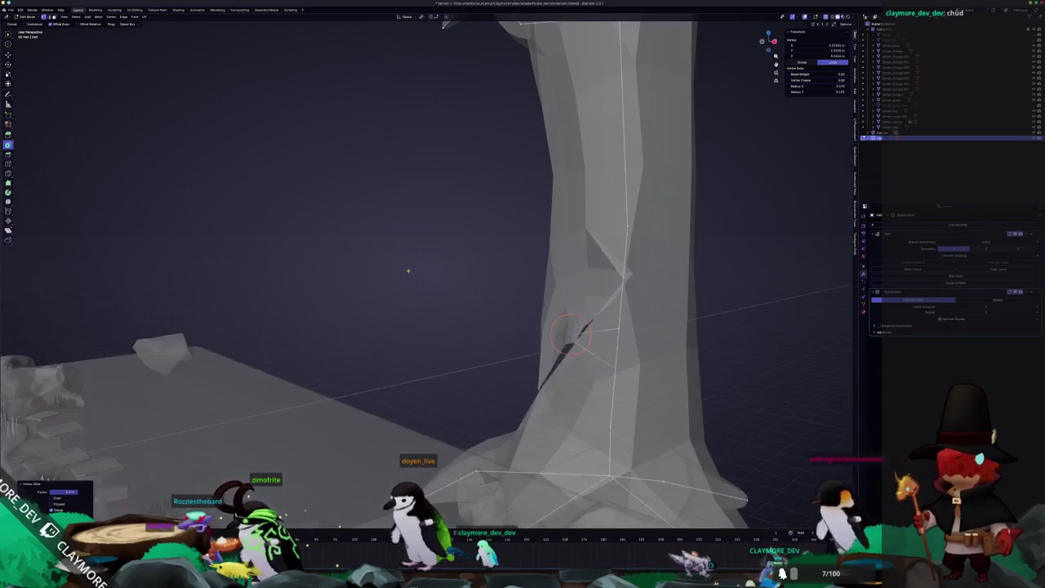
middle_click_drag(497, 303, 488, 309)
mouse_move(435, 344)
middle_mouse_down()
mouse_move(532, 345)
mouse_move(502, 355)
middle_mouse_up()
key("g")
key("g")
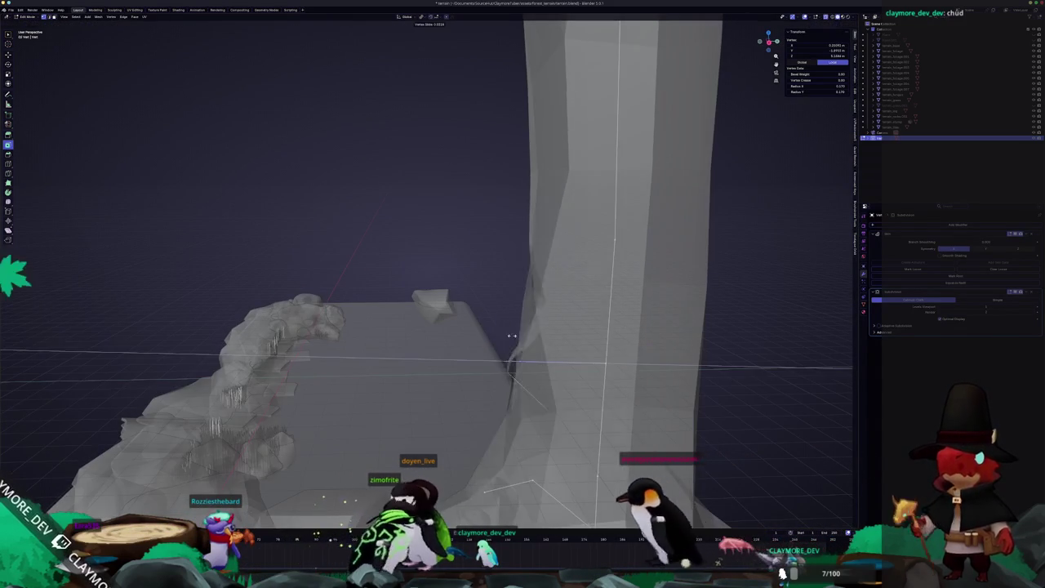
left_click(470, 334)
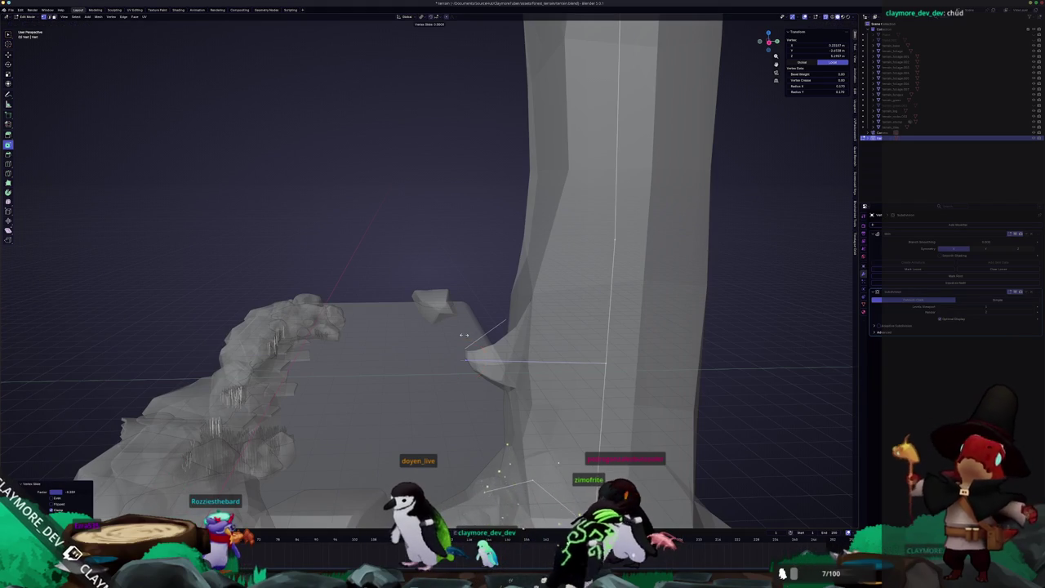
Add another loop near the trunk base and delete the stray base vertex.
left_click(529, 361)
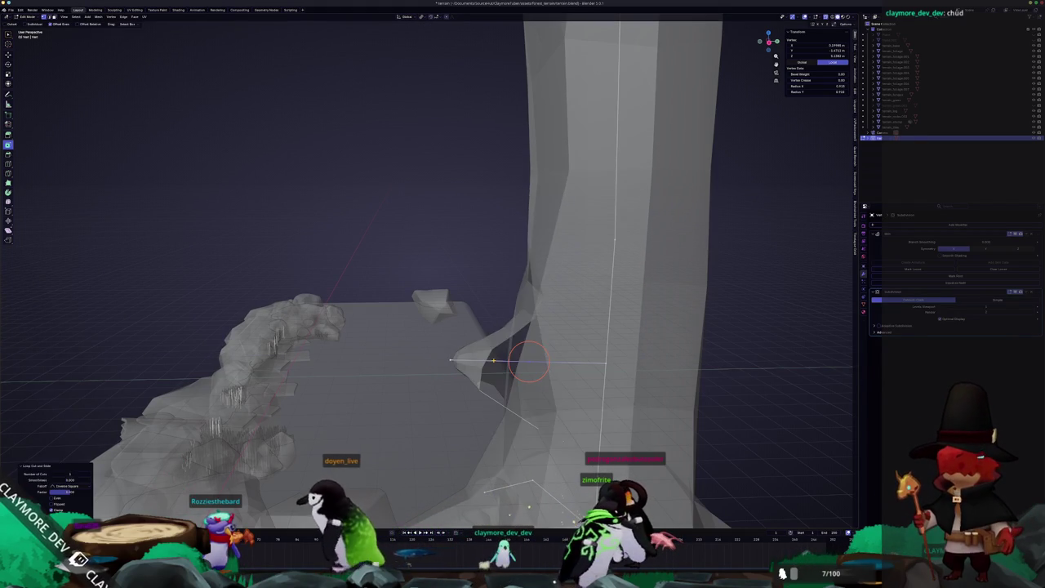
left_click(575, 342)
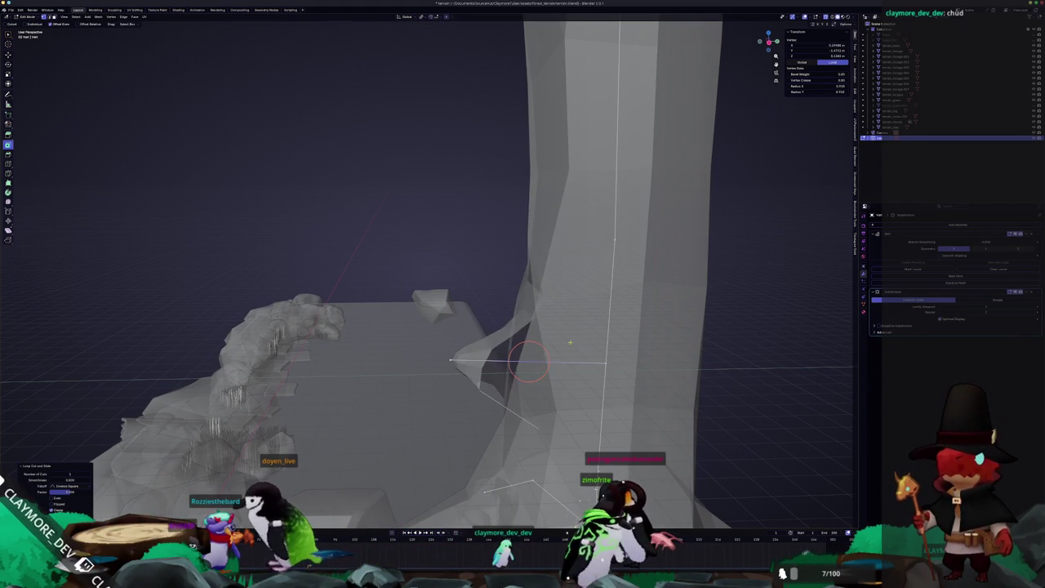
key("x")
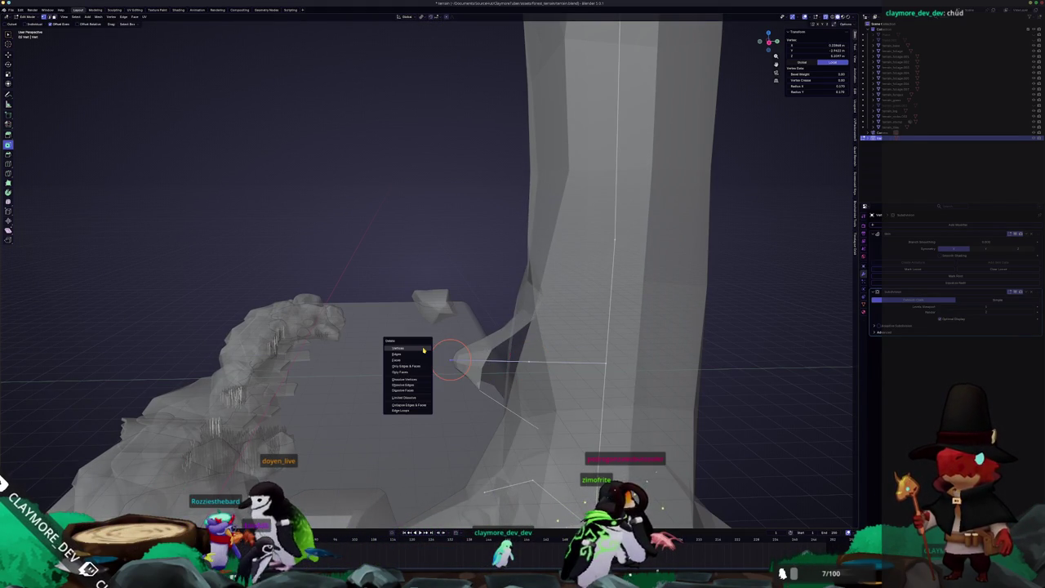
left_click(423, 350)
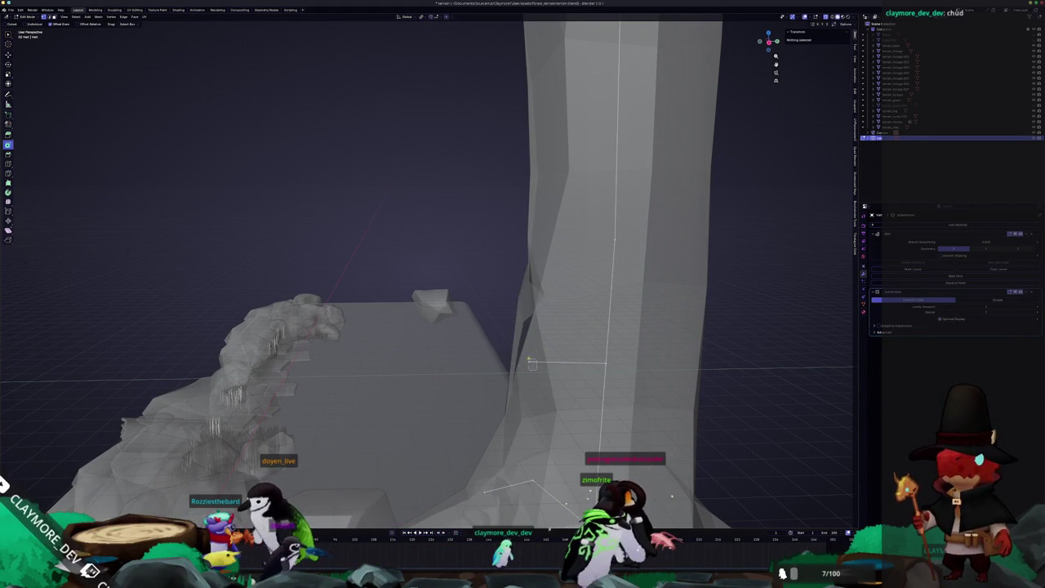
left_click(507, 346)
key("Tab")
Move the branch-fork vertex along the global X axis with X-ray on.
scroll(631, 320, "down", 5)
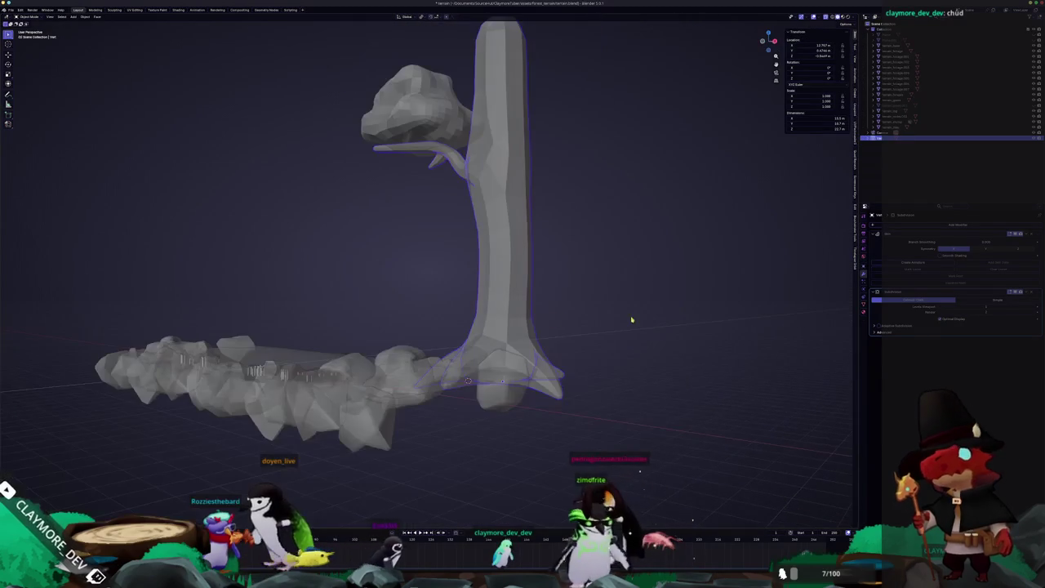
middle_click_drag(517, 269, 548, 273)
key("KP_0")
key("Tab")
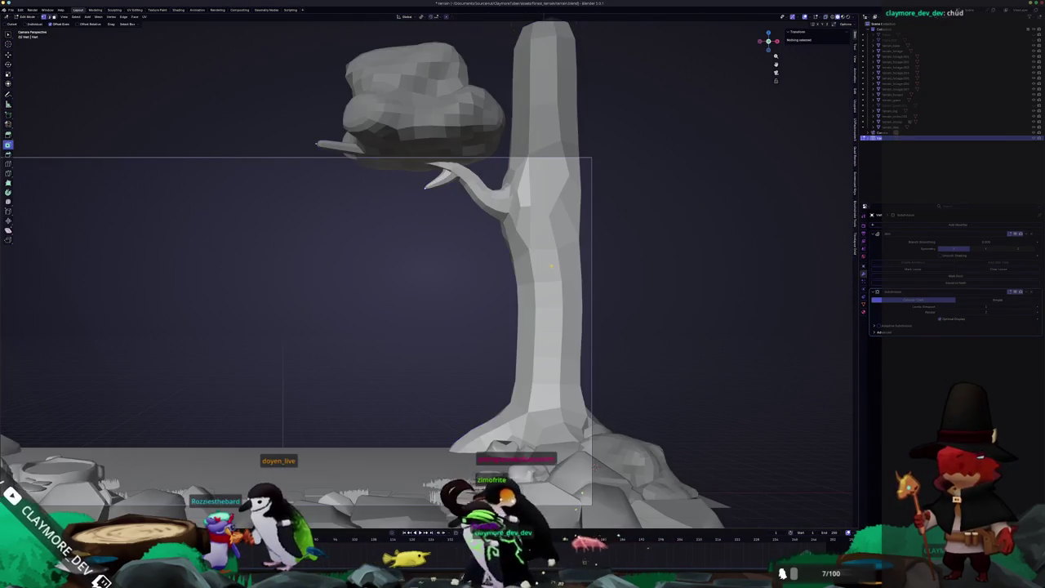
key("alt+z")
key("g")
key("x")
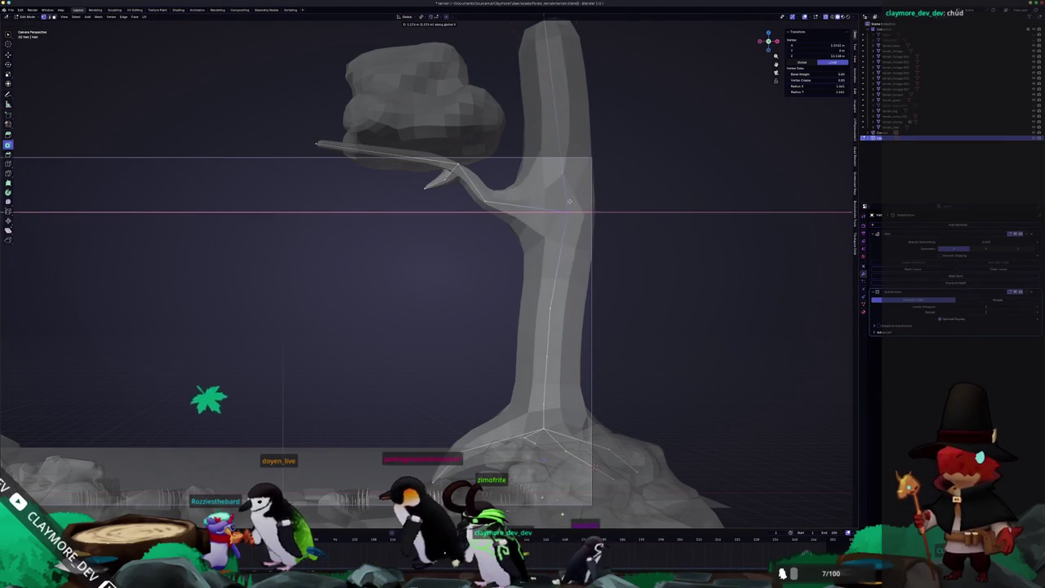
left_click(567, 206)
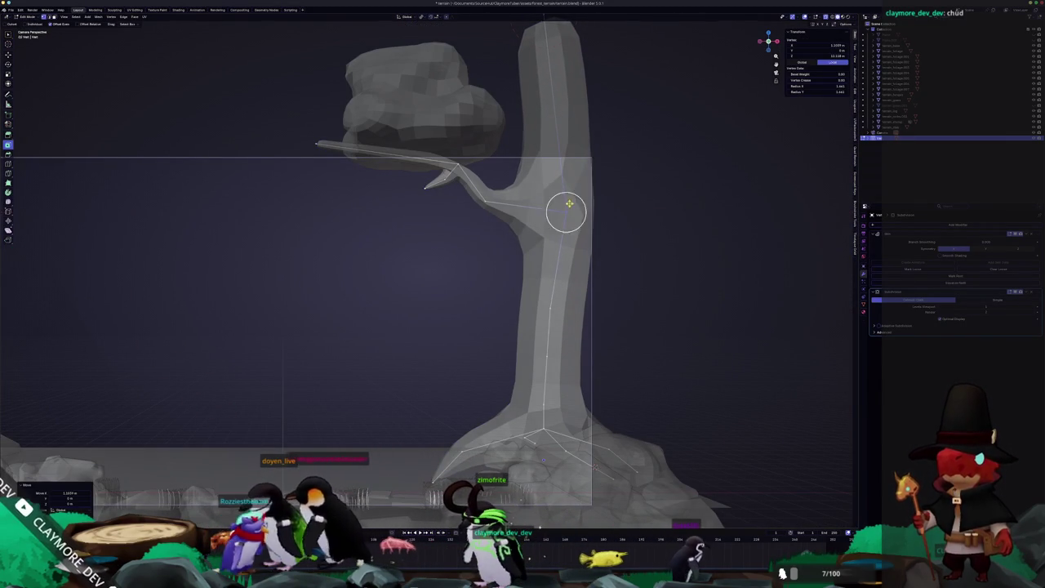
Scale the fork vertex and return to Object Mode.
key("s")
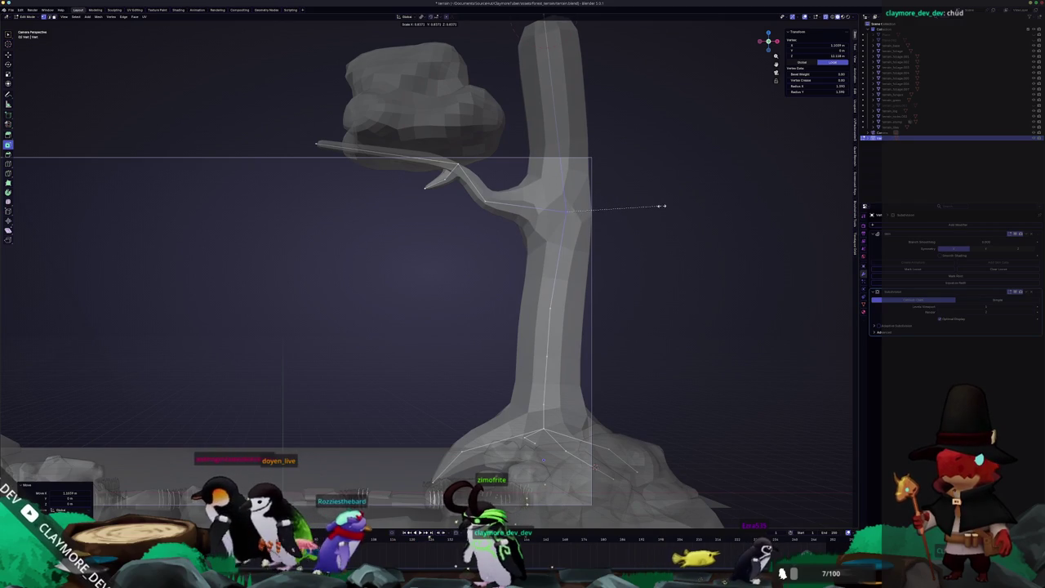
left_click(660, 204)
middle_click_drag(660, 204, 599, 236, "shift")
key("c")
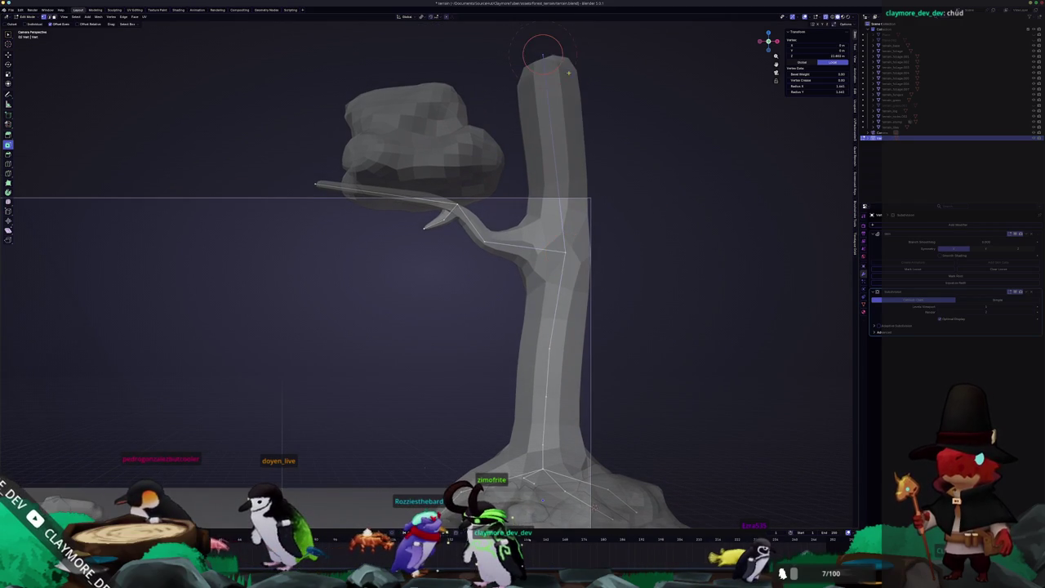
key("Tab")
scroll(607, 205, "down", 2)
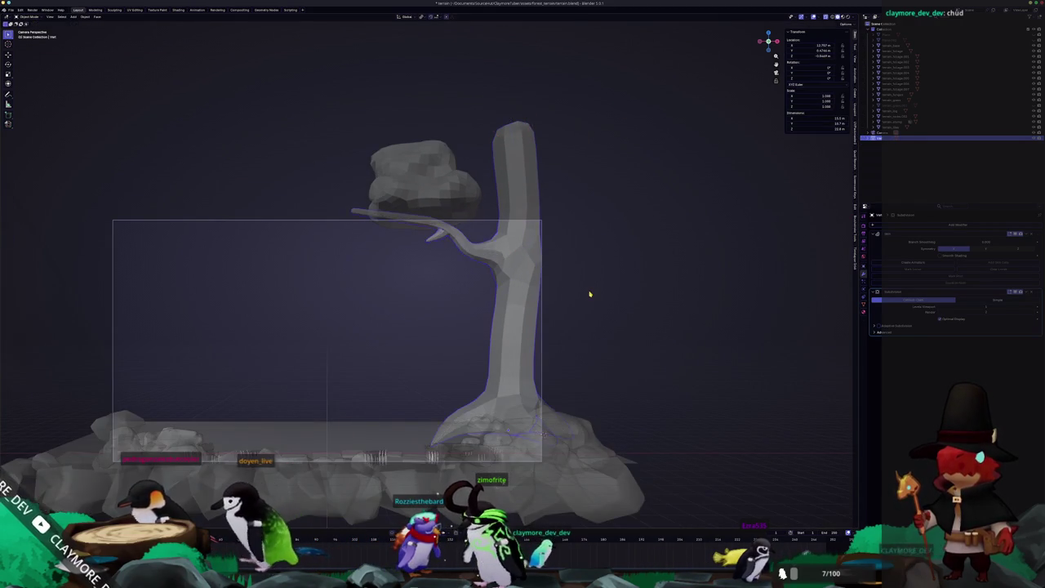
scroll(590, 294, "down", 3)
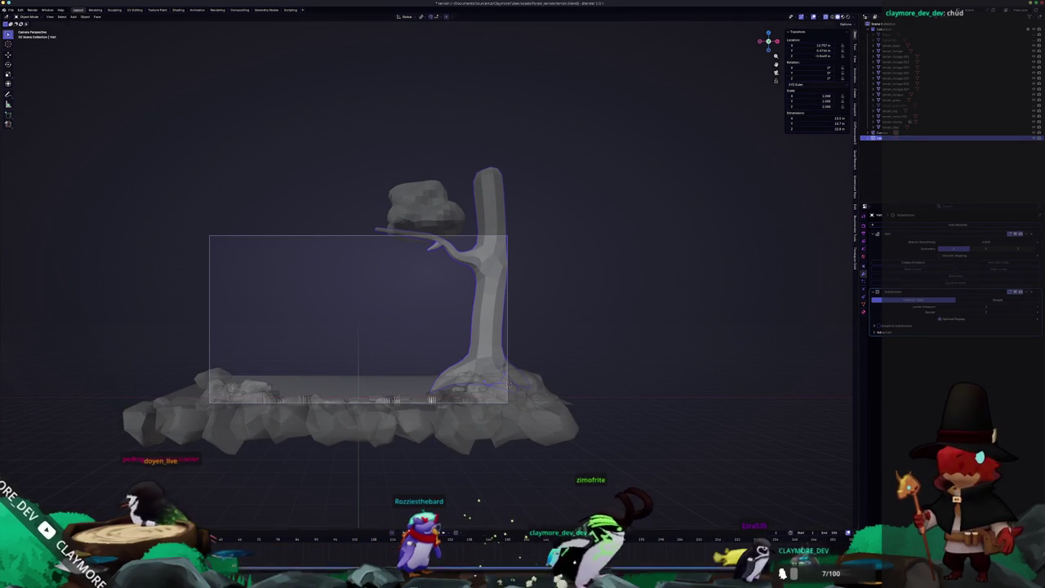
View the Hadalyth alpha v0.6 title screen in Godot, then return to Blender and select all objects.
key("super+Tab")
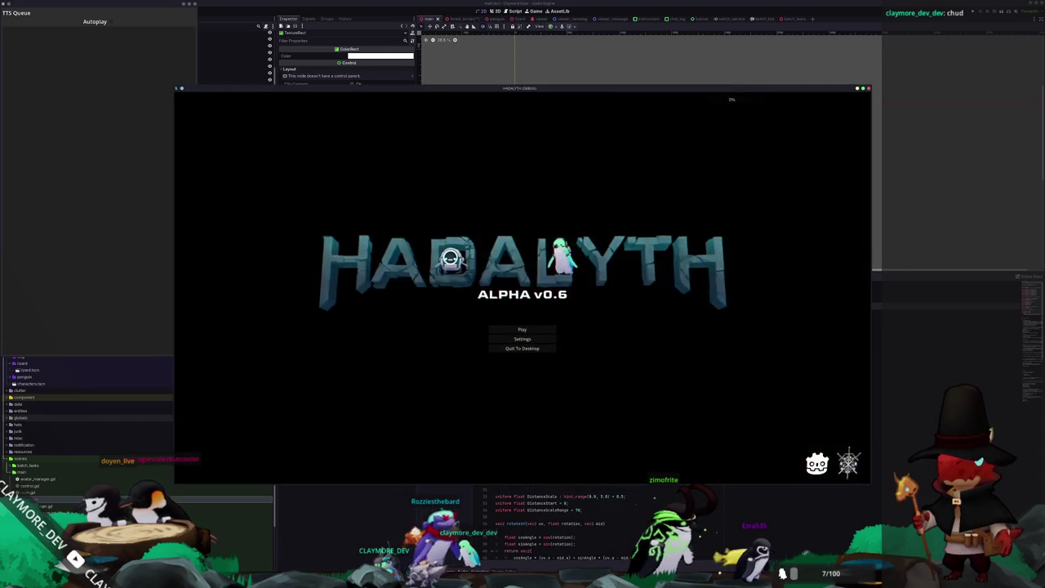
key("alt+Tab")
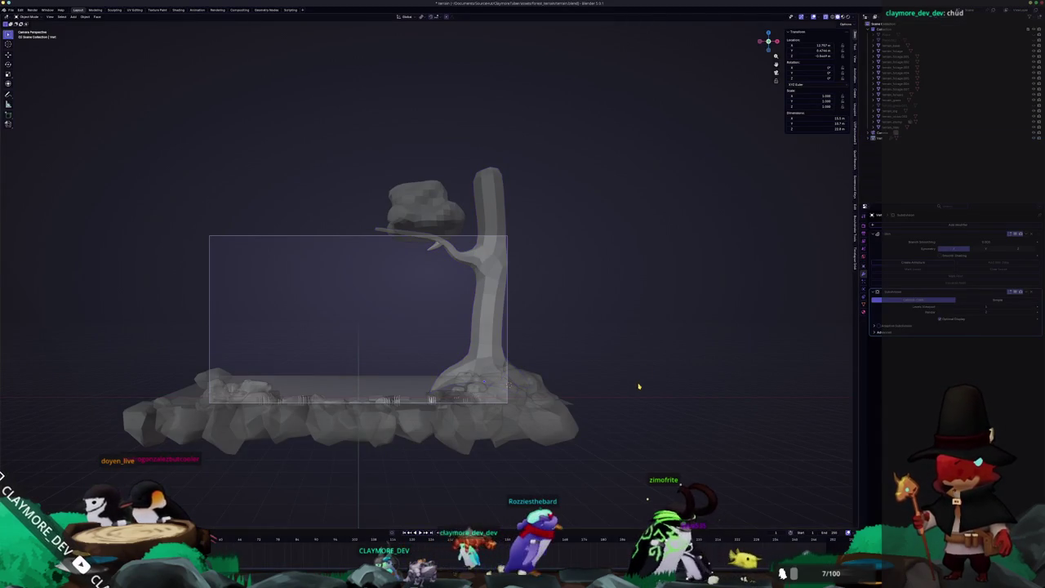
key("Tab")
key("Tab")
key("ctrl+i")
key("Tab")
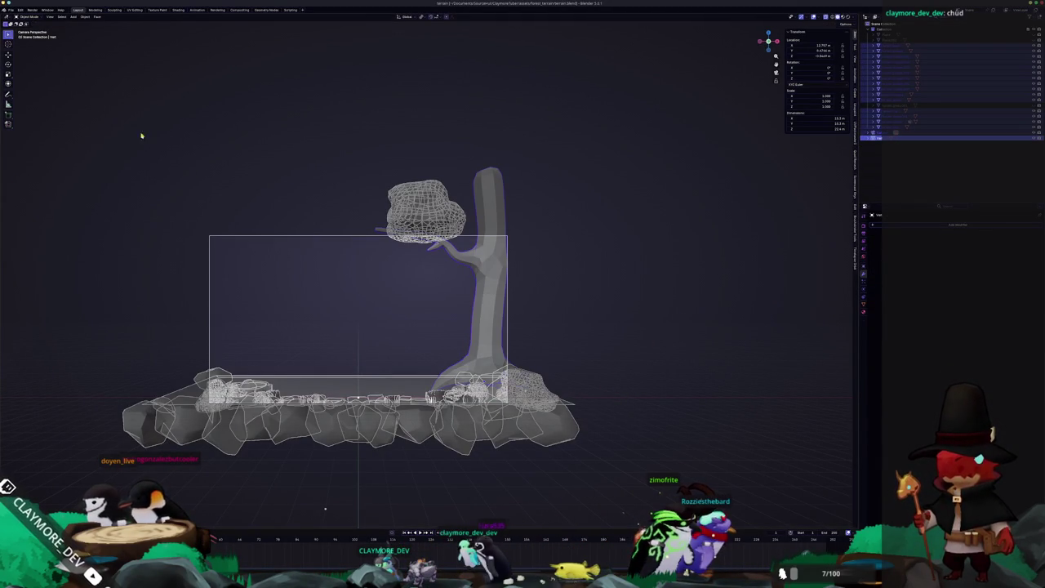
mouse_move(24, 97)
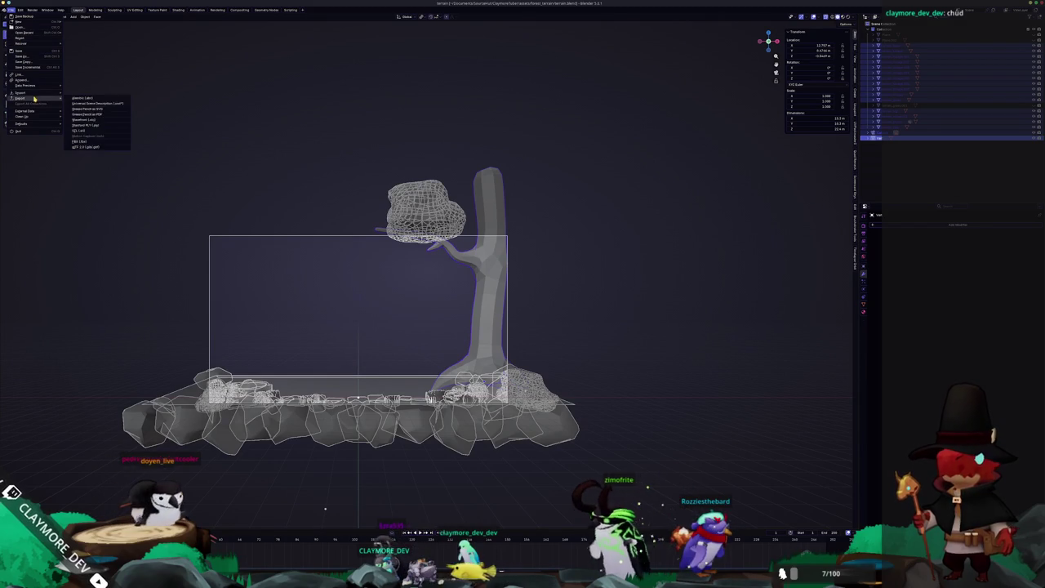
Export the scene as glTF 2.0 binary over the existing terrain .glb, then switch to Godot.
left_click(90, 141)
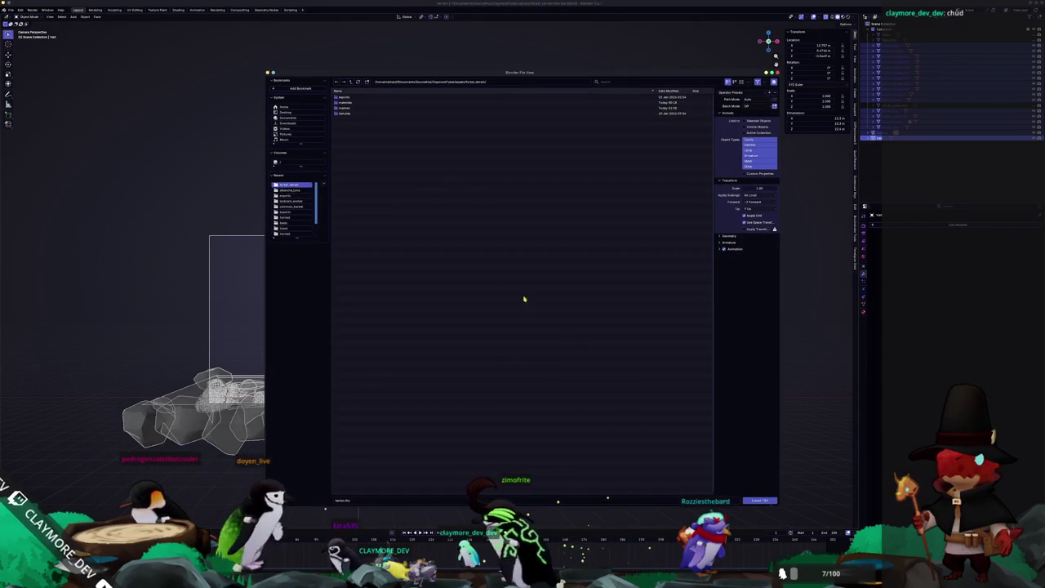
key("Return")
left_click(11, 9)
mouse_move(21, 98)
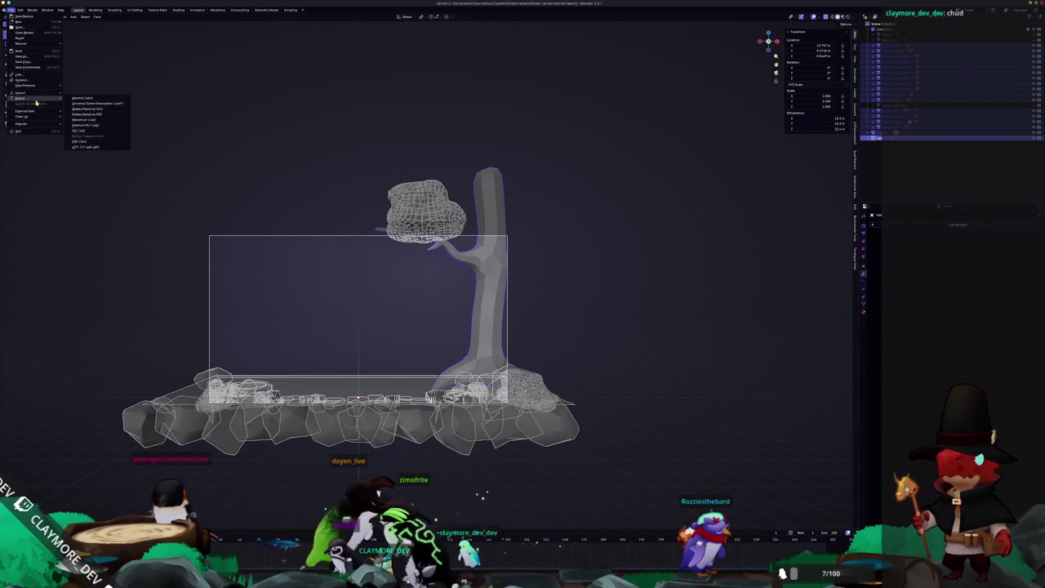
left_click(92, 146)
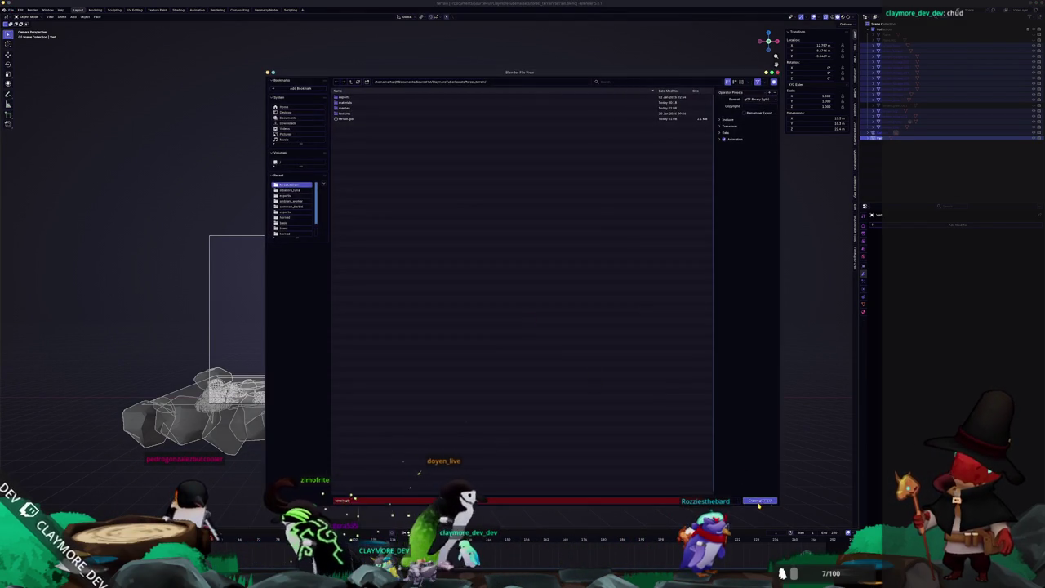
left_click(759, 502)
key("alt+Tab")
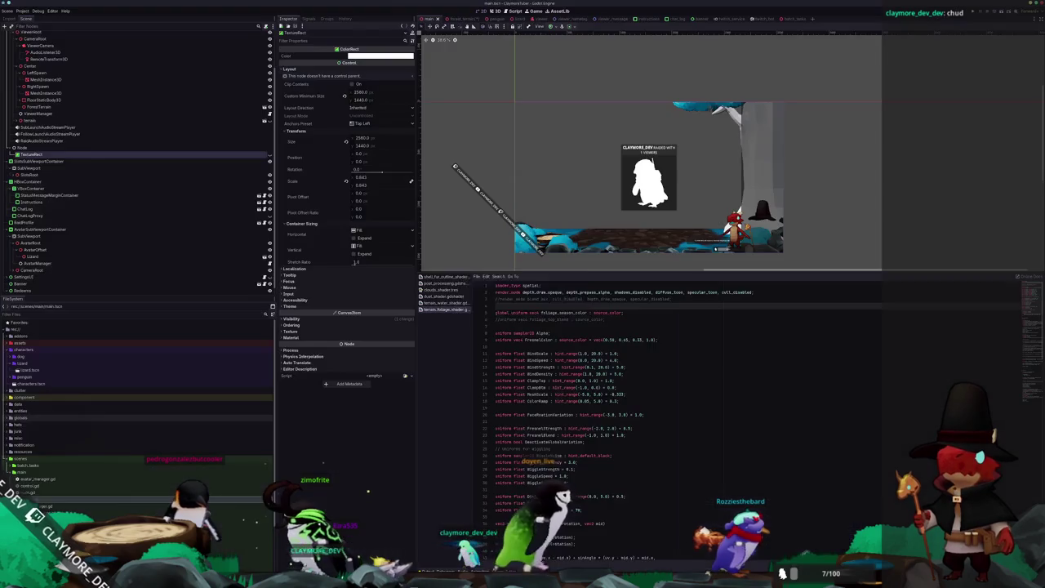
Open the forest_terrain scene and select both the tree and foliage meshes.
scroll(813, 192, "up", 3)
scroll(813, 192, "up", 3)
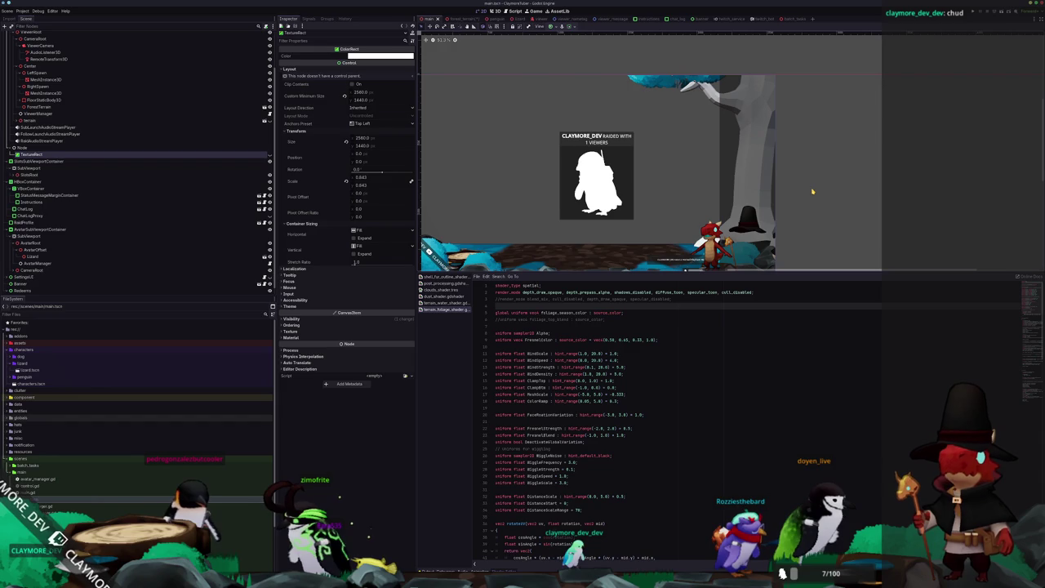
scroll(813, 192, "up", 5)
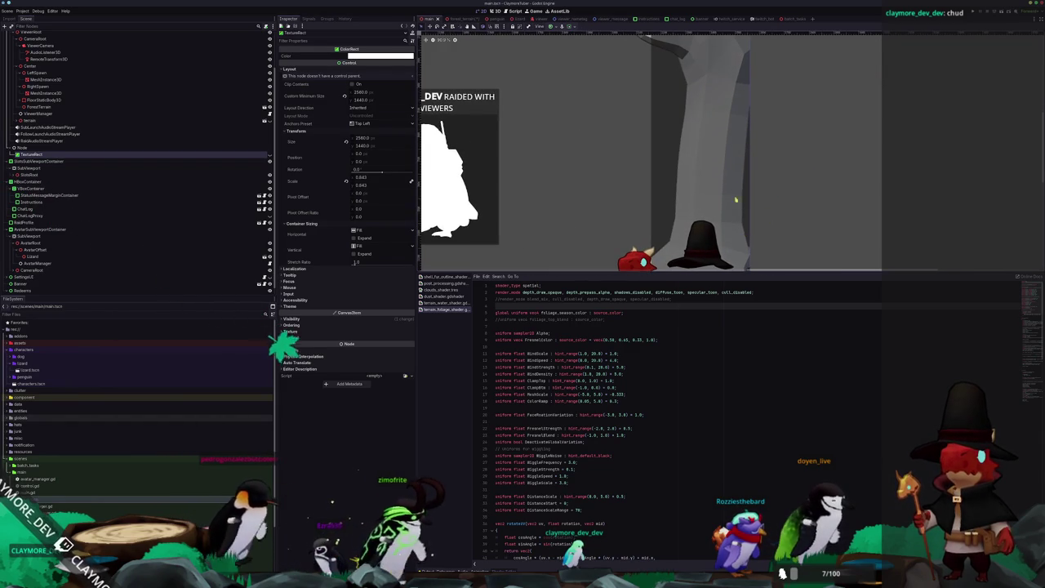
scroll(735, 220, "down", 5)
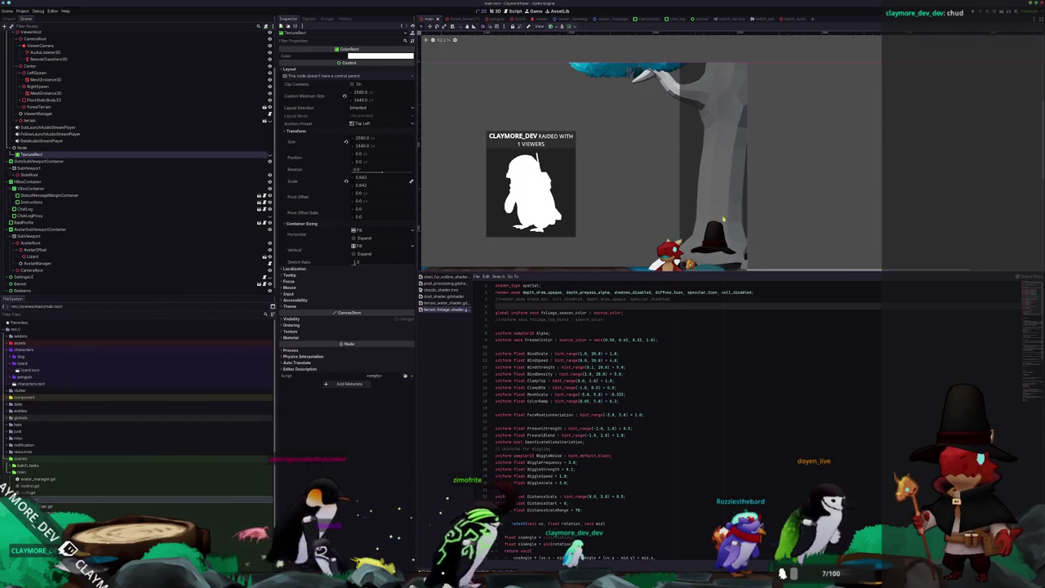
scroll(686, 135, "down", 1)
left_click(686, 134)
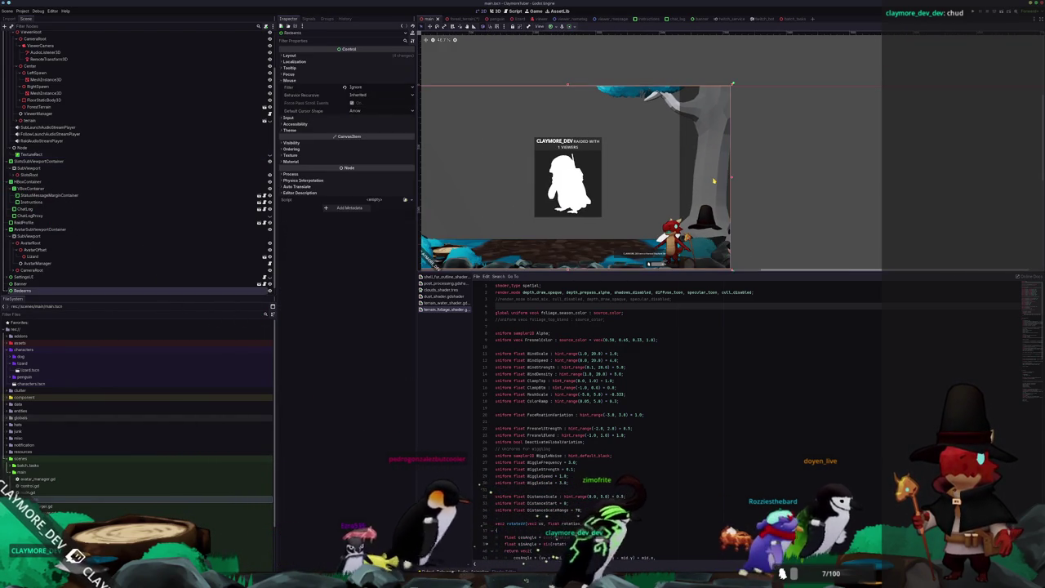
left_click(453, 18)
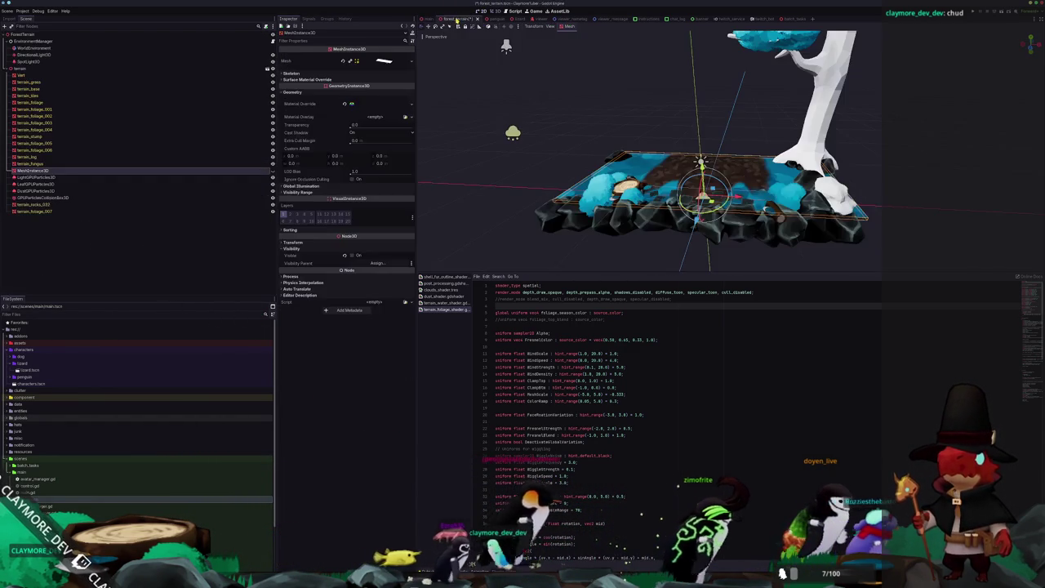
left_click(797, 84)
scroll(797, 84, "up", 2)
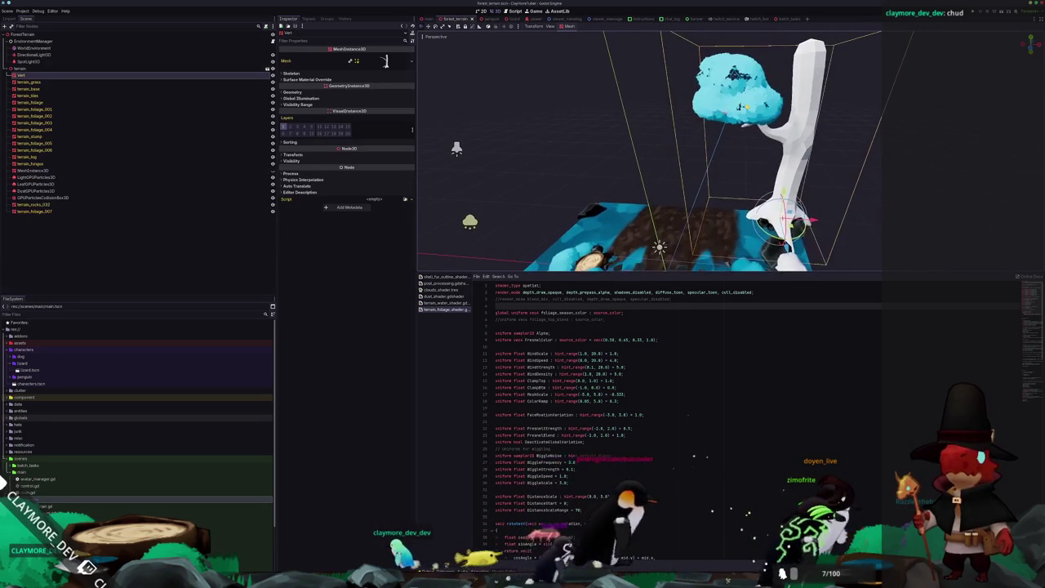
left_click(754, 200, "shift")
middle_click_drag(735, 163, 703, 163)
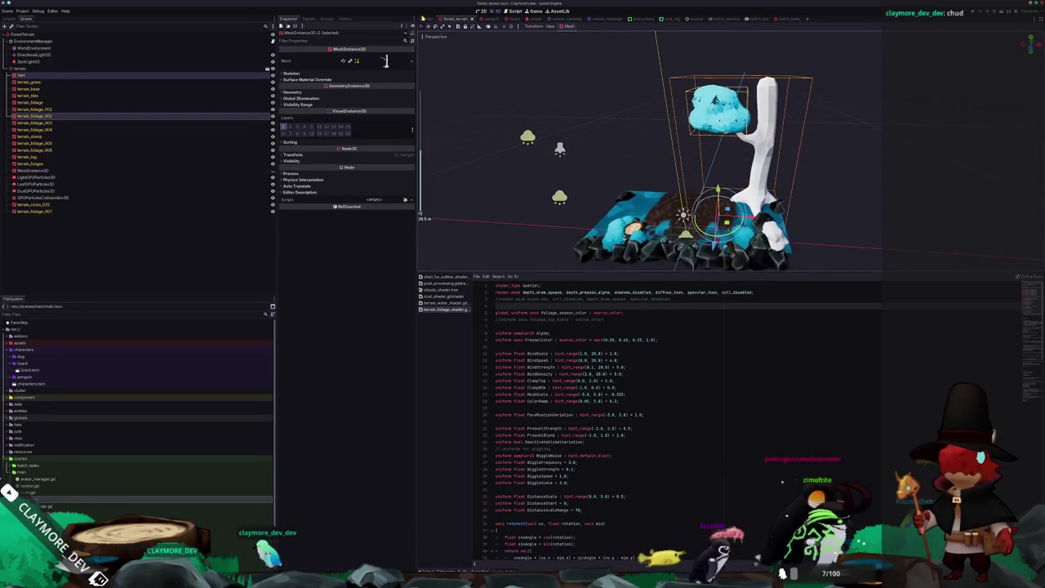
Nudge the tree and foliage slightly along X, checking the framing in main.tscn.
left_click(428, 18)
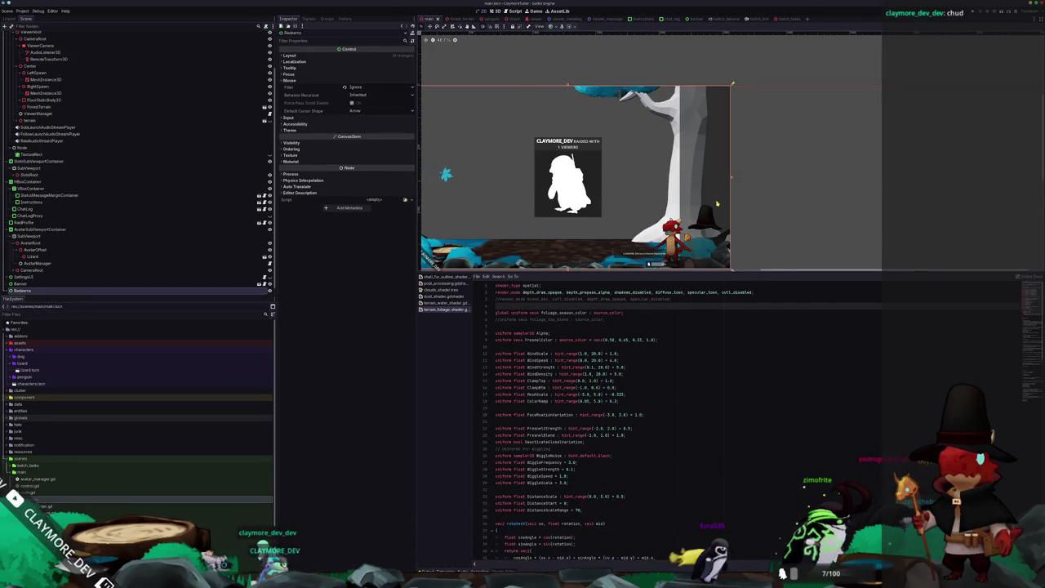
scroll(716, 201, "up", 1)
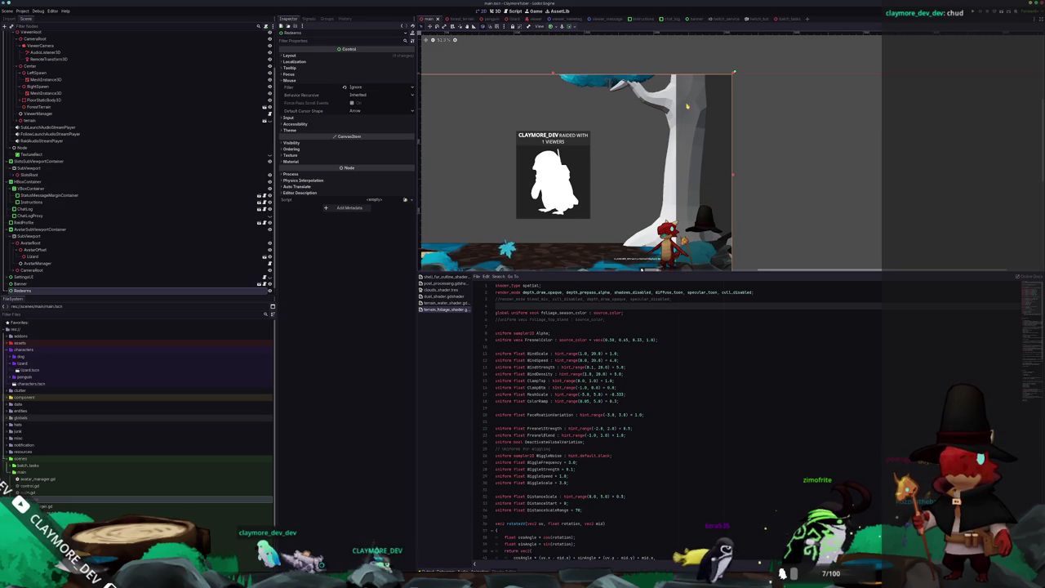
left_click(457, 18)
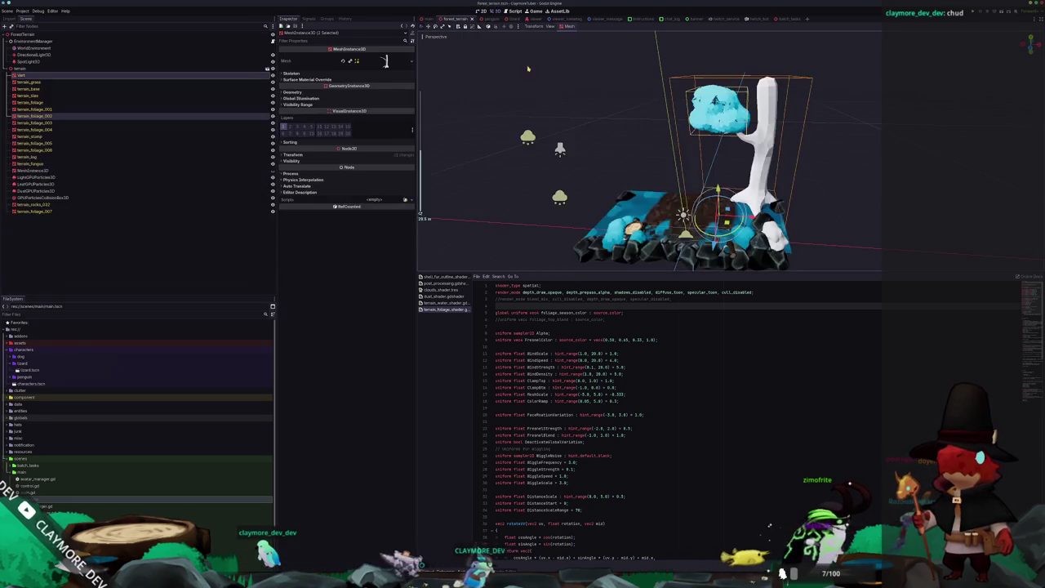
left_click_drag(717, 211, 725, 211)
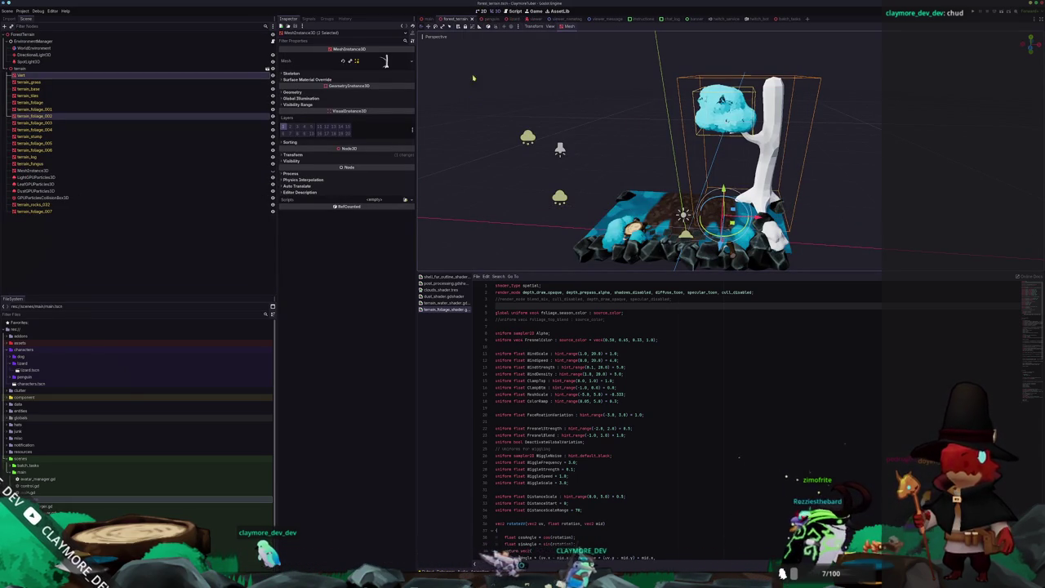
key("ctrl+shift+Tab")
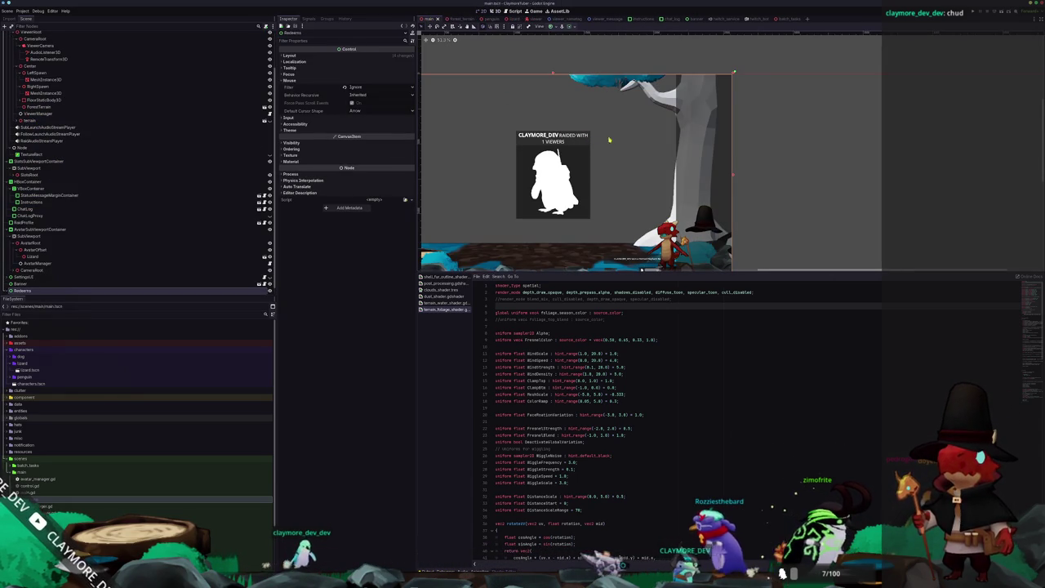
key("ctrl+Tab")
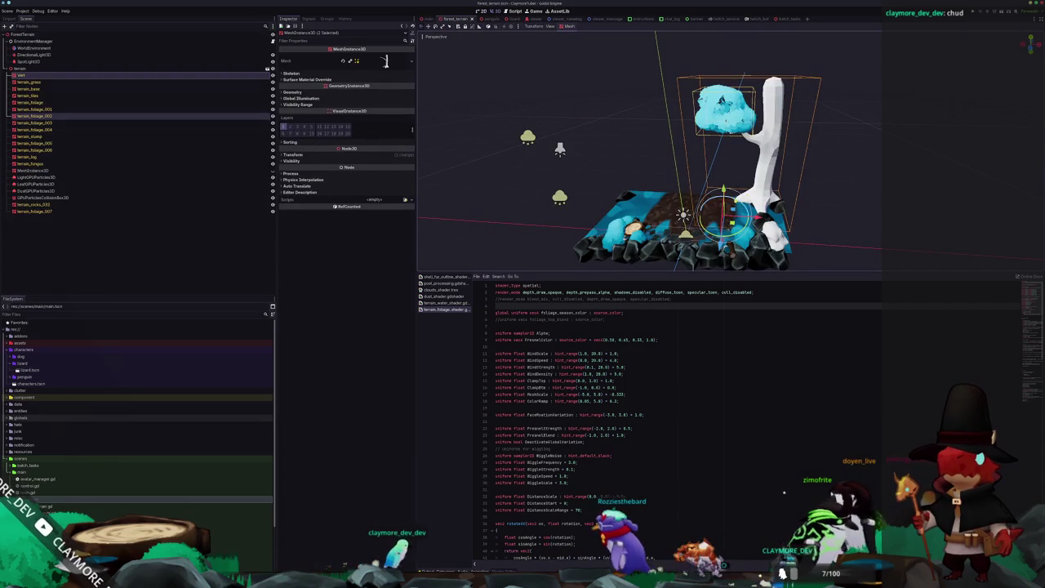
left_click_drag(725, 211, 719, 210)
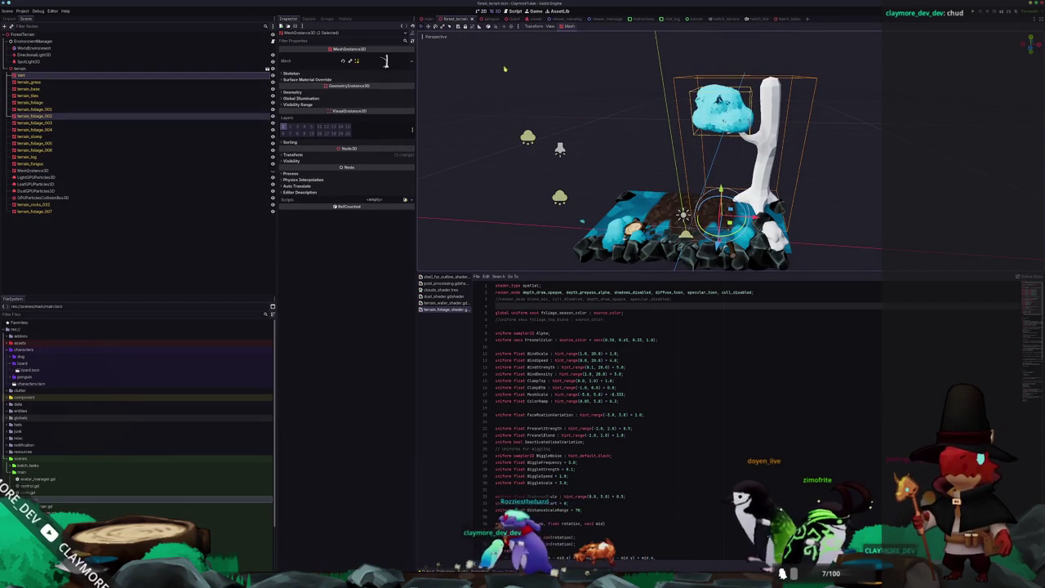
key("ctrl+shift+Tab")
scroll(618, 164, "down", 1)
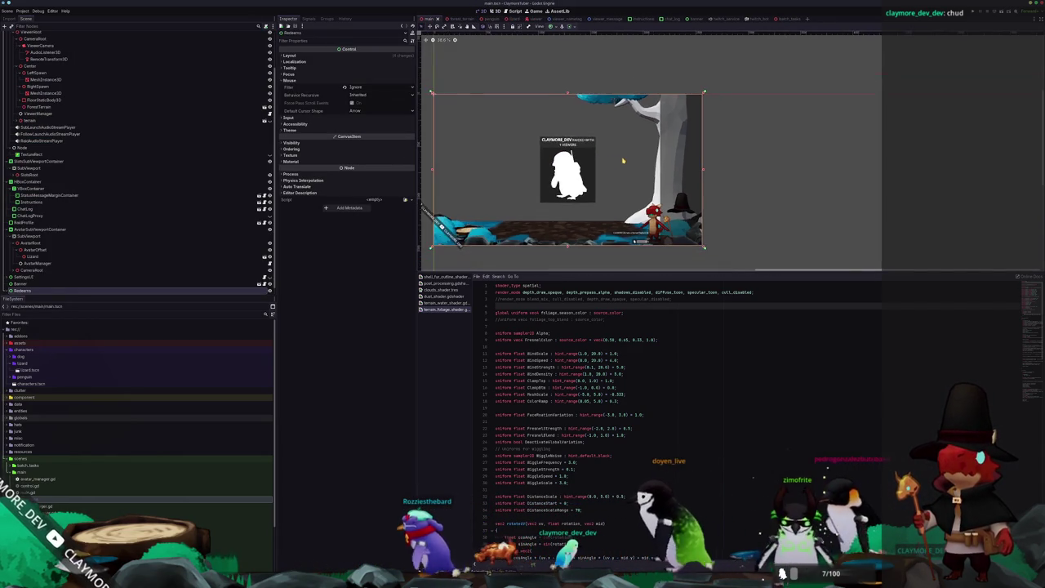
scroll(677, 175, "down", 1)
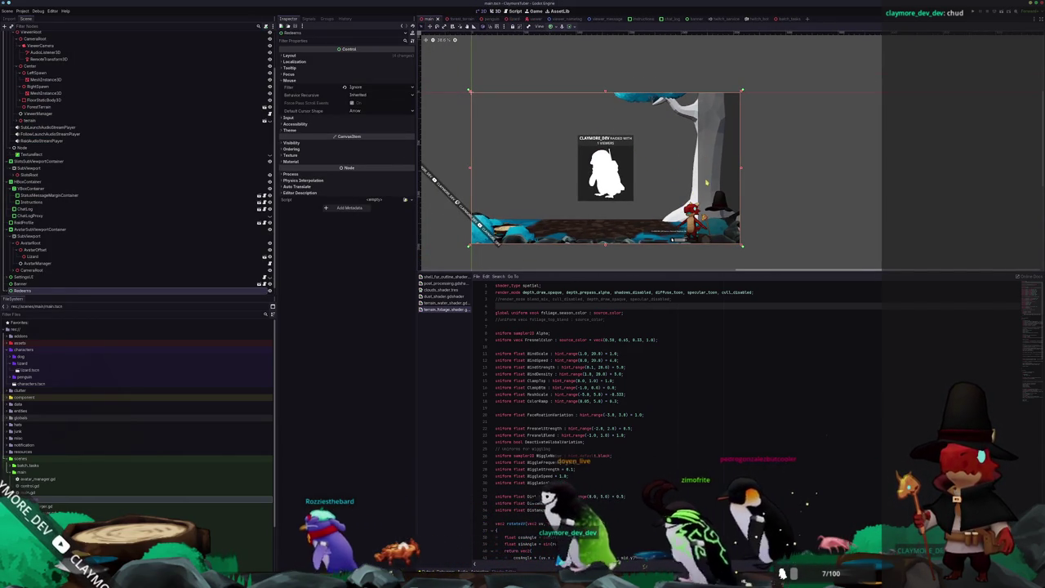
scroll(702, 174, "up", 1)
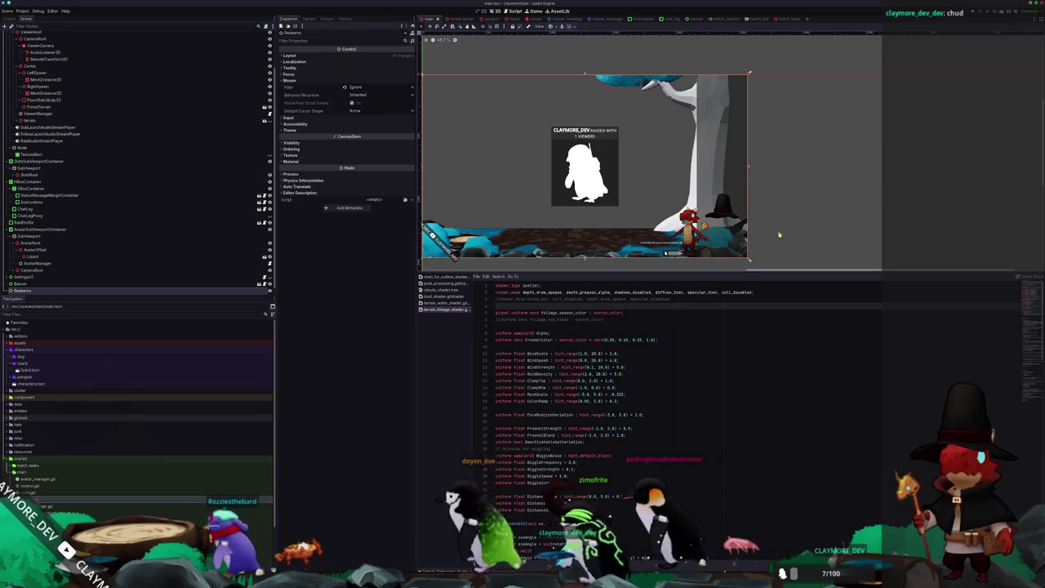
left_click(459, 18)
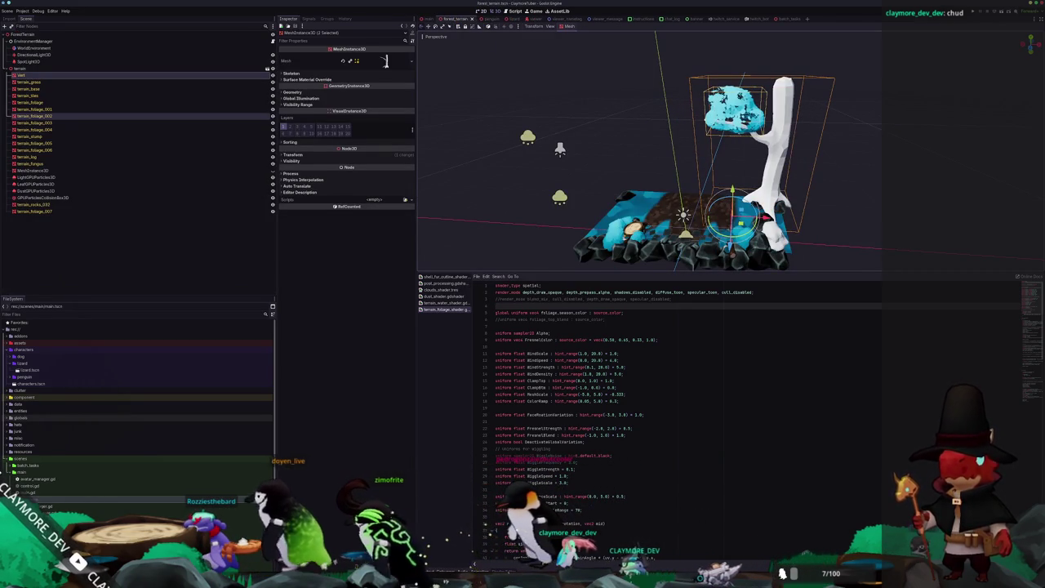
Return to Blender and set the viewport to solid shading.
key("alt+Tab")
key("shift+z")
key("alt+z")
scroll(516, 287, "up", 5)
In front ortho view, box-select the upper trunk vertices in Edit Mode and shift them along X.
key("KP_1")
key("Tab")
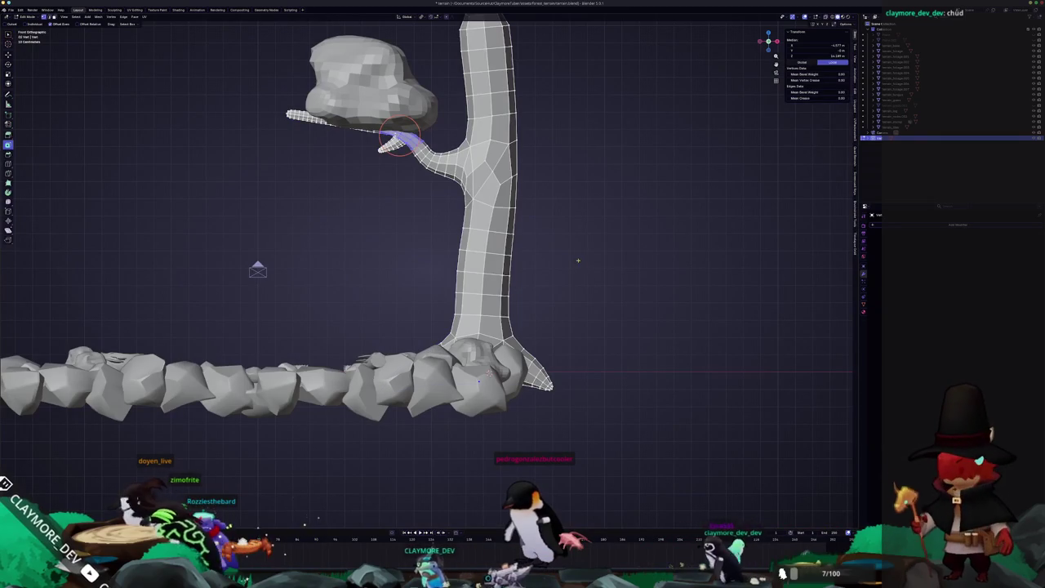
key("Tab")
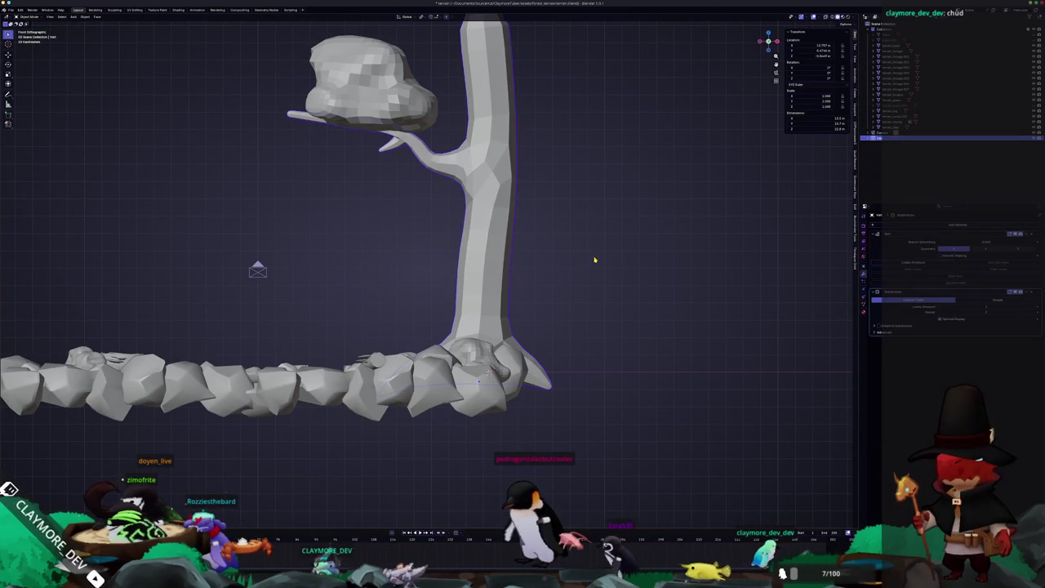
key("Tab")
left_click_drag(574, 245, 486, 24)
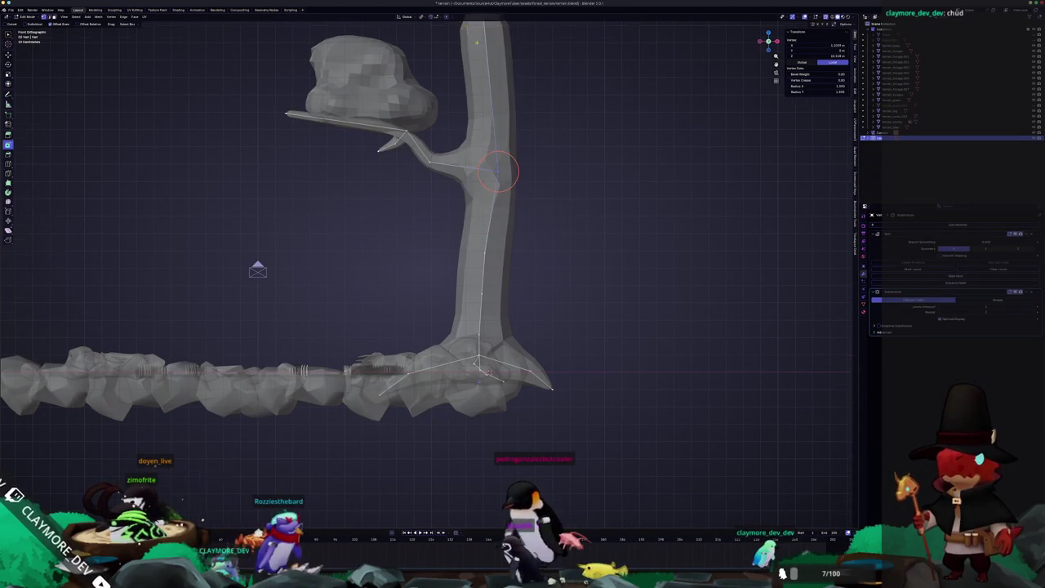
scroll(486, 24, "down", 1)
left_click_drag(559, 231, 447, 23)
key("g")
key("x")
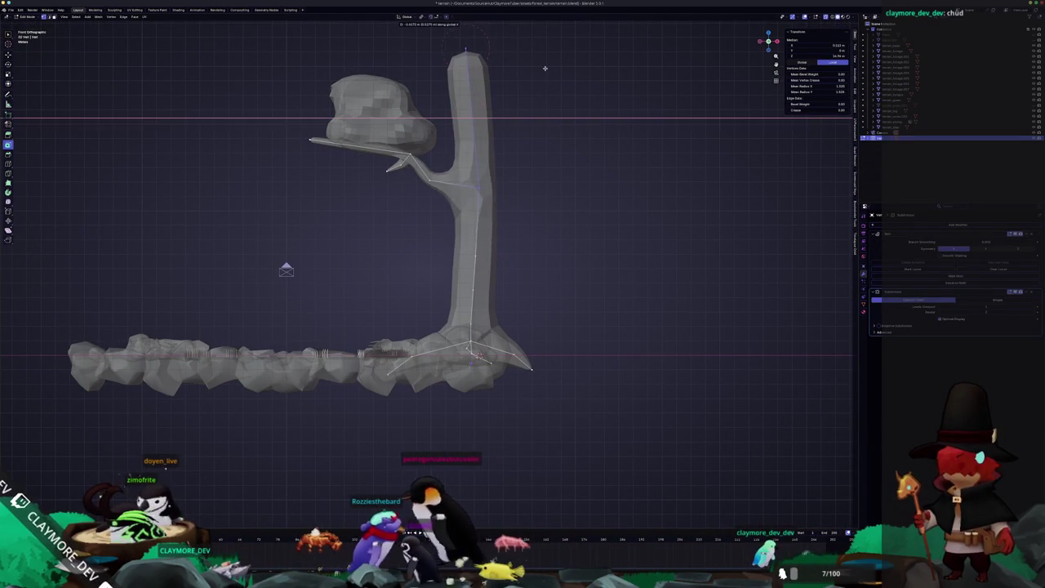
left_click(536, 65)
Brush-select further trunk vertices and shift them along X in several passes.
key("c")
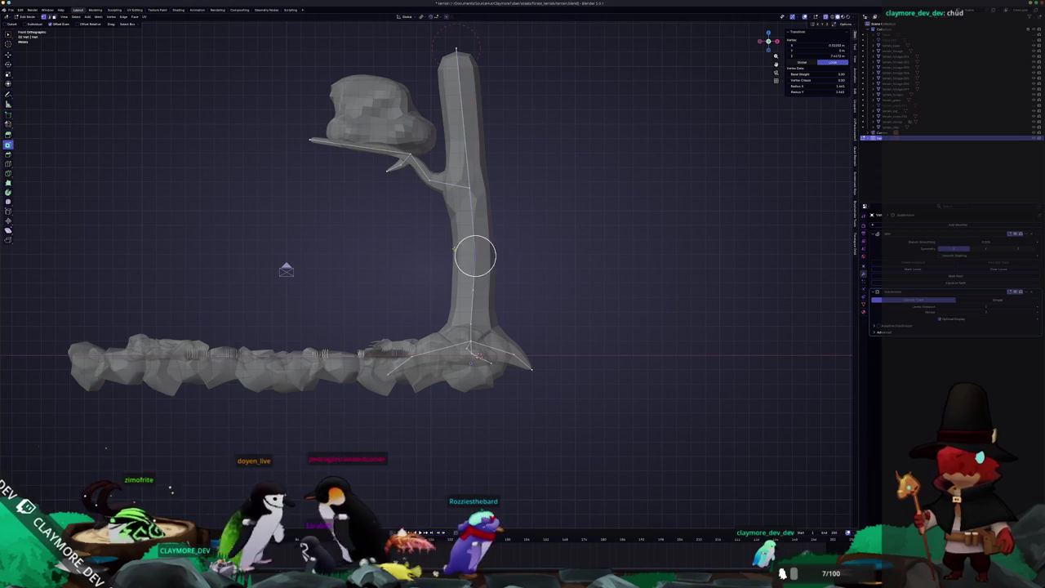
key("g")
key("x")
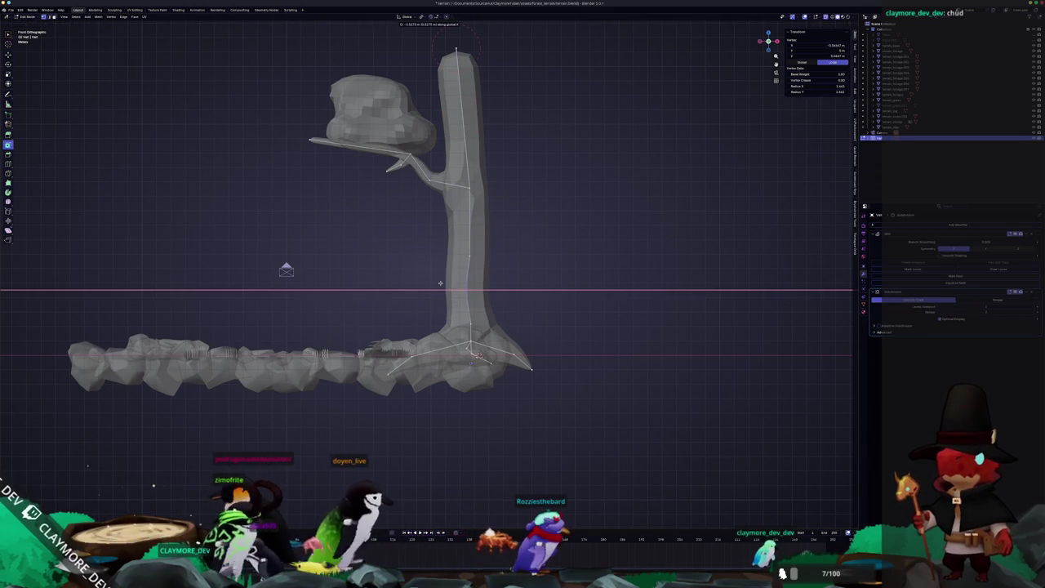
left_click(448, 245)
key("g")
key("x")
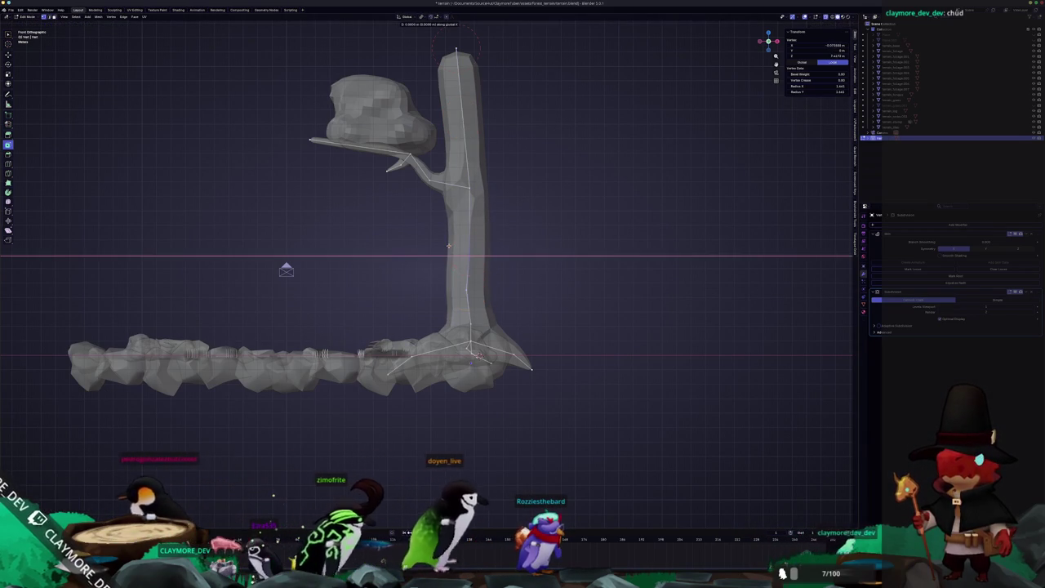
left_click(446, 245)
key("c")
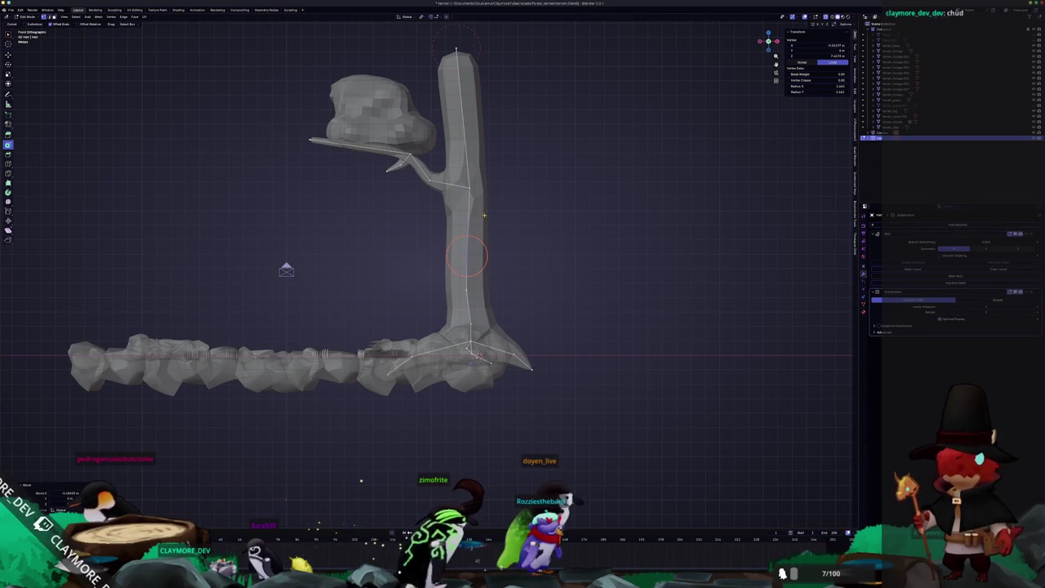
key("g")
key("x")
key("Tab")
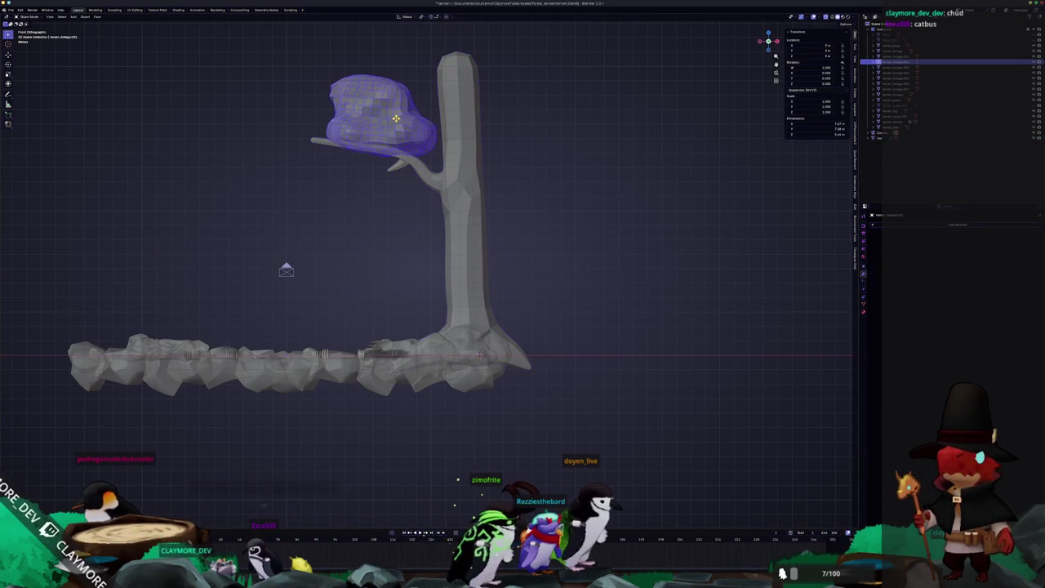
Select the tree trunk and apply its scale.
key("g")
key("z")
key("Escape")
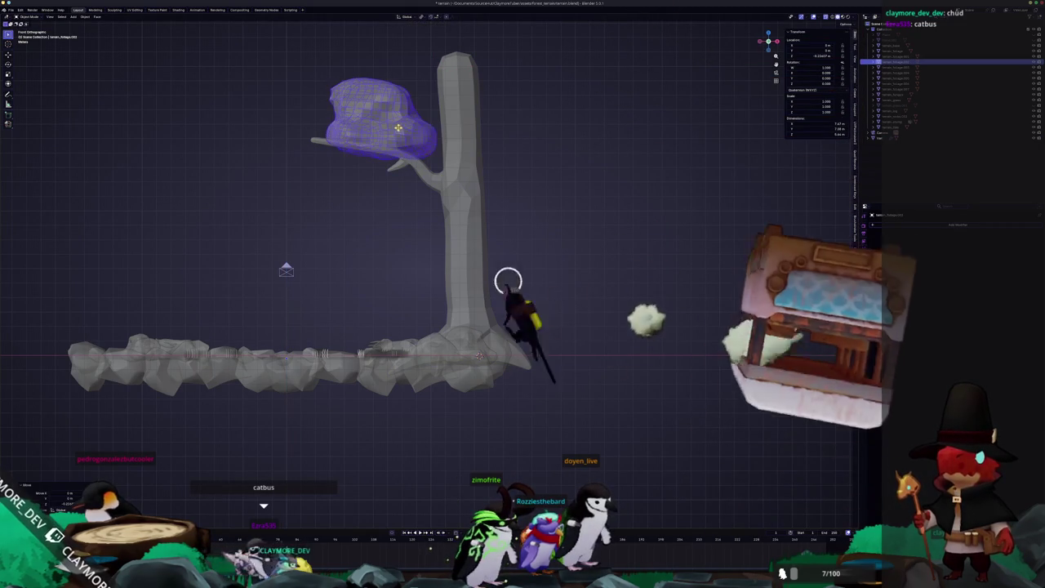
left_click(466, 226)
middle_click_drag(466, 226, 565, 219, "shift")
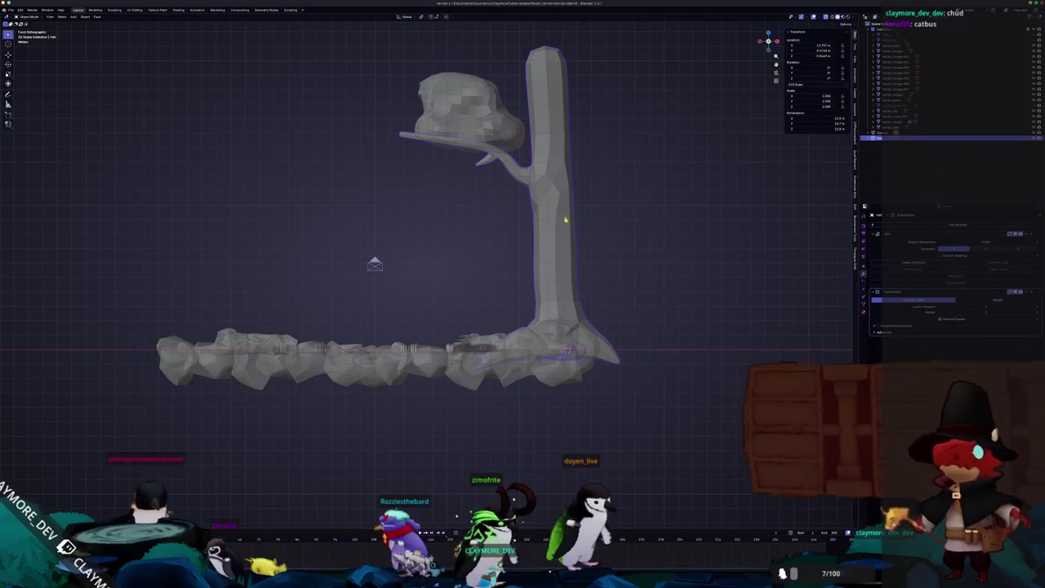
key("ctrl+a")
left_click(565, 219)
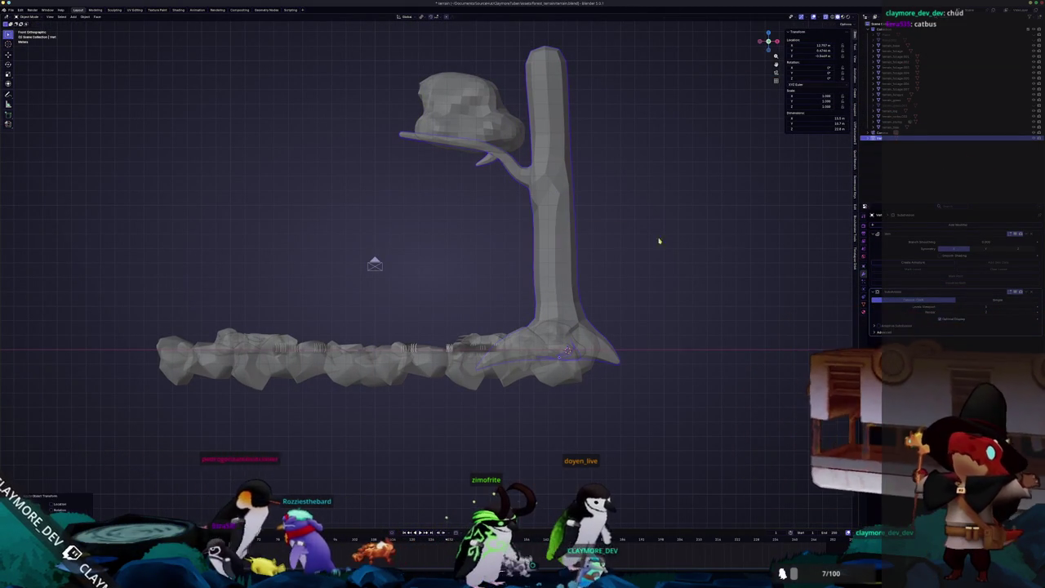
scroll(577, 242, "down", 3)
Select all objects, save the blend file, and export everything as glTF 2.0.
key("a")
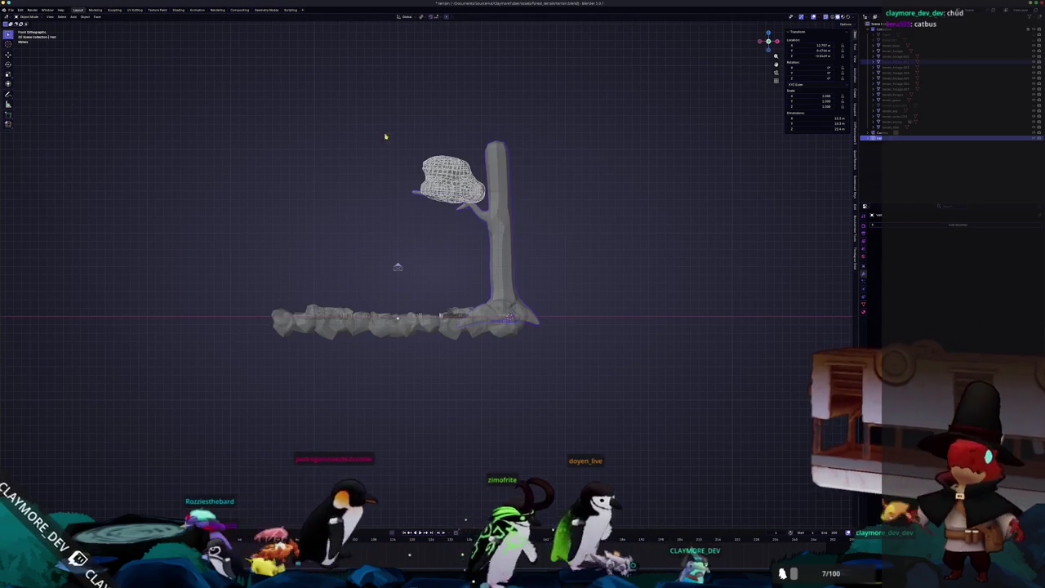
key("ctrl+s")
left_click(11, 9)
mouse_move(21, 98)
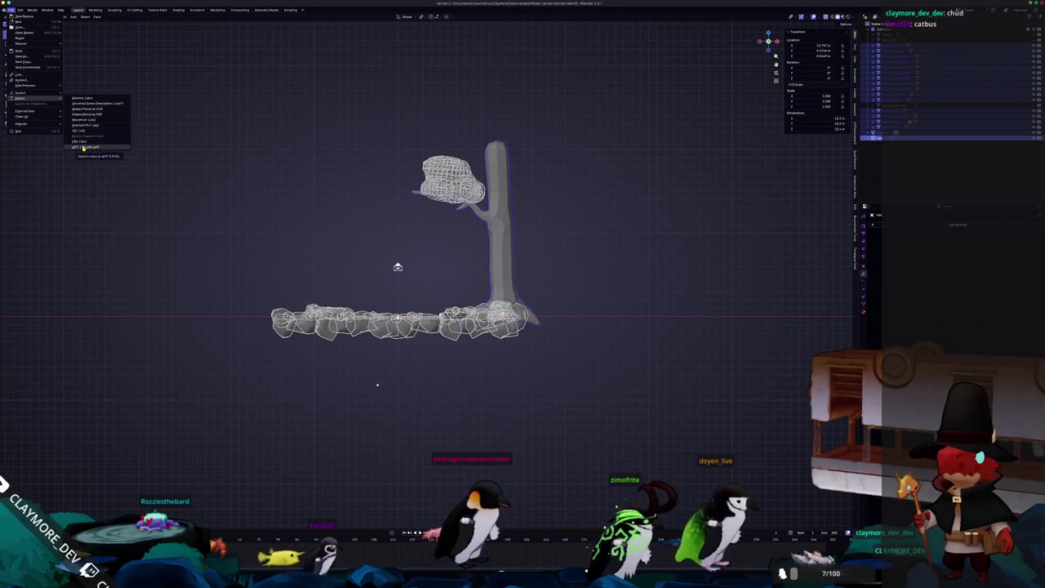
left_click(82, 148)
left_click(761, 501)
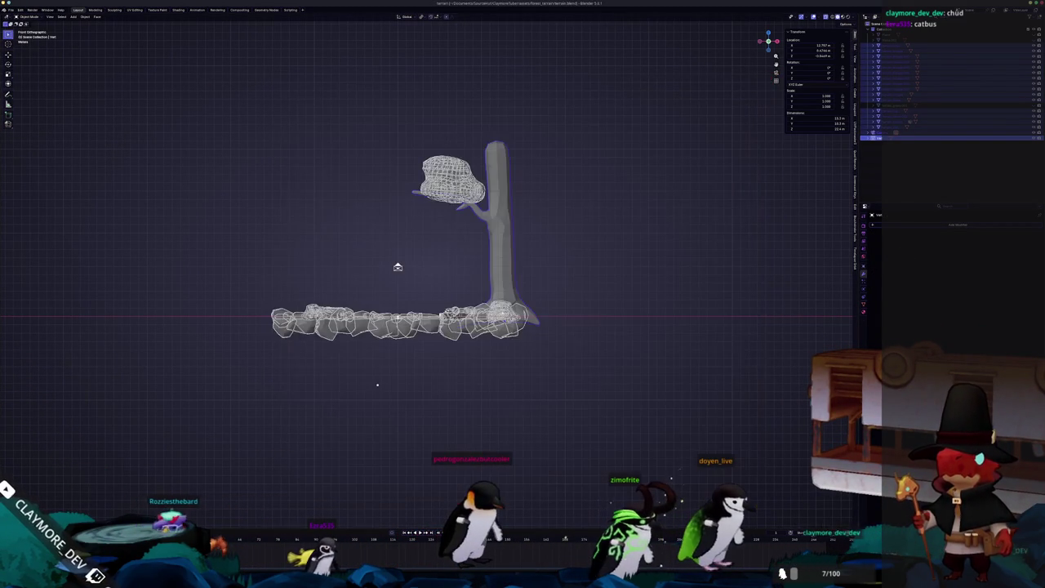
key("alt+Tab")
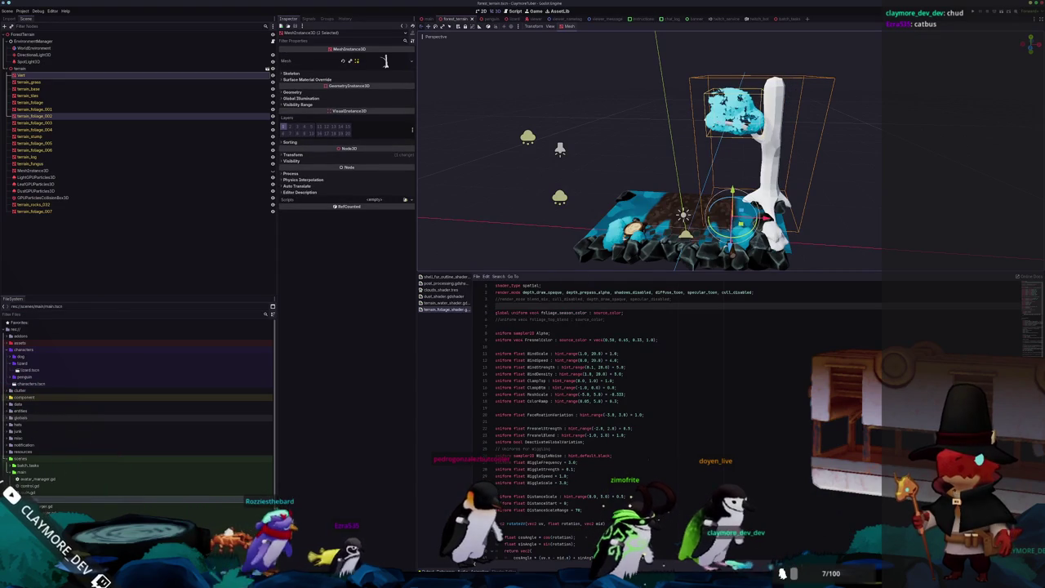
Compare the tree's appearance between the main.tscn and forest_terrain.tscn scenes.
left_click(425, 19)
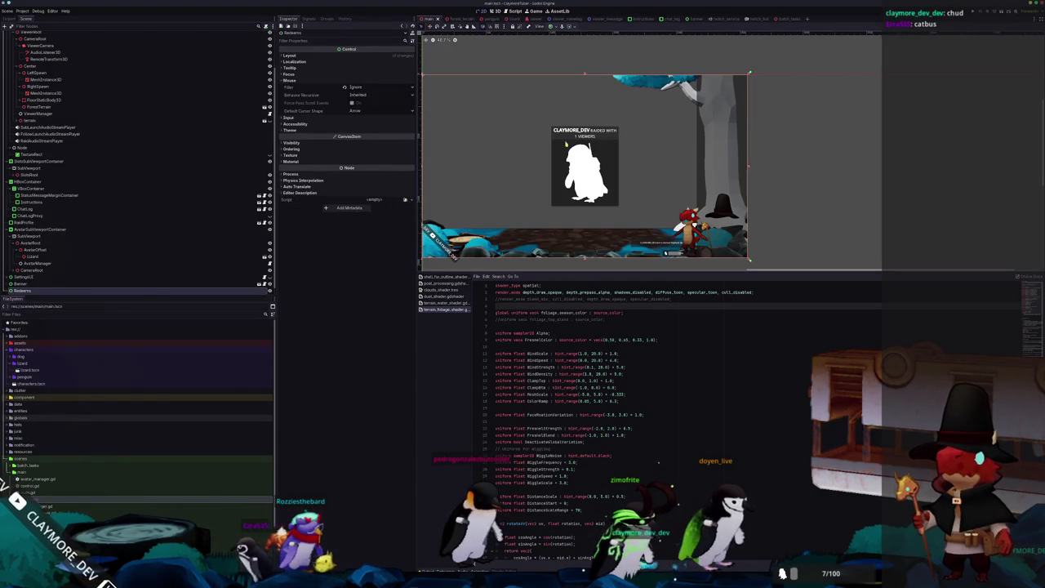
scroll(647, 154, "up", 1)
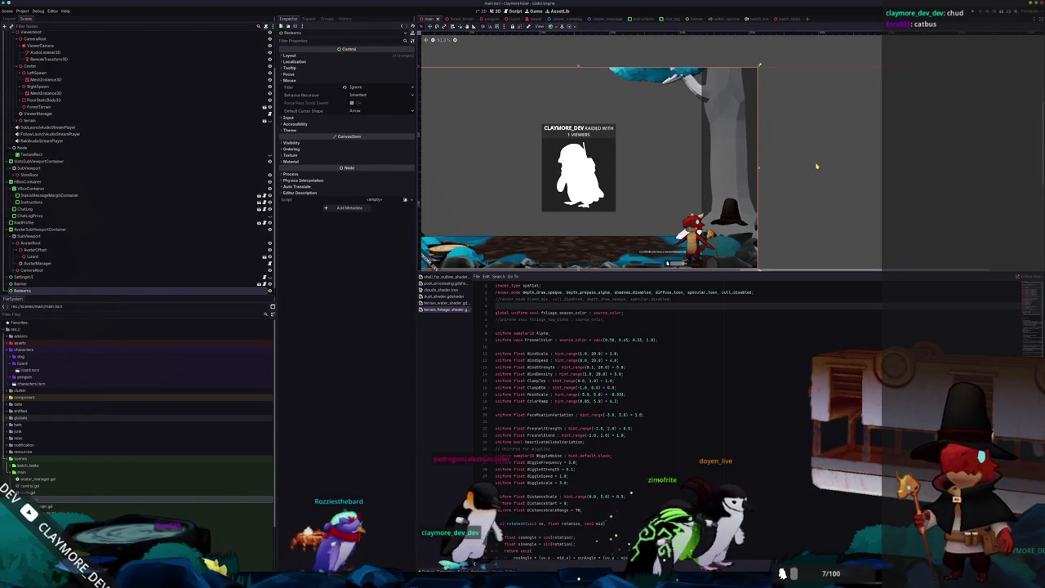
scroll(816, 166, "up", 1)
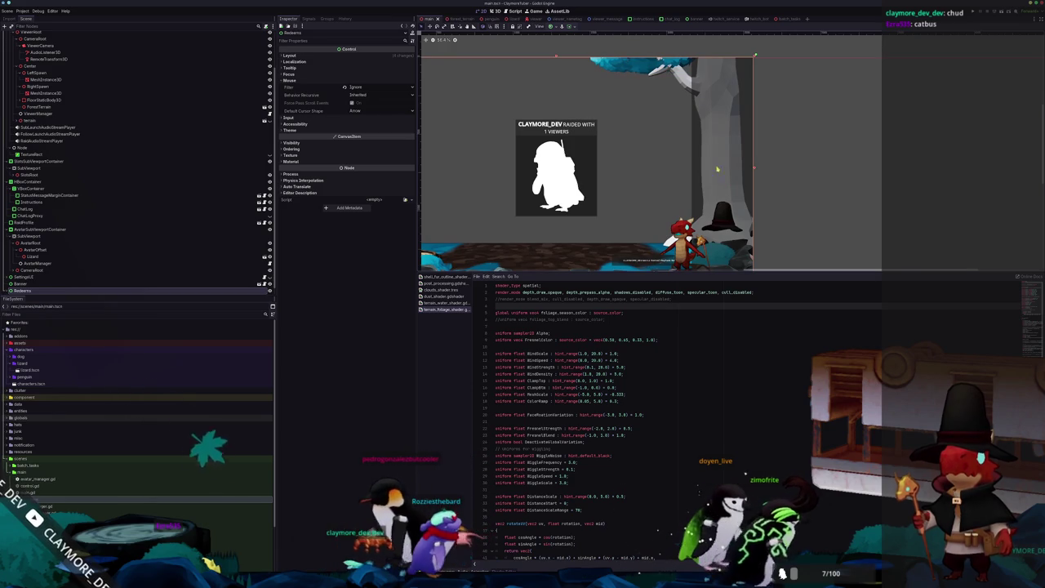
left_click(455, 19)
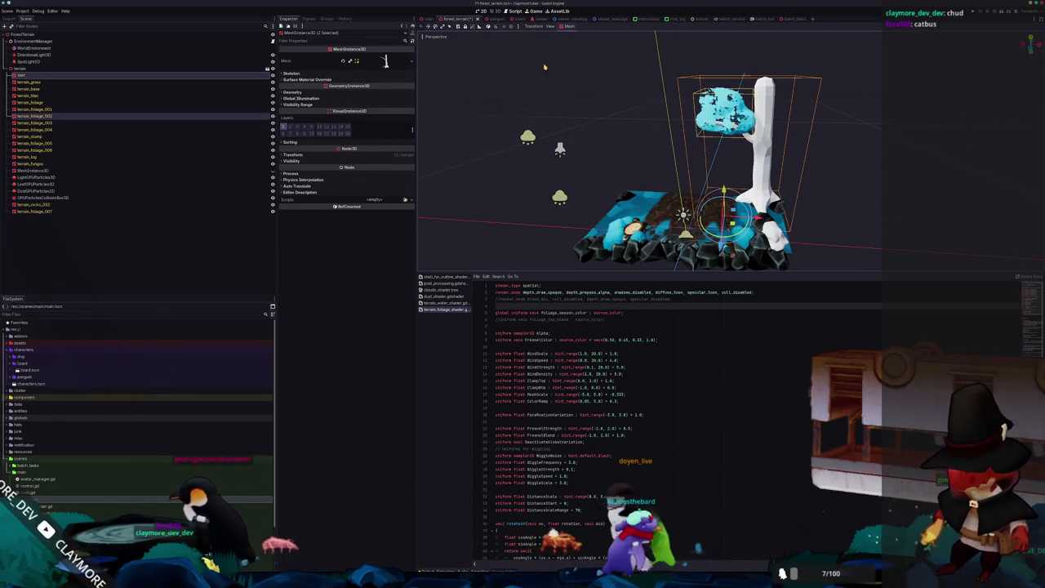
left_click(428, 19)
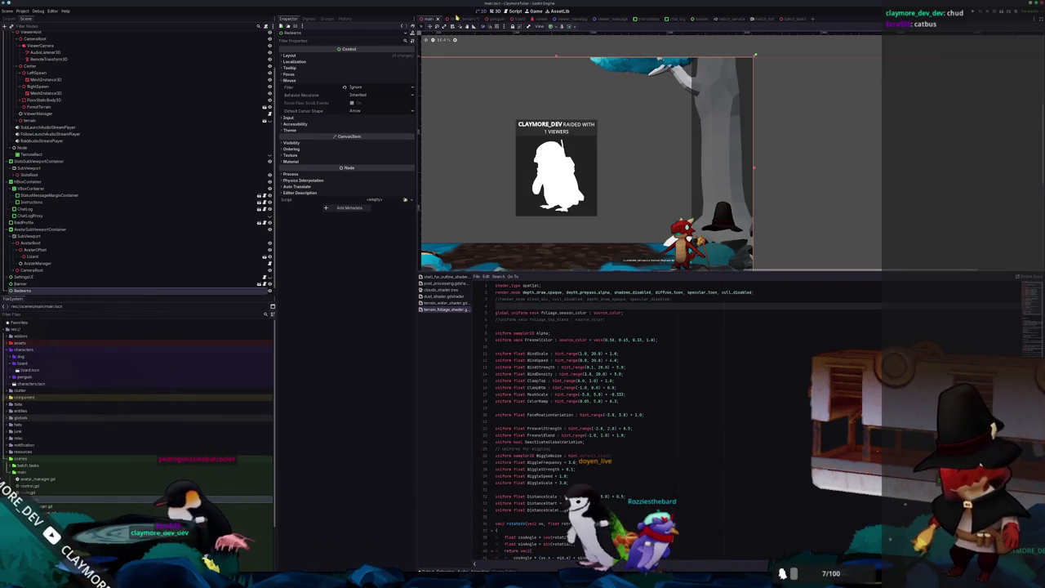
left_click(458, 19)
left_click(431, 19)
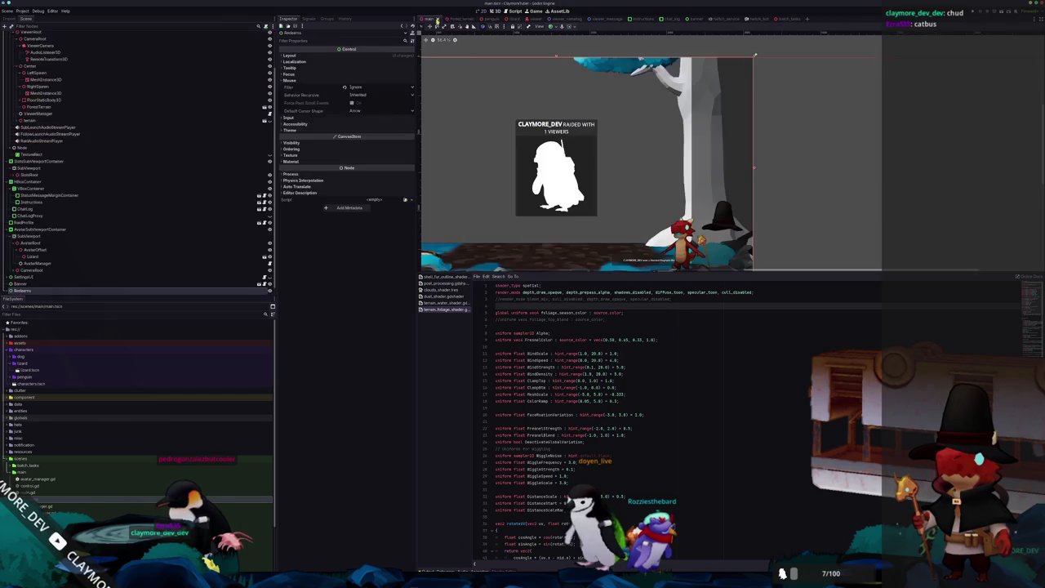
left_click(445, 20)
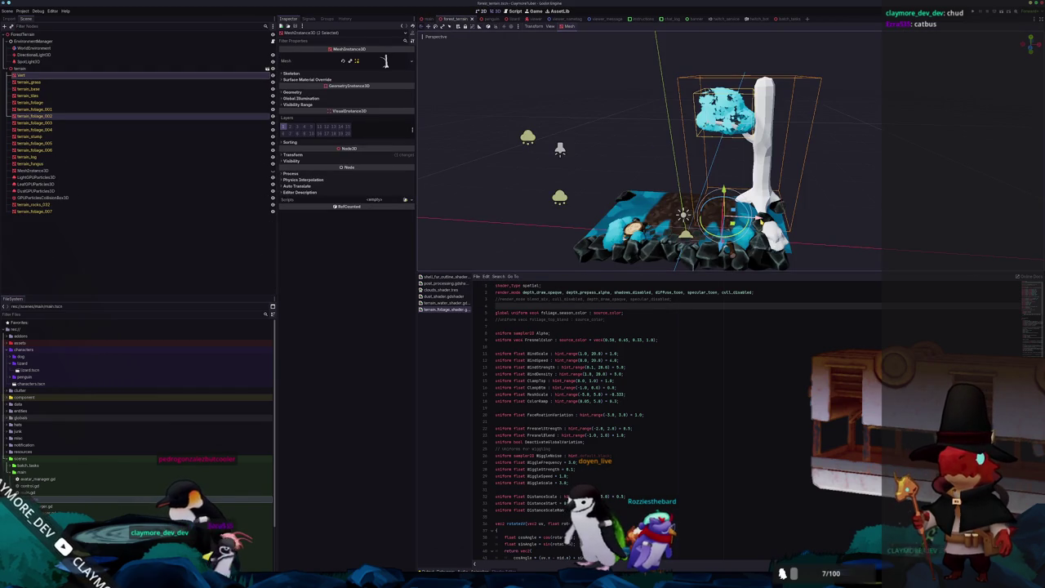
Nudge the tree along X, recheck the main scene framing, then return to Blender in solid shading.
key("g")
key("x")
left_click(432, 16)
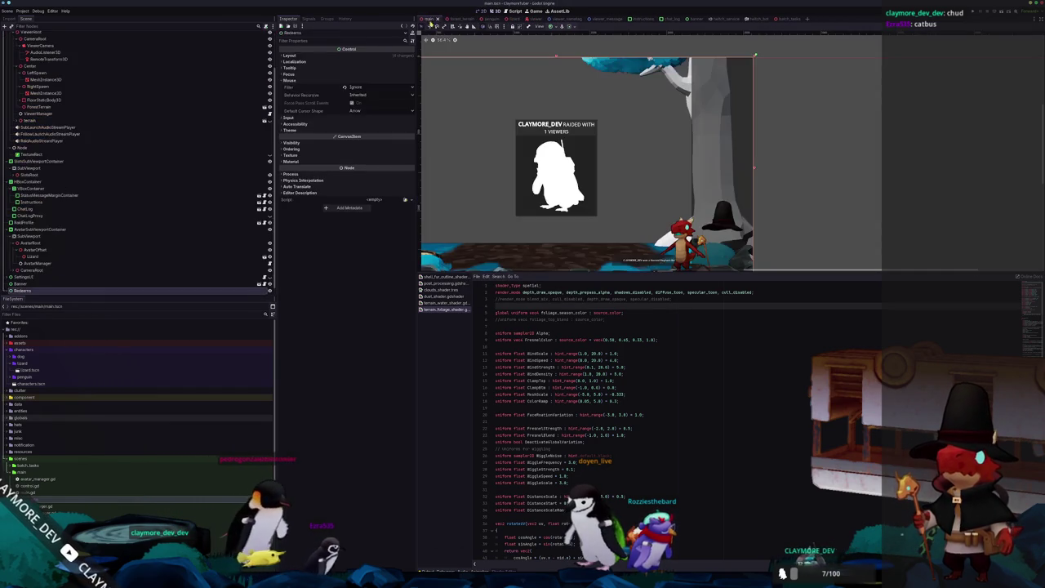
left_click(454, 18)
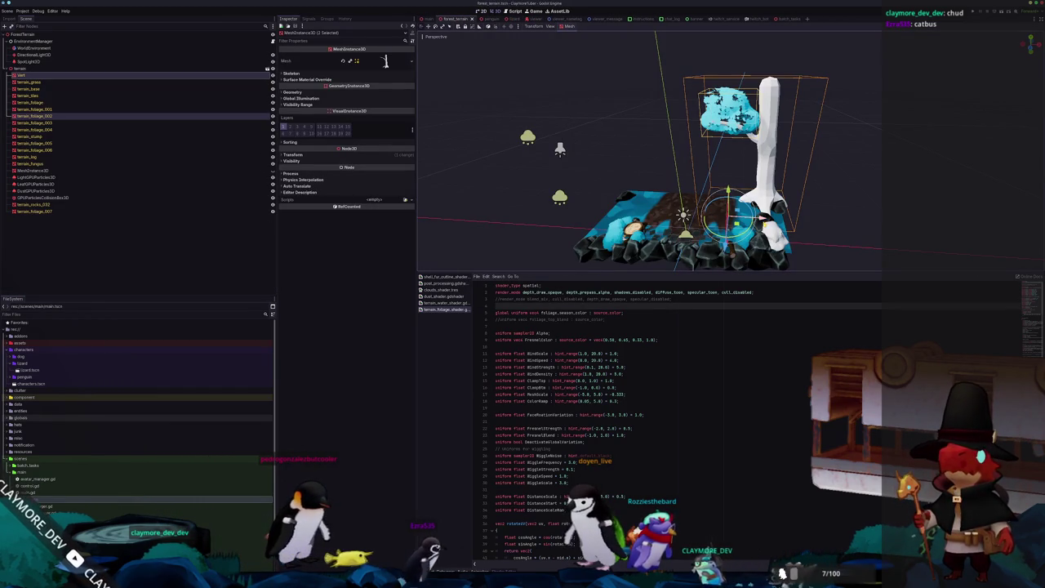
left_click(432, 18)
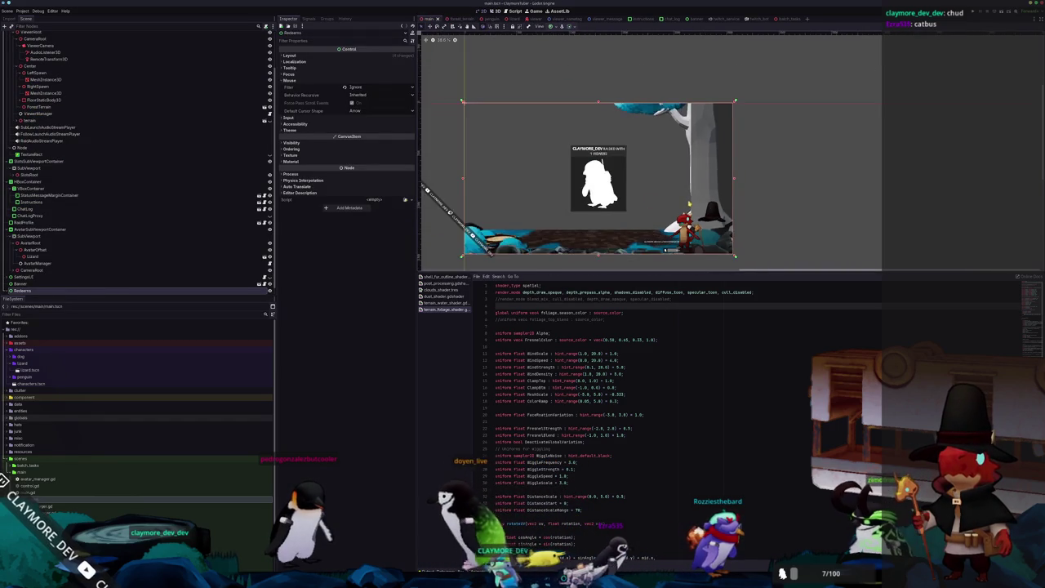
scroll(734, 237, "up", 2)
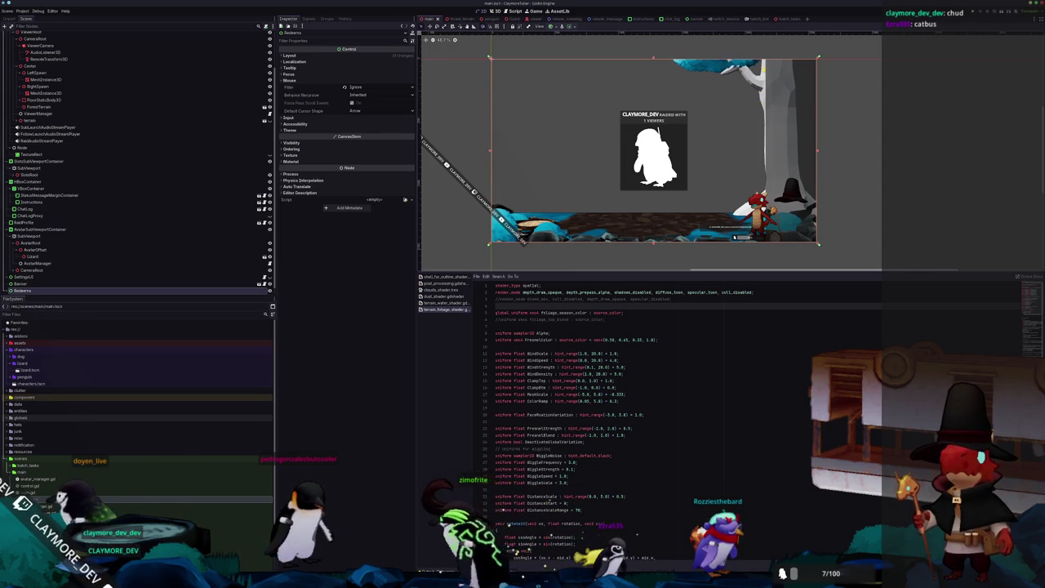
scroll(758, 111, "up", 1)
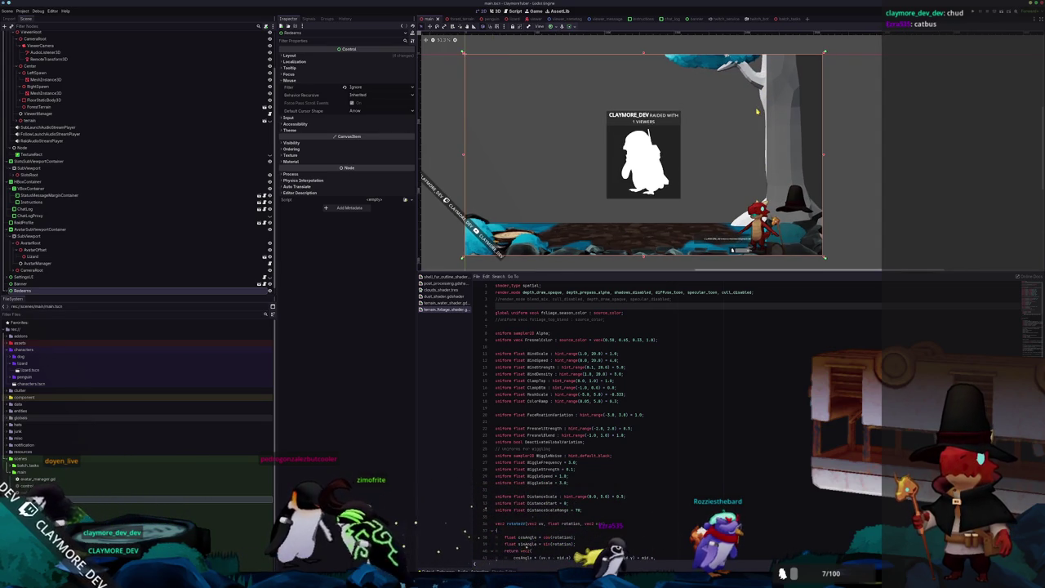
scroll(749, 116, "up", 1)
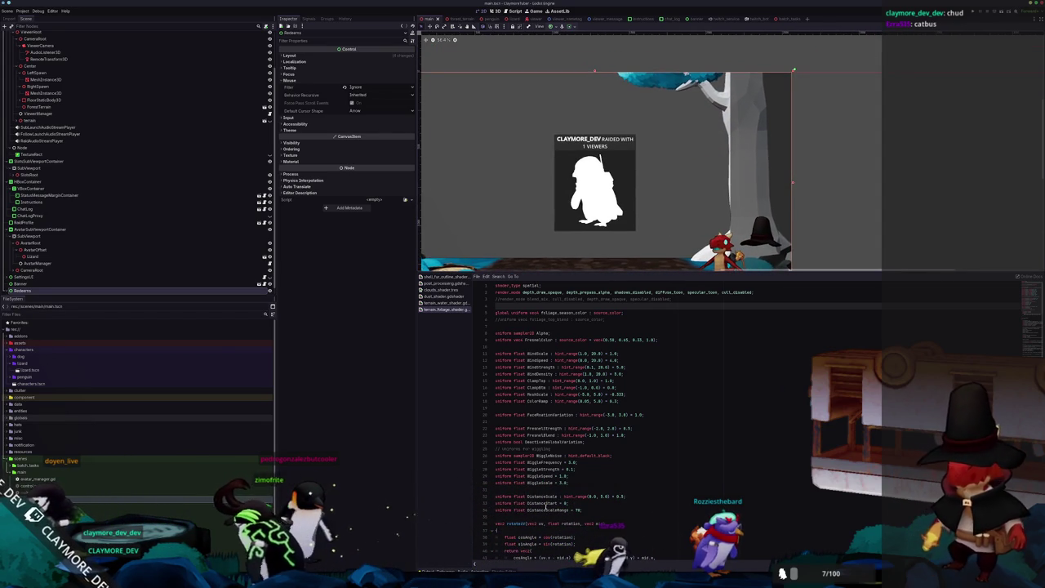
key("super+Tab")
key("shift+z")
scroll(504, 231, "up", 2)
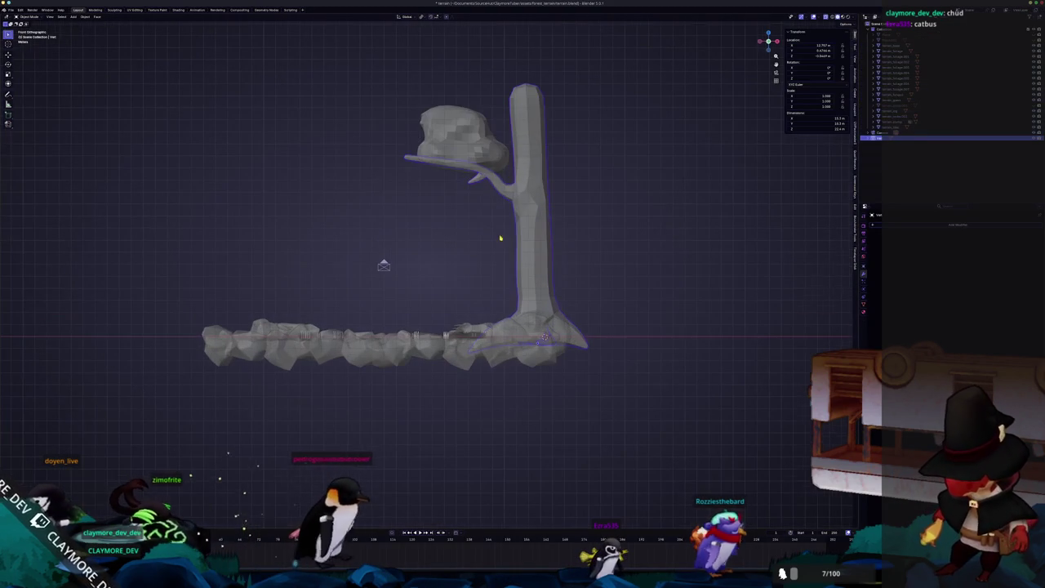
key("Tab")
key("Tab")
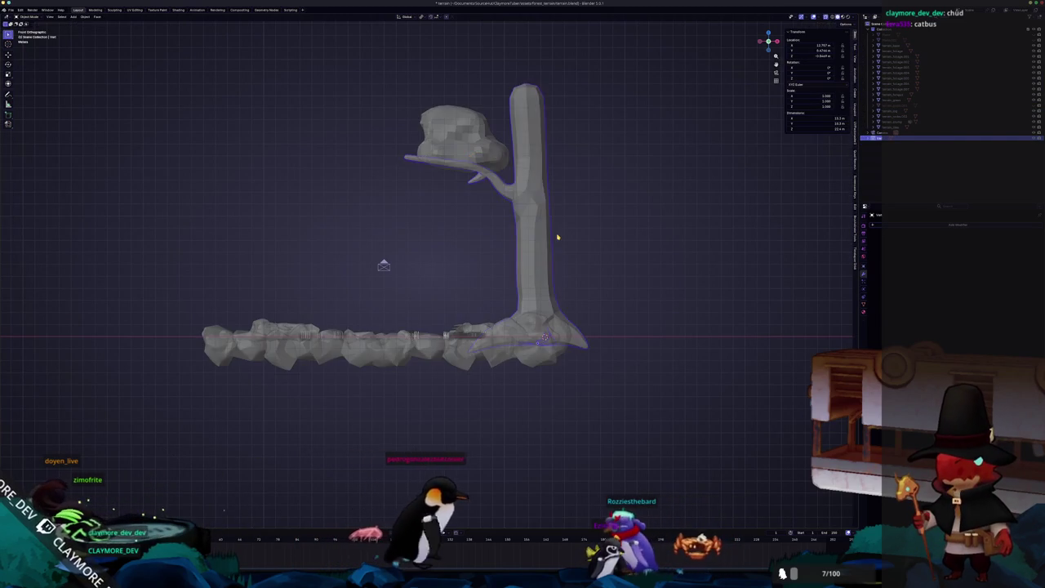
scroll(555, 236, "up", 2)
scroll(547, 235, "up", 2)
mouse_move(596, 185)
middle_mouse_down()
mouse_move(630, 194)
mouse_move(506, 174)
middle_mouse_up()
key("Tab")
key("Tab")
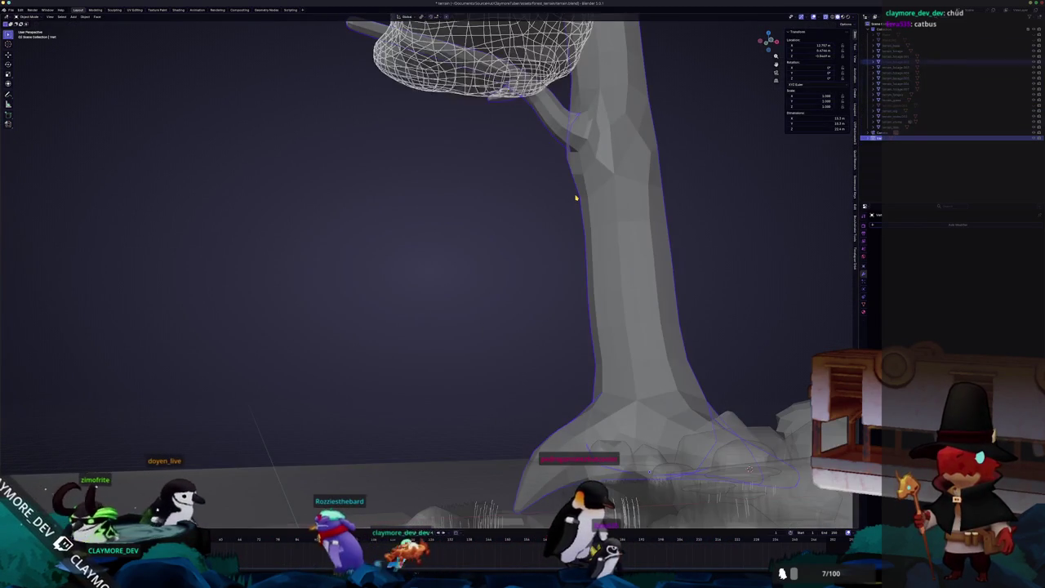
left_click(482, 74)
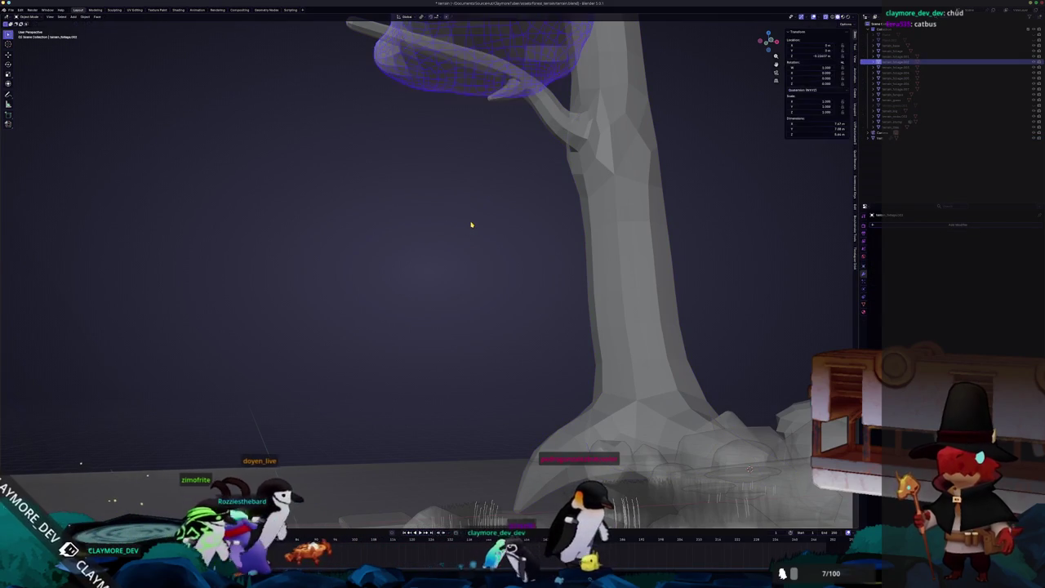
key("KP_1")
key("KP_3")
key("KP_1")
key("Home")
left_click(535, 208)
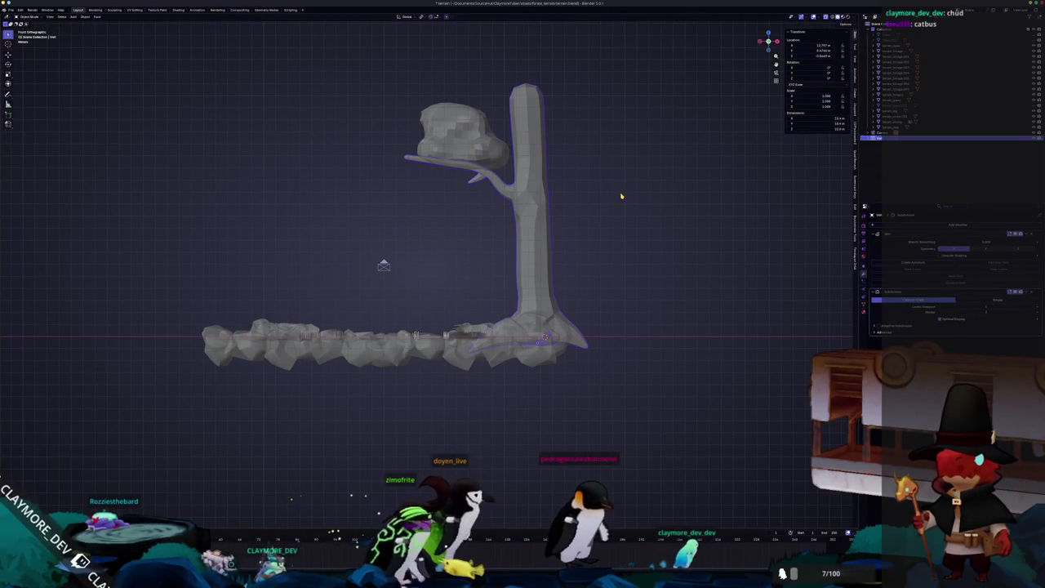
key("Tab")
scroll(604, 184, "up", 3)
Shift the vertices around the branch joint left and reposition a single joint vertex.
scroll(588, 171, "up", 1)
key("c")
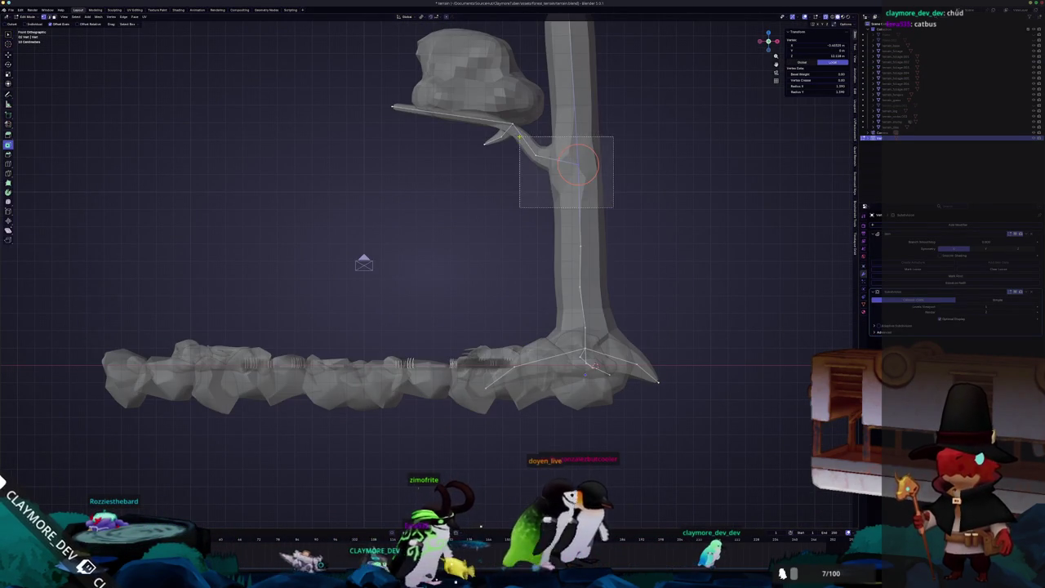
left_click_drag(578, 166, 557, 160)
key("g")
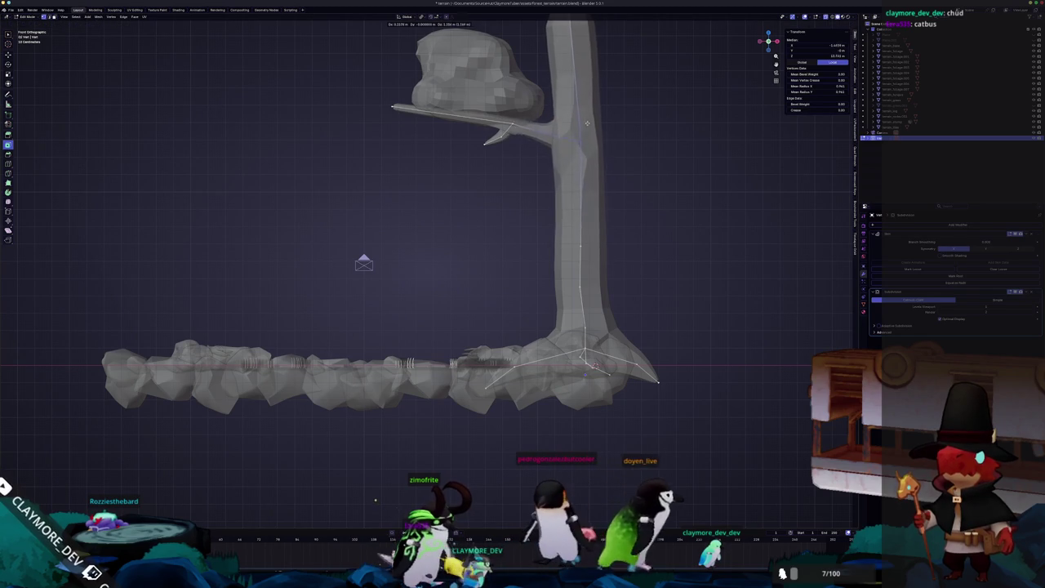
left_click(531, 160)
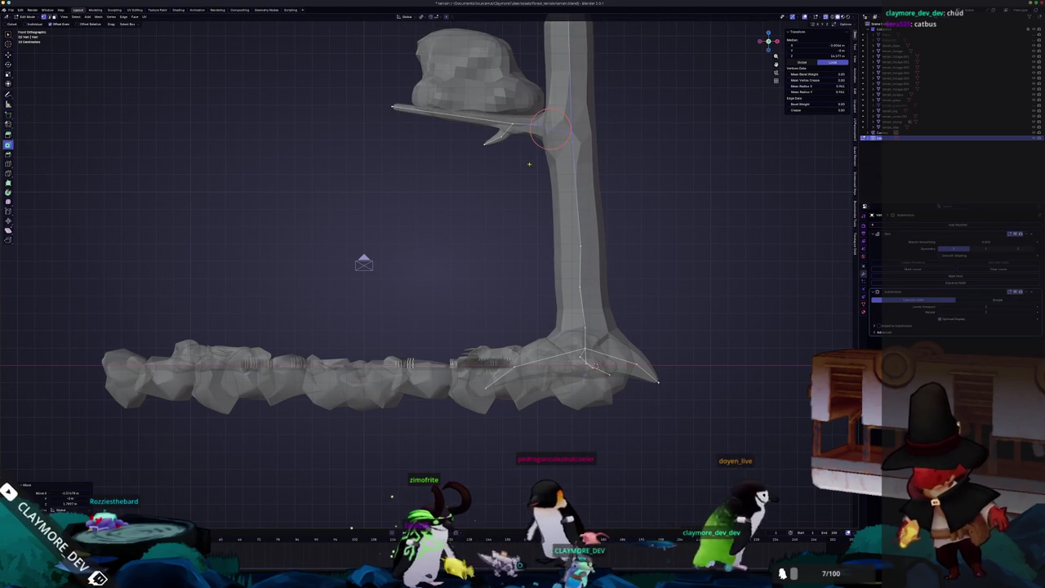
left_click(529, 114)
key("g")
key("g")
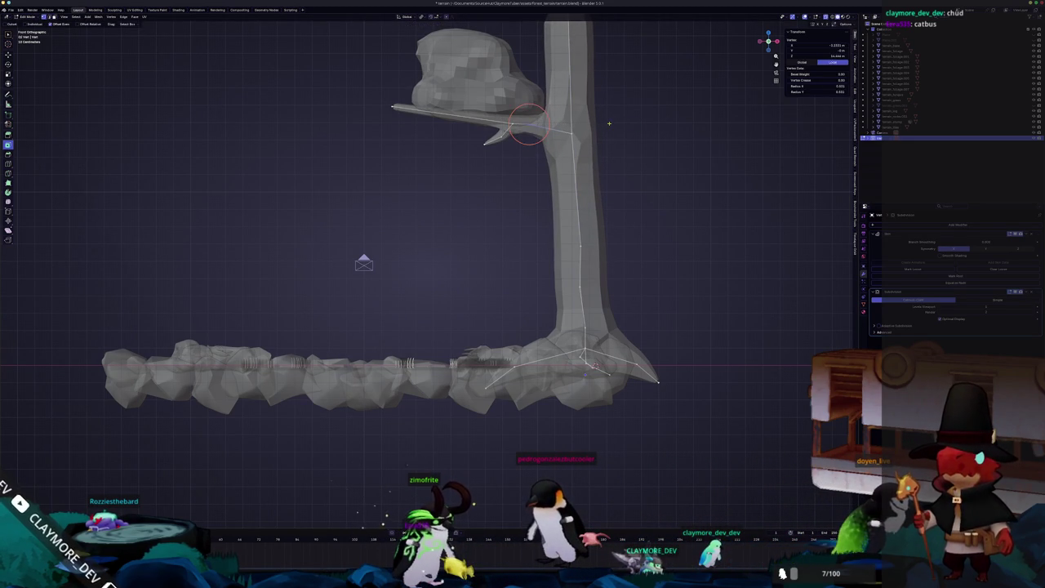
middle_click_drag(607, 131, 444, 163)
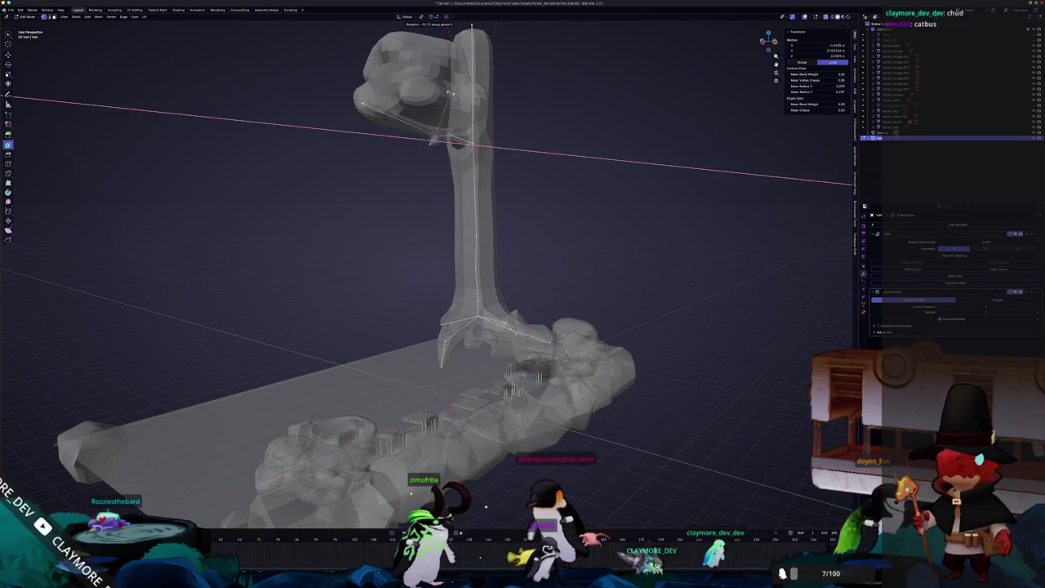
scroll(456, 102, "up", 5)
scroll(404, 191, "down", 1)
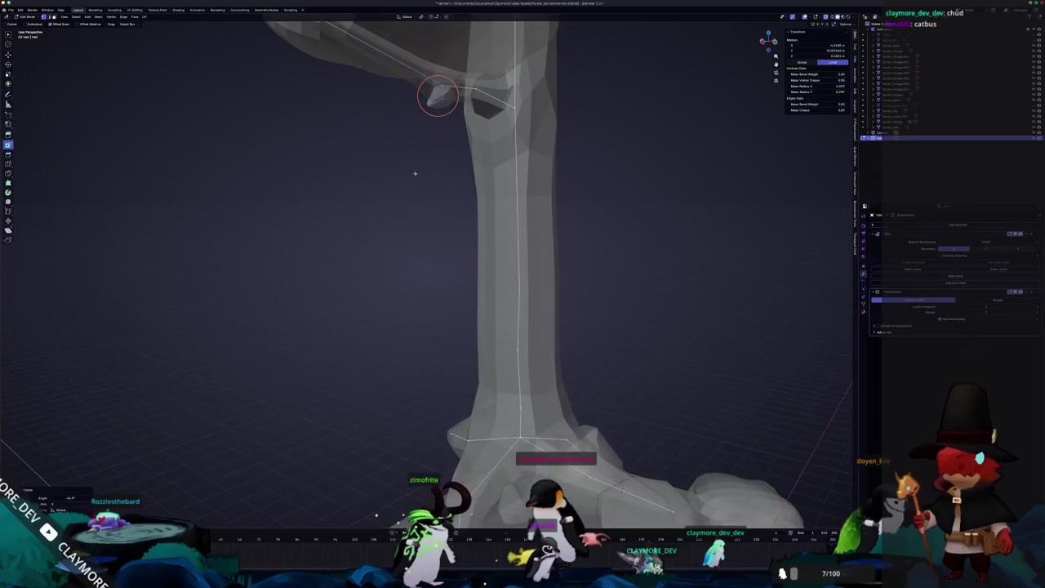
left_click(430, 110)
scroll(427, 106, "down", 2)
From a new angle, move the selected trunk vertices along global Y.
key("Tab")
scroll(397, 145, "down", 3)
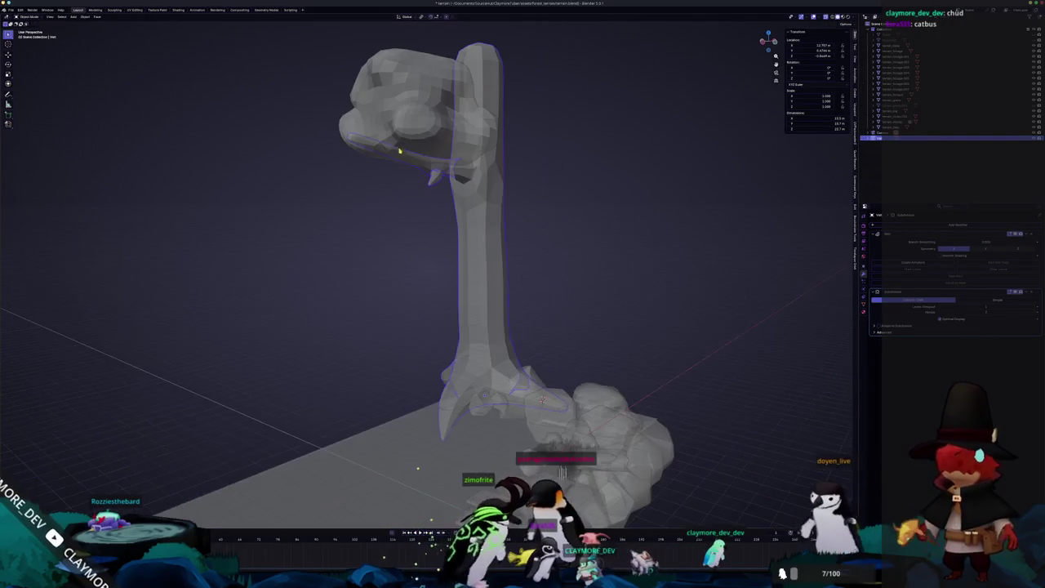
mouse_move(397, 145)
middle_mouse_down()
mouse_move(411, 251)
mouse_move(380, 256)
middle_mouse_up()
key("Tab")
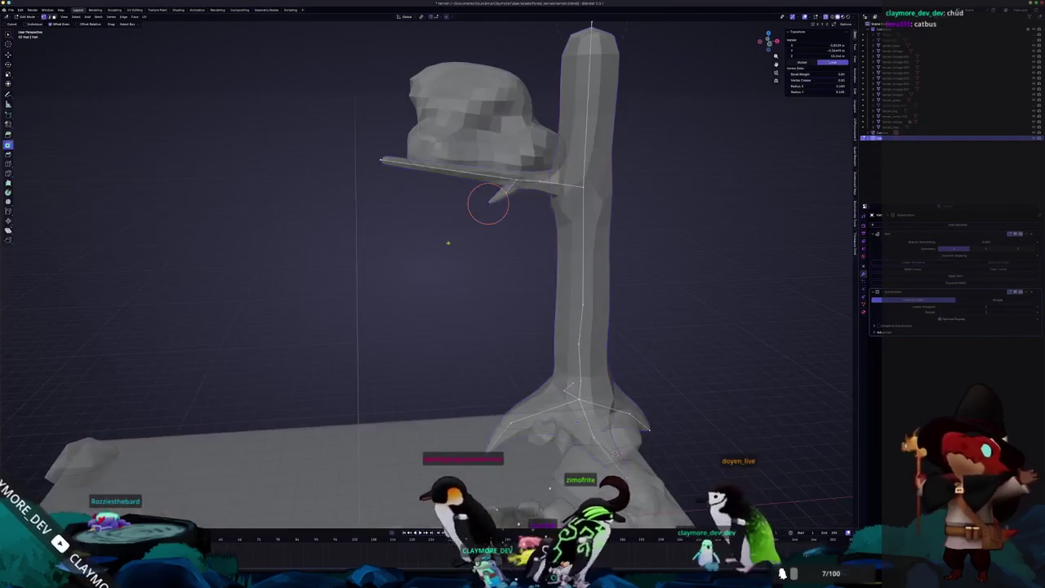
scroll(483, 203, "up", 3)
scroll(579, 146, "down", 4)
key("g")
key("x")
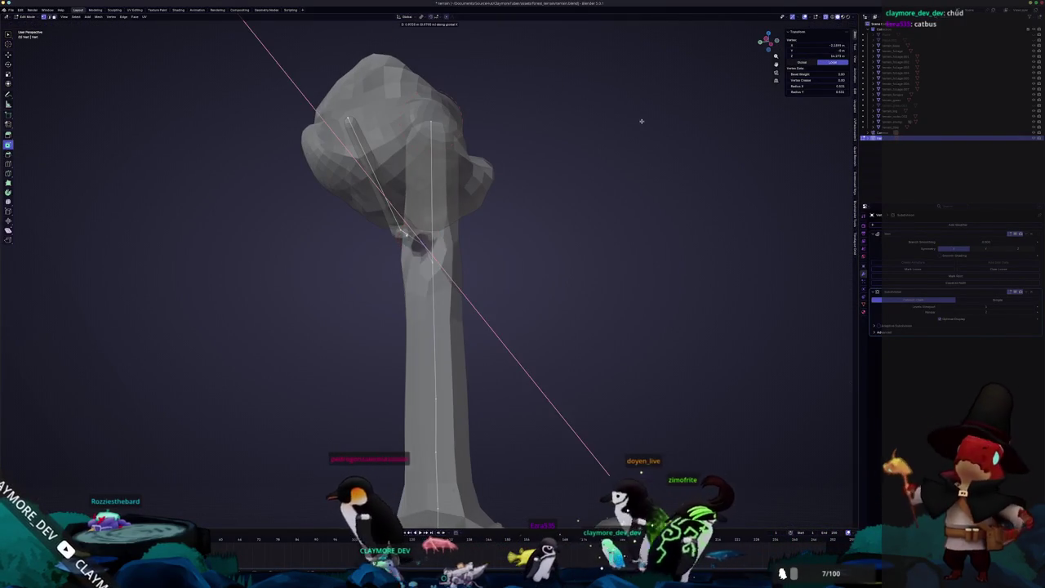
key("y")
left_click(638, 121)
key("Tab")
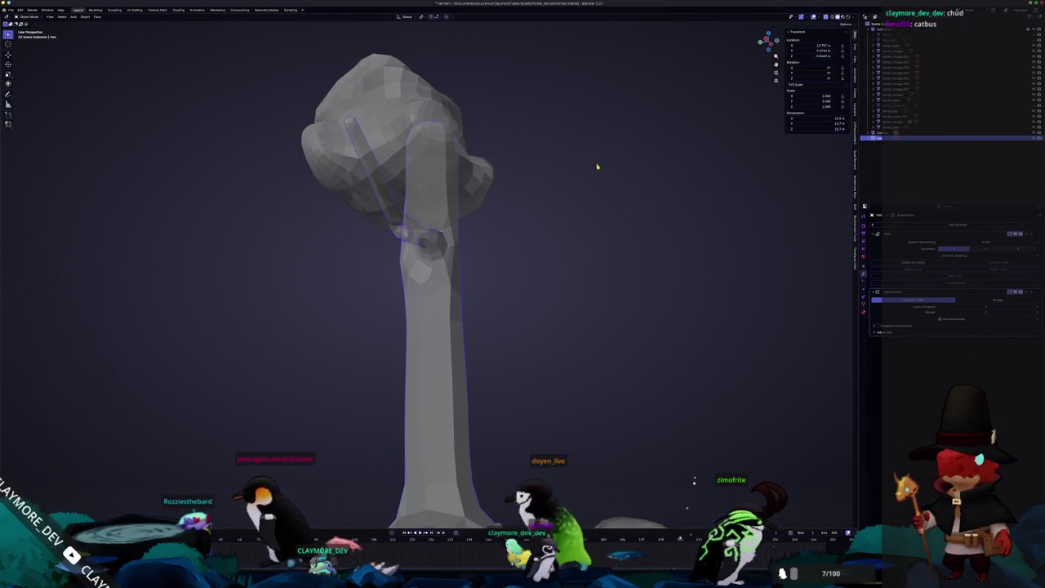
Check the tree through the camera, then shift the tree-top vertices along global X.
middle_click_drag(610, 156, 567, 184)
scroll(541, 195, "up", 3)
scroll(542, 194, "down", 5)
key("KP_0")
scroll(472, 251, "up", 2)
left_click(602, 238)
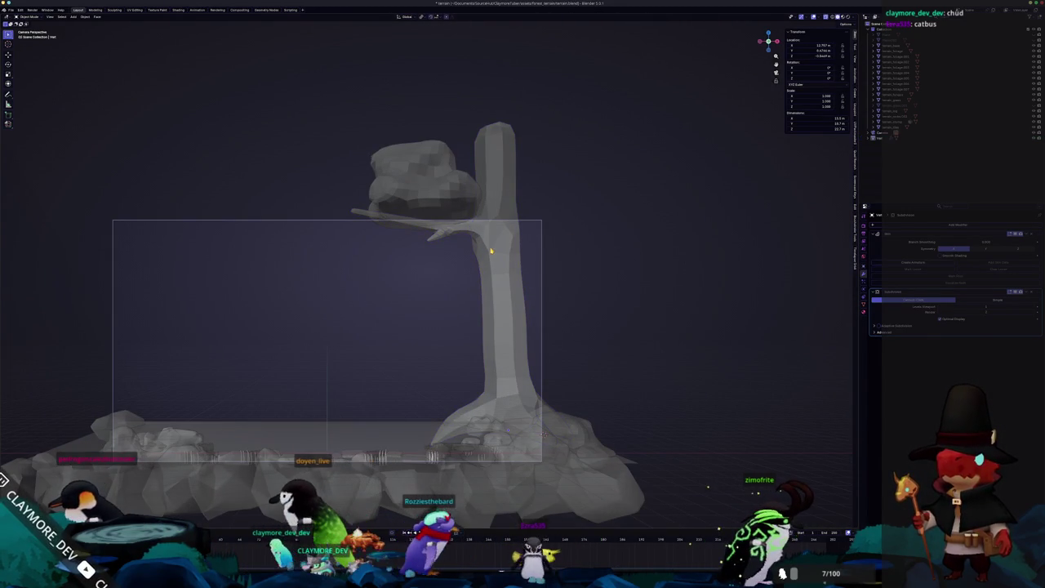
left_click(491, 251)
key("Tab")
left_click_drag(537, 278, 462, 102)
key("g")
key("x")
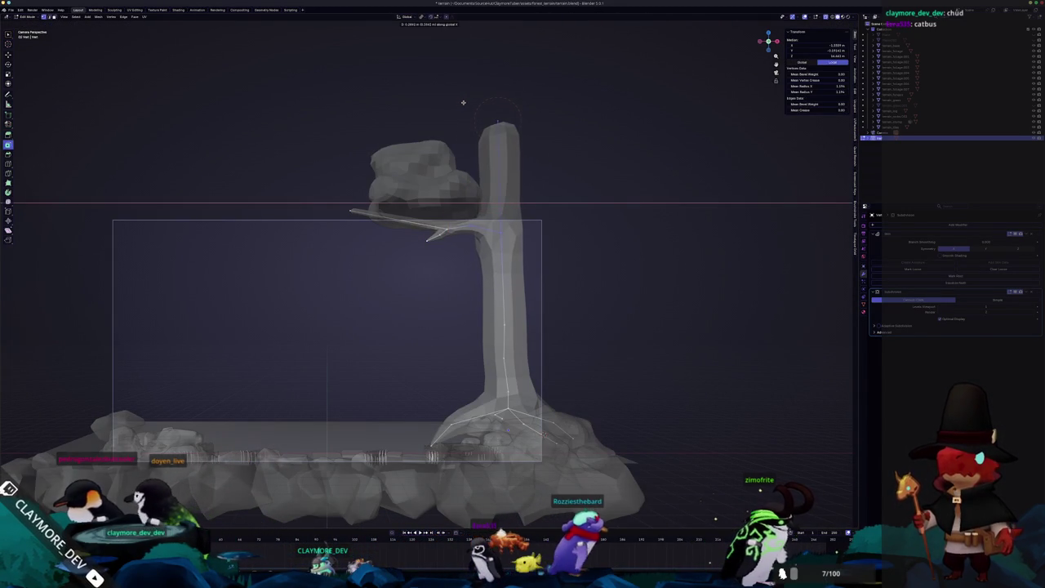
left_click(470, 254)
left_click(501, 232)
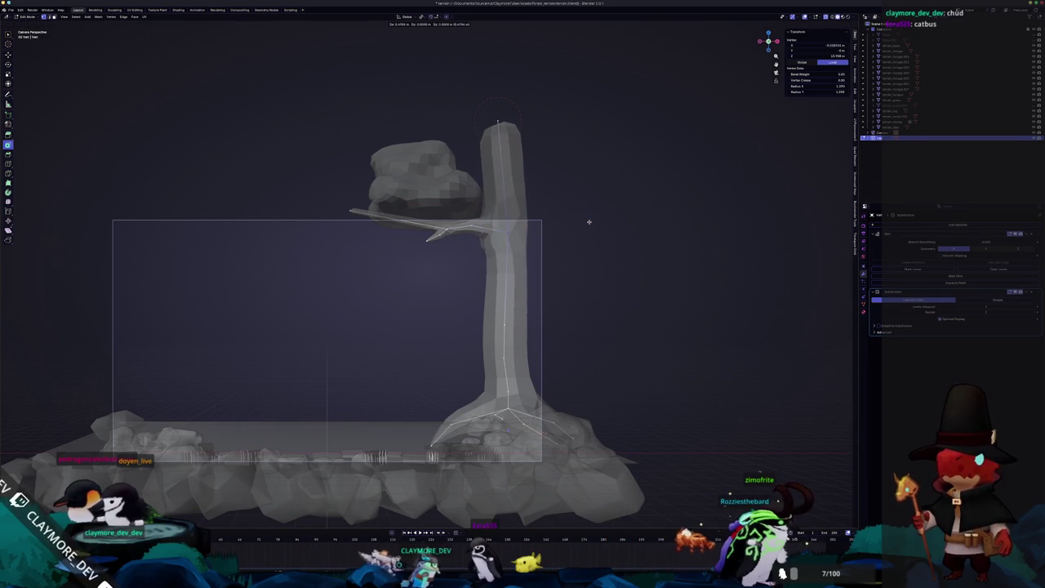
Leave Edit Mode in solid shading and select the foliage blob before switching to Godot.
scroll(585, 220, "down", 4)
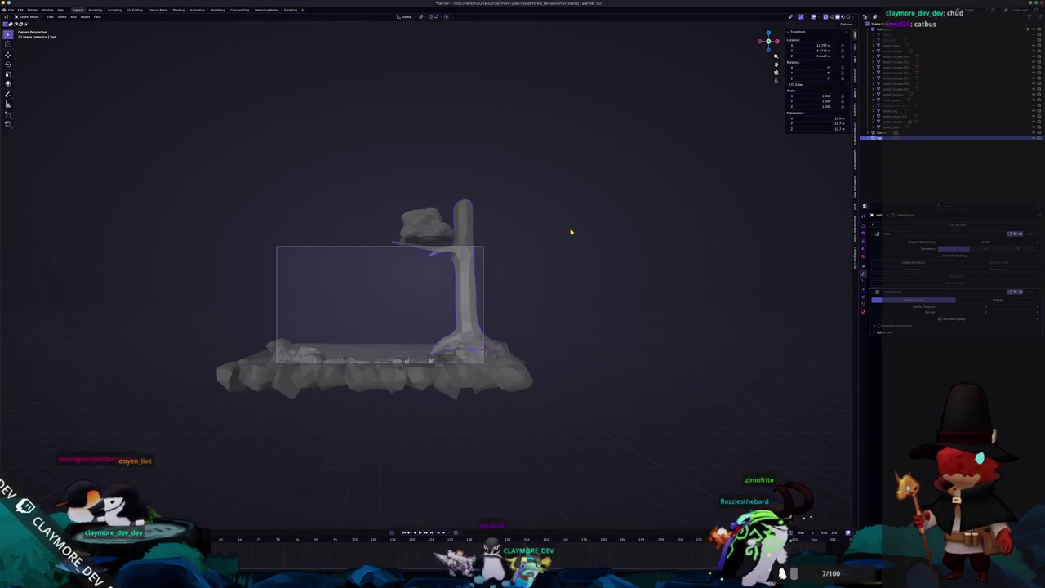
key("Tab")
scroll(557, 234, "up", 1)
key("shift+z")
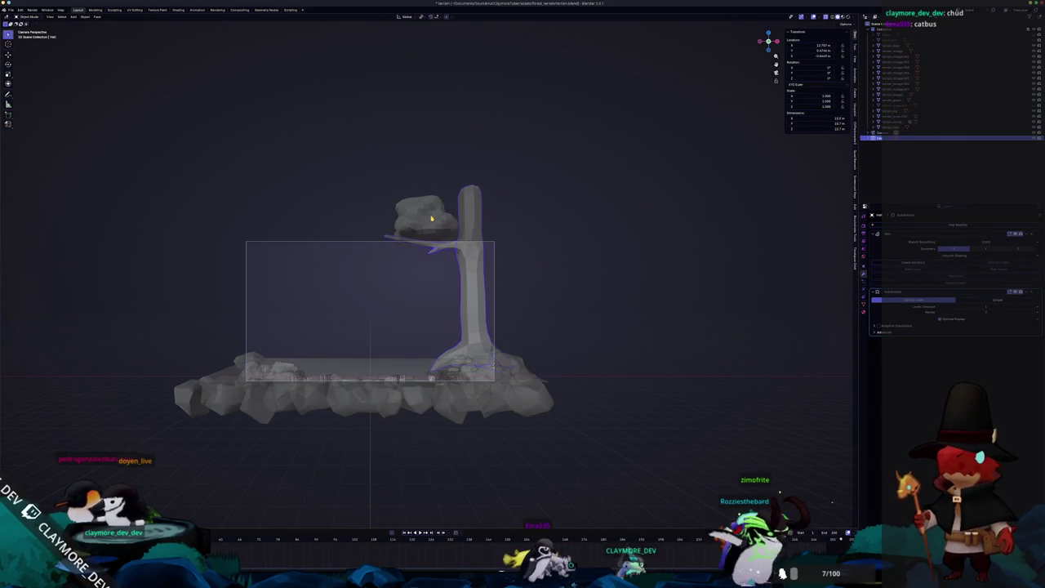
left_click(423, 217)
key("alt+Tab")
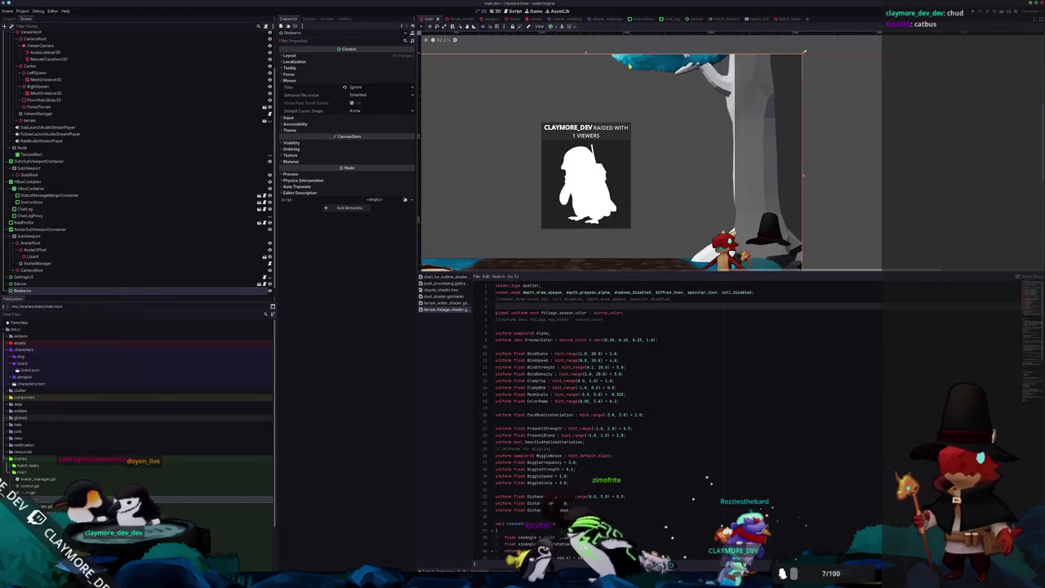
In forest_terrain, adjust the tree's Transform Position X back and forth.
left_click(457, 19)
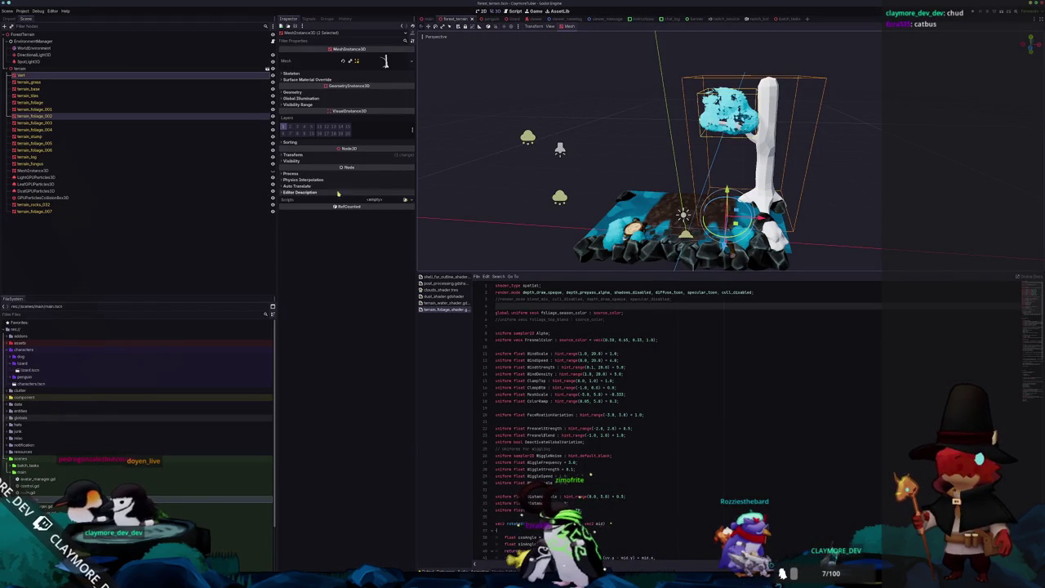
left_click(356, 155)
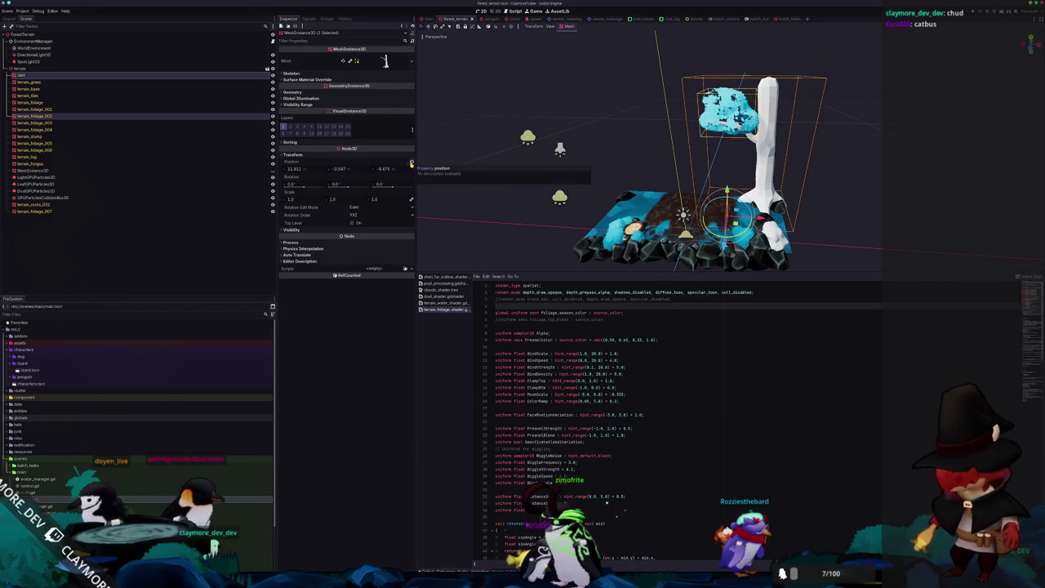
left_click_drag(364, 172, 354, 175)
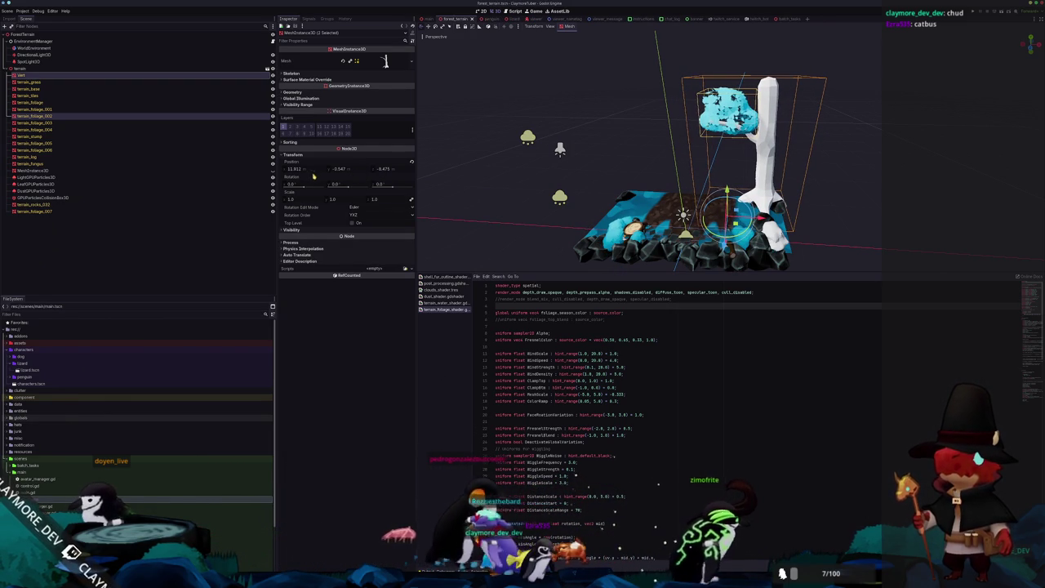
left_click_drag(307, 173, 311, 173)
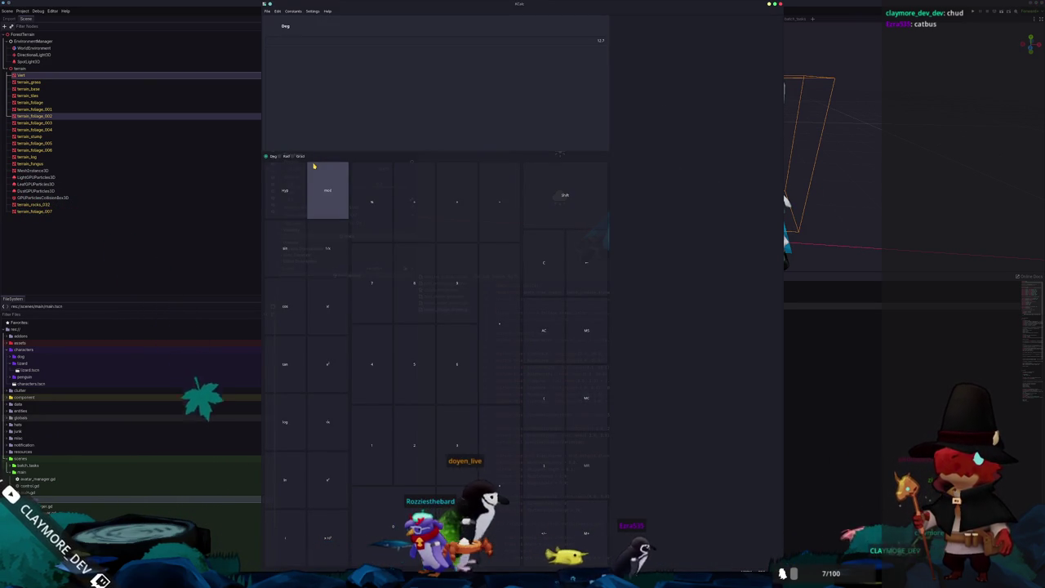
Work out the position offset (-11) in the calculator, close it, and return to Blender.
type("-11")
key("Return")
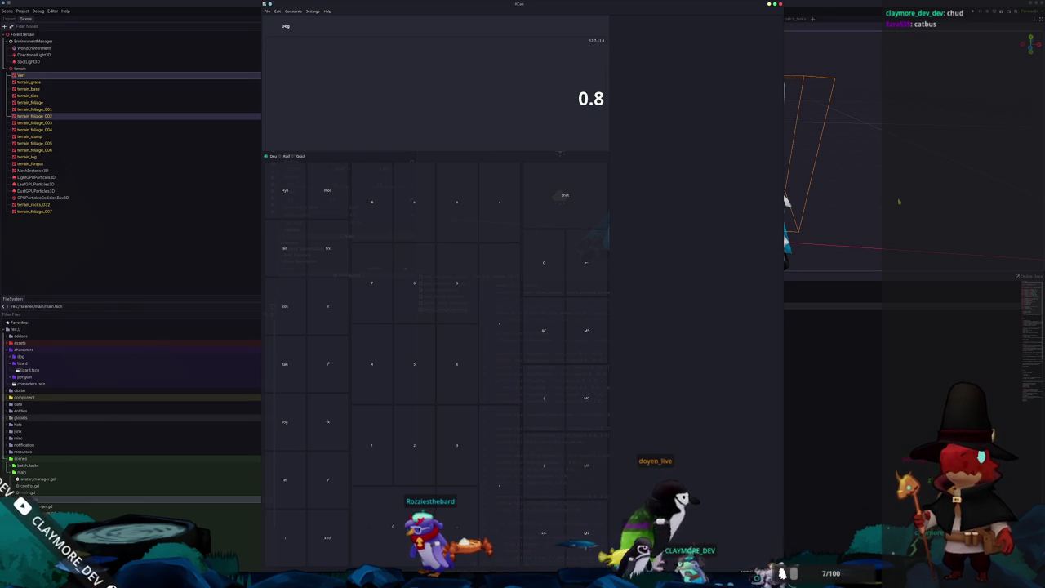
key("ctrl+q")
key("alt+Tab")
scroll(633, 371, "up", 2)
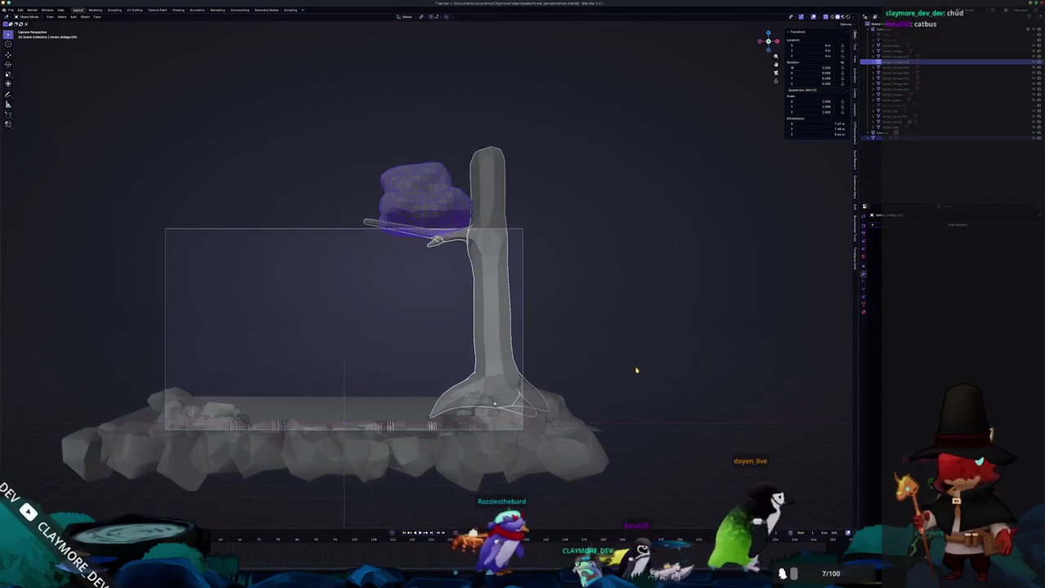
Move the foliage blob 0.6 m left along the X axis.
scroll(633, 371, "up", 2)
scroll(634, 371, "up", 1)
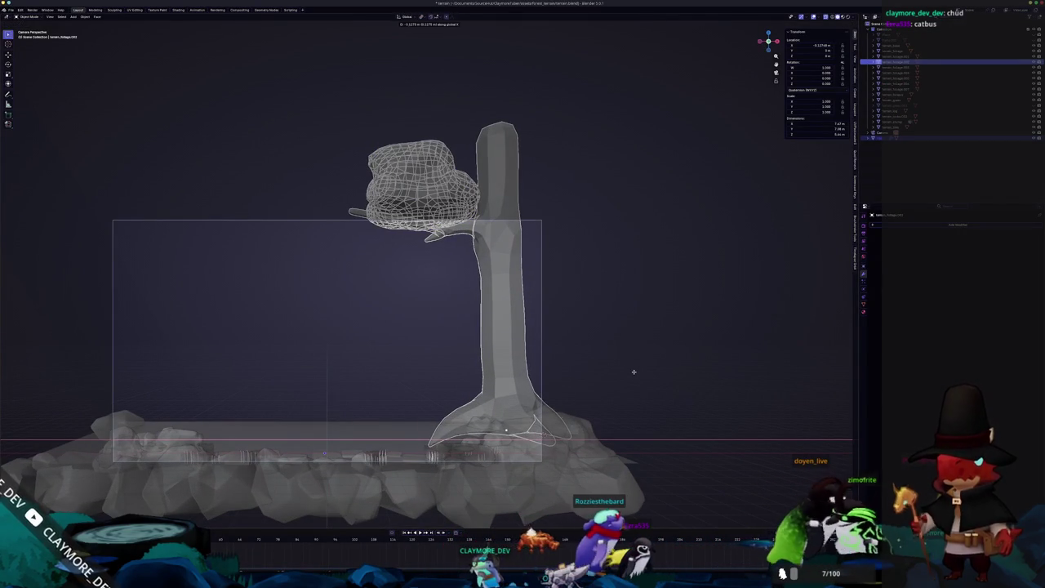
type("-0.6")
key("Return")
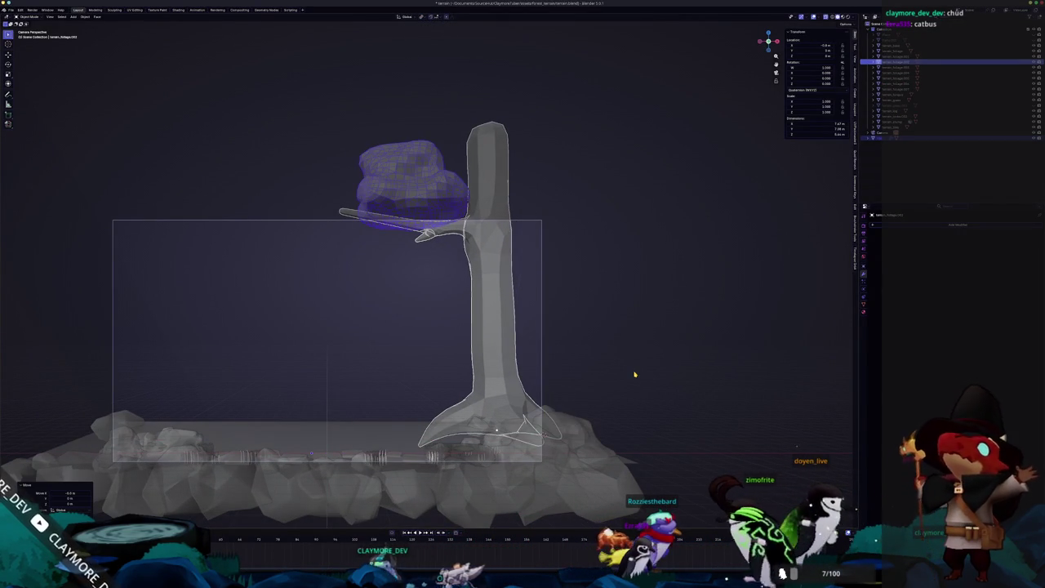
Select all objects and re-export the whole scene as glTF 2.0 for Godot.
scroll(634, 373, "down", 2)
scroll(624, 351, "down", 2)
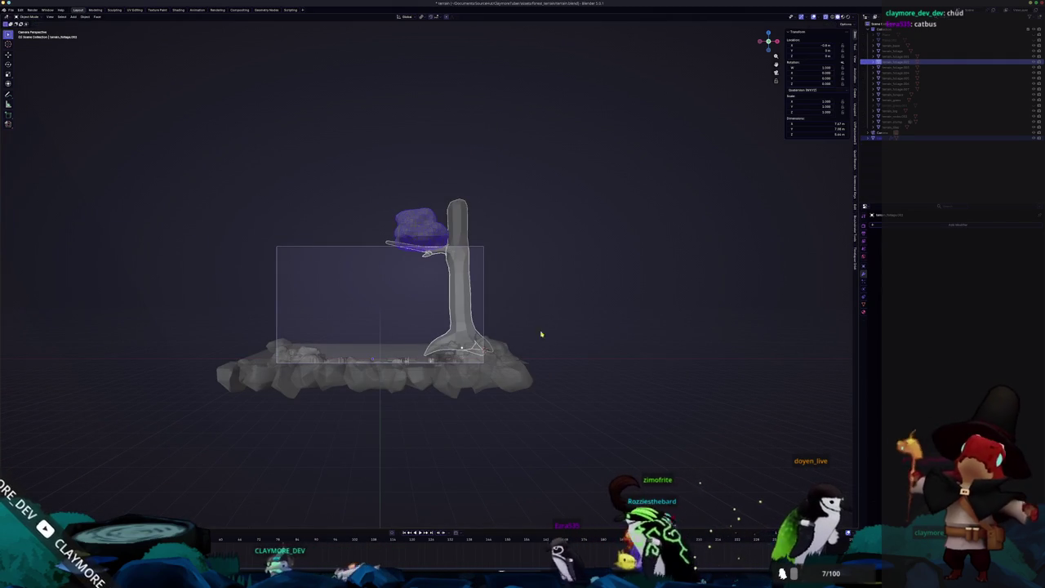
left_click(463, 294)
key("a")
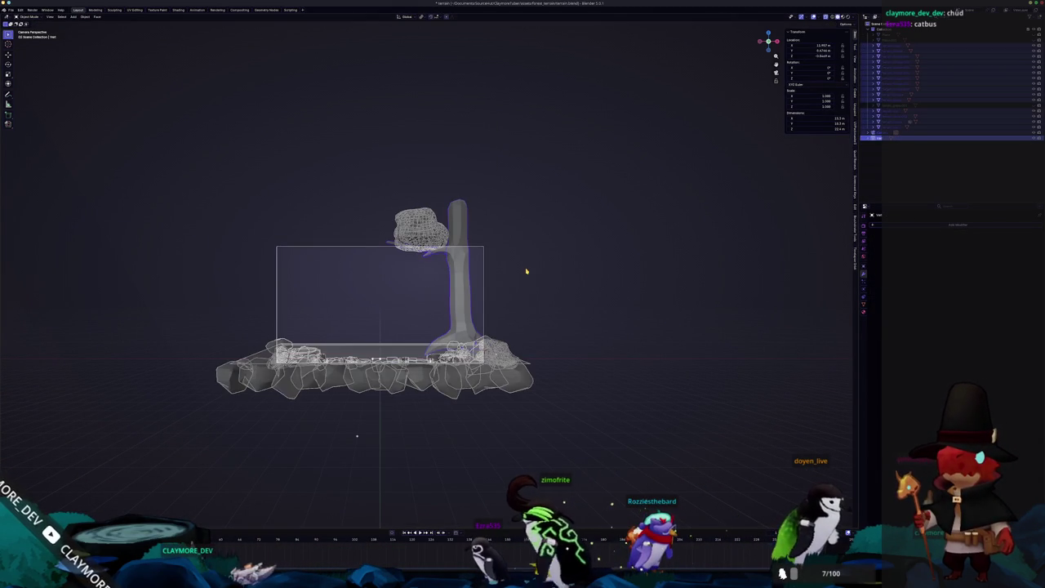
left_click(10, 10)
mouse_move(21, 99)
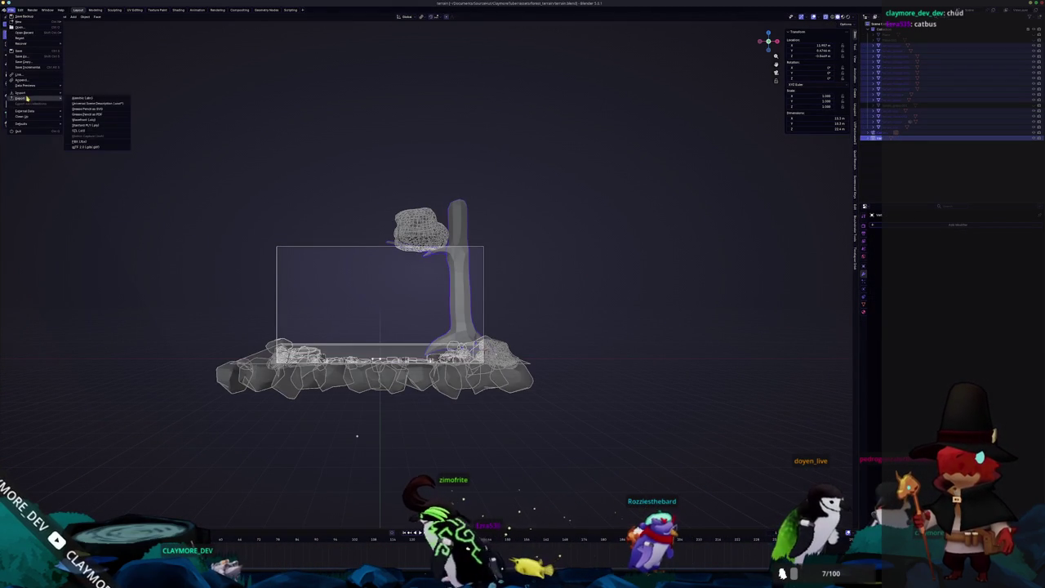
left_click(104, 147)
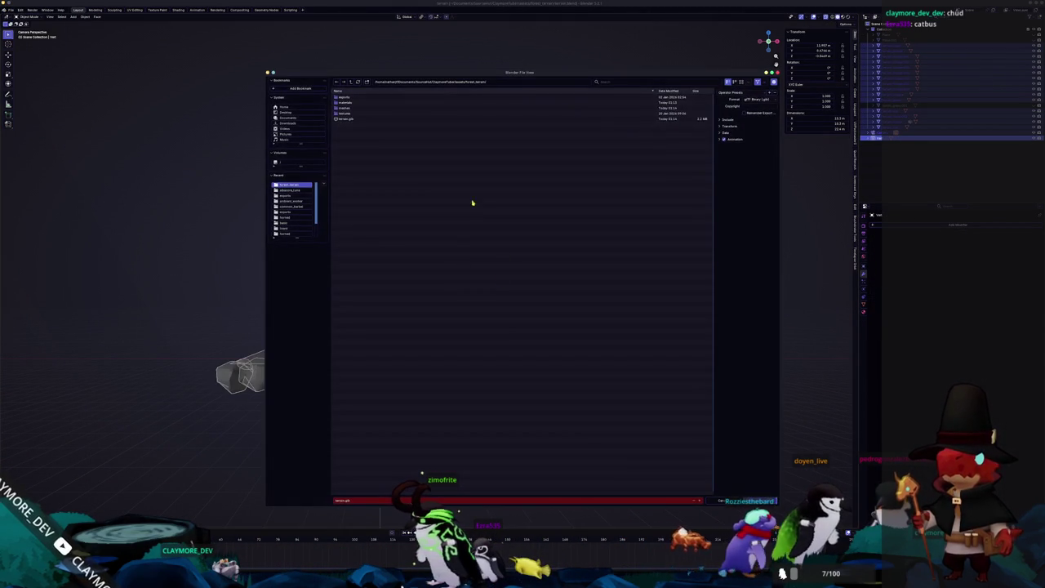
key("Return")
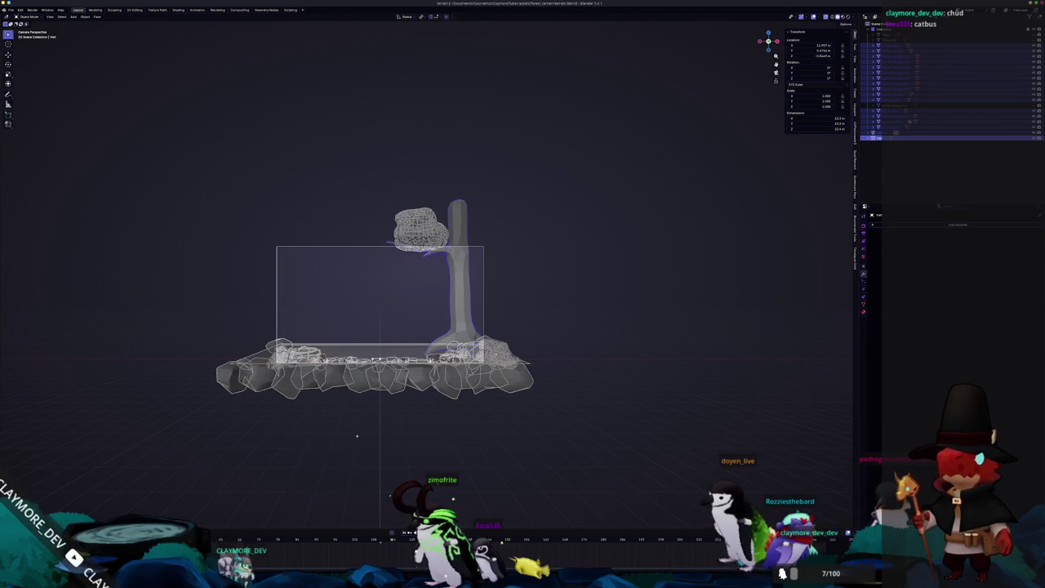
key("alt+Tab")
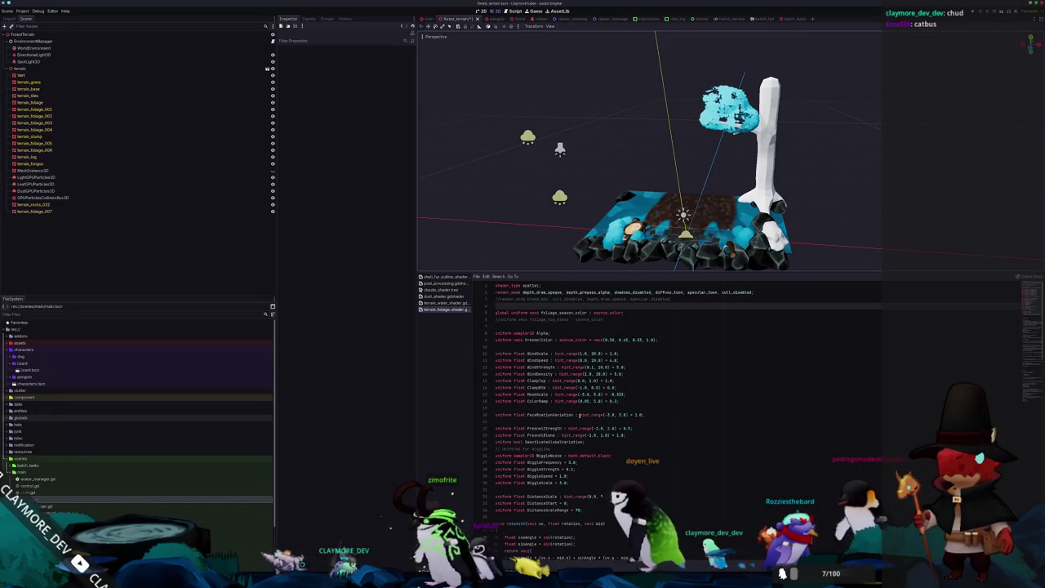
Select terrain_foliage_002, frame it and orbit to a low side view of the foliage.
scroll(566, 108, "up", 3)
middle_click_drag(566, 122, 566, 108)
left_click(34, 116)
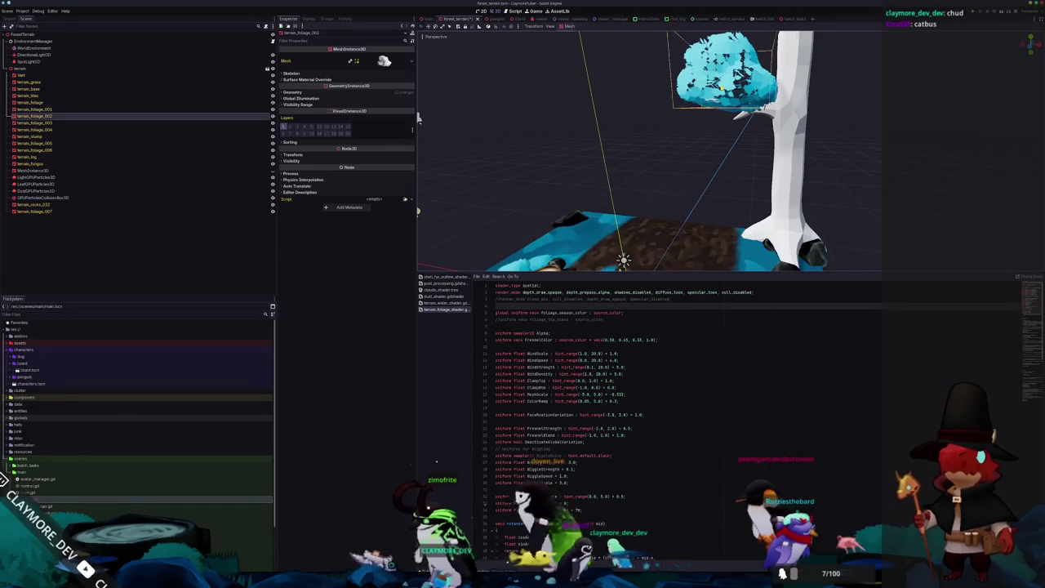
middle_click_drag(572, 163, 523, 155)
scroll(648, 167, "down", 3)
scroll(657, 147, "down", 3)
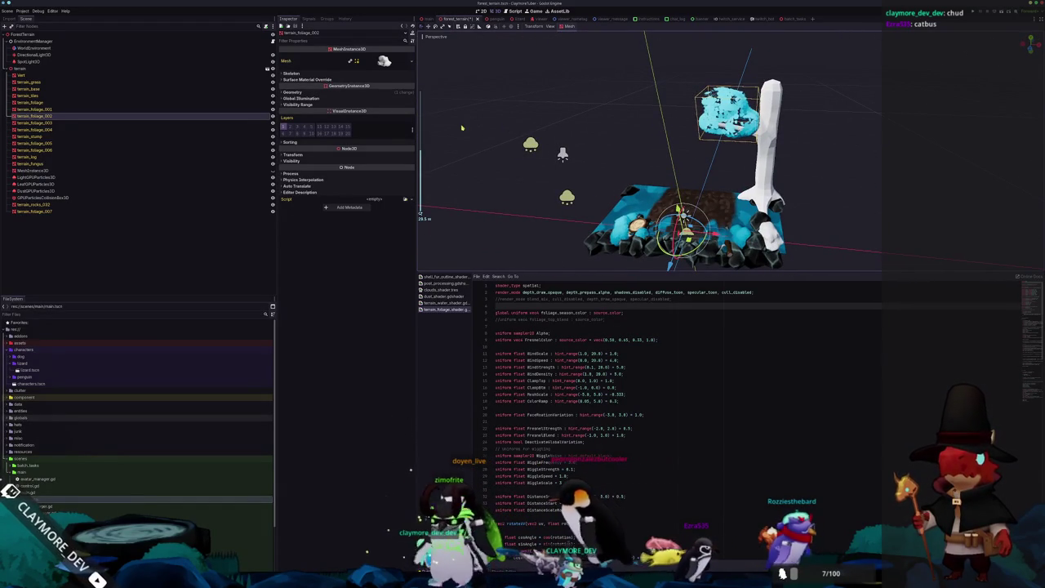
key("f")
mouse_move(621, 164)
middle_mouse_down()
mouse_move(473, 176)
mouse_move(654, 163)
mouse_move(604, 168)
middle_mouse_up()
scroll(653, 164, "down", 3)
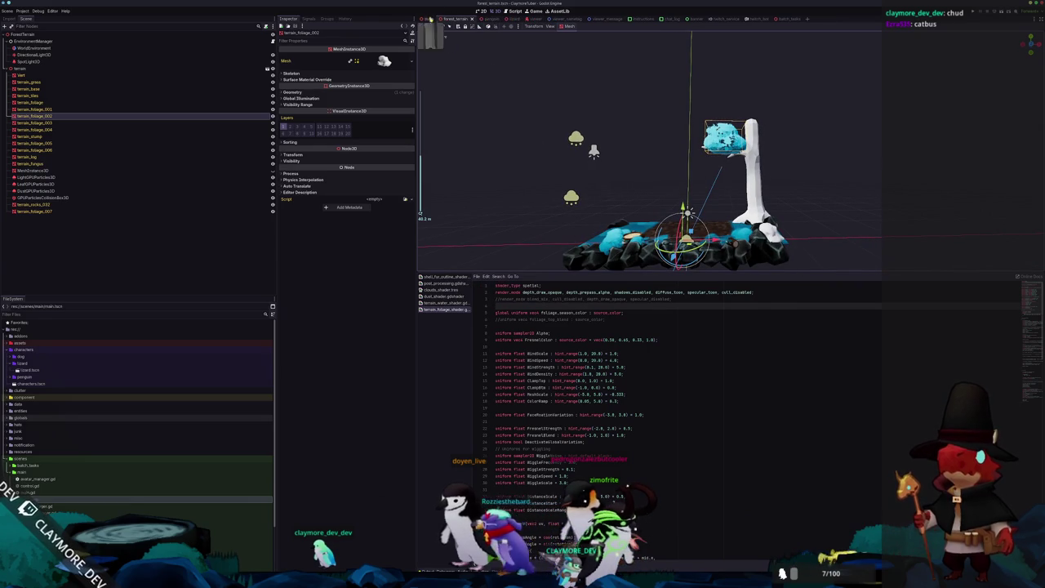
Open main.tscn, deselect the Redeems node and zoom around the reimported tree.
left_click(427, 19)
left_click(869, 129)
scroll(847, 133, "down", 1)
scroll(828, 138, "down", 1)
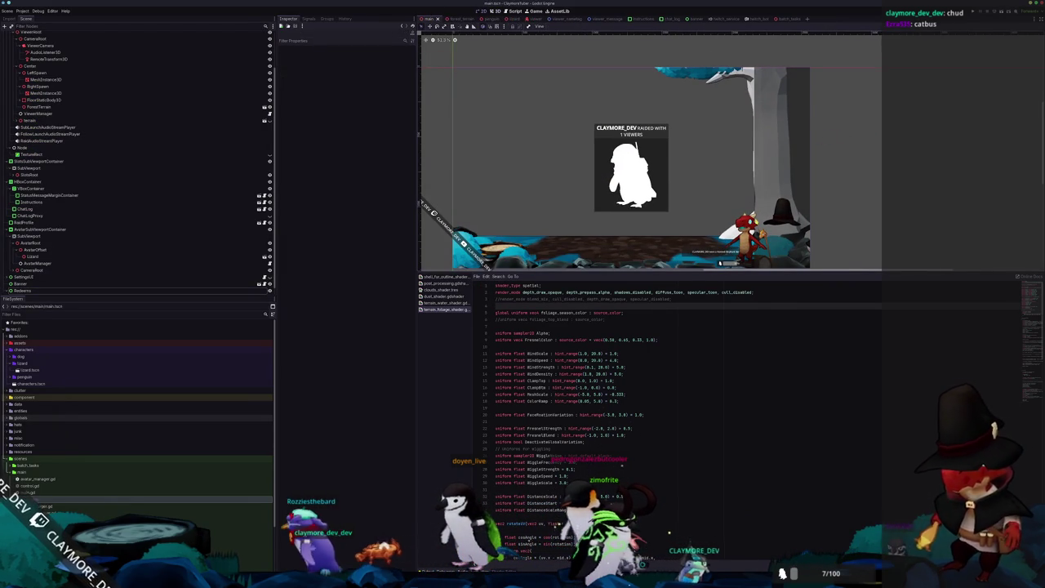
scroll(748, 217, "up", 4)
scroll(748, 217, "up", 1)
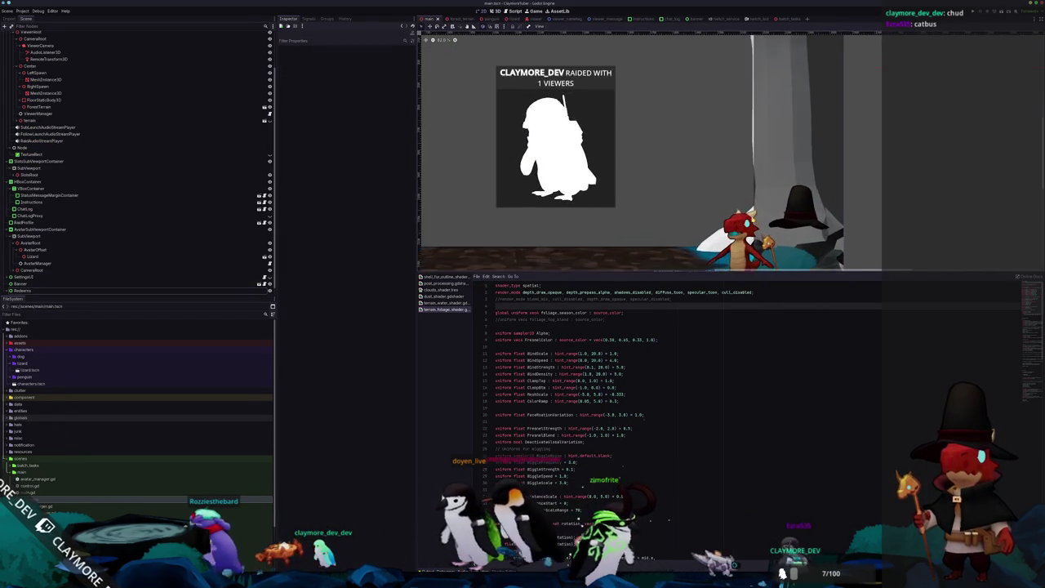
scroll(758, 176, "up", 2)
scroll(758, 176, "up", 2)
scroll(758, 176, "up", 2)
scroll(758, 175, "up", 1)
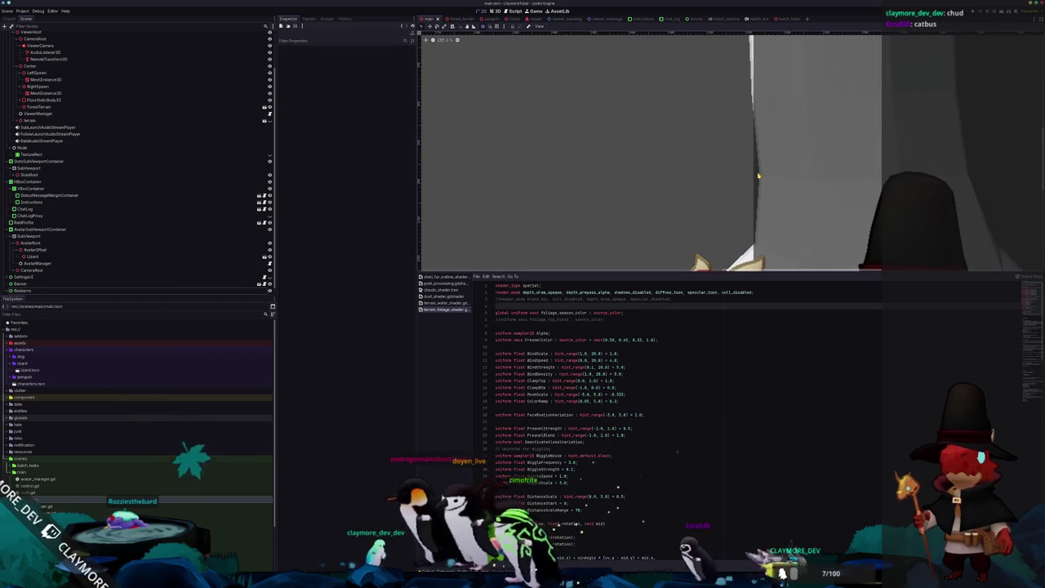
scroll(758, 175, "down", 2)
scroll(769, 171, "down", 3)
scroll(771, 170, "down", 4)
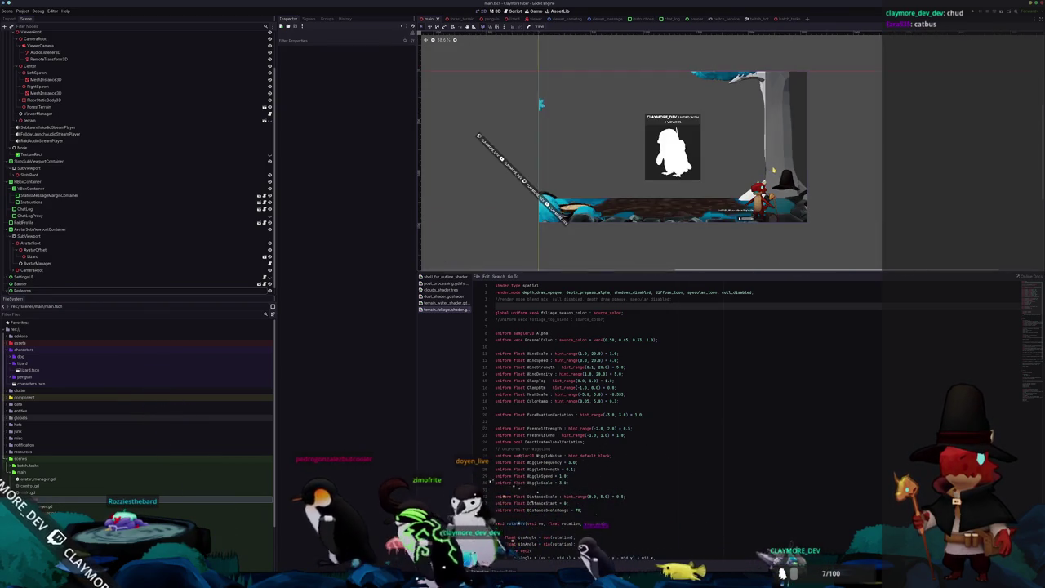
scroll(776, 167, "up", 2)
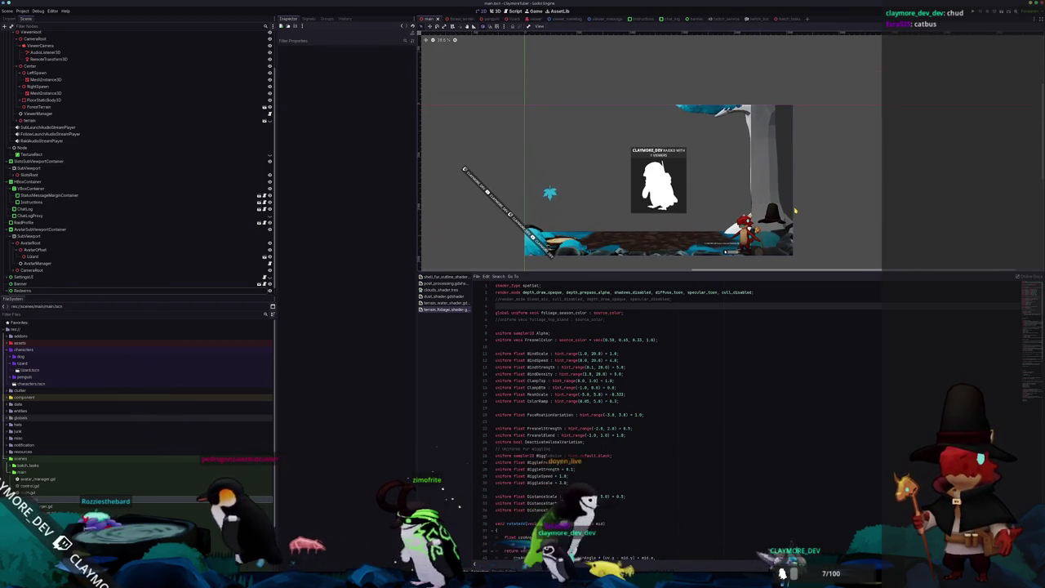
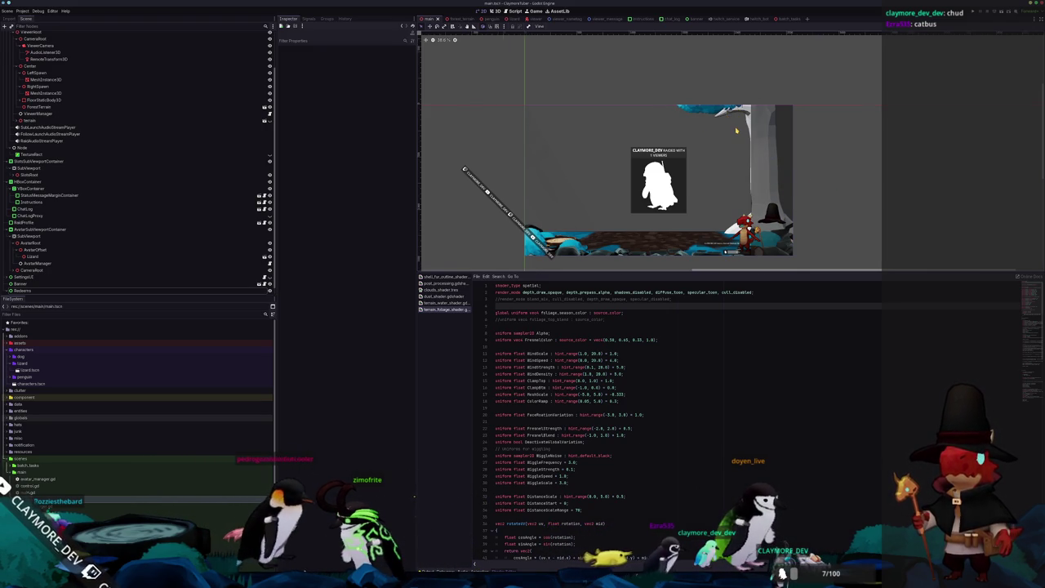
Zoom and pan around the Godot 2D scene, then switch to the Blender terrain scene.
scroll(736, 131, "up", 4)
scroll(727, 128, "up", 2)
scroll(716, 129, "up", 1)
scroll(737, 160, "up", 2)
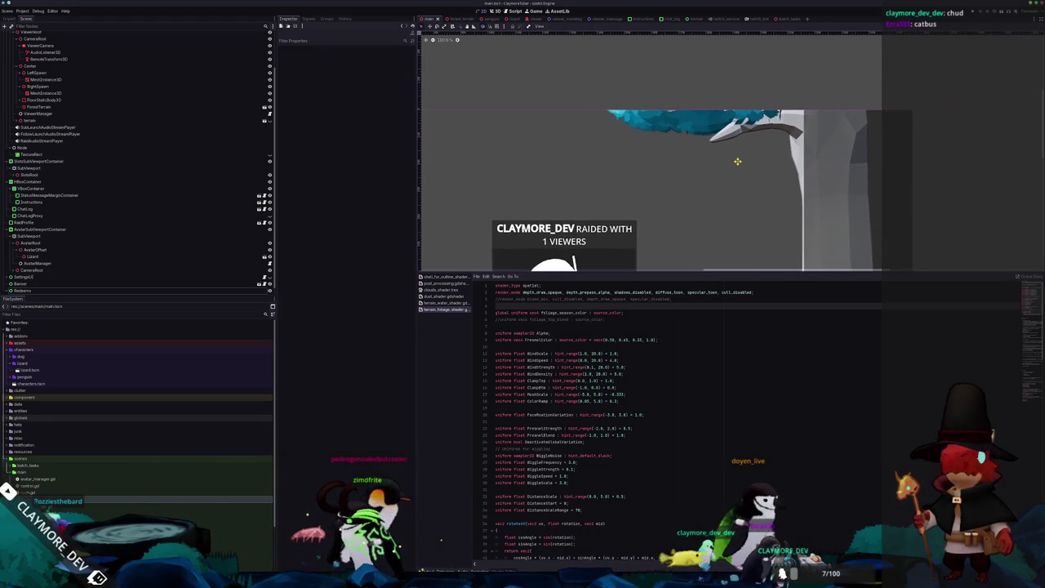
scroll(727, 142, "up", 3)
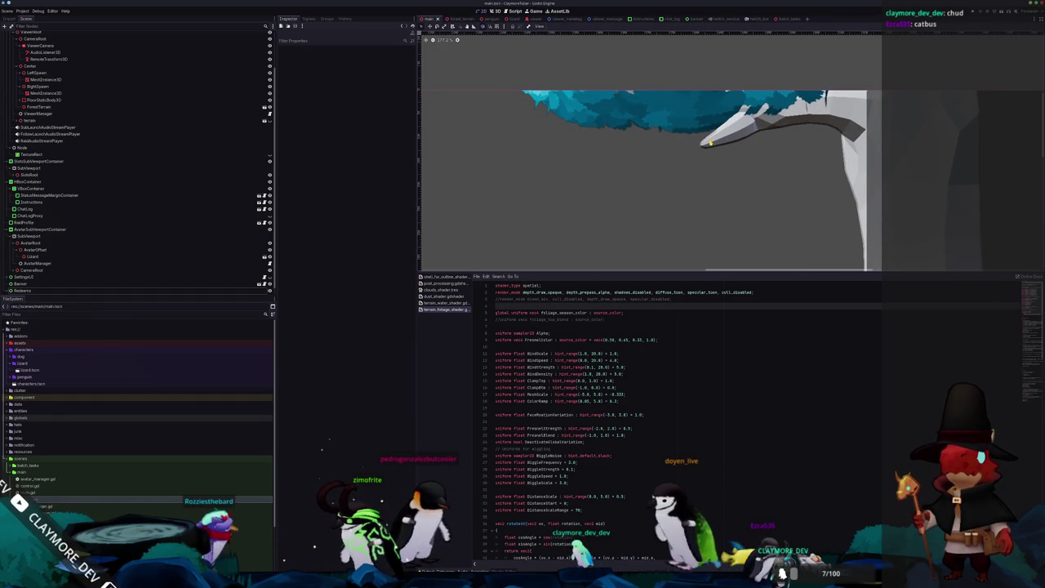
scroll(711, 146, "down", 5)
scroll(704, 157, "down", 7)
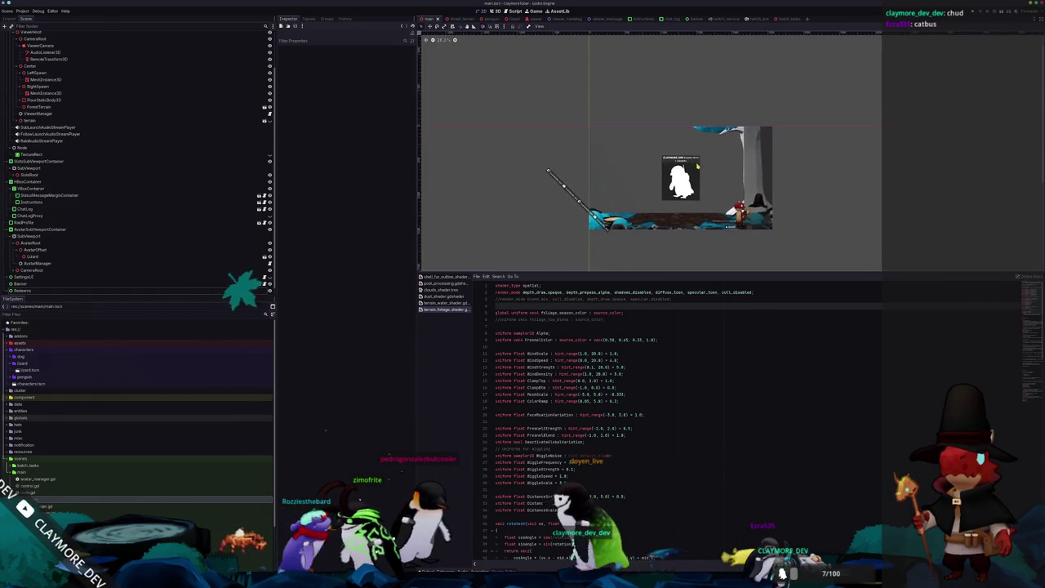
scroll(697, 166, "up", 3)
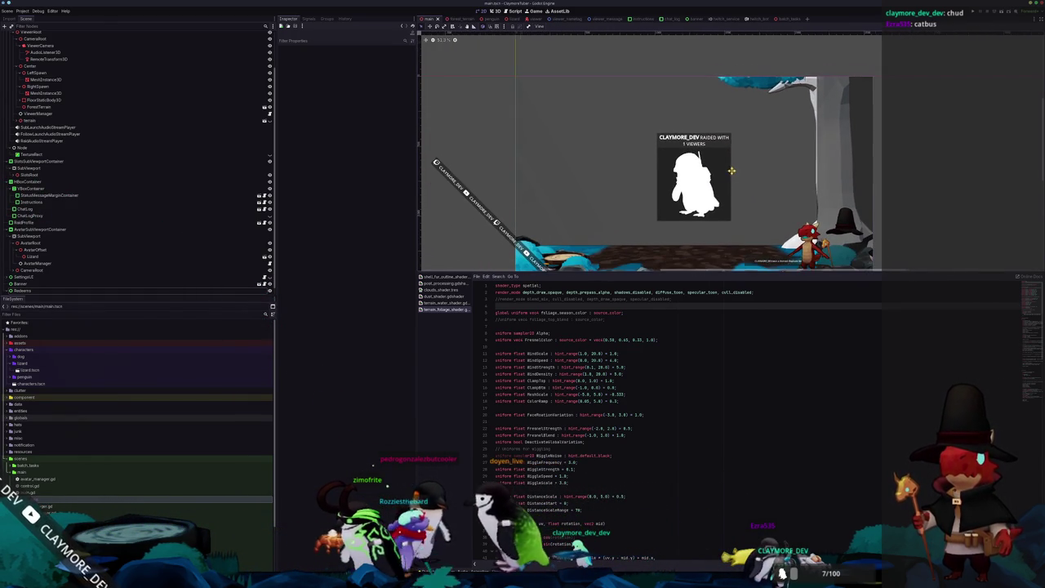
middle_click_drag(731, 173, 745, 177)
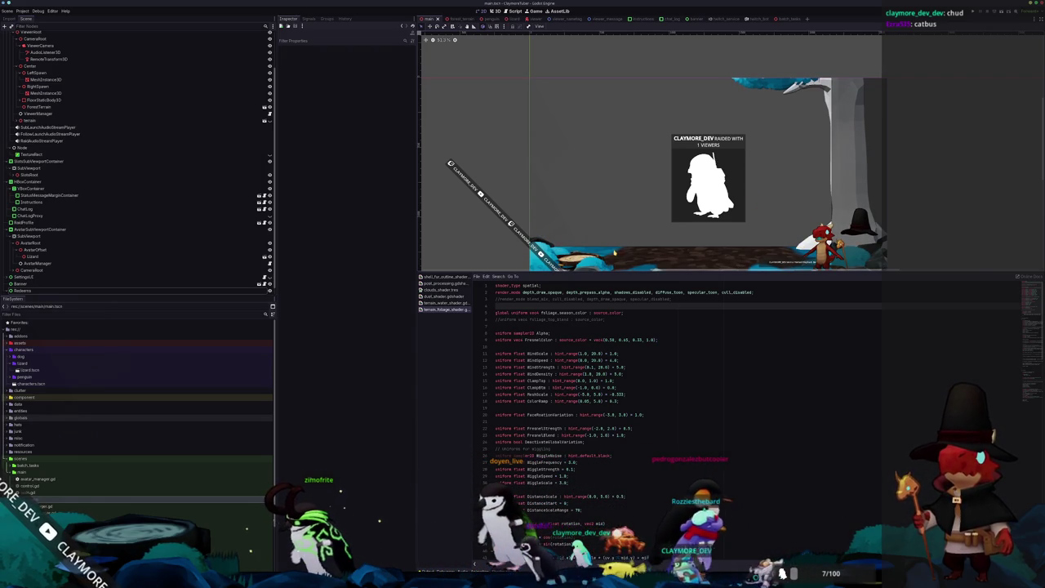
middle_click_drag(682, 240, 655, 221)
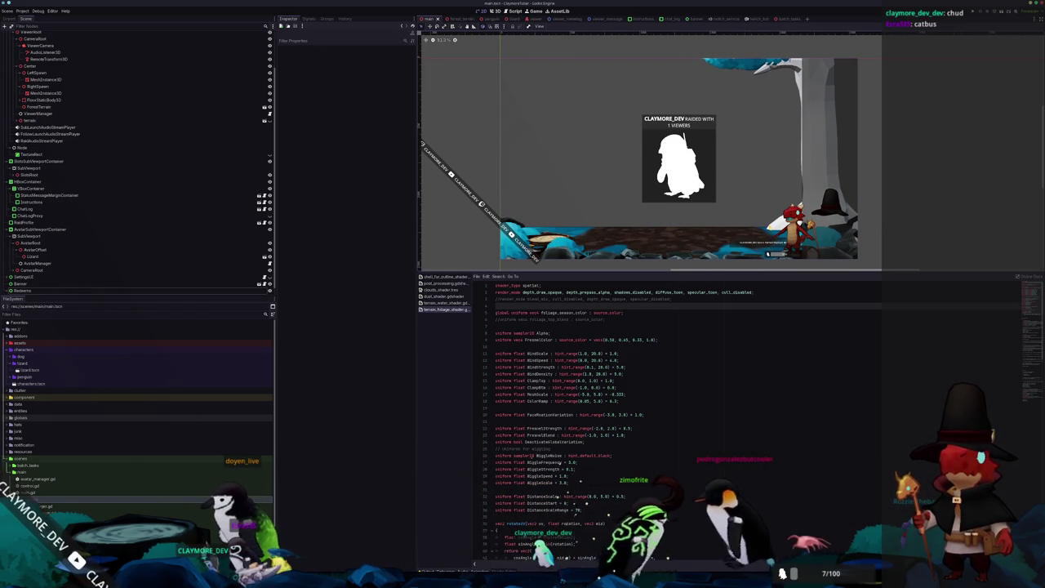
middle_click_drag(761, 227, 638, 235)
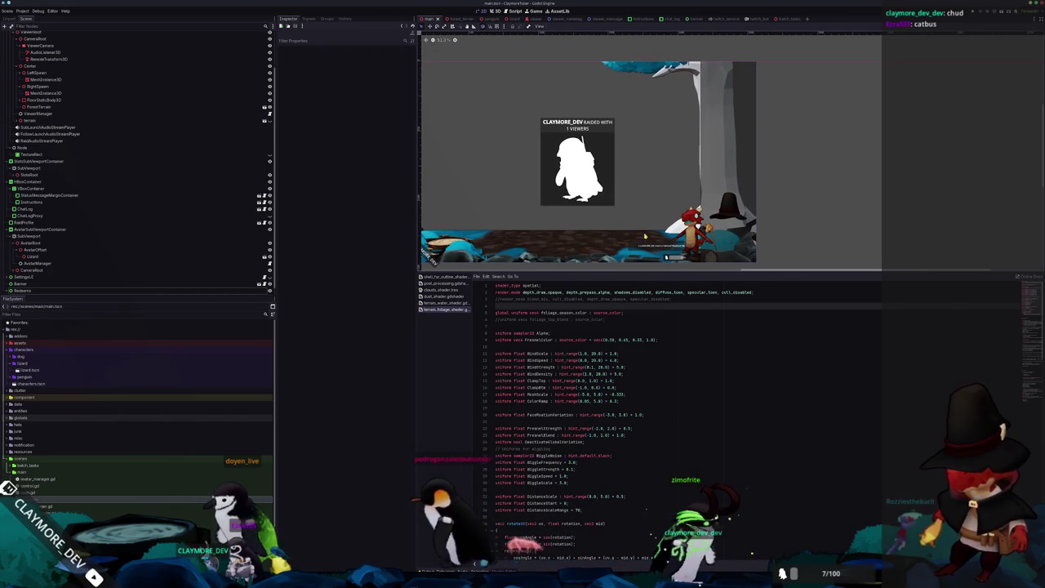
key("alt+Tab")
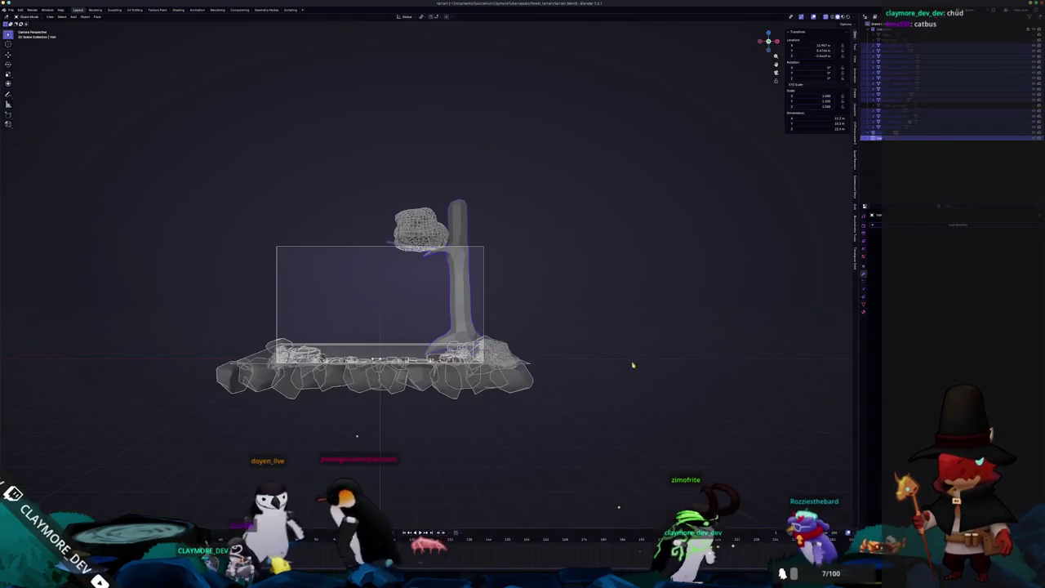
In solid X-ray view, raise the tree's branch tip vertices straight up along Z.
key("shift+z")
scroll(509, 229, "up", 5)
key("Tab")
left_click(433, 231)
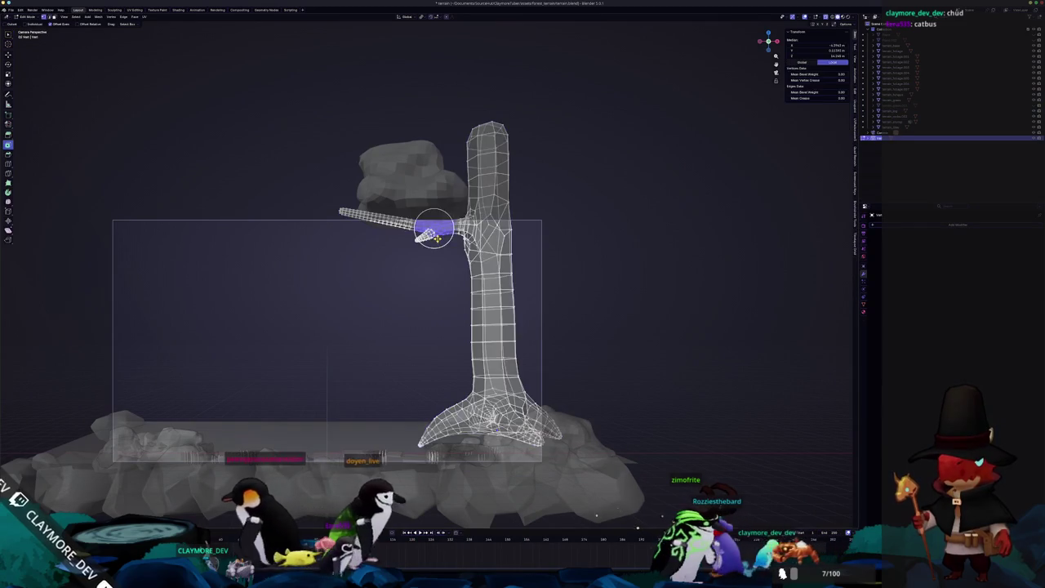
key("Tab")
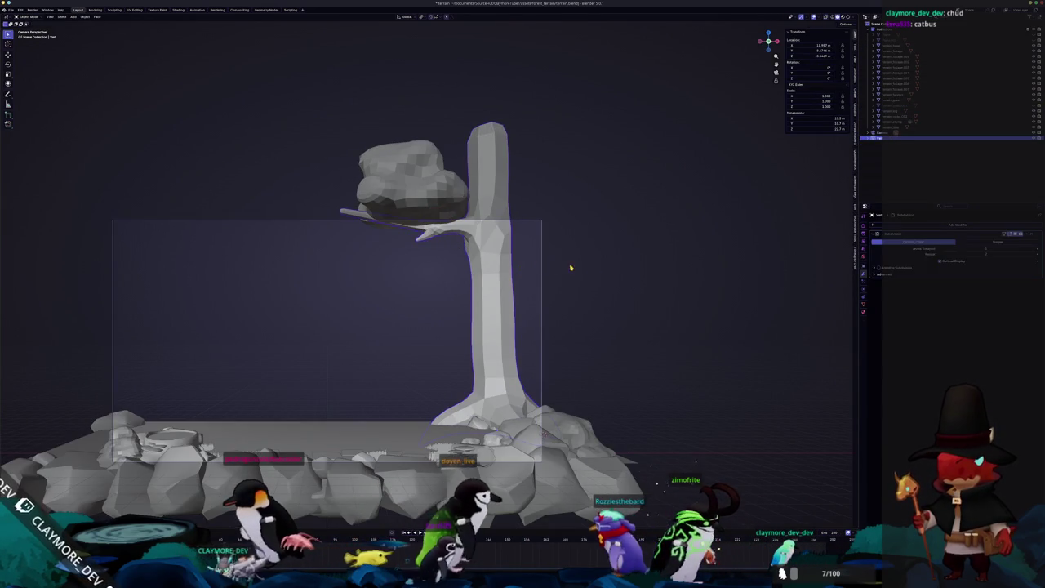
key("Tab")
key("alt+z")
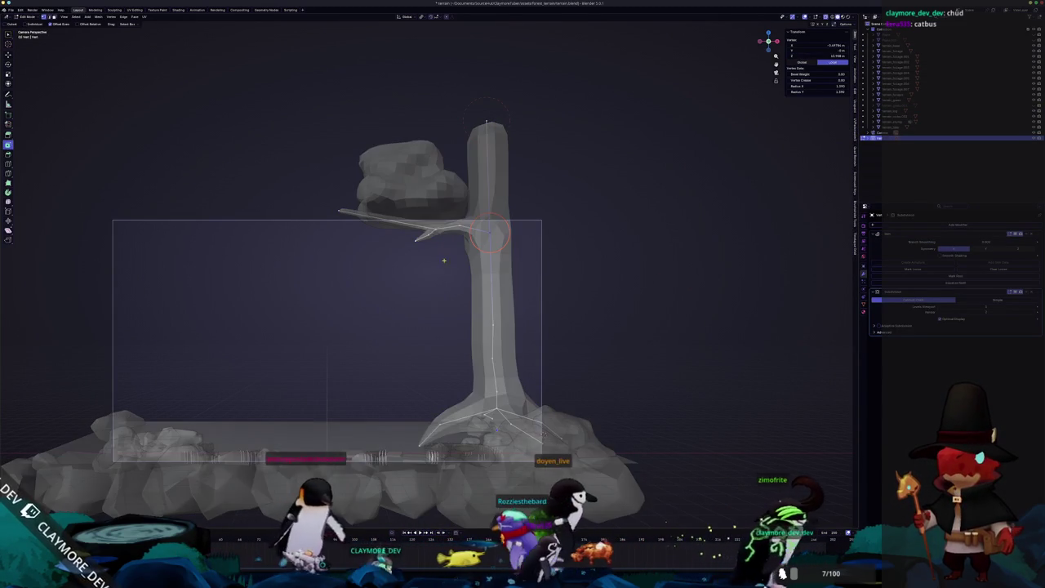
scroll(426, 237, "up", 3)
key("g")
key("z")
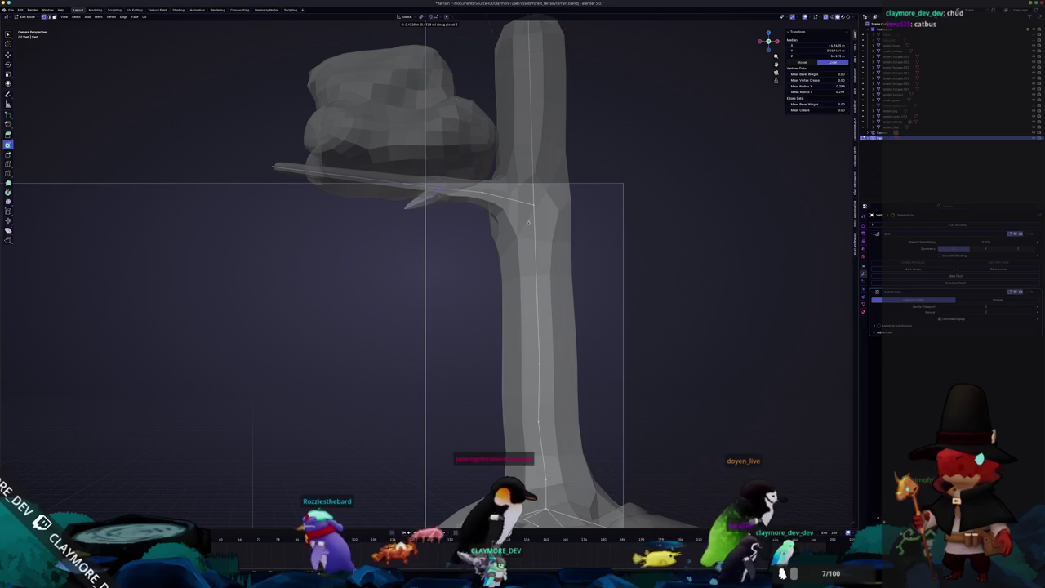
left_click(528, 222)
Raise one more branch vertex vertically along Z.
left_click(482, 186)
key("g")
key("z")
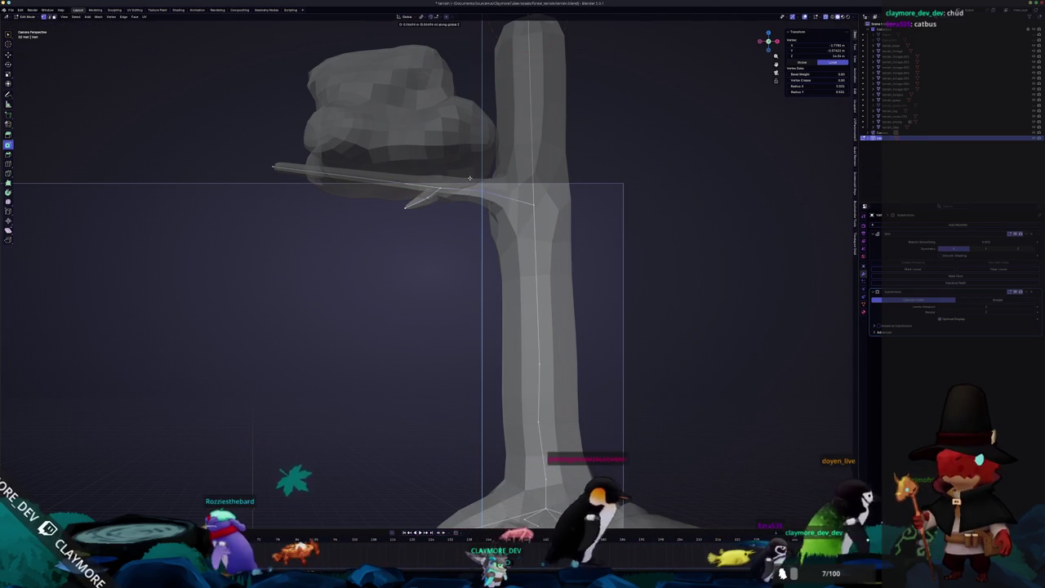
left_click(469, 176)
scroll(450, 215, "down", 3)
scroll(432, 233, "down", 3)
Apply the foliage canopy's scale and move the canopy beside the trunk.
key("Tab")
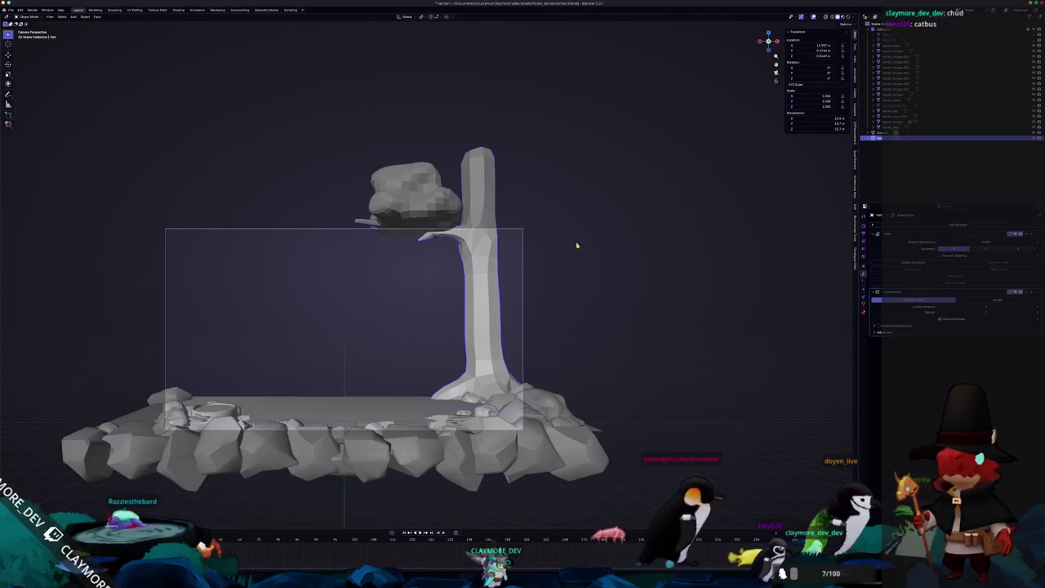
left_click(425, 200)
scroll(490, 221, "up", 1)
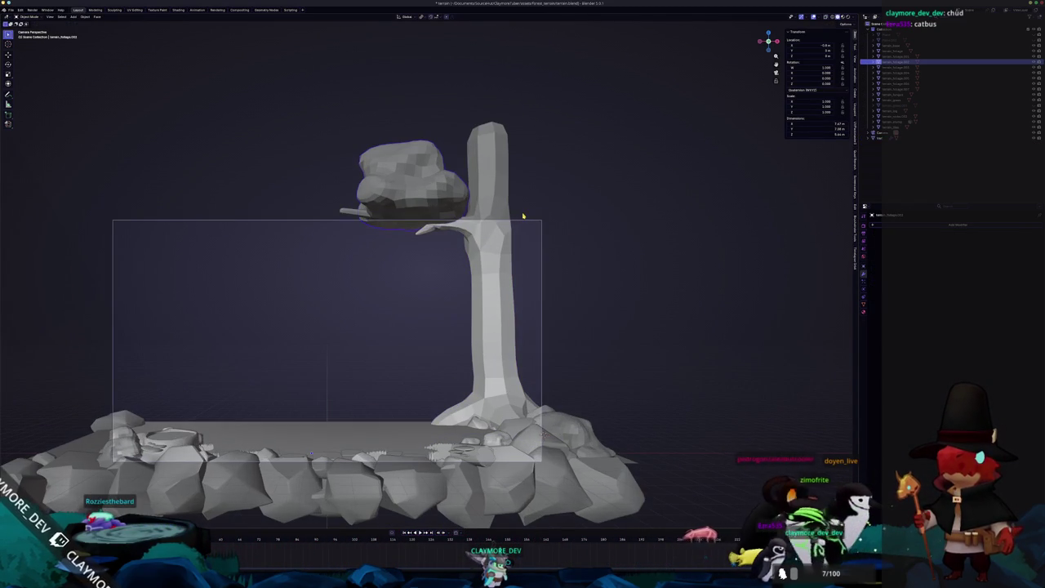
key("ctrl+a")
left_click(525, 216)
mouse_move(445, 217)
middle_mouse_down()
mouse_move(419, 234)
mouse_move(420, 250)
mouse_move(477, 238)
mouse_move(426, 269)
mouse_move(446, 241)
middle_mouse_up()
key("g")
left_click(431, 264)
scroll(444, 264, "down", 3)
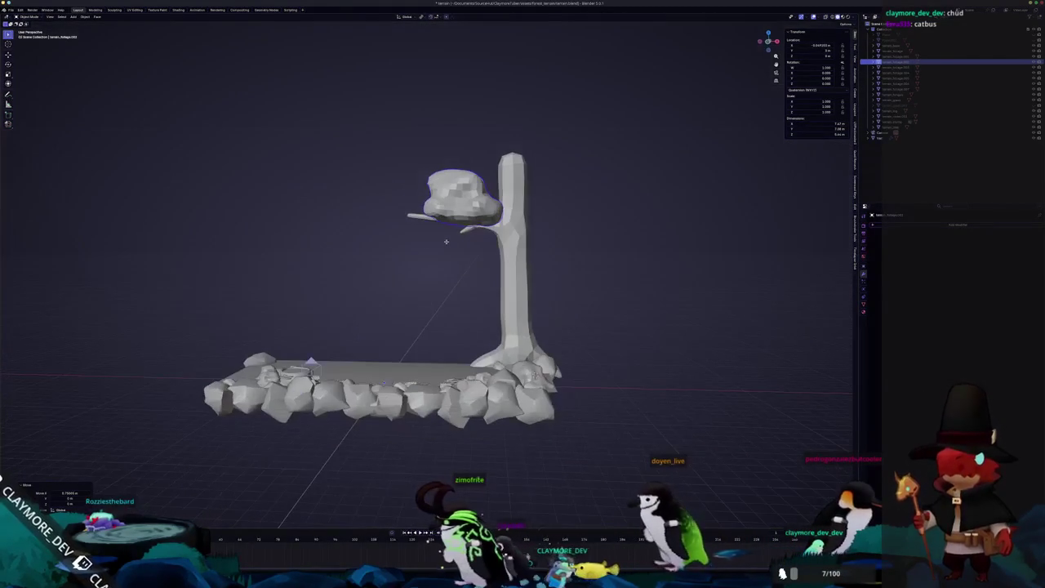
Return to the camera view and select the tree trunk.
key("KP_0")
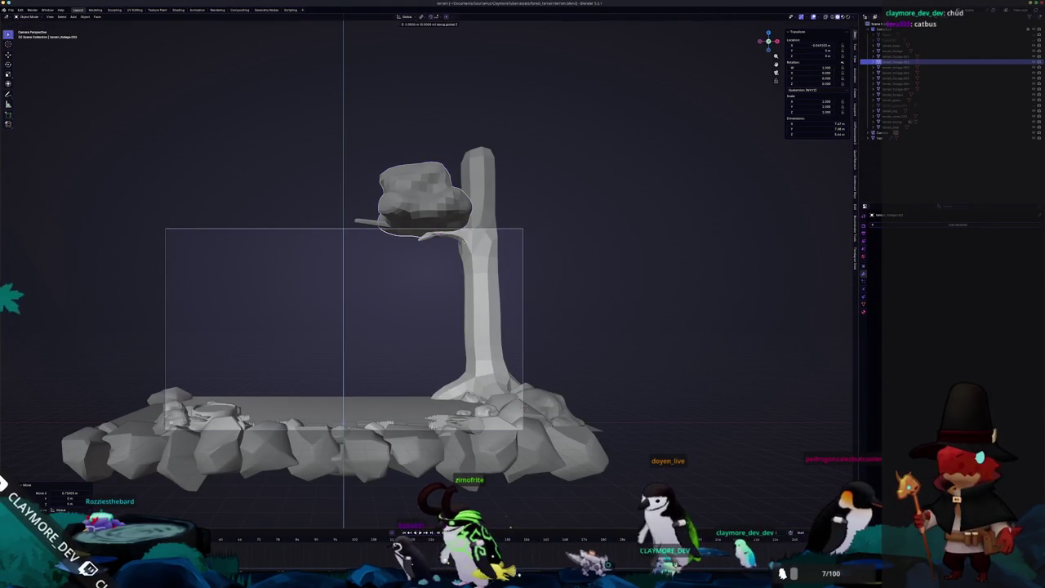
mouse_move(564, 227)
middle_mouse_down("shift")
mouse_move(517, 234)
mouse_move(439, 284)
middle_mouse_up("shift")
left_click(445, 282)
scroll(446, 282, "up", 2)
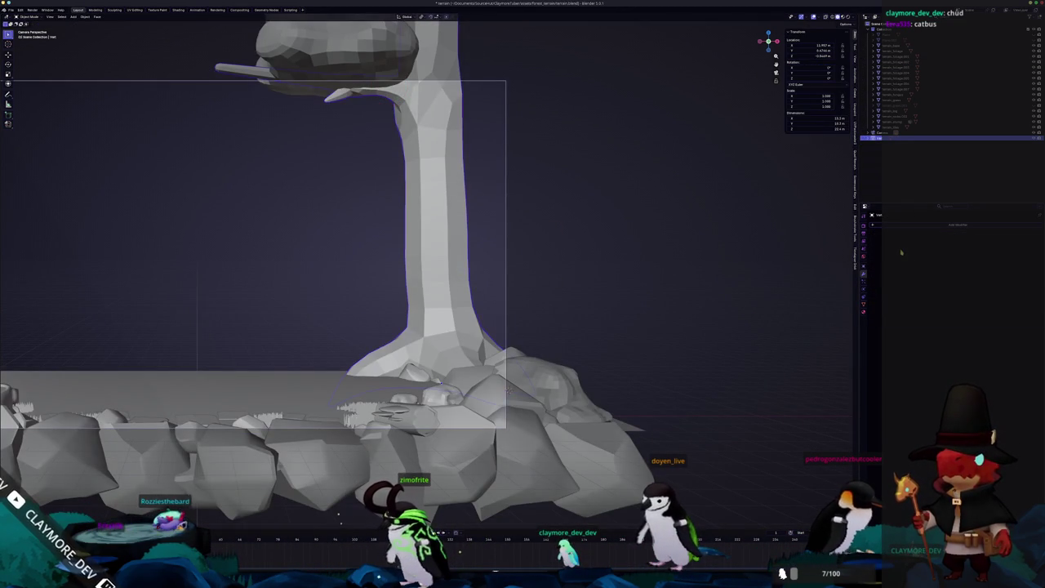
Select a 2x2 block of faces near the trunk base and try an inset, then undo it.
key("Tab")
scroll(567, 476, "up", 2)
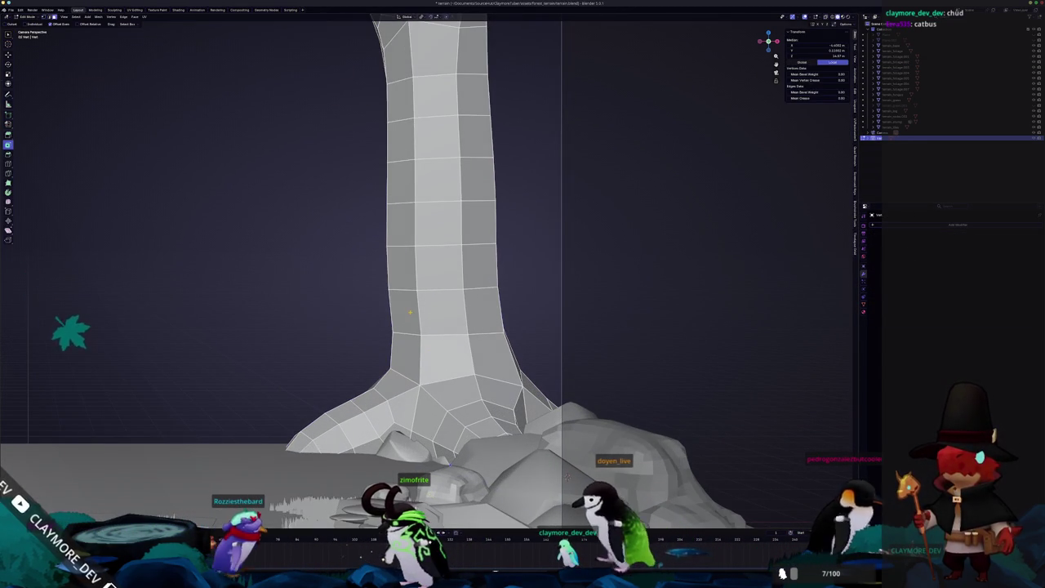
left_click_drag(402, 309, 401, 345)
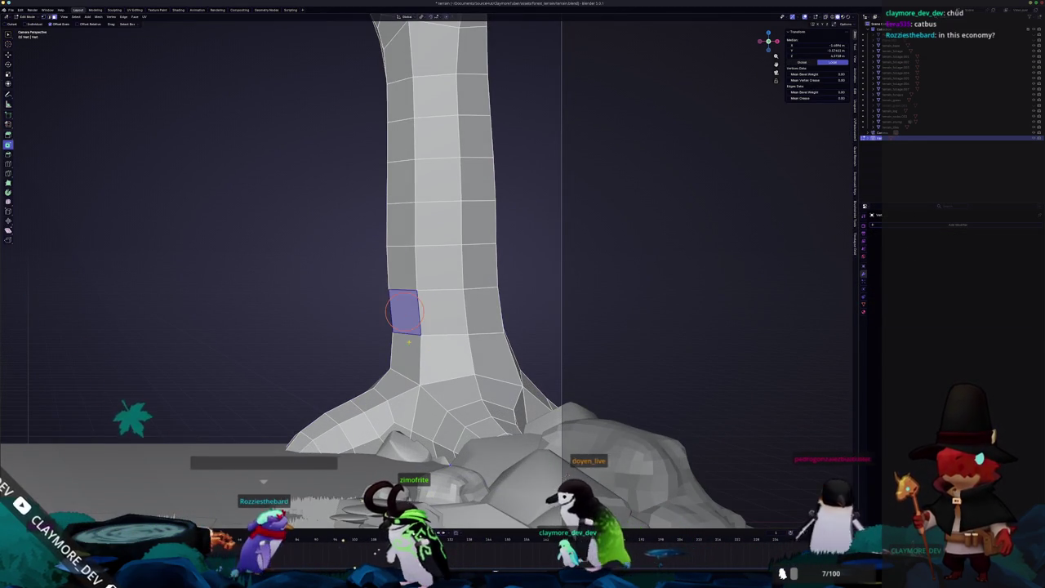
scroll(400, 345, "down", 5)
mouse_move(400, 345)
middle_mouse_down()
mouse_move(524, 301)
mouse_move(598, 309)
middle_mouse_up()
scroll(523, 301, "up", 4)
scroll(524, 301, "up", 2)
left_click(598, 308, "shift")
left_click(603, 349, "shift")
key("i")
left_click(602, 349)
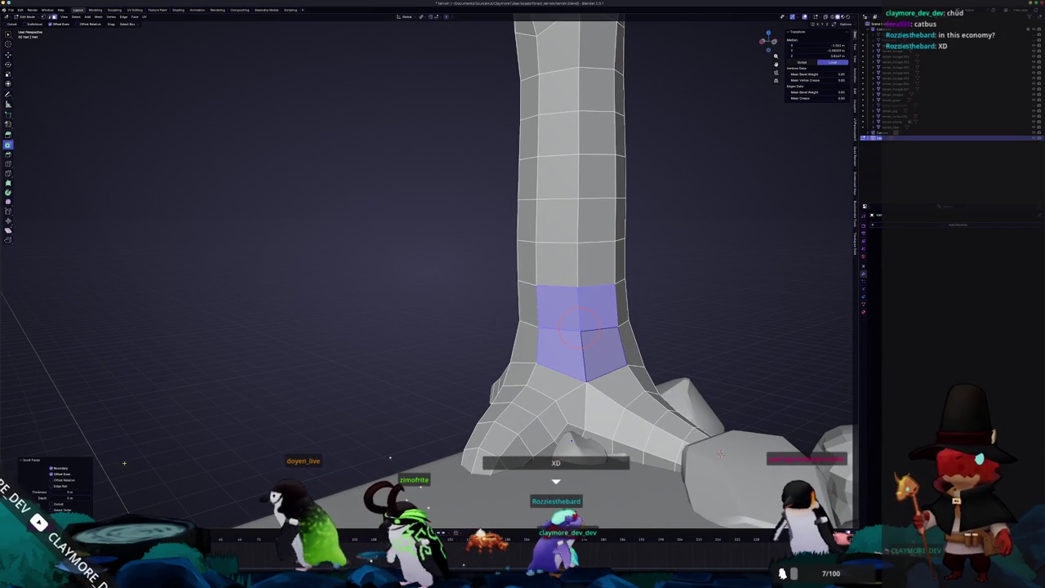
key("i")
left_click(409, 287)
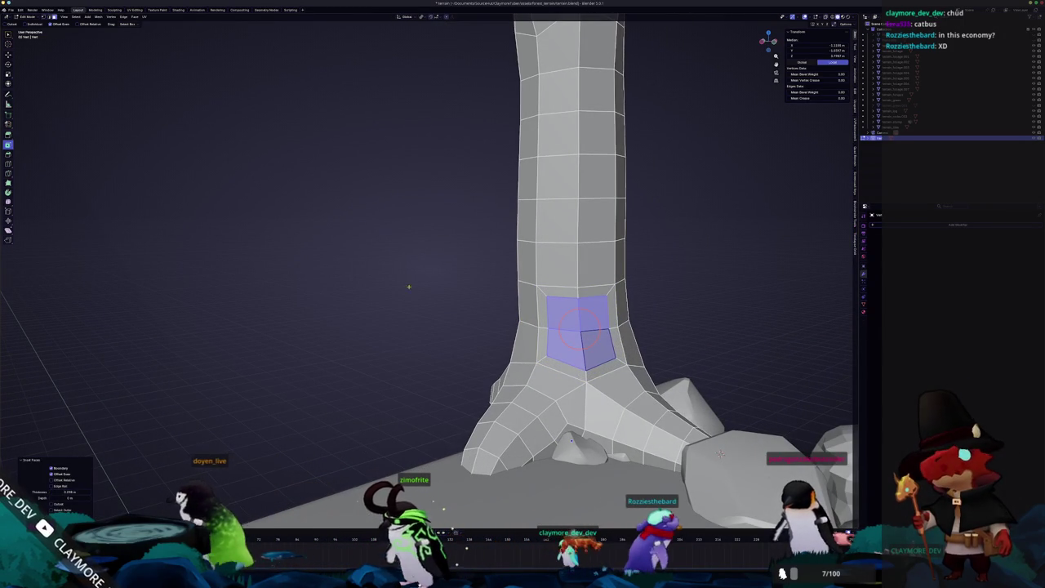
key("ctrl+z")
Push the selected trunk-side geometry outward along its normal to form a bump.
left_click(580, 297)
left_click(606, 314)
mouse_move(580, 323)
middle_mouse_down()
mouse_move(381, 347)
mouse_move(531, 317)
middle_mouse_up()
left_click(381, 347)
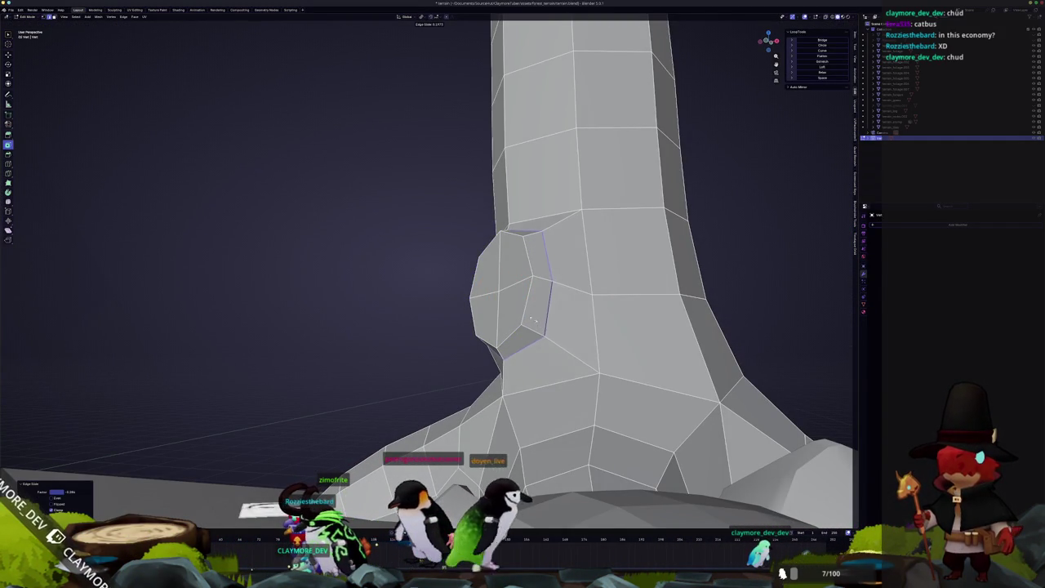
Inset and extrude the bump's faces to form the knothole, then start scaling them.
middle_click_drag(527, 315, 517, 311)
left_click(515, 280, "shift")
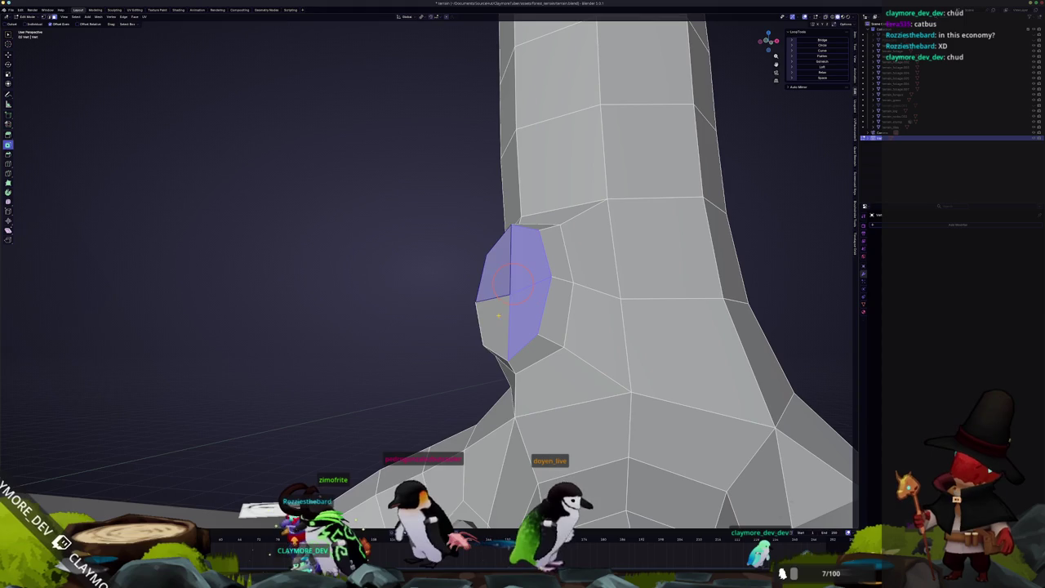
key("i")
left_click(498, 303)
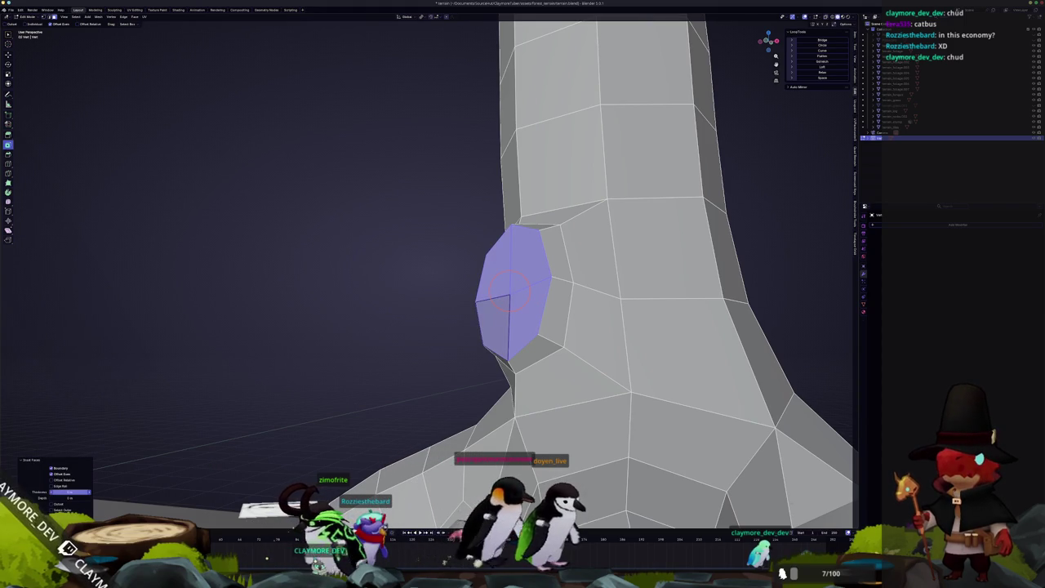
mouse_move(278, 486)
middle_mouse_down()
mouse_move(310, 415)
mouse_move(580, 331)
mouse_move(451, 365)
mouse_move(490, 374)
middle_mouse_up()
left_click(319, 417)
key("s")
Check the knothole through the camera and from the front view.
key("Tab")
scroll(572, 331, "down", 5)
scroll(452, 365, "up", 5)
key("Tab")
key("KP_0")
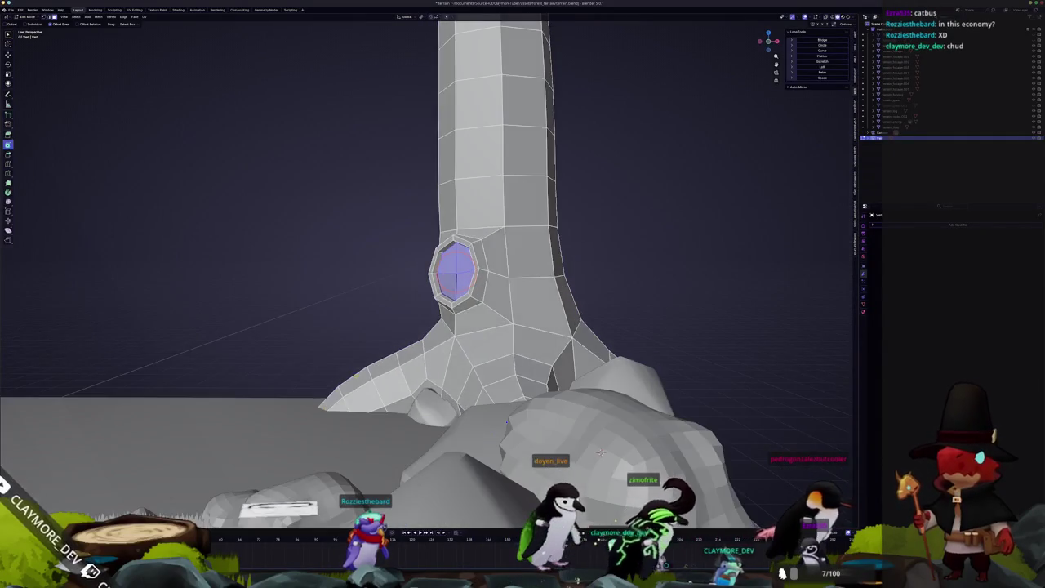
key("KP_1")
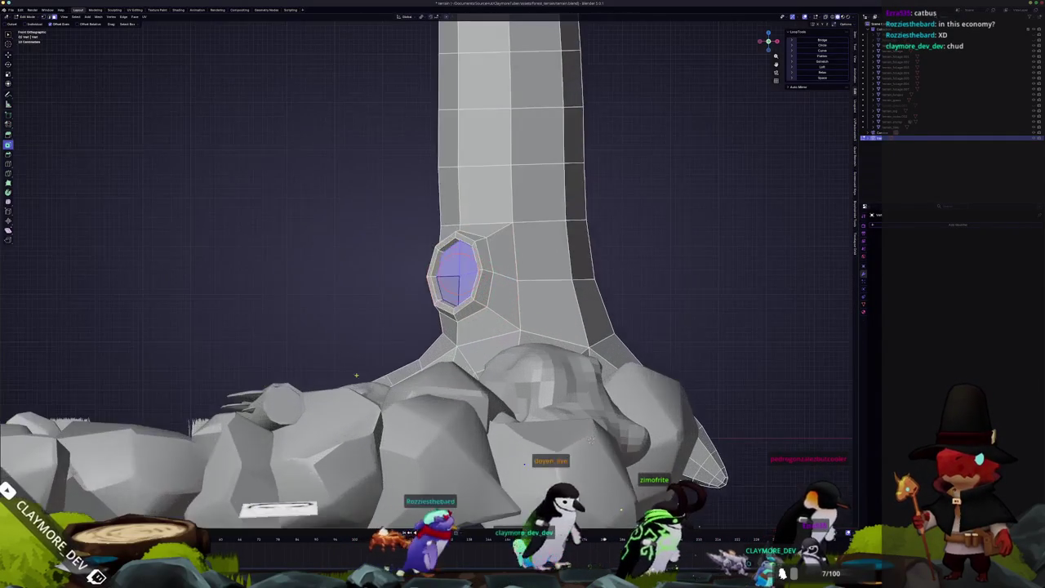
middle_click_drag(592, 439, 540, 436)
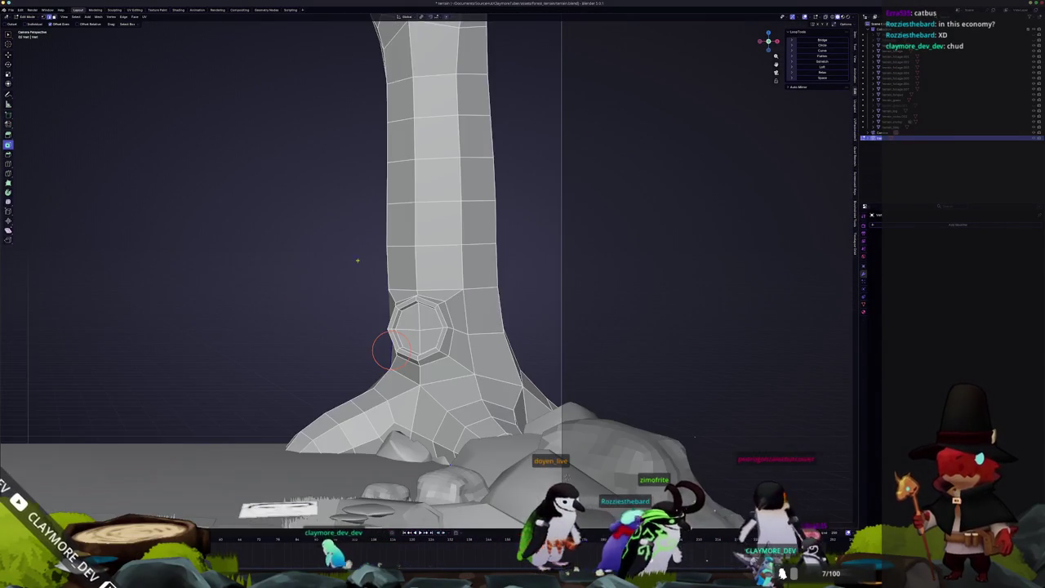
Cancel an accidental transform on the tree and return to editing the trunk mesh.
key("KP_0")
key("Tab")
scroll(385, 297, "down", 2)
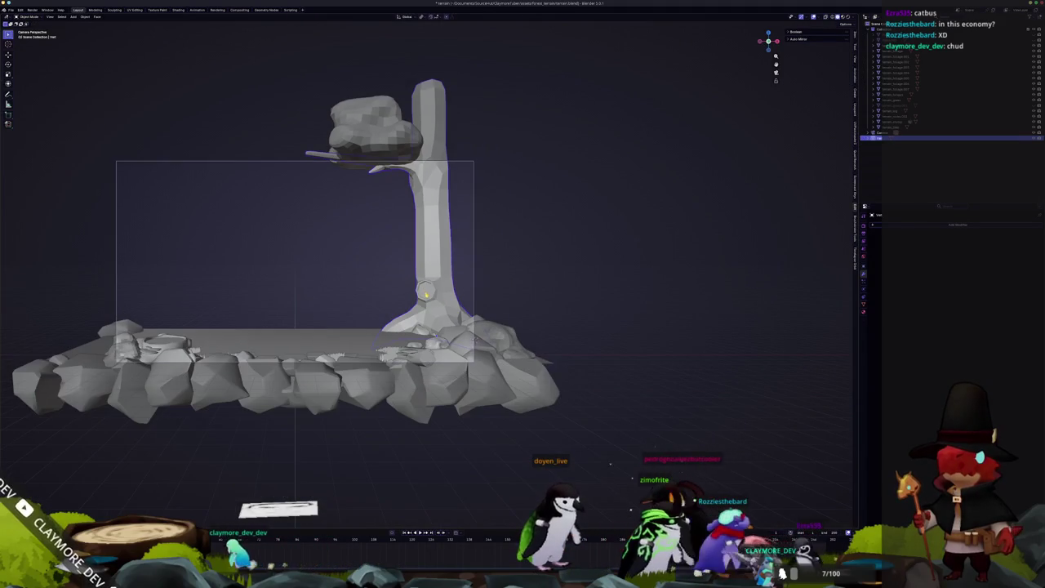
scroll(425, 292, "up", 2)
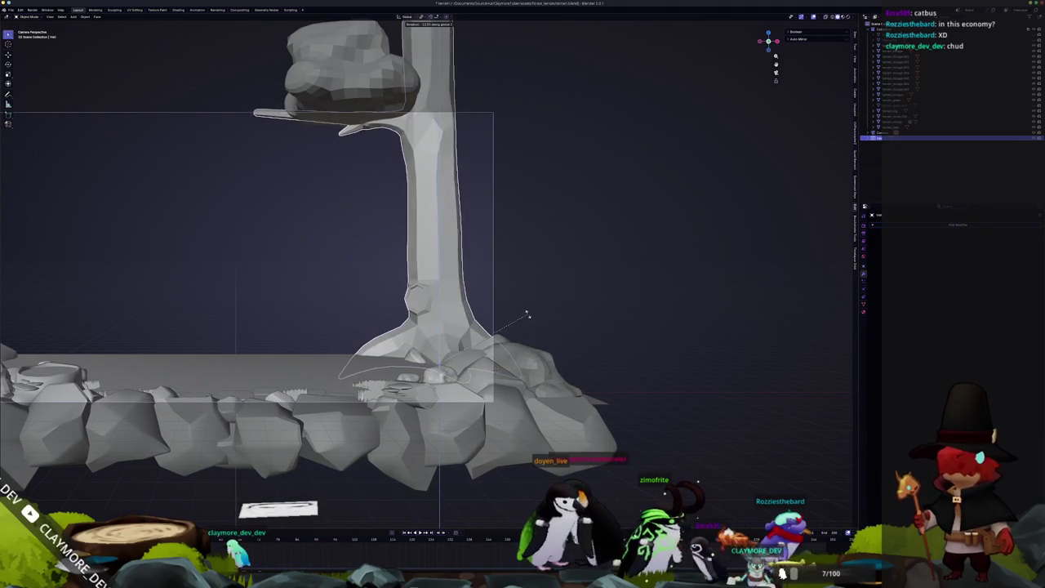
key("Escape")
key("Tab")
key("Tab")
key("Tab")
scroll(456, 361, "up", 6)
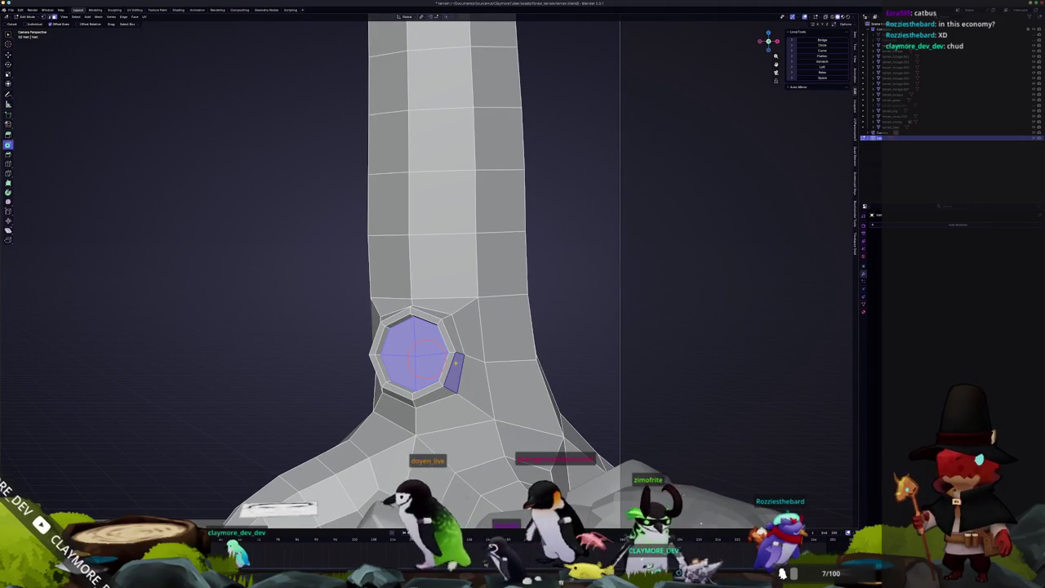
Add the rim face above the knothole to the selection and inspect it from several angles.
left_click(455, 341, "shift")
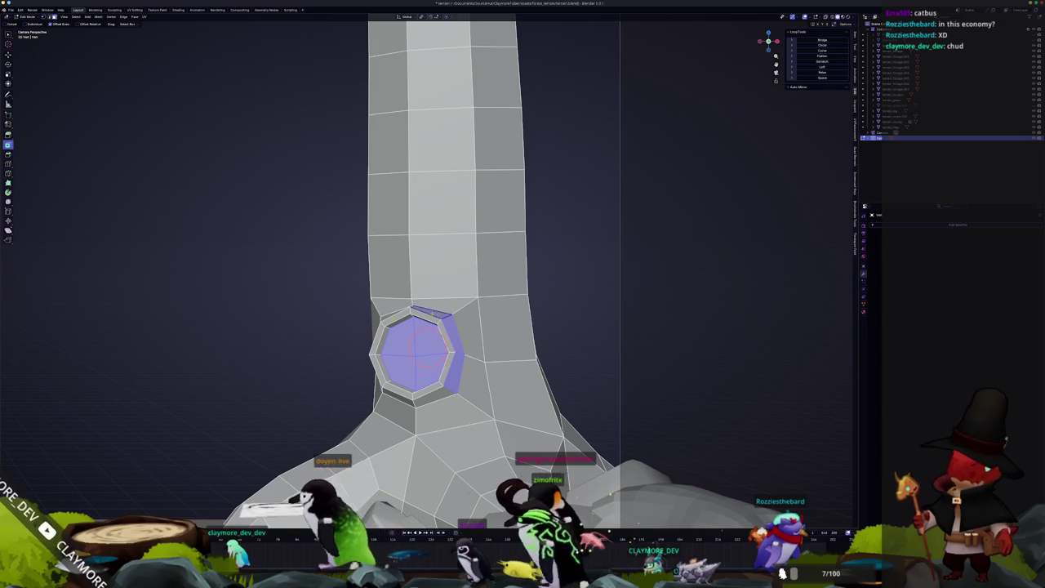
scroll(457, 344, "down", 5)
middle_click_drag(457, 343, 506, 327)
scroll(506, 327, "up", 4)
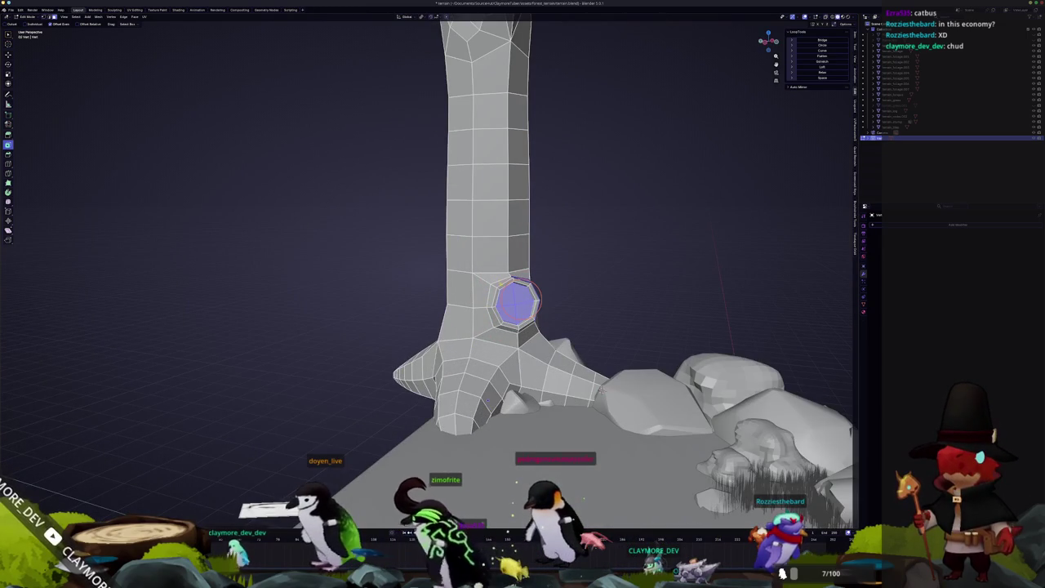
scroll(514, 302, "up", 2)
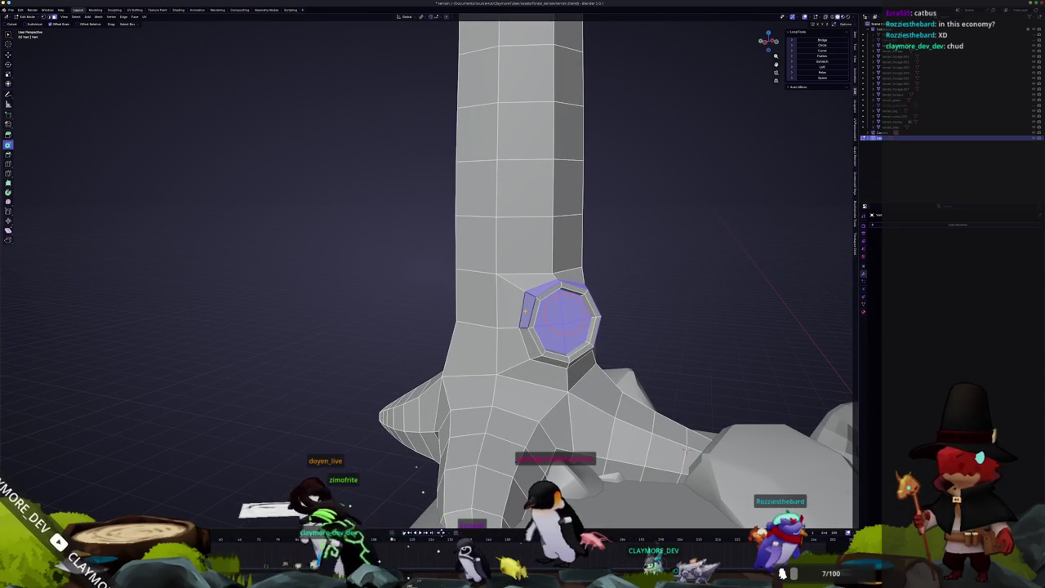
mouse_move(552, 360)
middle_mouse_down()
mouse_move(528, 349)
mouse_move(567, 346)
mouse_move(379, 297)
middle_mouse_up()
key("KP_0")
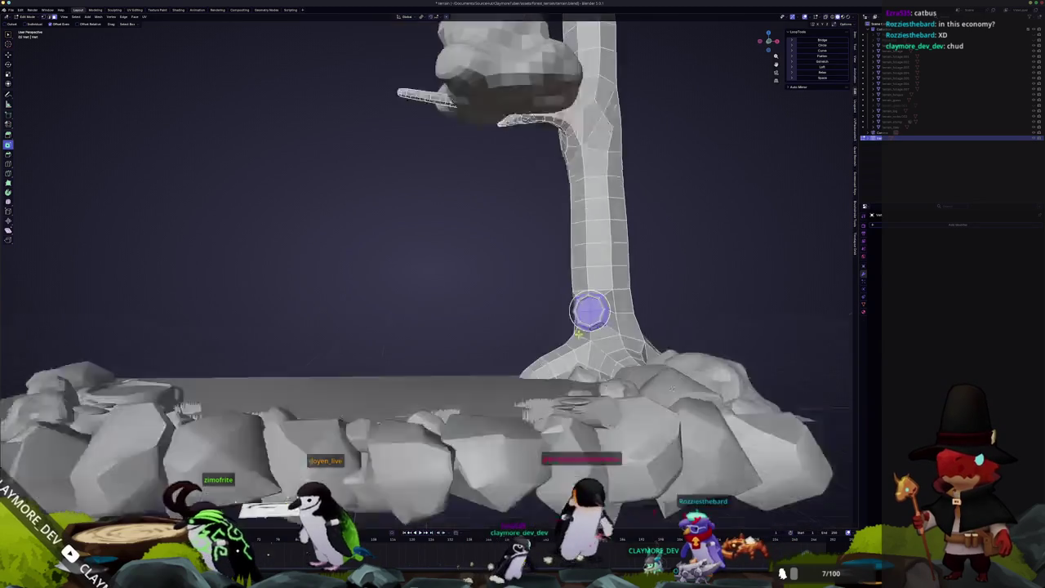
right_click(540, 331)
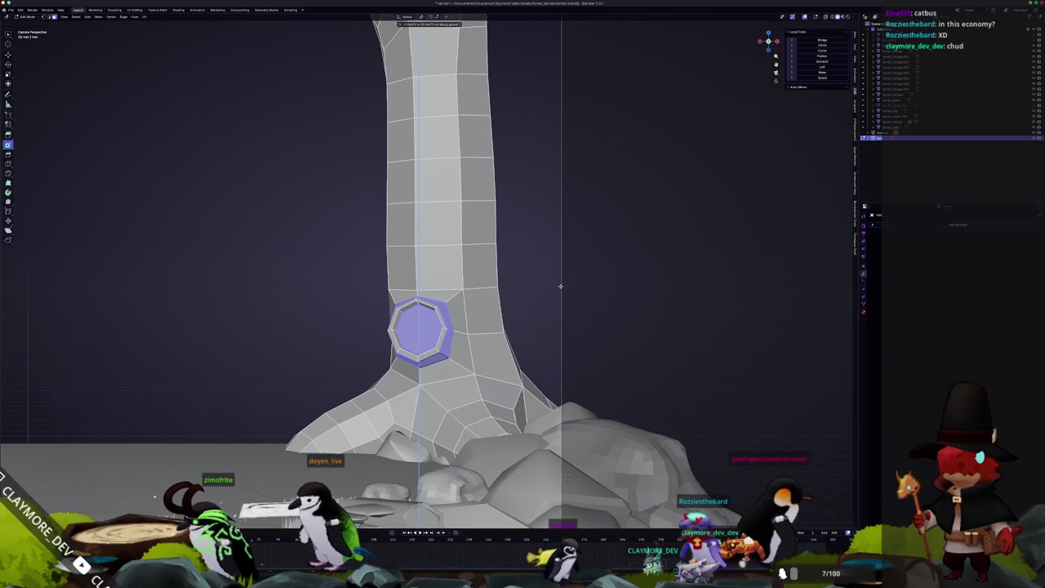
scroll(554, 285, "up", 2)
scroll(554, 285, "up", 2)
mouse_move(490, 351)
middle_mouse_down()
mouse_move(496, 299)
mouse_move(559, 419)
mouse_move(605, 367)
mouse_move(521, 489)
middle_mouse_up()
scroll(497, 345, "up", 3)
Shift the octagonal knot face sideways along X in two small moves.
key("g")
key("x")
left_click(605, 367)
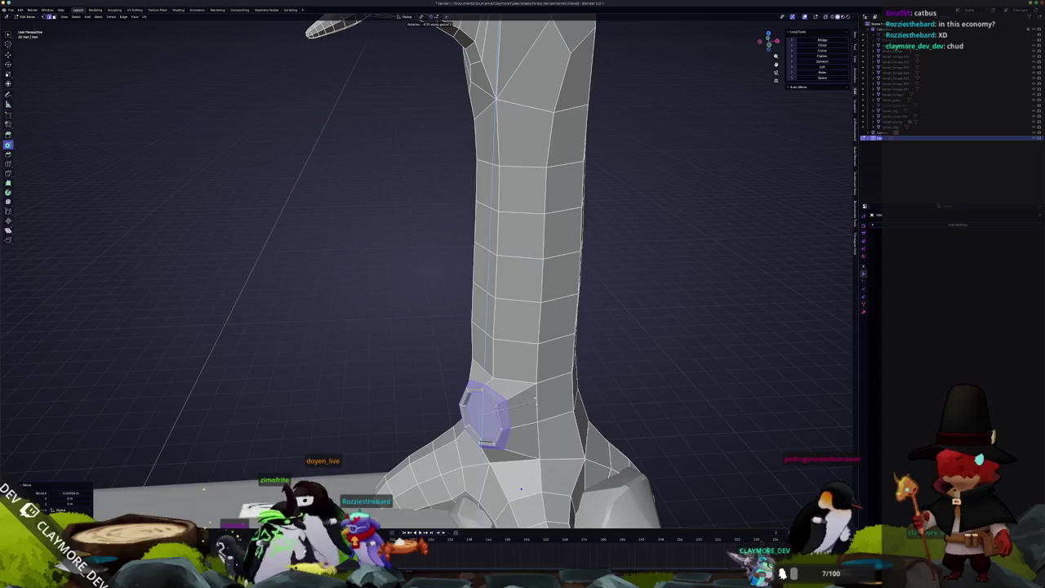
key("KP_0")
scroll(531, 339, "up", 5)
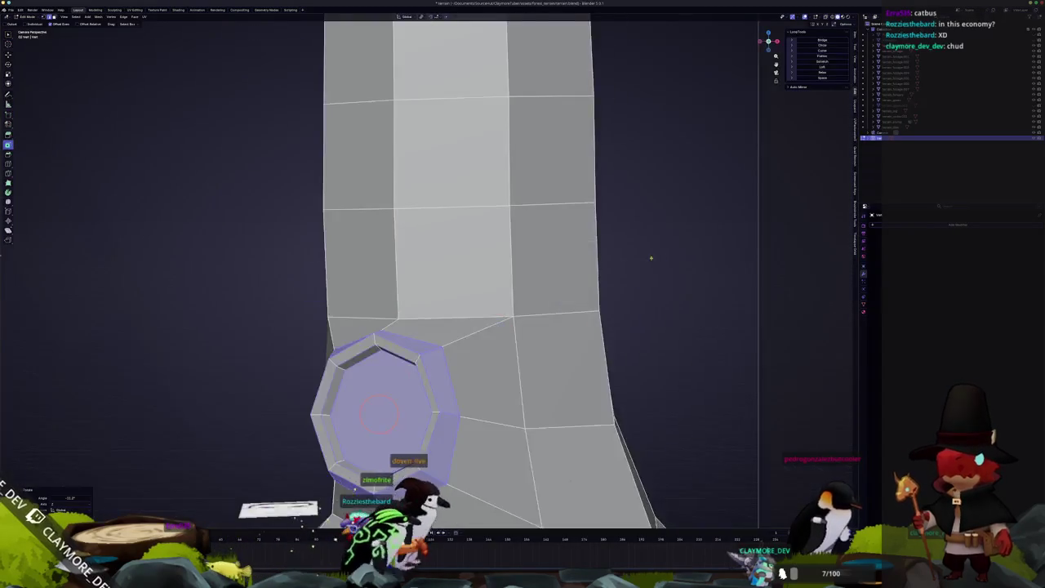
scroll(531, 339, "down", 4)
key("g")
key("x")
left_click(528, 340)
Edge-slide and vertex-slide the geometry around the octagon, then return to Object Mode.
key("g")
key("g")
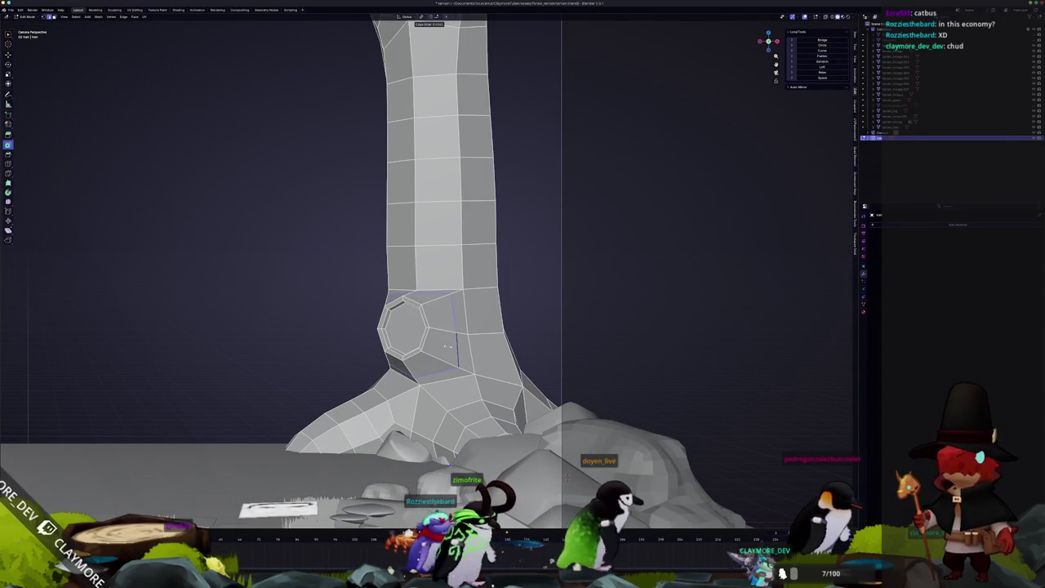
left_click(566, 476)
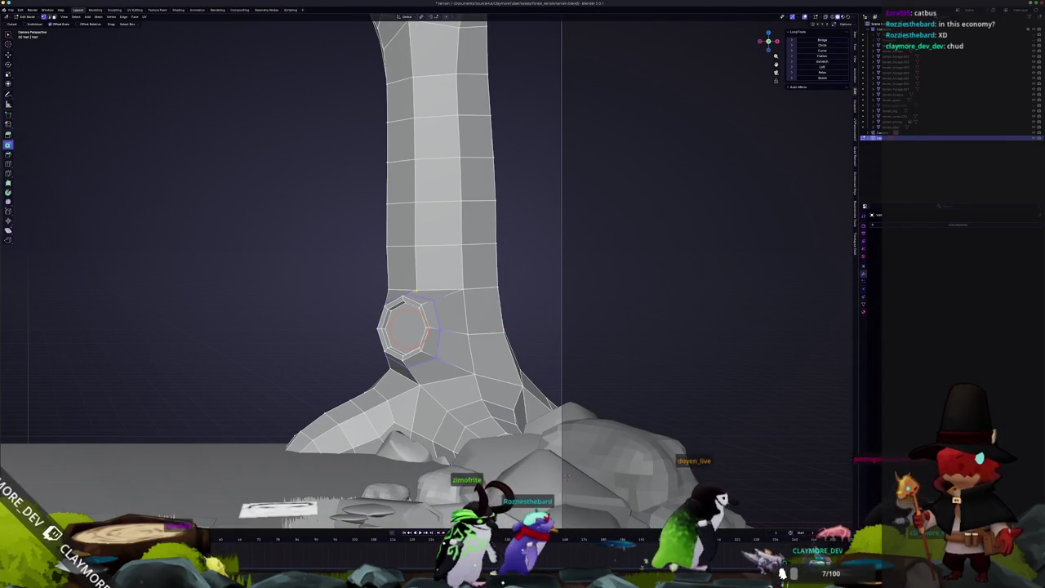
key("g")
key("g")
left_click(416, 278)
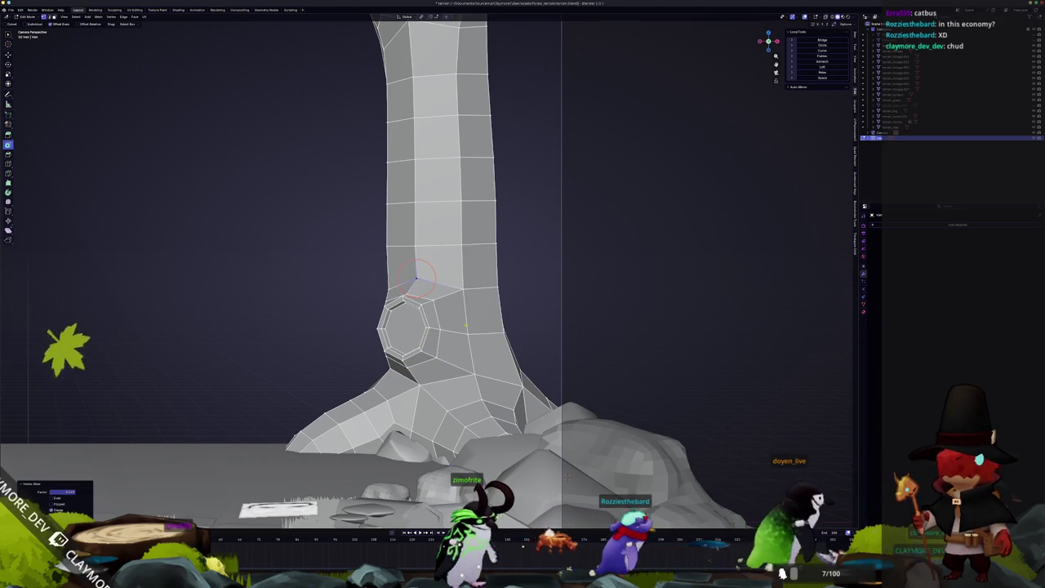
key("g")
key("g")
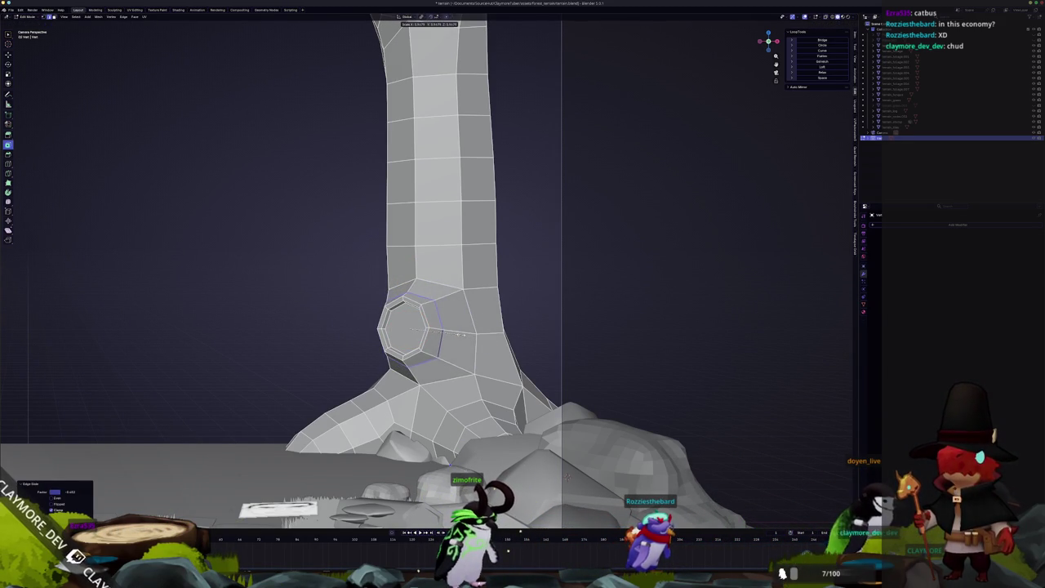
left_click(460, 335)
key("Tab")
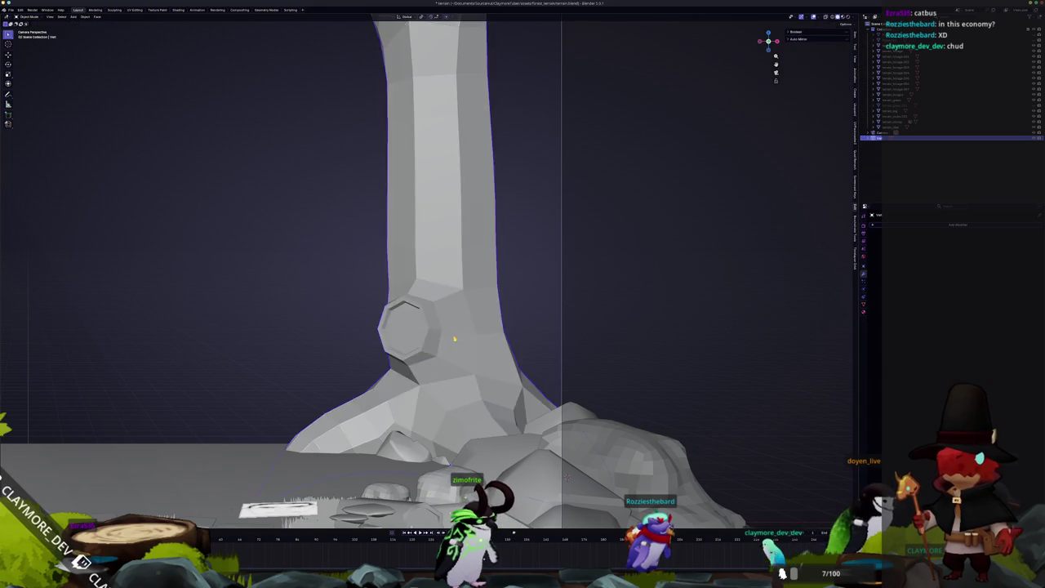
Vertex-slide two vertices beside the octagonal hole to even the faces, then exit Edit Mode.
scroll(460, 335, "down", 3)
mouse_move(460, 335)
middle_mouse_down()
mouse_move(433, 313)
mouse_move(448, 346)
middle_mouse_up()
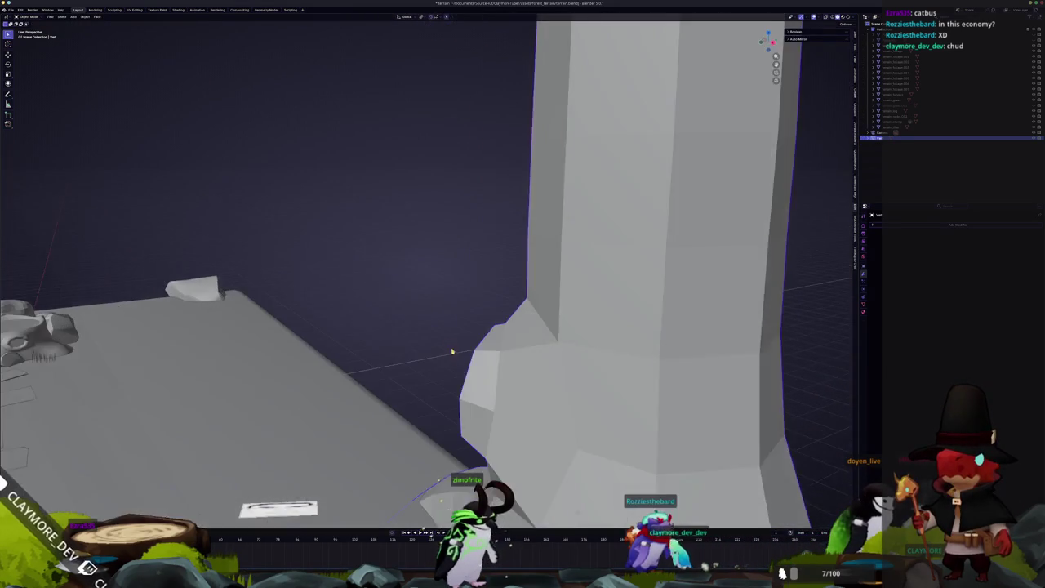
key("Tab")
scroll(490, 384, "up", 3)
mouse_move(490, 385)
middle_mouse_down()
mouse_move(512, 347)
mouse_move(498, 343)
middle_mouse_up()
scroll(512, 347, "up", 2)
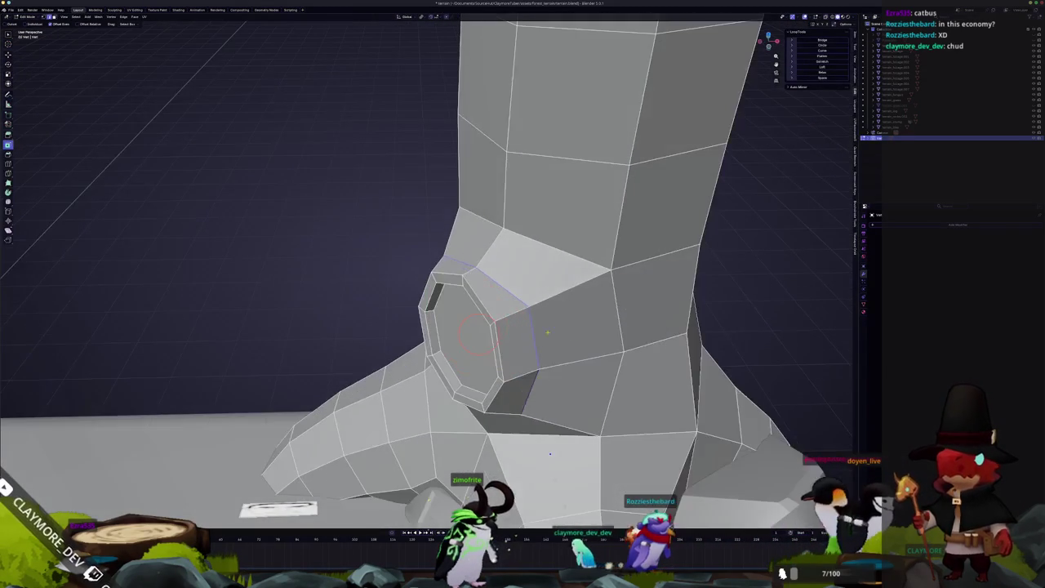
key("g")
key("g")
middle_click_drag(605, 356, 637, 276)
middle_click_drag(529, 390, 648, 265)
key("g")
key("g")
left_click(634, 180)
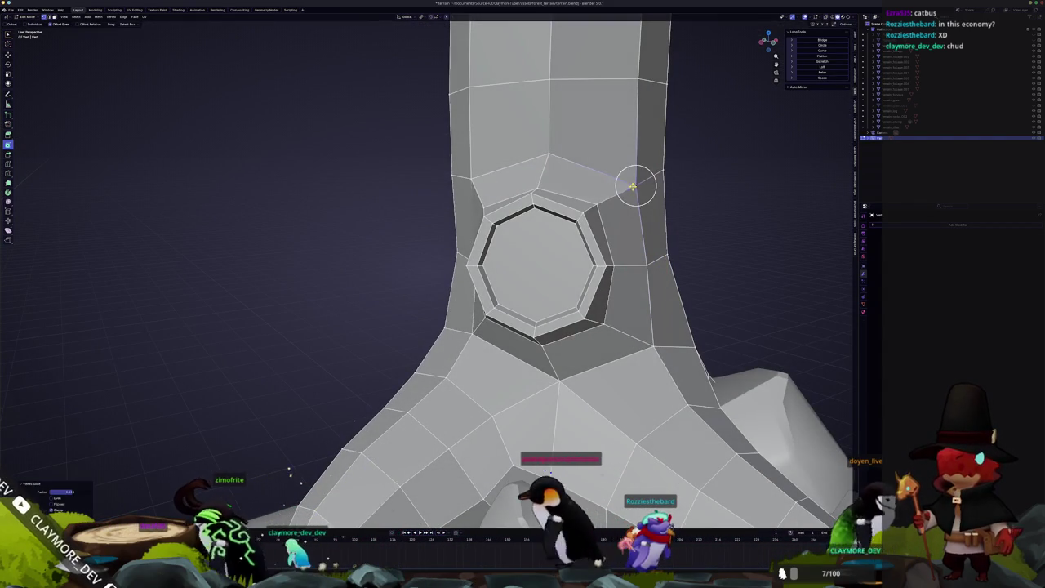
mouse_move(635, 182)
middle_mouse_down()
mouse_move(556, 159)
mouse_move(698, 335)
mouse_move(727, 498)
mouse_move(554, 163)
mouse_move(490, 261)
mouse_move(334, 402)
mouse_move(384, 425)
mouse_move(443, 374)
mouse_move(571, 400)
middle_mouse_up()
key("Tab")
key("Tab")
In front ortho X-ray, box-select and delete the trunk base's bottom vertex loop.
key("KP_1")
left_click_drag(649, 415, 109, 330)
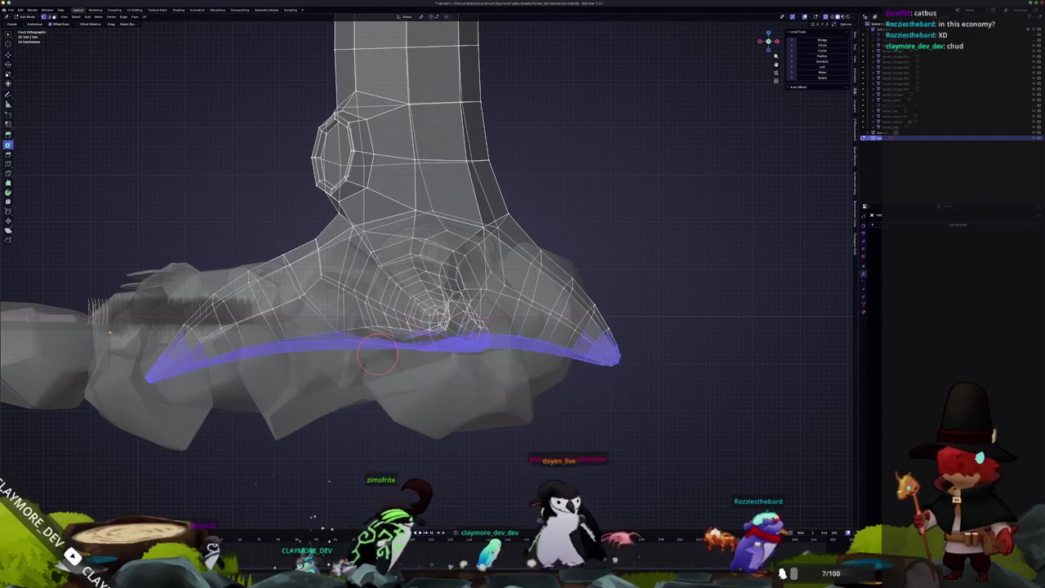
left_click_drag(377, 354, 385, 350, "shift")
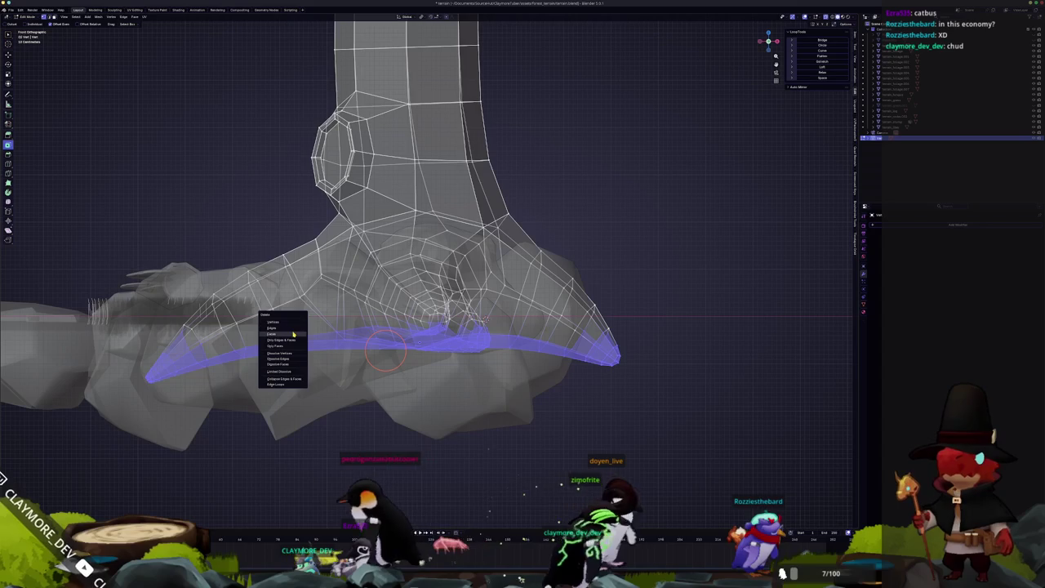
left_click(299, 325)
key("alt+z")
mouse_move(299, 325)
middle_mouse_down()
mouse_move(509, 384)
mouse_move(513, 331)
mouse_move(343, 333)
middle_mouse_up()
key("alt+z")
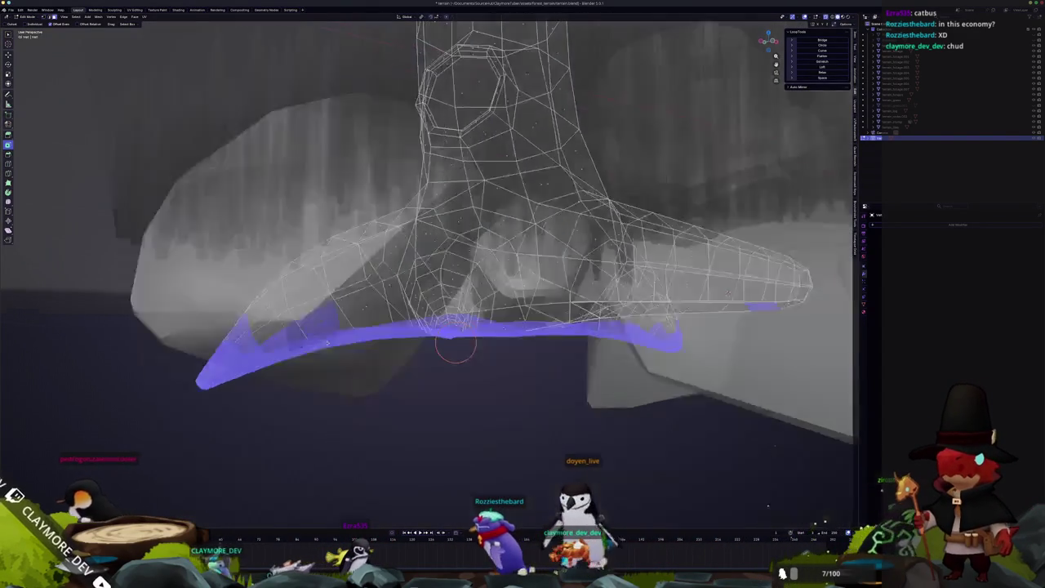
Select a strip of underside faces running up one root and delete those faces.
key("alt+a")
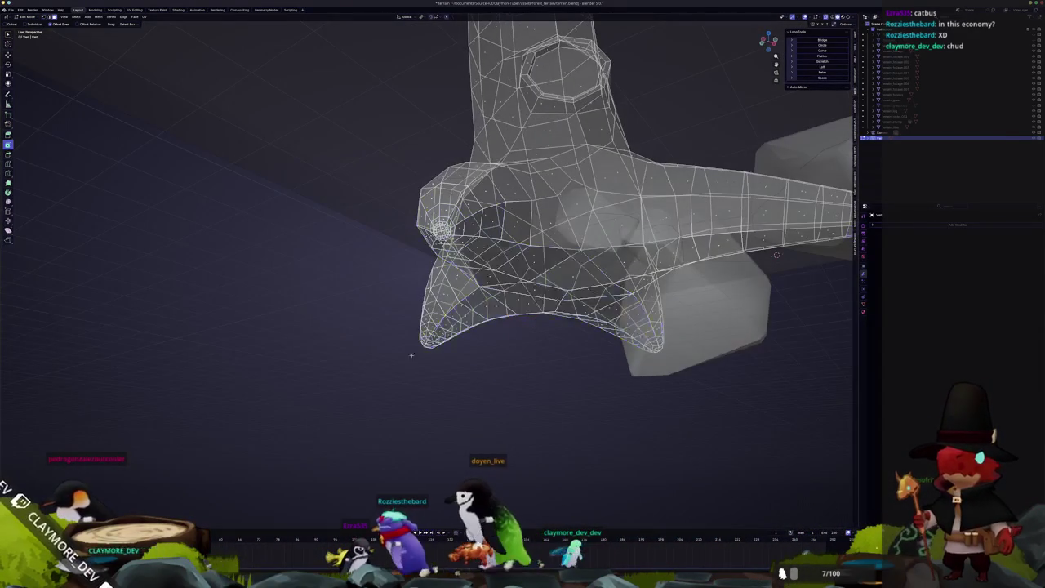
mouse_move(567, 290)
left_mouse_down()
mouse_move(572, 270)
mouse_move(558, 255)
left_mouse_up()
key("ctrl+z")
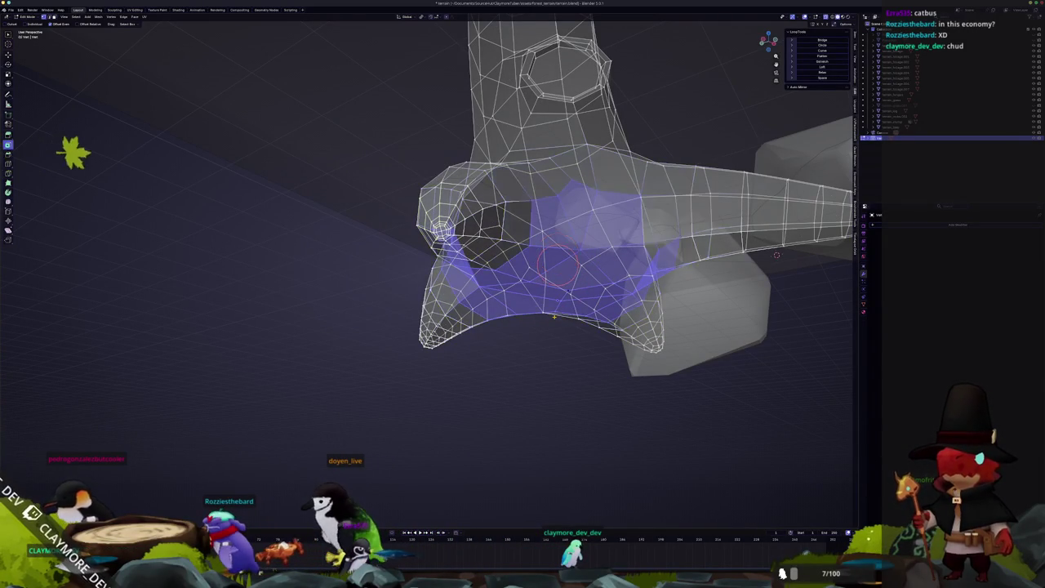
key("ctrl+z")
key("alt+z")
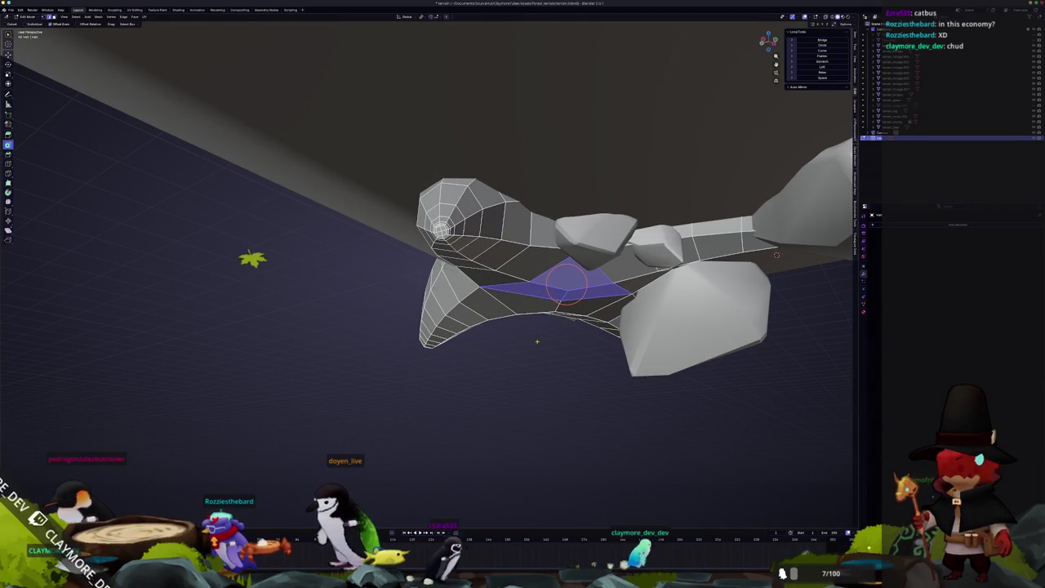
middle_click_drag(776, 255, 590, 182)
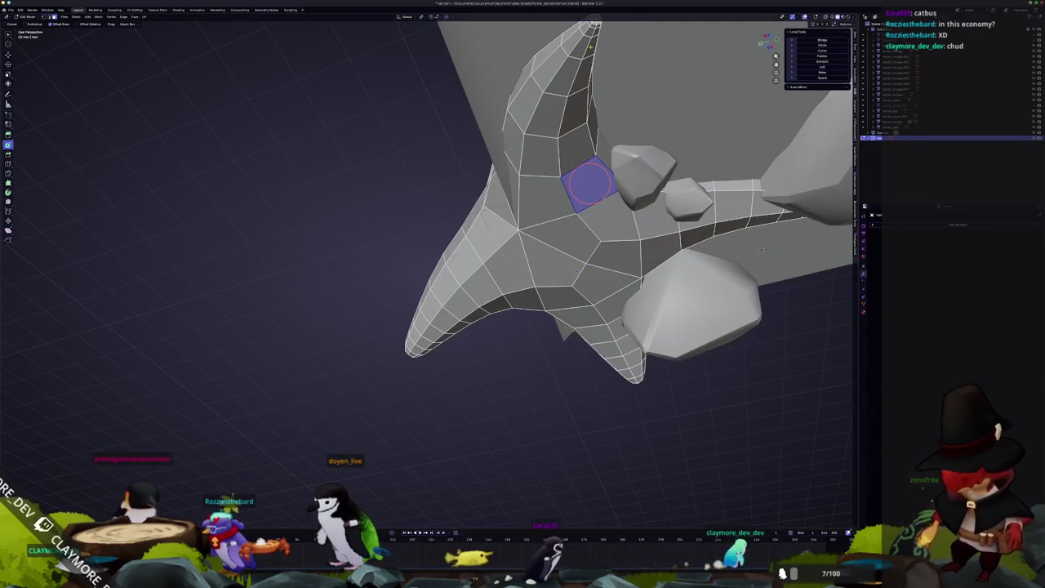
left_click(588, 96, "ctrl")
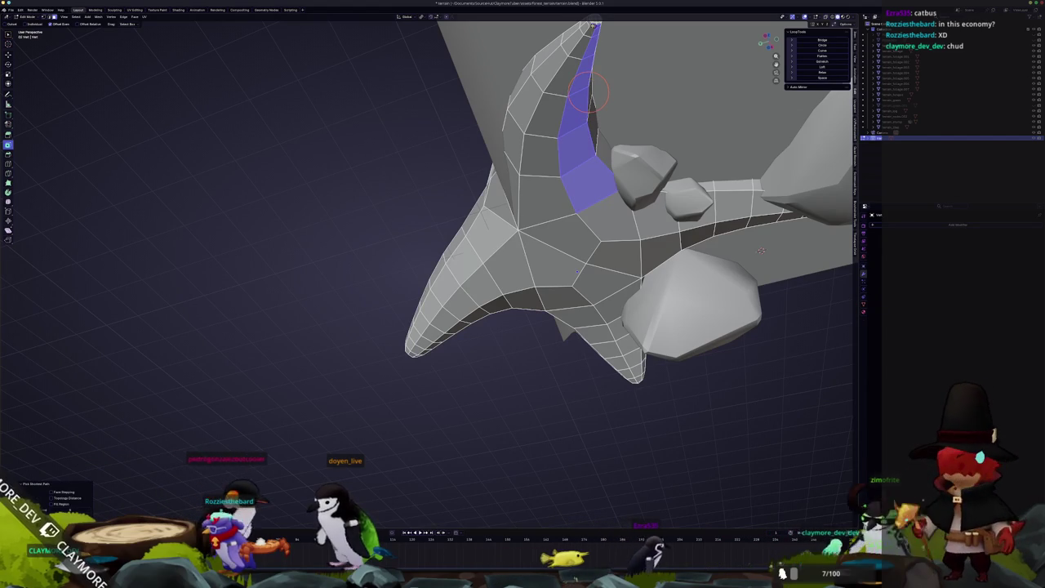
left_click(537, 196, "ctrl")
key("x")
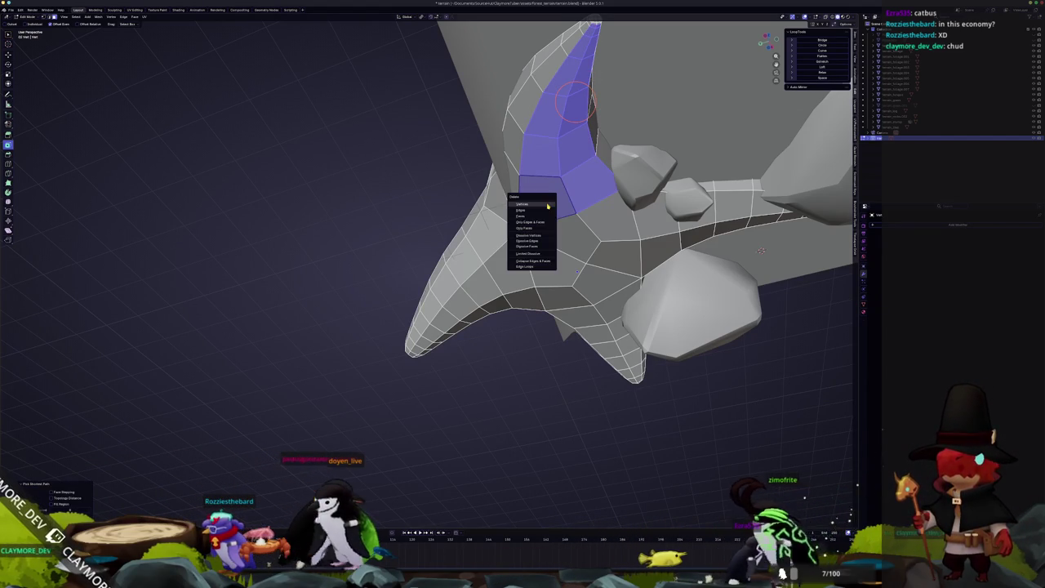
left_click(531, 215)
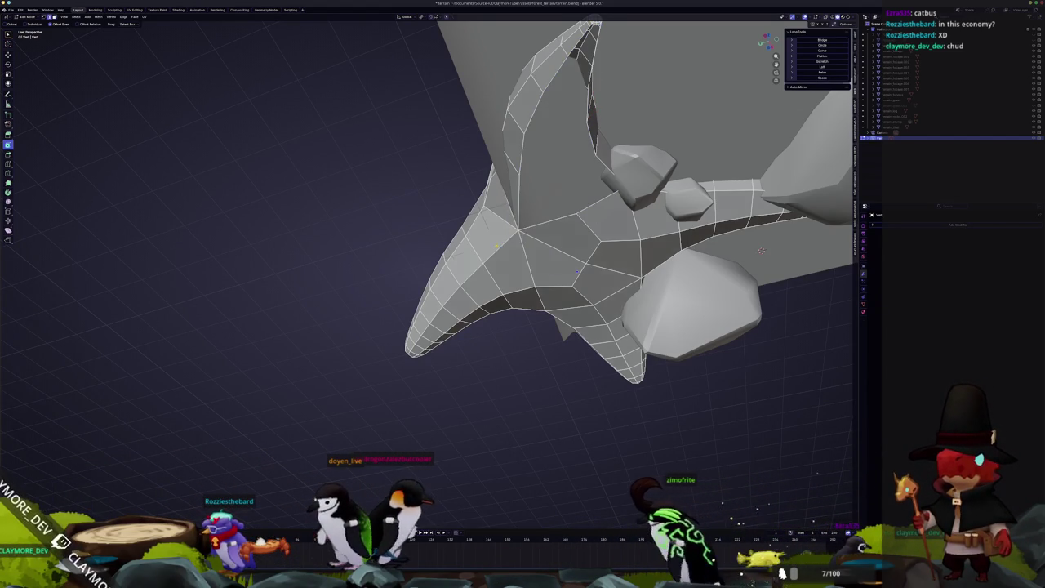
mouse_move(762, 251)
middle_mouse_down()
mouse_move(513, 280)
mouse_move(448, 349)
mouse_move(458, 321)
middle_mouse_up()
Delete the selected edges on the root's underside.
key("x")
left_click(508, 272)
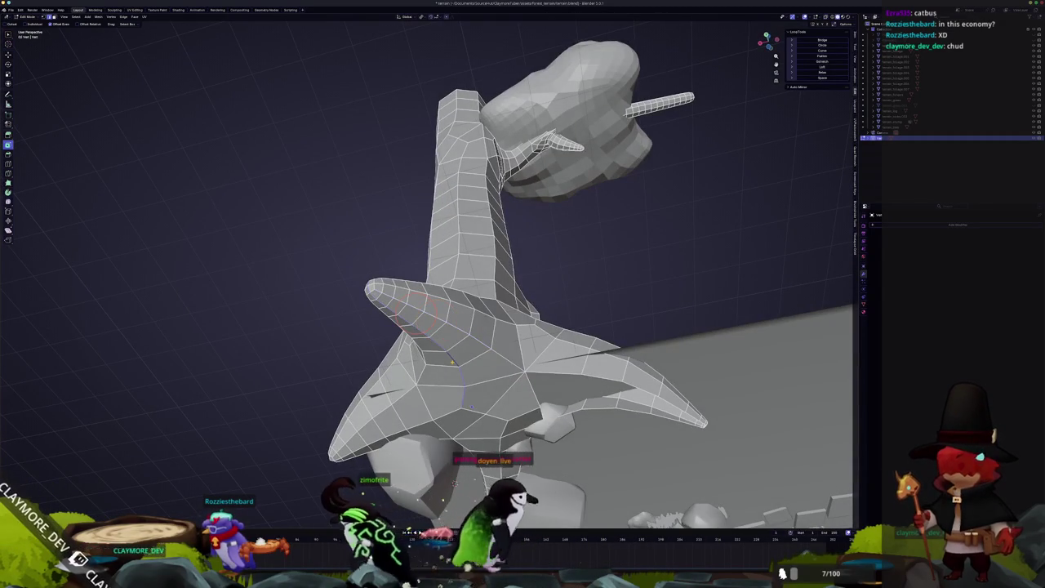
middle_click_drag(373, 296, 372, 286)
right_click(471, 400)
left_click(453, 408)
mouse_move(453, 408)
middle_mouse_down()
mouse_move(456, 372)
mouse_move(271, 374)
mouse_move(45, 195)
middle_mouse_up()
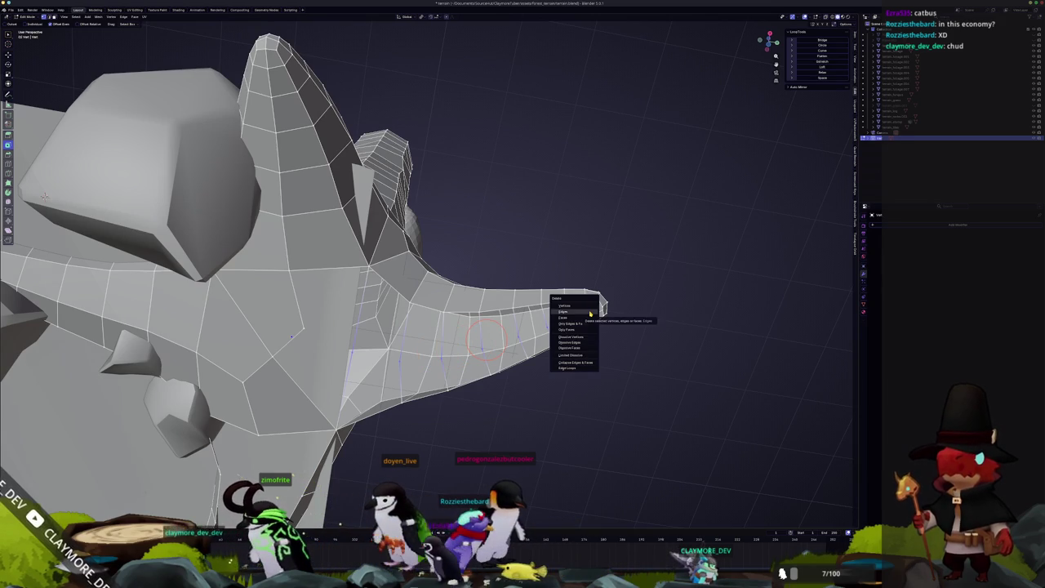
middle_click_drag(45, 196, 242, 118)
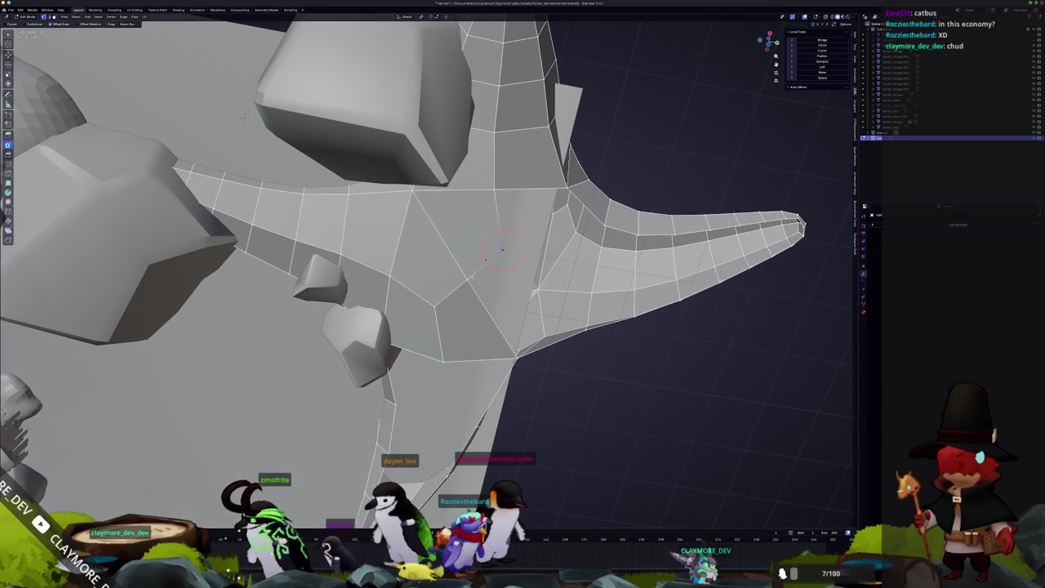
Delete more stray root vertices, using see-through shading to reach the hidden ones.
left_click(441, 300)
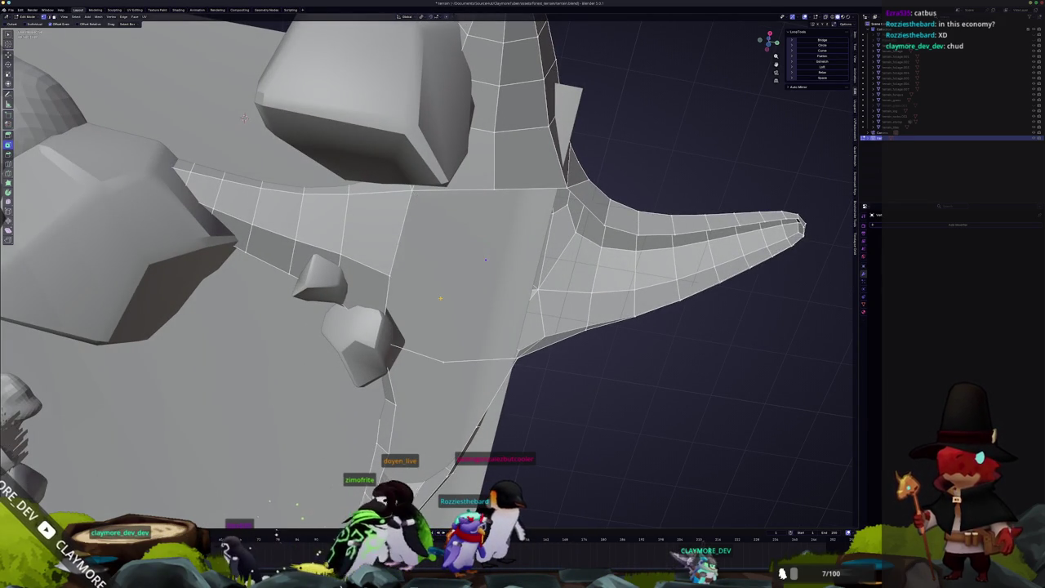
left_click(445, 362)
middle_click_drag(445, 361, 530, 22)
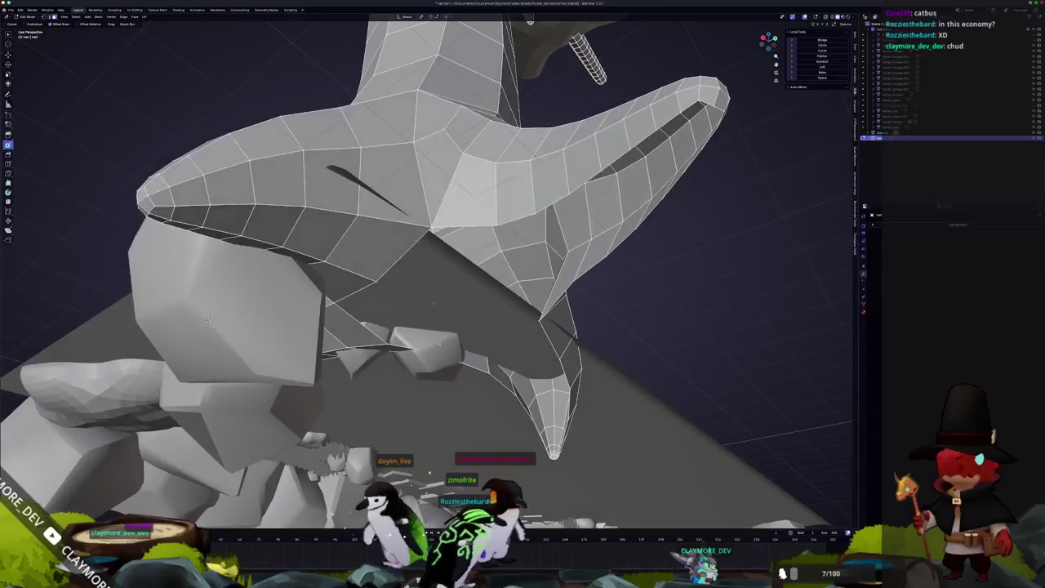
middle_click_drag(462, 313, 413, 157)
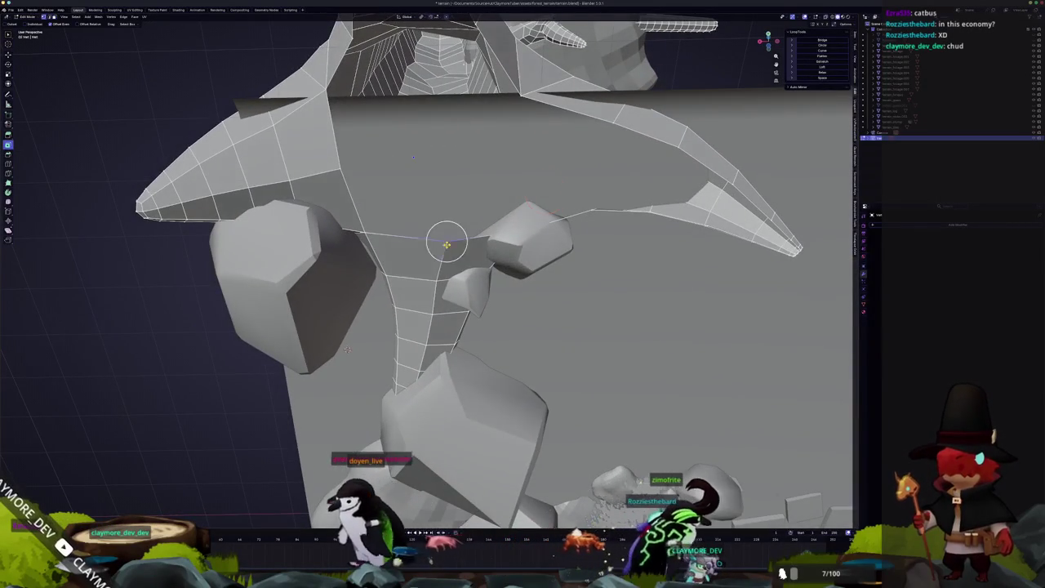
key("alt+z")
middle_click_drag(347, 350, 436, 361)
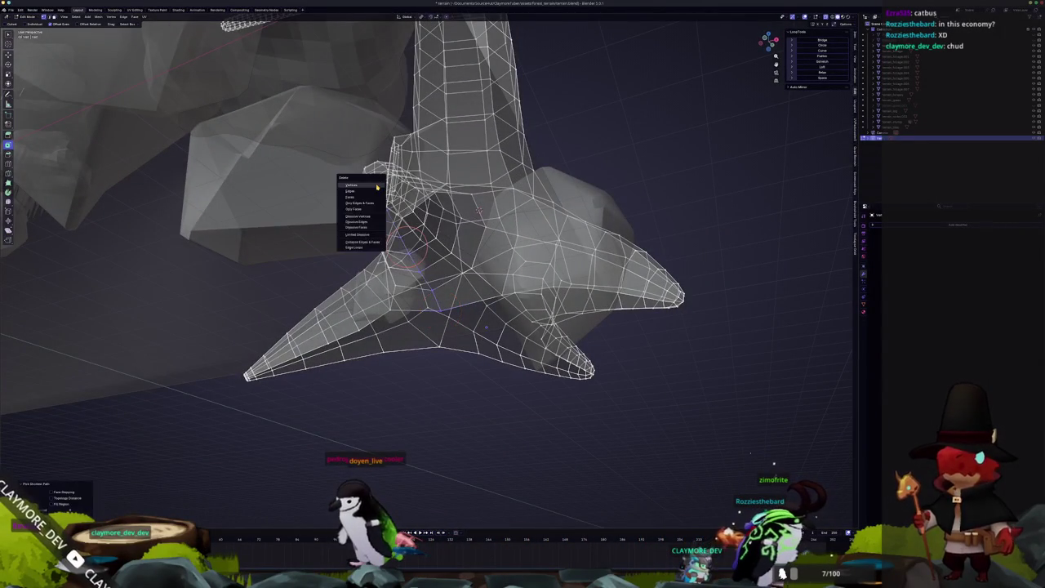
left_click(377, 188)
key("alt+z")
mouse_move(377, 188)
middle_mouse_down()
mouse_move(430, 274)
mouse_move(398, 200)
mouse_move(357, 305)
middle_mouse_up()
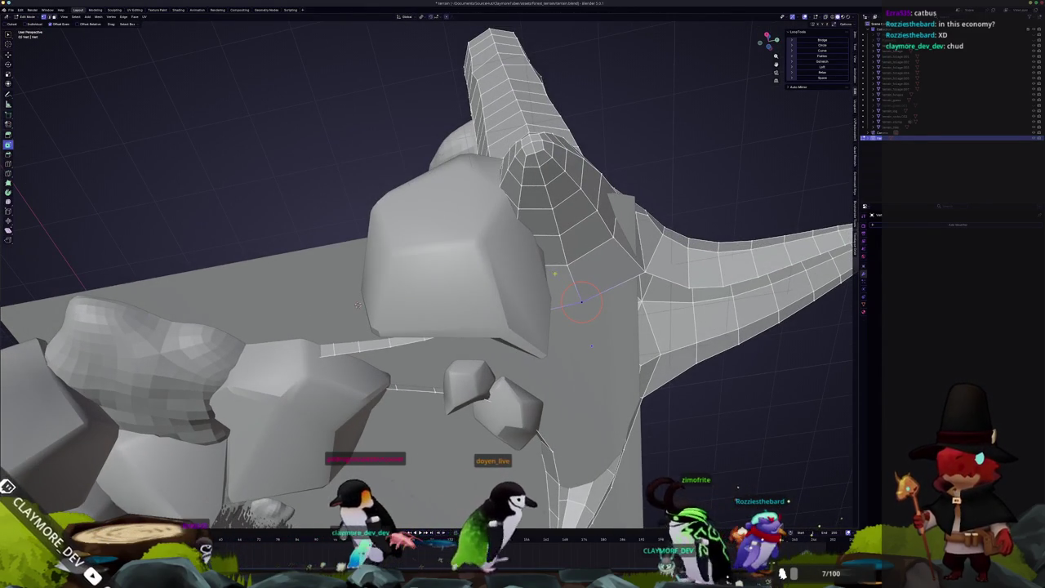
Select the root's open edge loop and fill it with new faces.
left_click(542, 168, "ctrl")
right_click(523, 162)
left_click(526, 175)
middle_click_drag(526, 175, 507, 155)
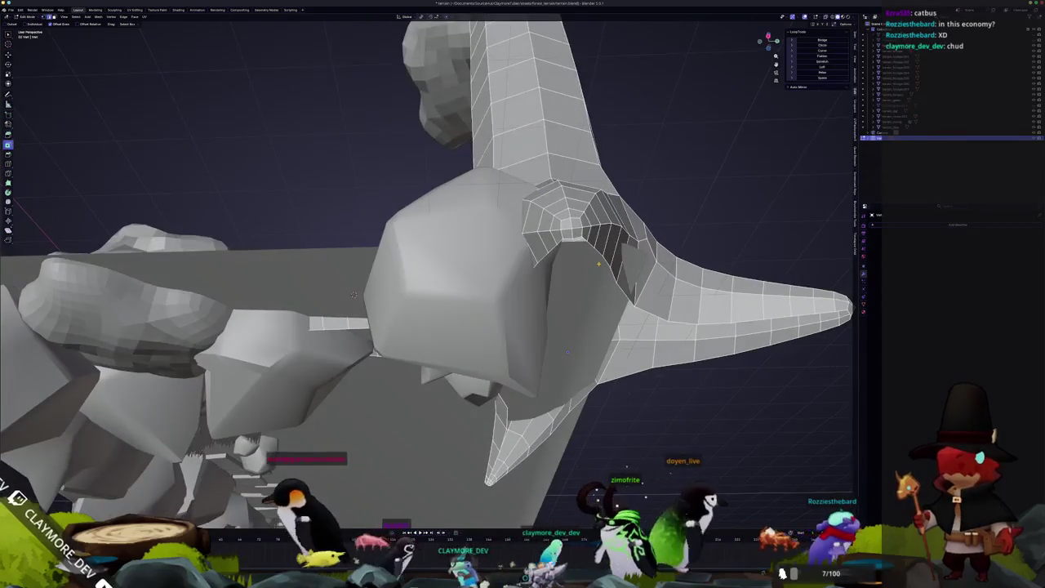
mouse_move(354, 295)
middle_mouse_down()
mouse_move(359, 260)
mouse_move(384, 273)
middle_mouse_up()
scroll(416, 287, "up", 4)
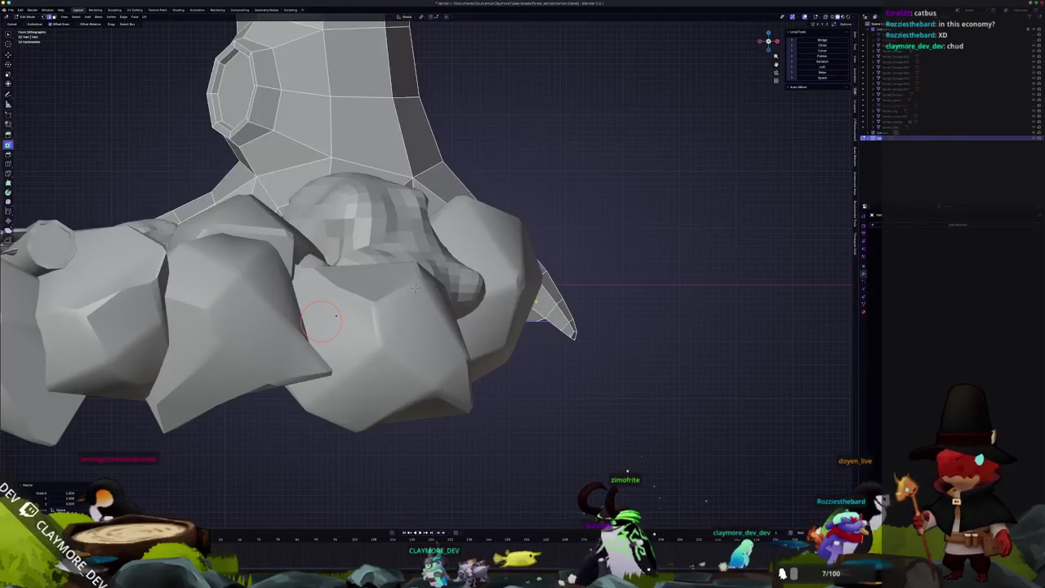
In X-ray view, lower the selected root vertices straight down along Z to the rock level.
key("alt+z")
scroll(415, 287, "down", 3)
key("g")
key("z")
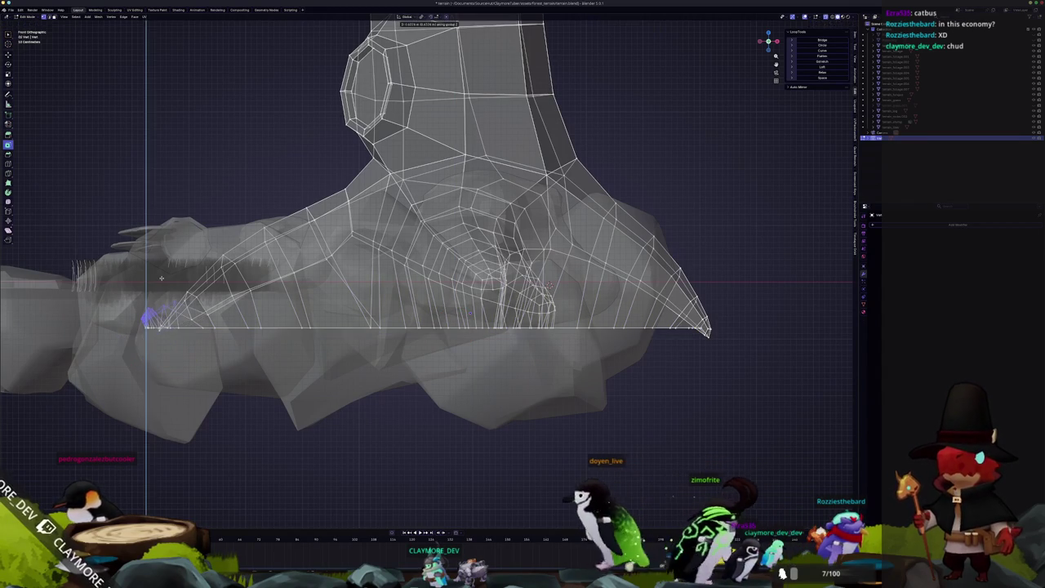
scroll(163, 277, "up", 1)
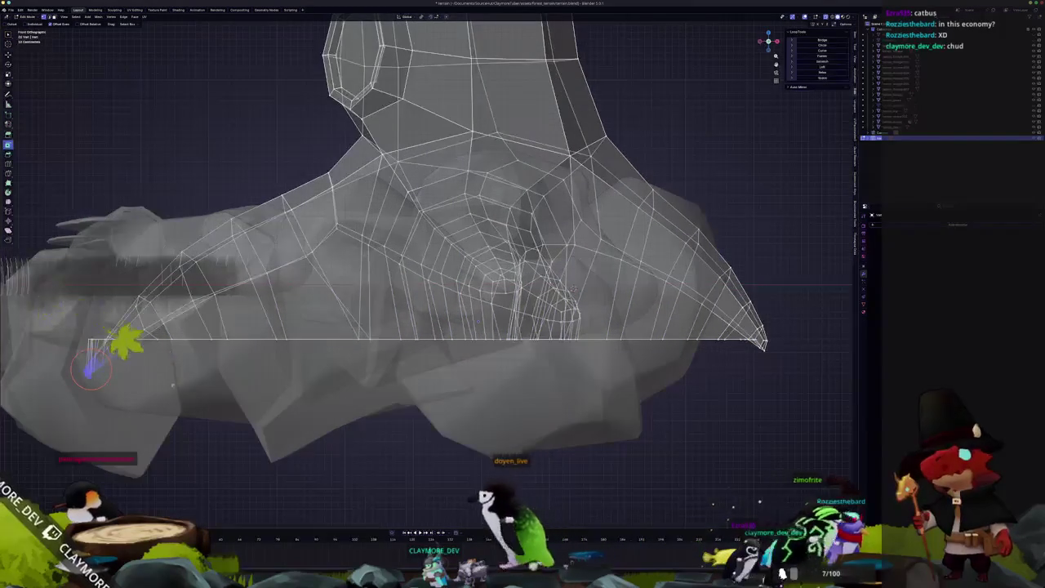
middle_click_drag(90, 367, 249, 367, "shift")
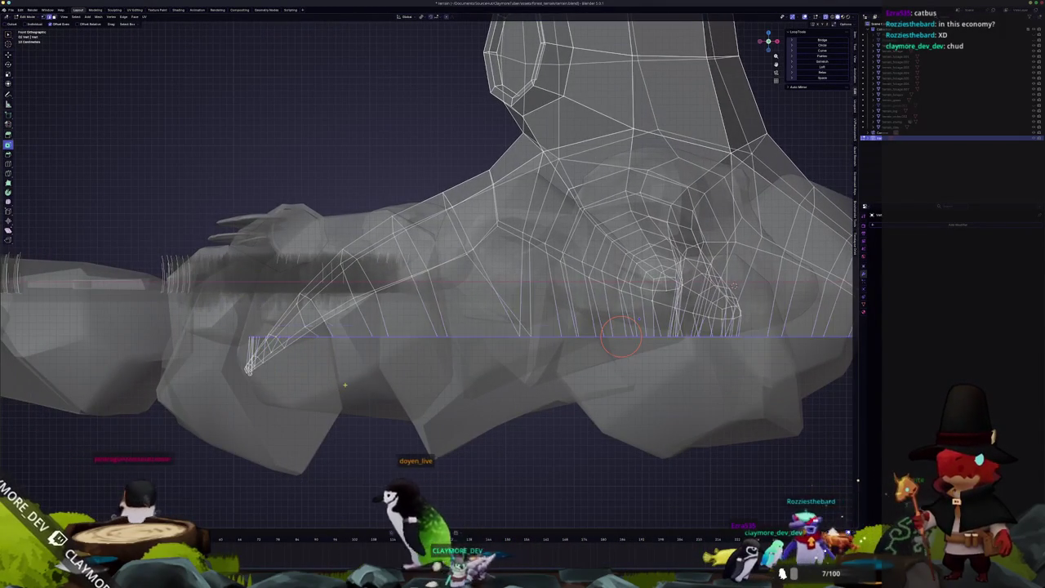
key("Tab")
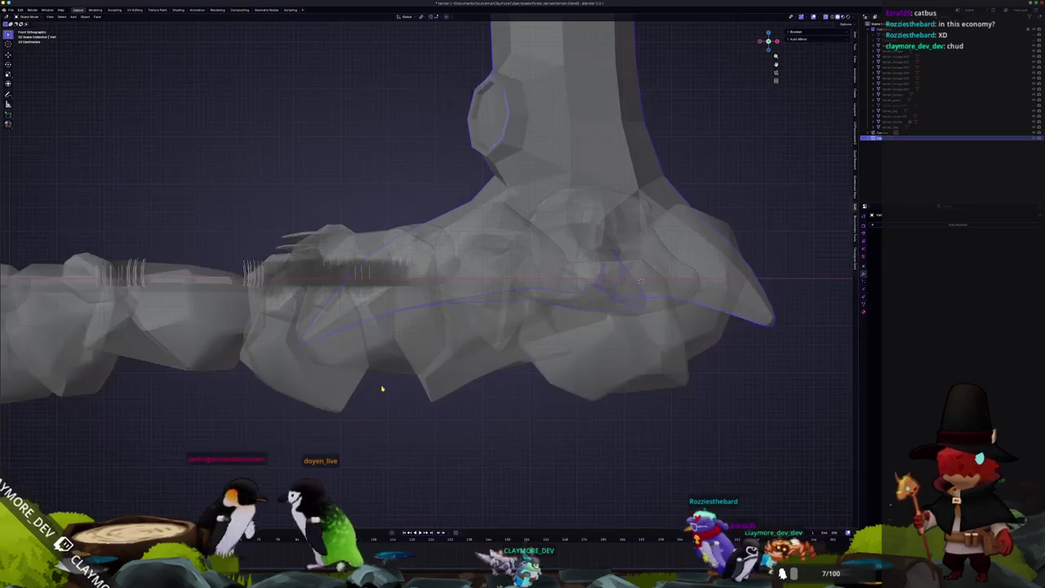
key("Tab")
Box-select the root tip vertices, move them with soft falloff, delete them, and return to Object Mode.
left_click_drag(349, 382, 254, 327)
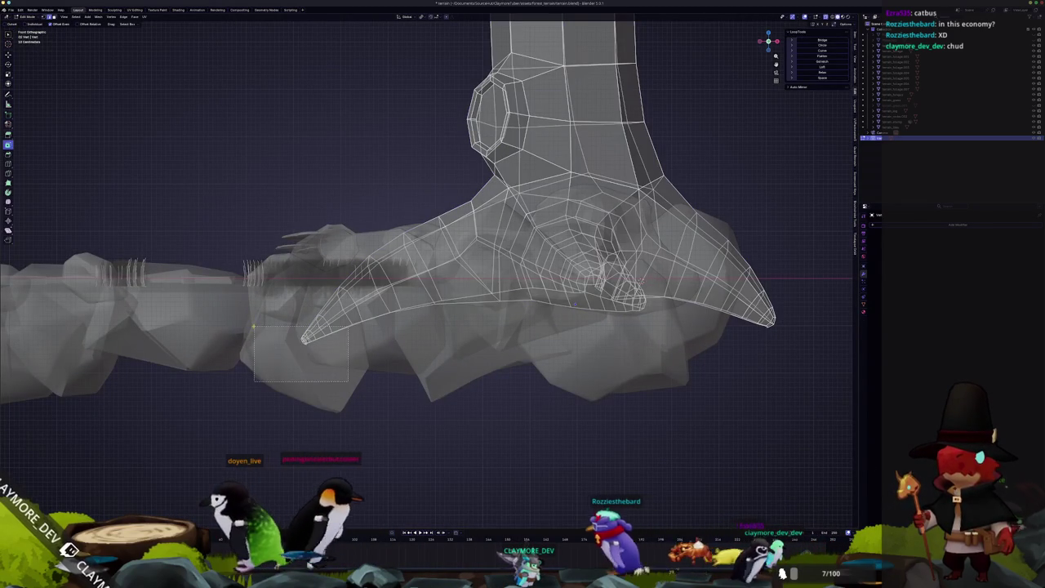
key("g")
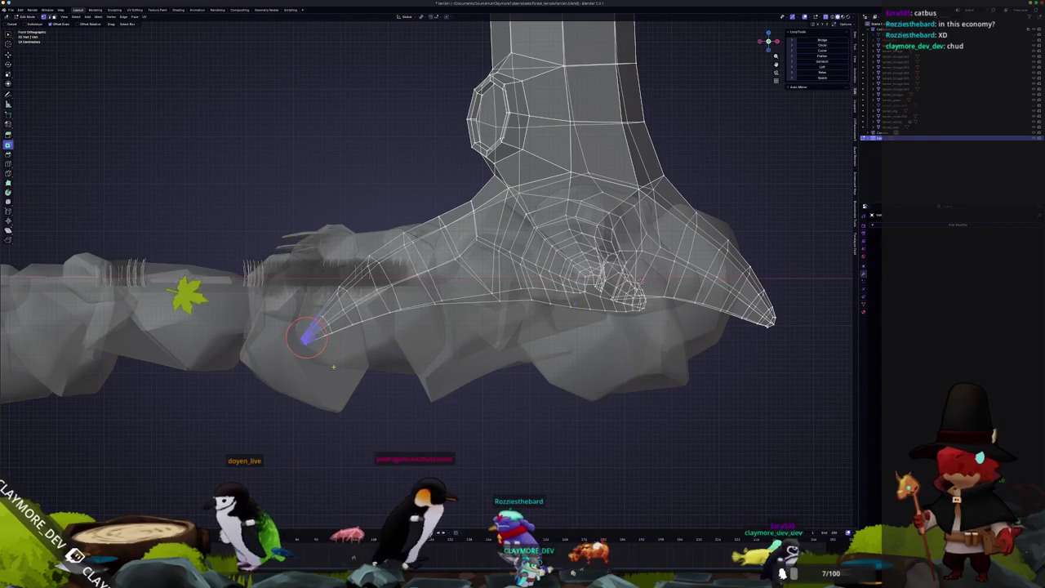
mouse_move(307, 335)
middle_mouse_down()
mouse_move(358, 331)
mouse_move(501, 394)
mouse_move(586, 368)
middle_mouse_up()
key("x")
left_click(327, 335)
key("Tab")
key("Tab")
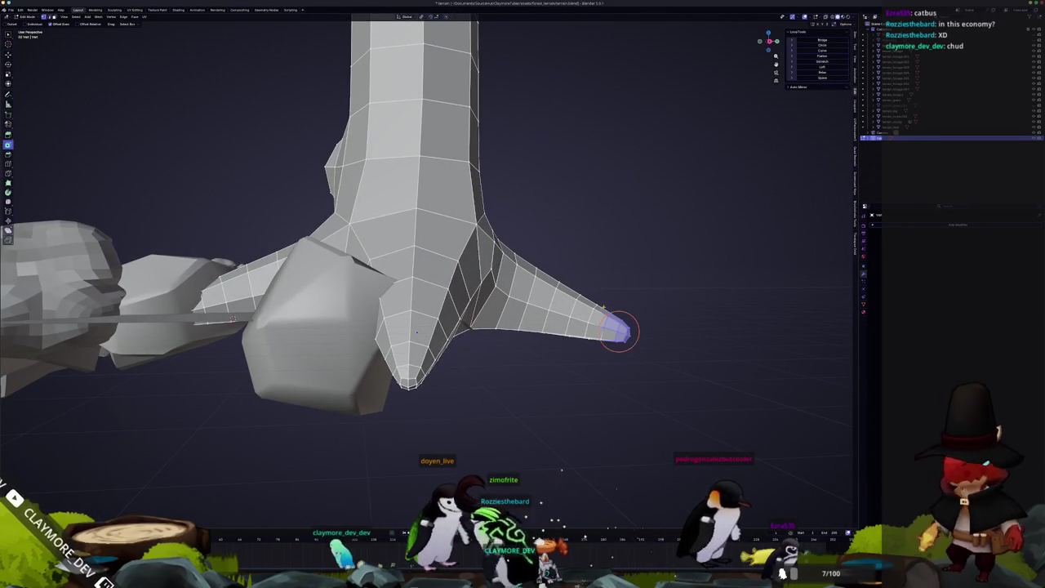
middle_click_drag(619, 330, 609, 321)
key("alt+z")
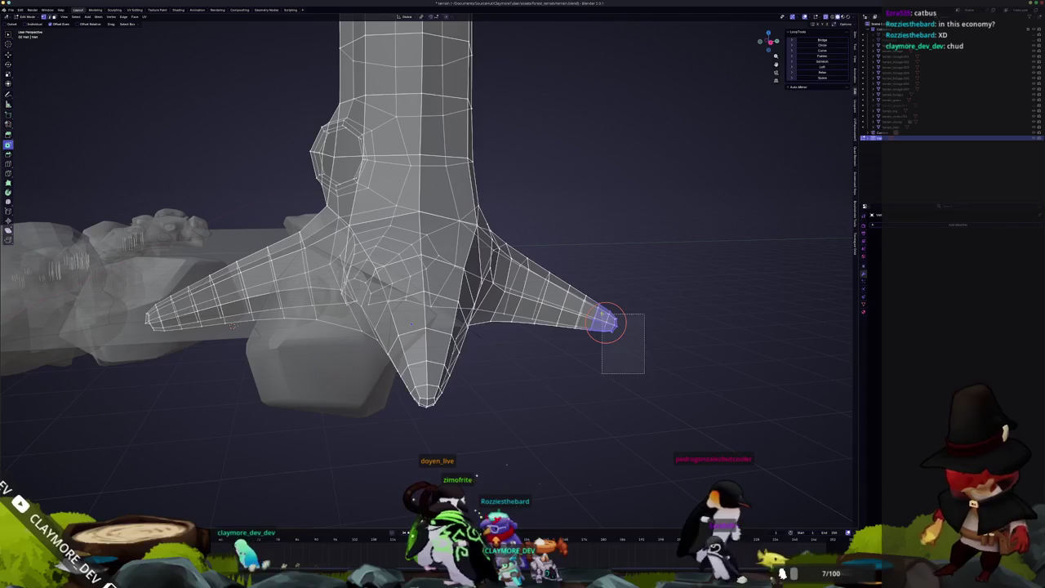
key("Tab")
scroll(588, 299, "down", 5)
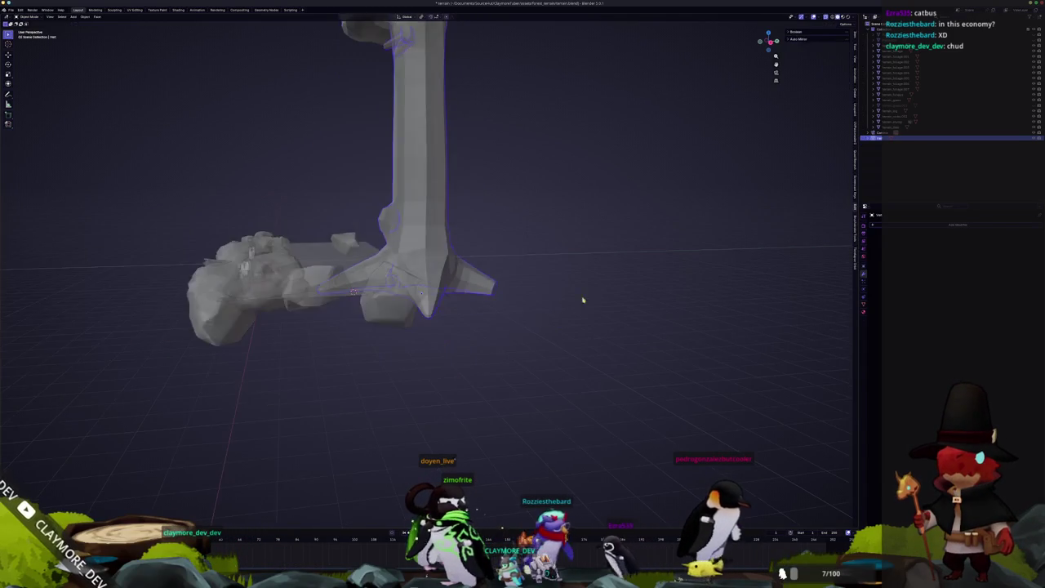
Check the camera view, zoom in on the trunk below the crown, and switch the tree to Sculpt Mode.
middle_click_drag(588, 299, 373, 365)
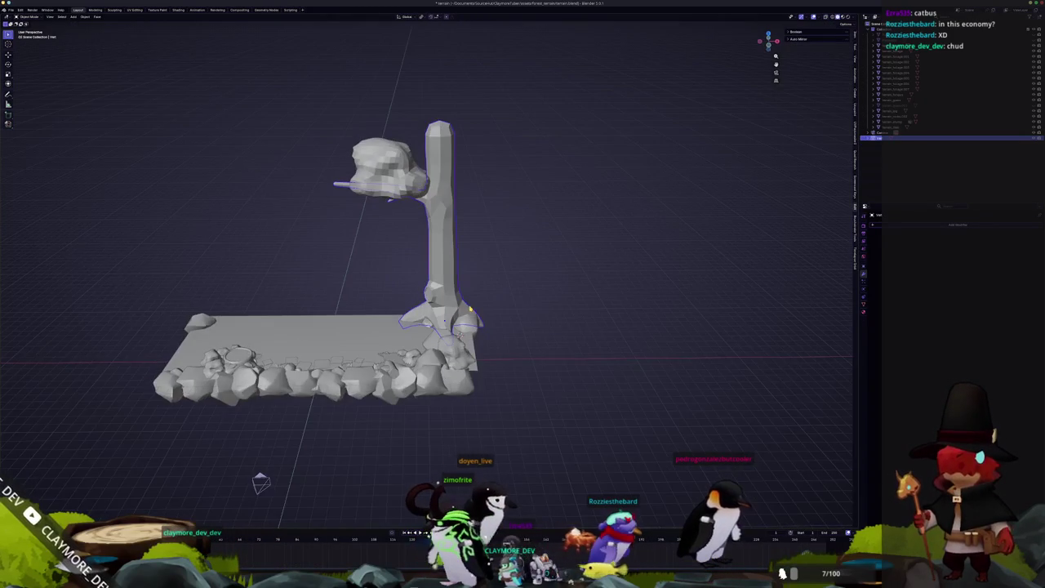
key("KP_0")
scroll(425, 278, "down", 2)
key("Tab")
scroll(418, 228, "up", 2)
scroll(418, 228, "up", 3)
mouse_move(418, 228)
middle_mouse_down()
mouse_move(505, 204)
mouse_move(512, 277)
mouse_move(432, 261)
middle_mouse_up()
scroll(506, 204, "up", 3)
scroll(512, 290, "up", 3)
scroll(431, 261, "up", 6)
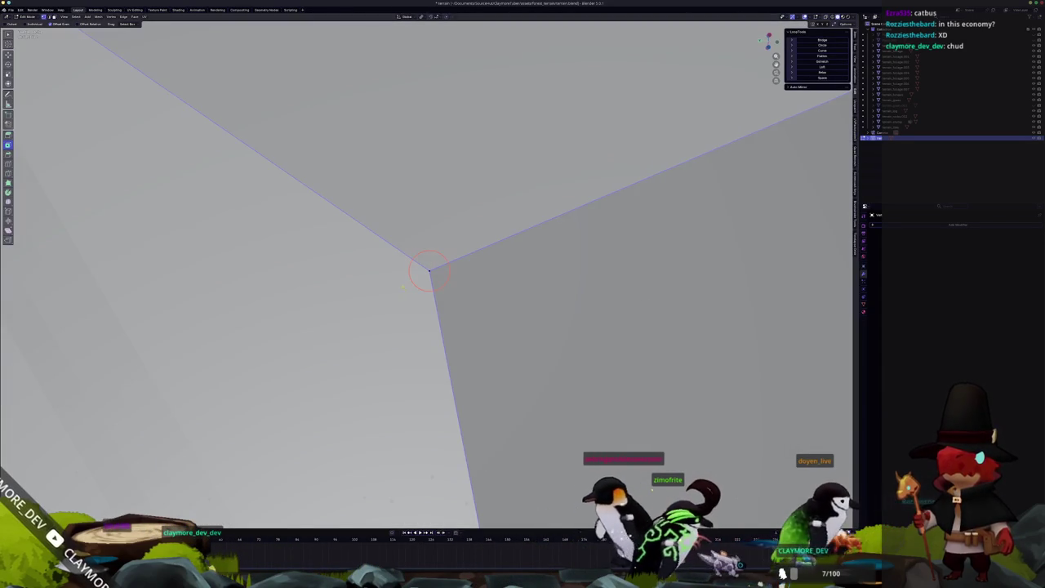
scroll(430, 270, "down", 5)
scroll(429, 270, "down", 3)
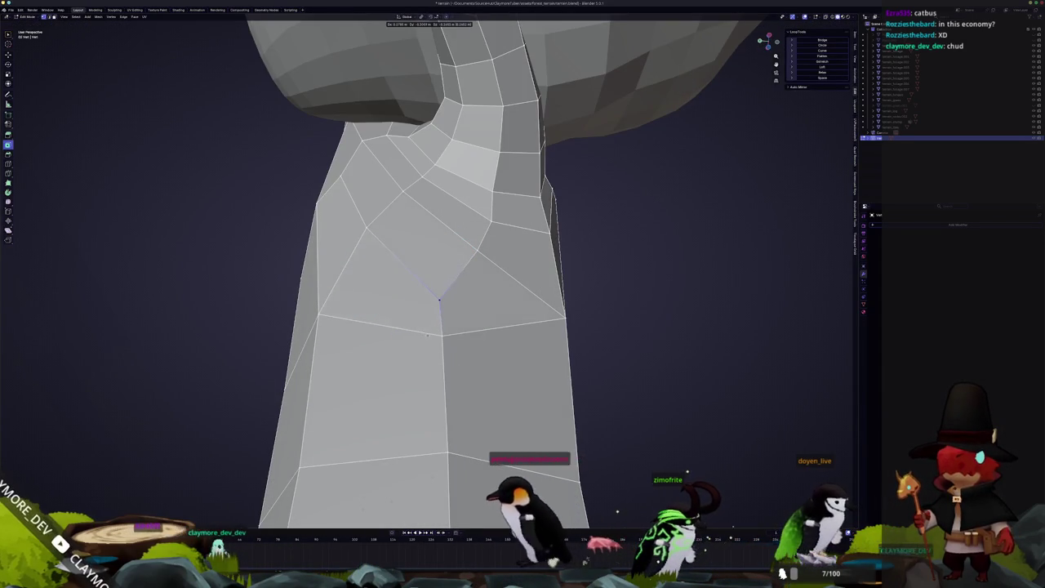
left_click(429, 362)
scroll(427, 327, "down", 2)
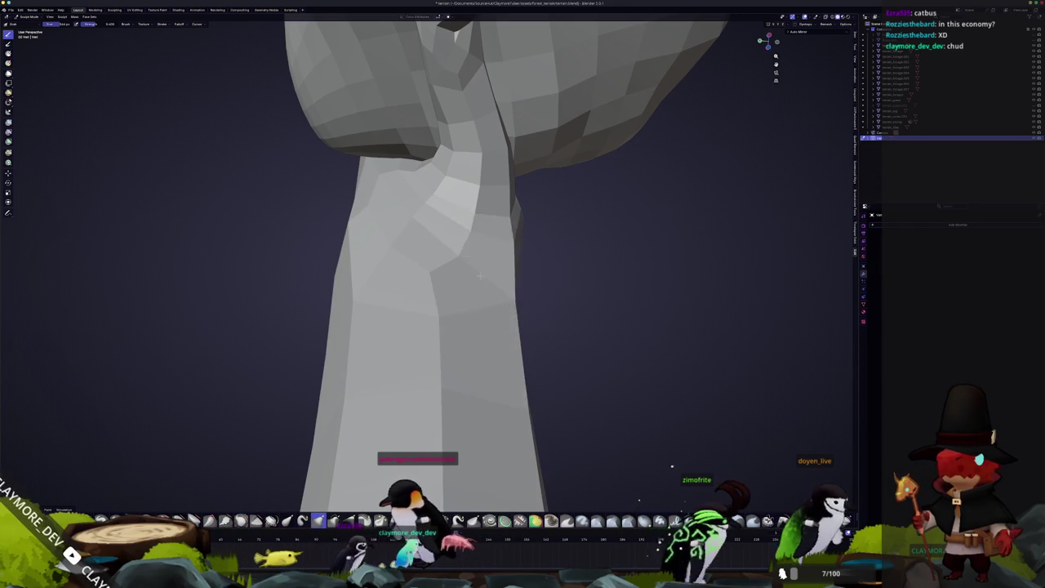
Sculpt angular facets into the lower trunk, then switch the tree back to Edit Mode.
mouse_move(508, 297)
middle_mouse_down()
mouse_move(410, 341)
mouse_move(451, 320)
middle_mouse_up()
key("ctrl+Tab")
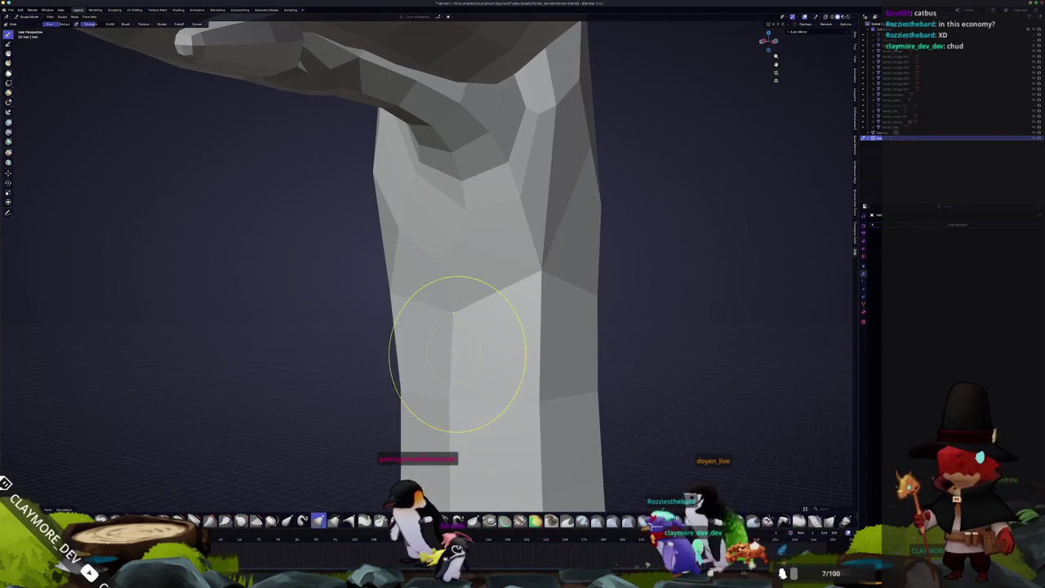
middle_click_drag(433, 261, 453, 257)
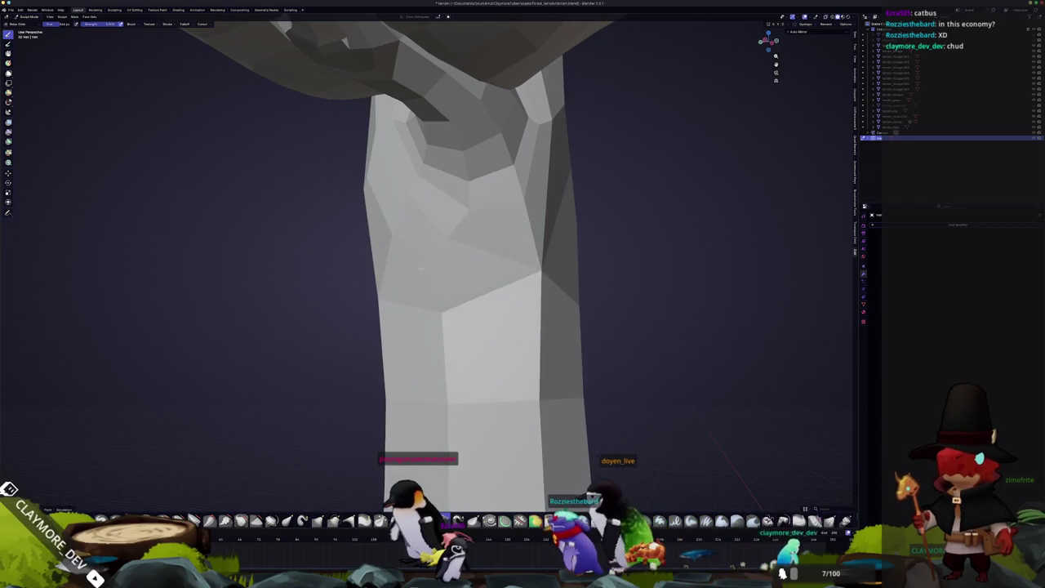
mouse_move(459, 311)
left_mouse_down()
mouse_move(422, 325)
mouse_move(420, 389)
left_mouse_up()
middle_click_drag(358, 346, 380, 329)
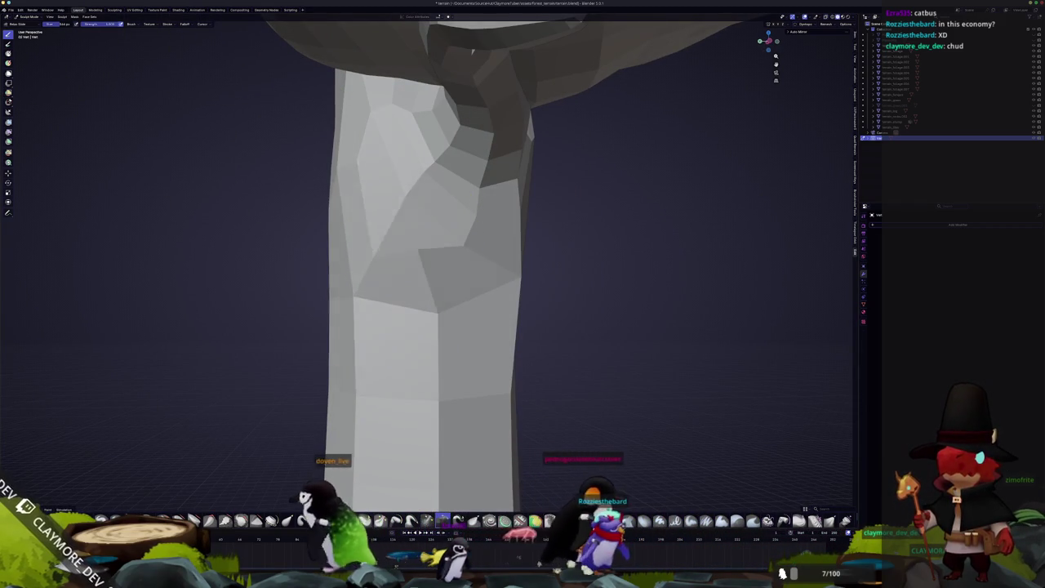
key("ctrl+Tab")
left_click(318, 260)
Nudge a few trunk vertices into place and dissolve the diagonal edge on the trunk.
left_click_drag(436, 251, 410, 196)
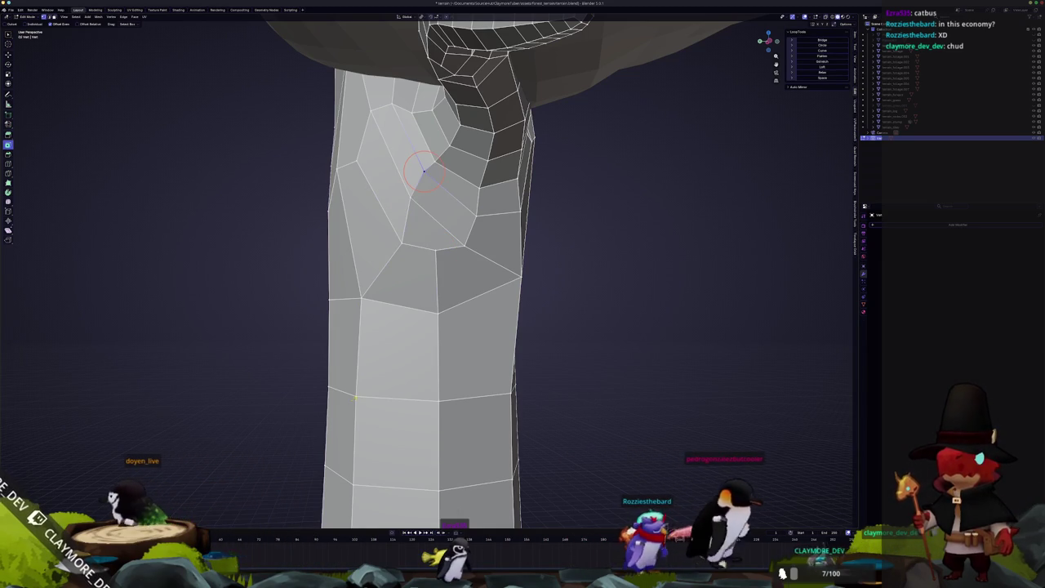
left_click_drag(359, 299, 371, 321)
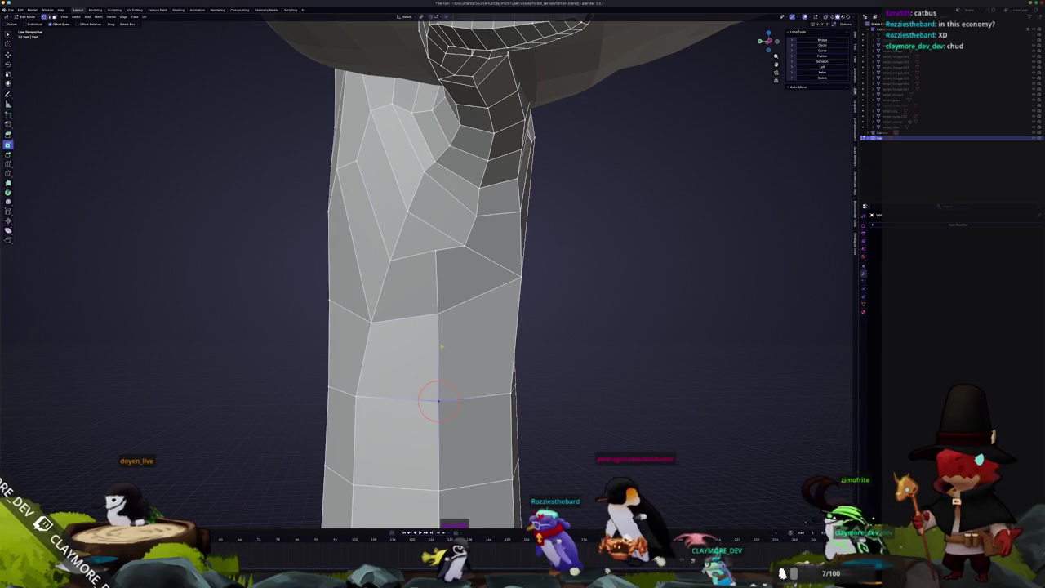
left_click_drag(439, 314, 445, 333)
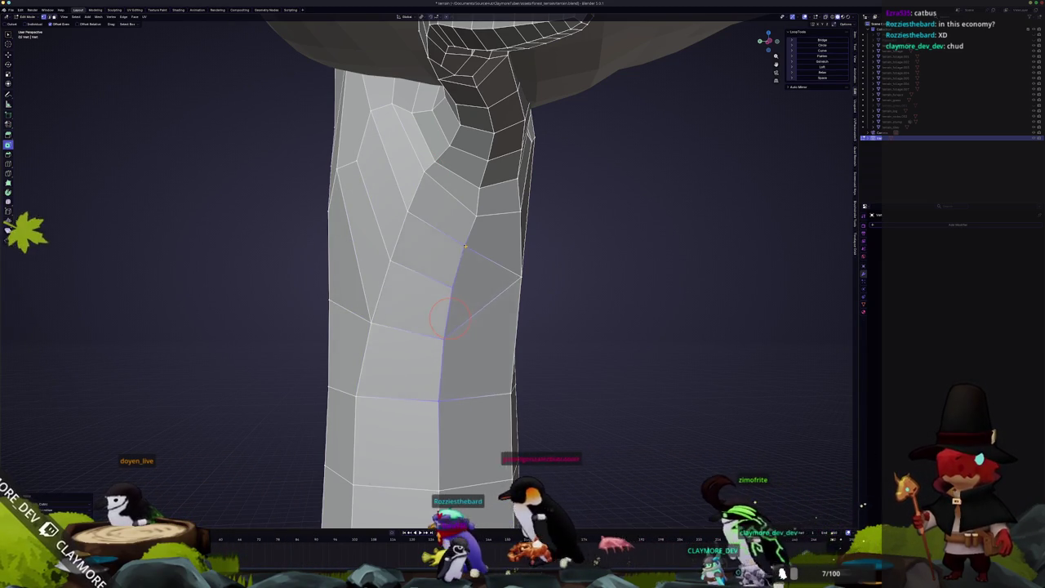
middle_click_drag(447, 318, 542, 396)
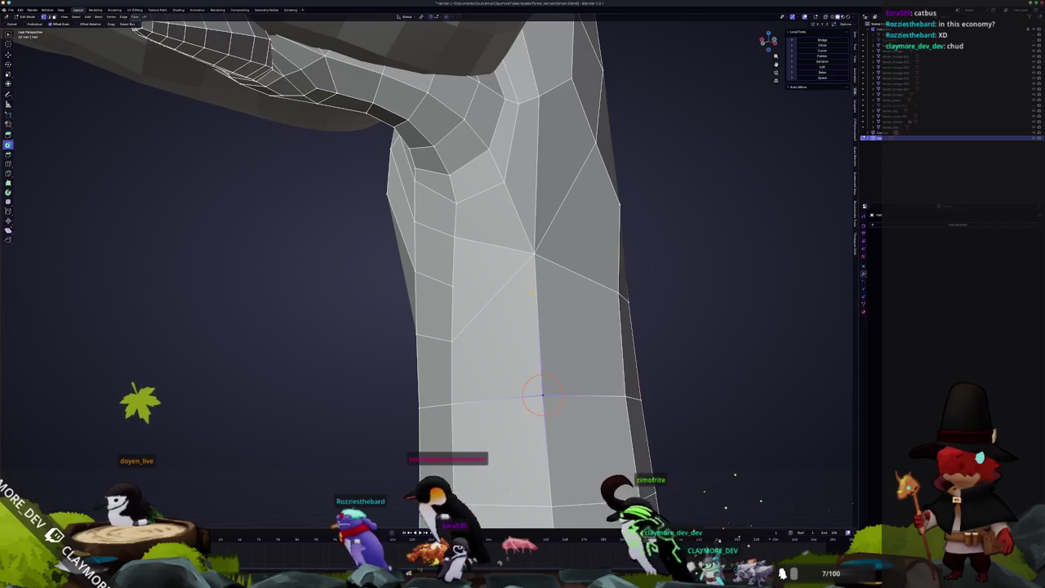
left_click(493, 292)
key("x")
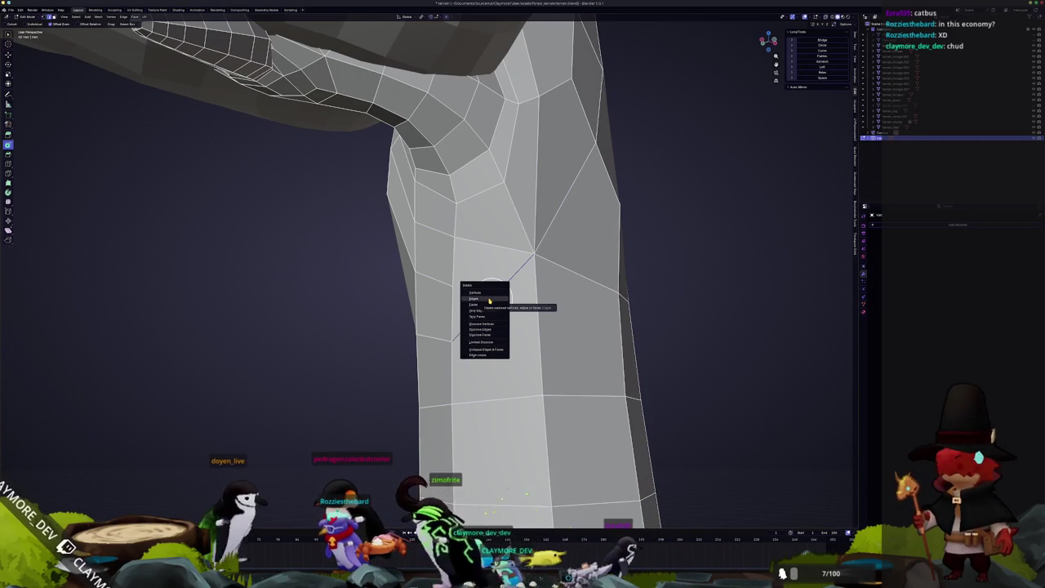
left_click(482, 330)
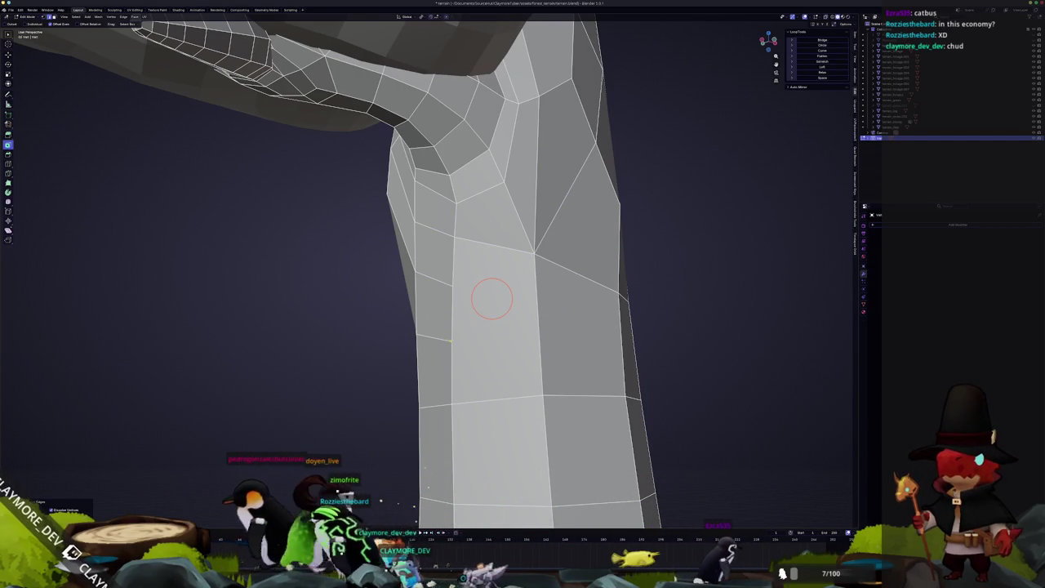
left_click(452, 342)
middle_click_drag(452, 341, 451, 341)
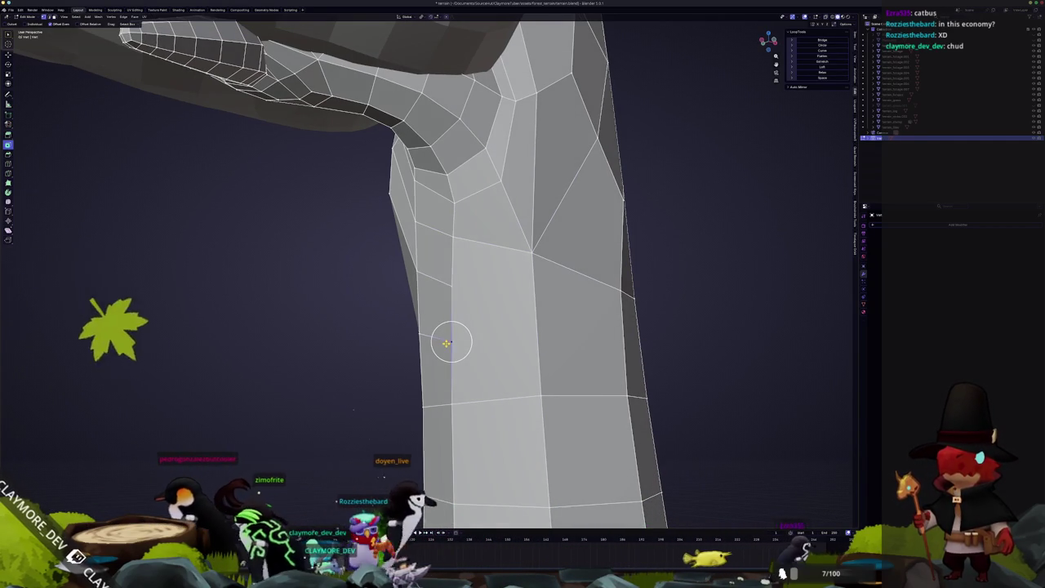
Knife-cut a new edge across the trunk face near the branch junction.
left_click(453, 284)
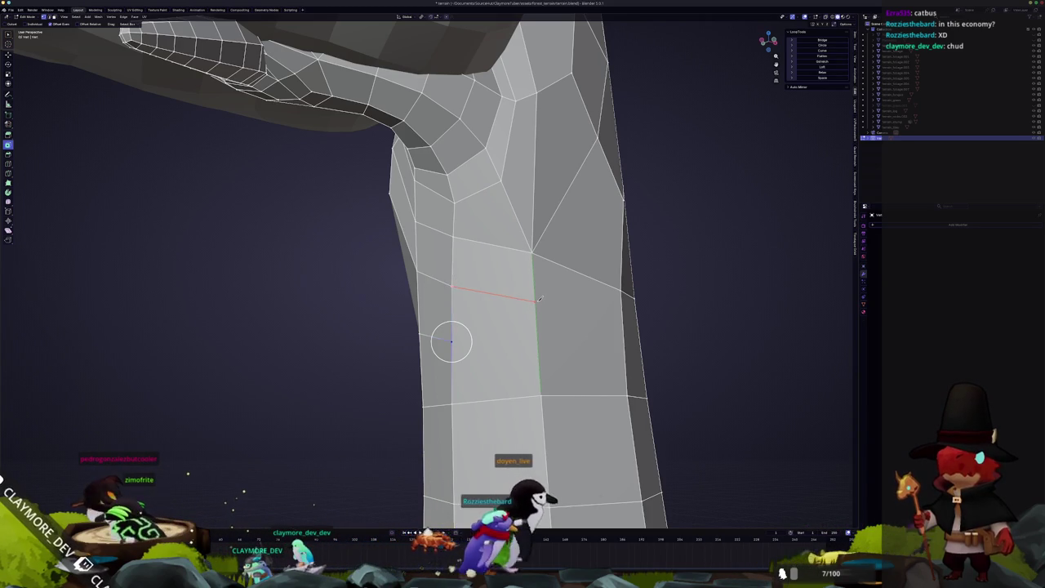
middle_click_drag(551, 303, 546, 271)
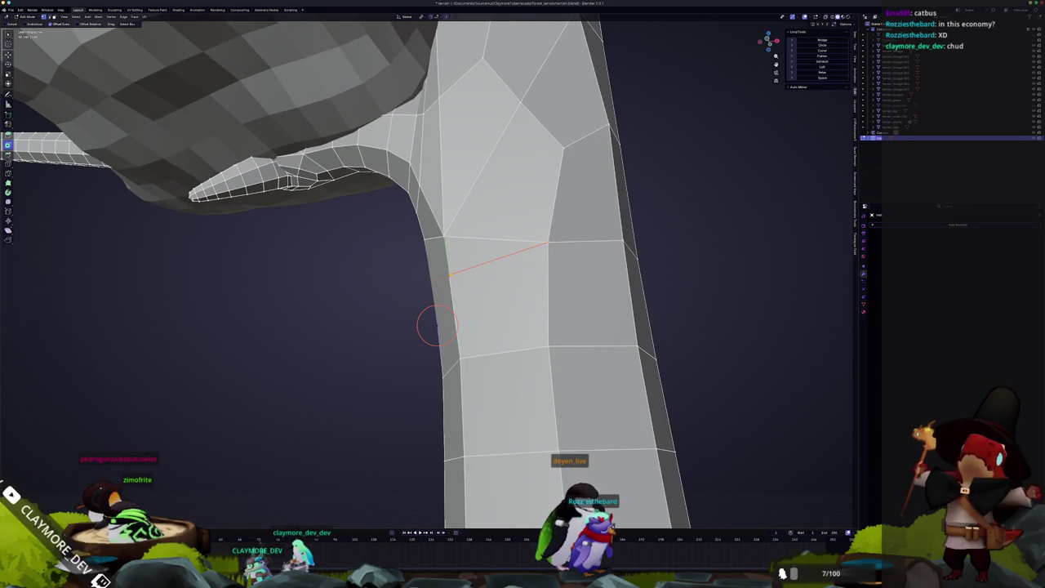
middle_click_drag(454, 278, 456, 325)
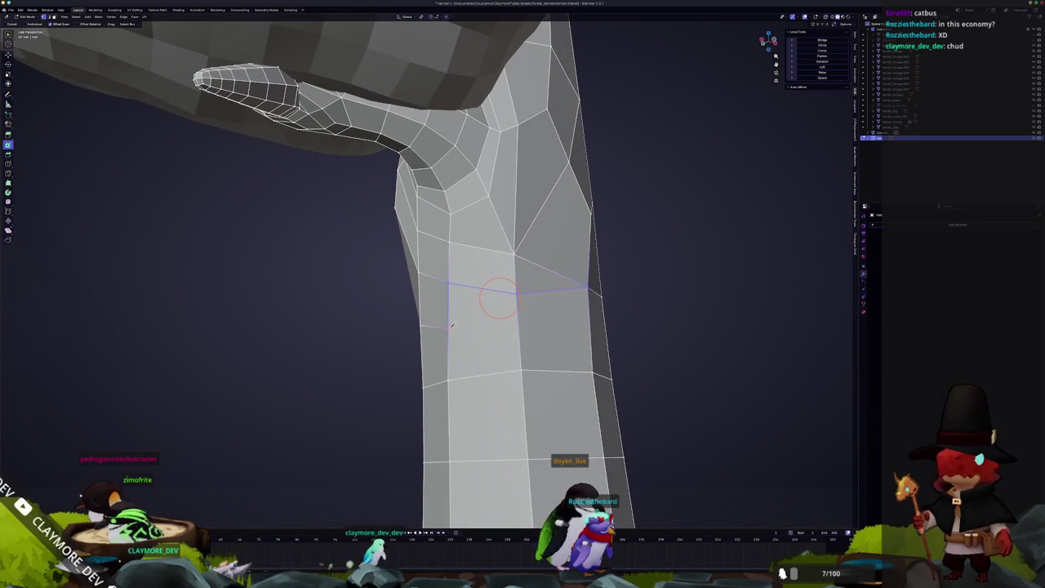
middle_click_drag(521, 331, 508, 331)
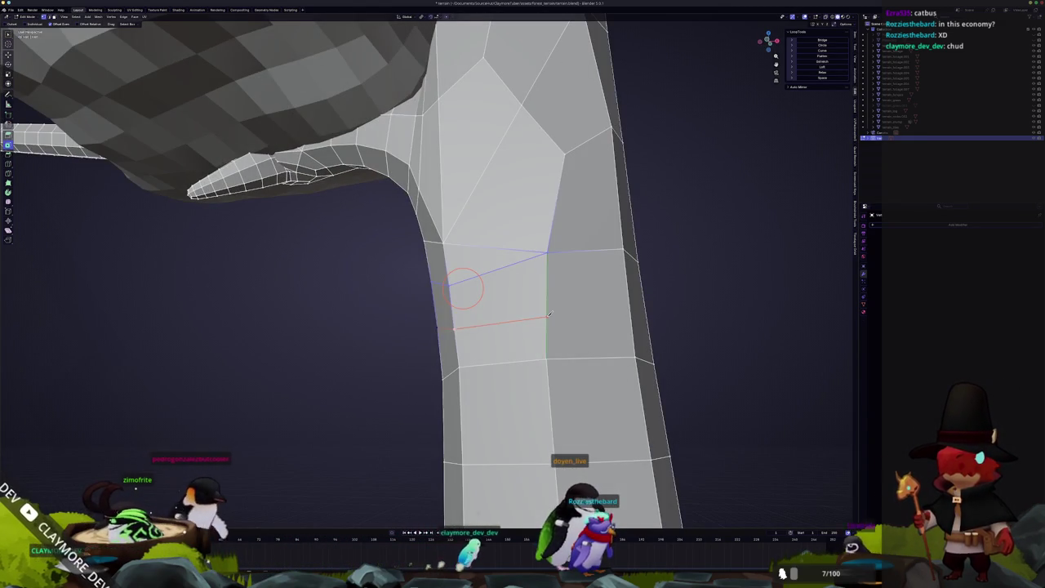
key("Return")
Cut further knife edges around the branch junction, then leave Edit Mode for the camera view.
mouse_move(464, 289)
middle_mouse_down()
mouse_move(524, 317)
mouse_move(378, 304)
mouse_move(406, 174)
middle_mouse_up()
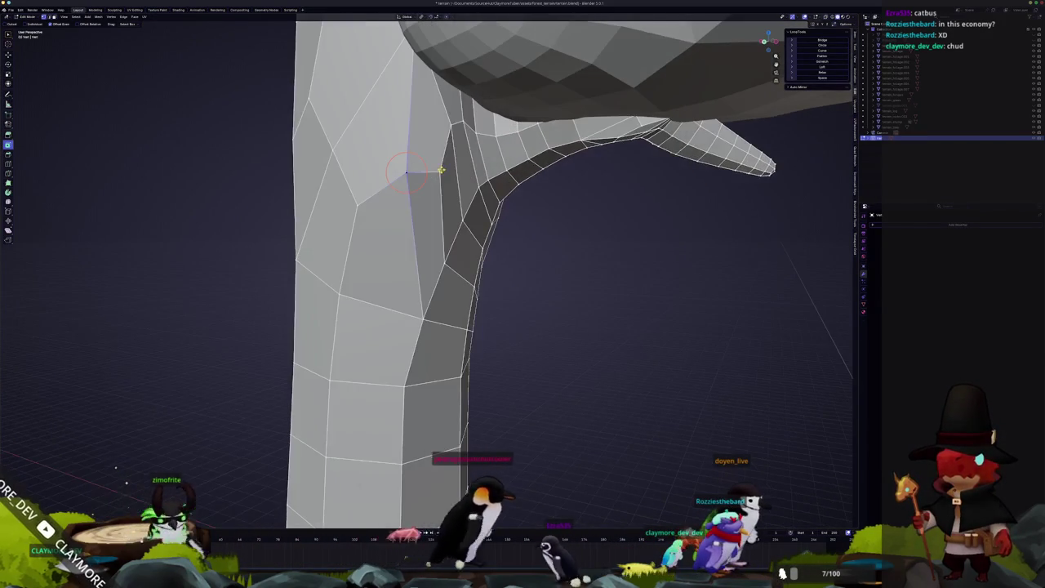
left_click(420, 176, "ctrl")
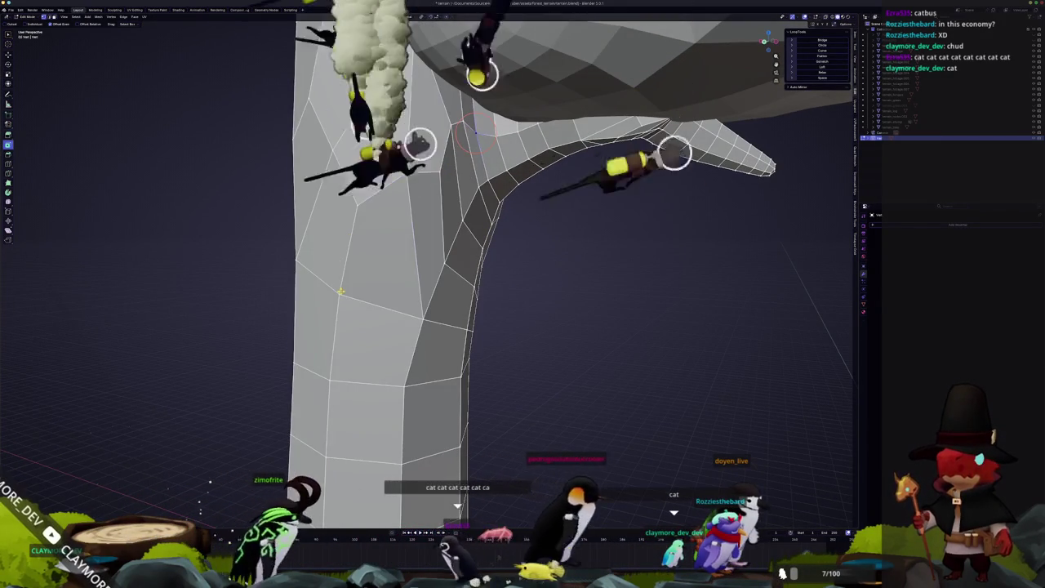
mouse_move(418, 173)
middle_mouse_down()
mouse_move(390, 186)
mouse_move(437, 216)
middle_mouse_up()
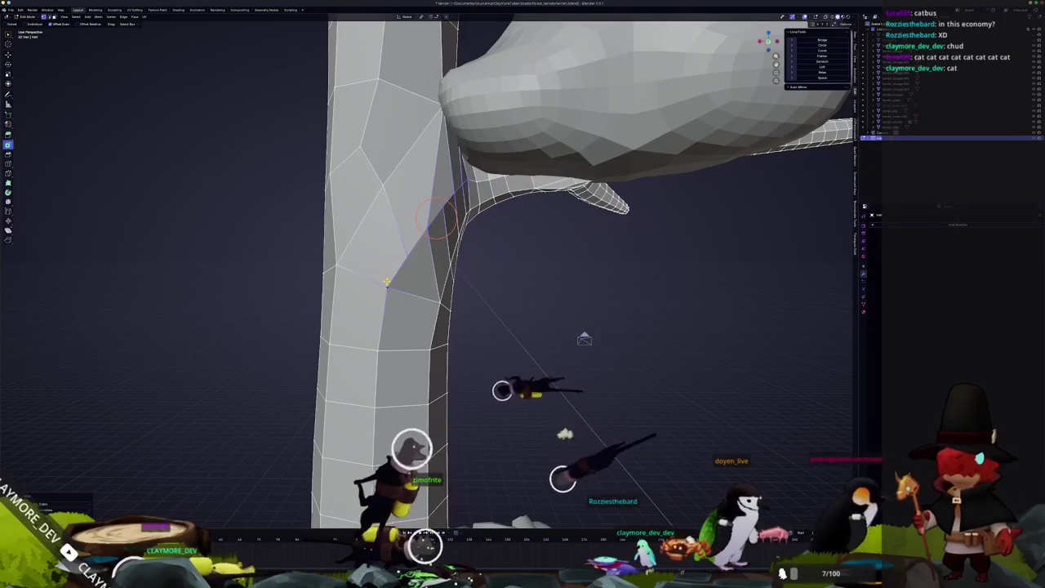
left_click(383, 188)
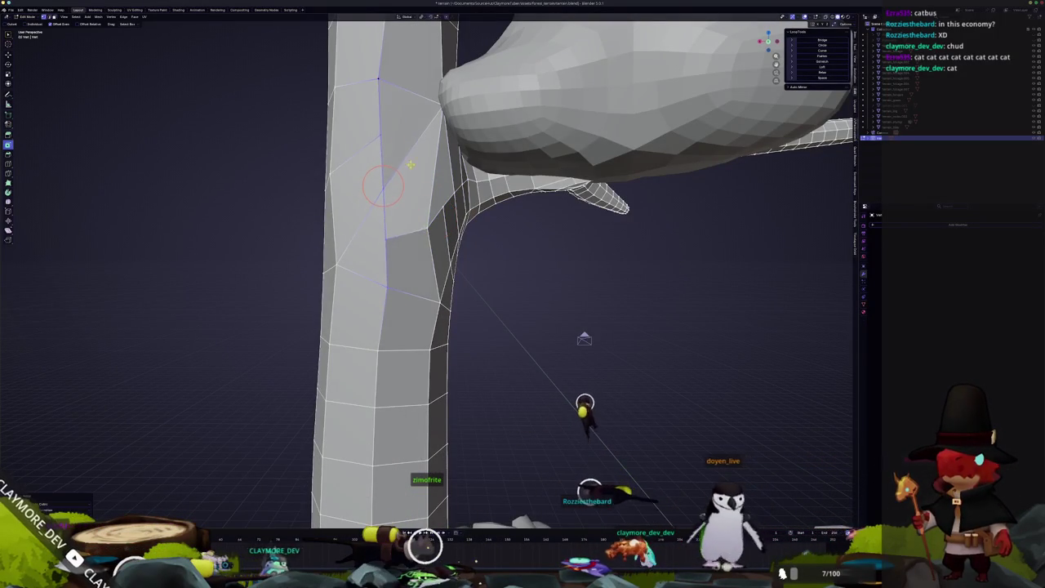
middle_click_drag(402, 151, 413, 216)
mouse_move(365, 188)
middle_mouse_down()
mouse_move(442, 305)
mouse_move(405, 210)
mouse_move(375, 241)
middle_mouse_up()
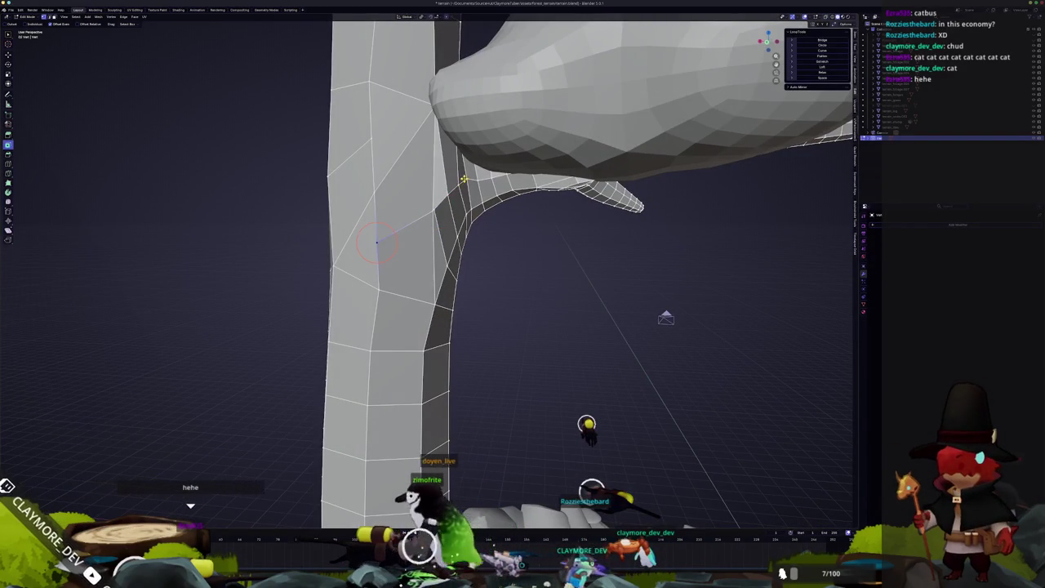
middle_click_drag(430, 211, 413, 284)
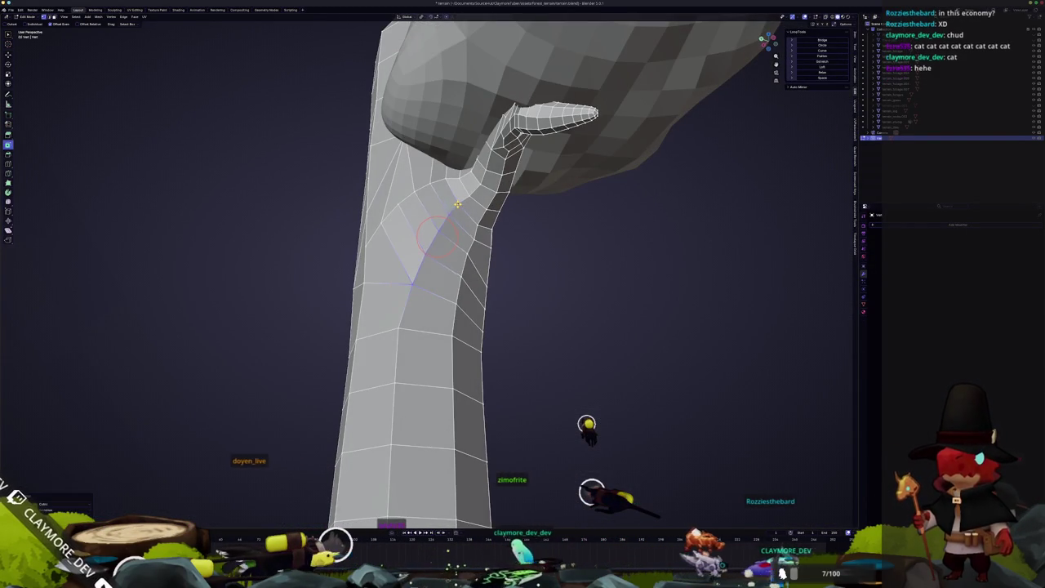
middle_click_drag(412, 283, 429, 235)
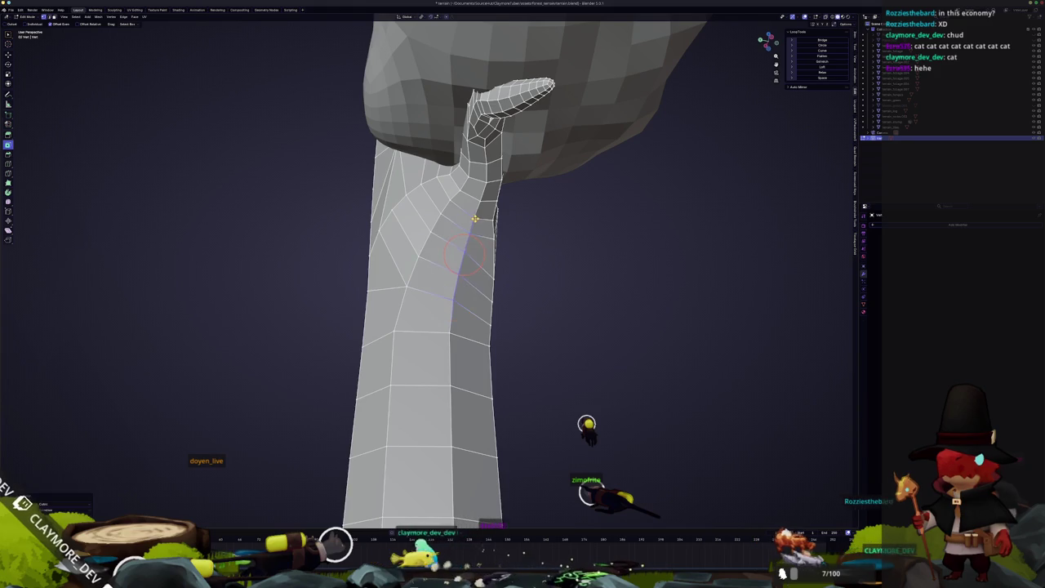
middle_click_drag(475, 283, 459, 298)
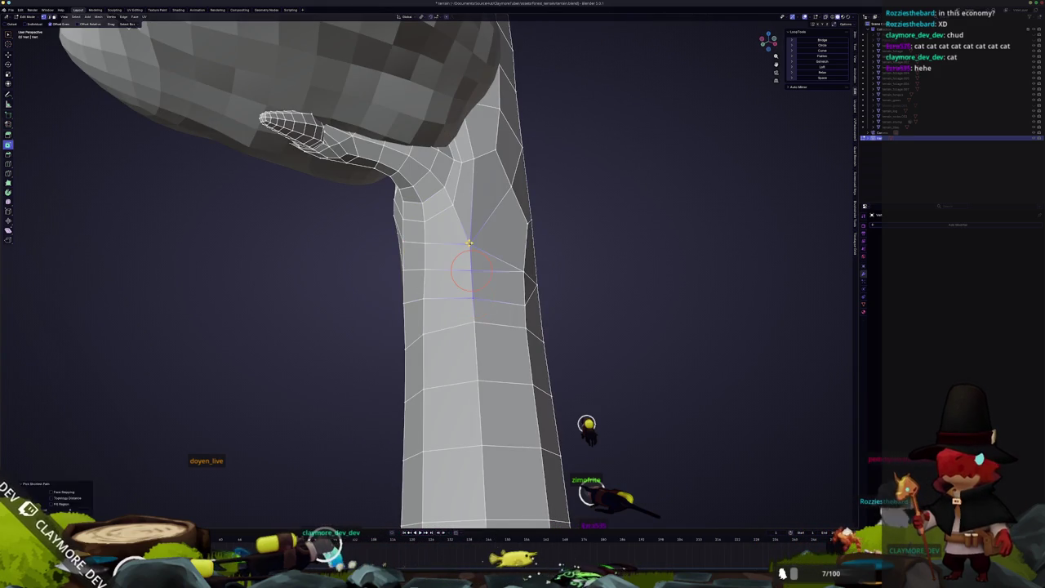
key("Tab")
key("KP_0")
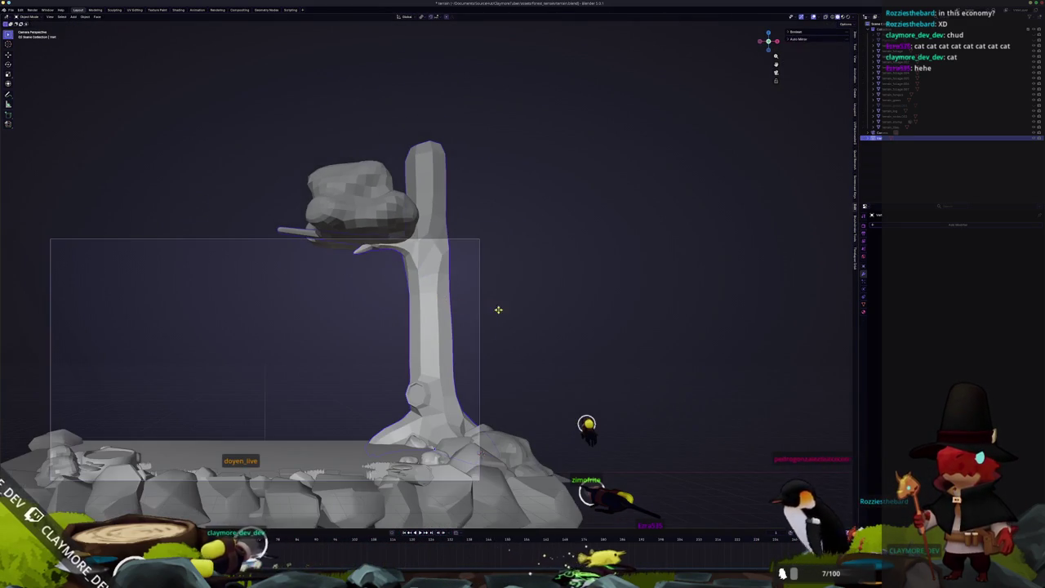
Place the 3D cursor lower on the trunk, return to Object Mode, and view from the top.
scroll(420, 284, "up", 3)
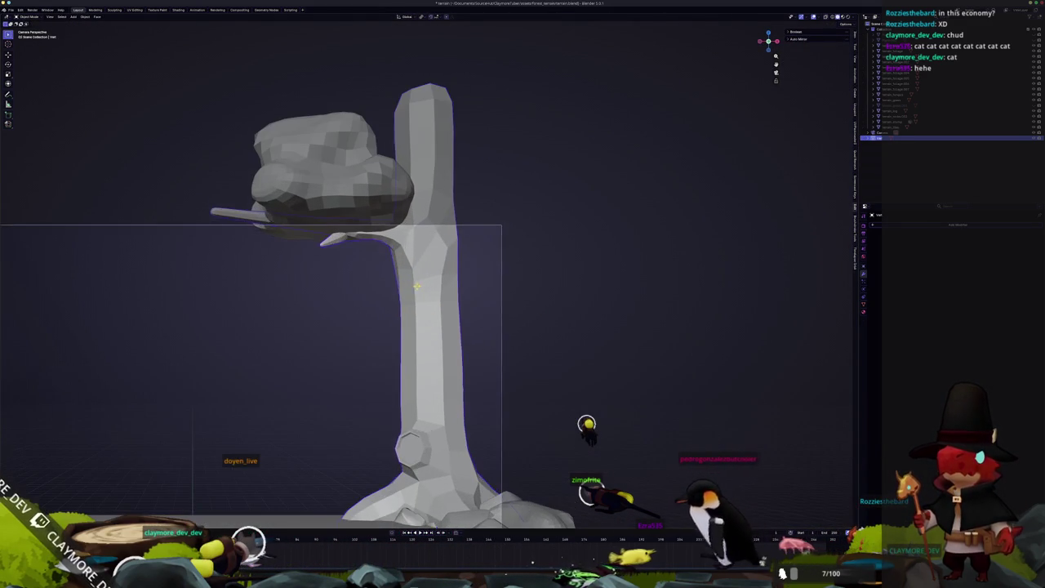
key("Tab")
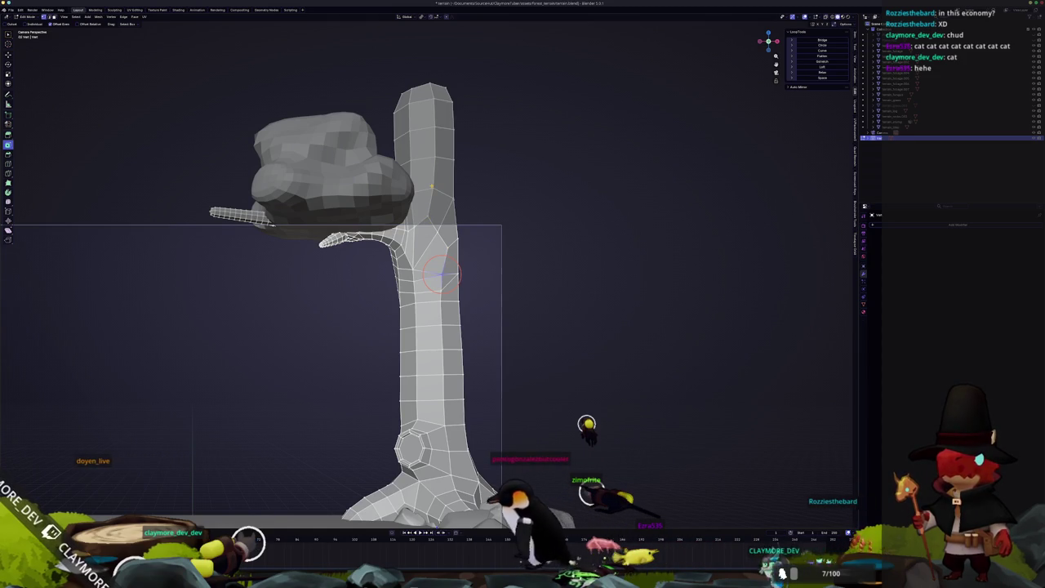
right_click(433, 189, "shift")
key("Tab")
key("Tab")
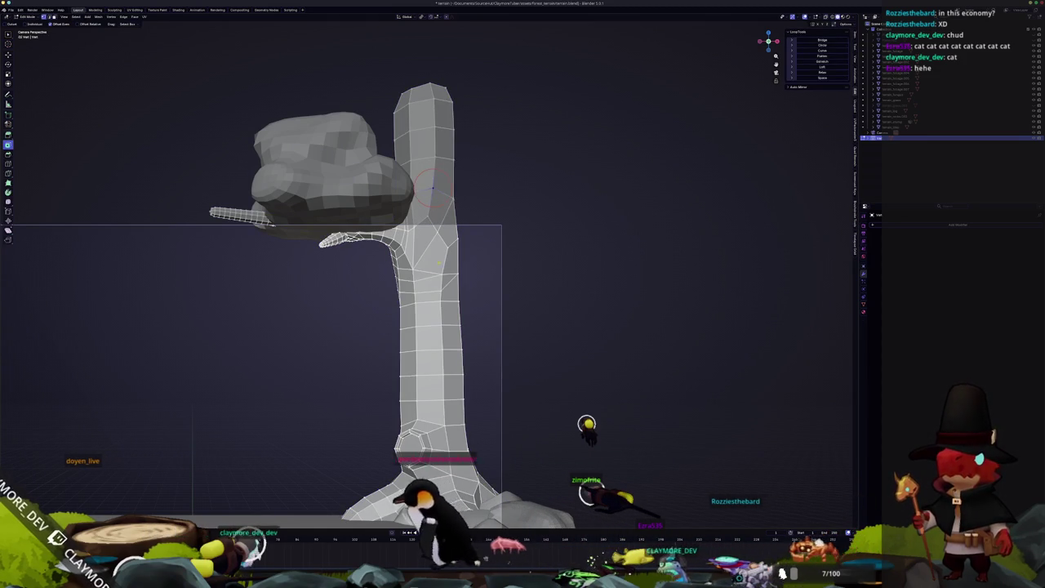
right_click(438, 234, "shift")
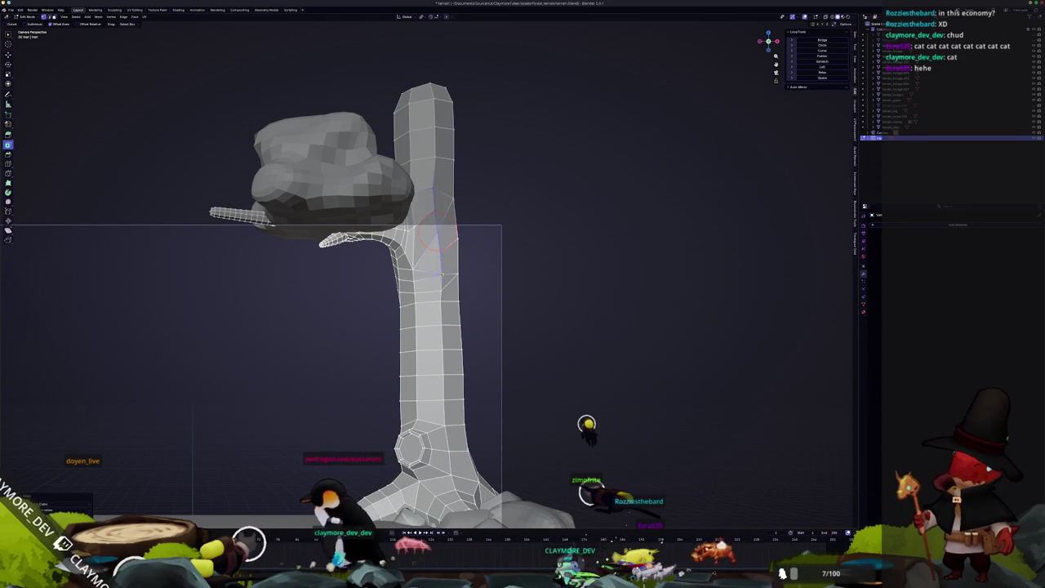
key("Tab")
mouse_move(482, 249)
middle_mouse_down()
mouse_move(437, 262)
mouse_move(503, 265)
mouse_move(368, 313)
mouse_move(385, 313)
mouse_move(411, 347)
mouse_move(408, 303)
mouse_move(430, 294)
middle_mouse_up()
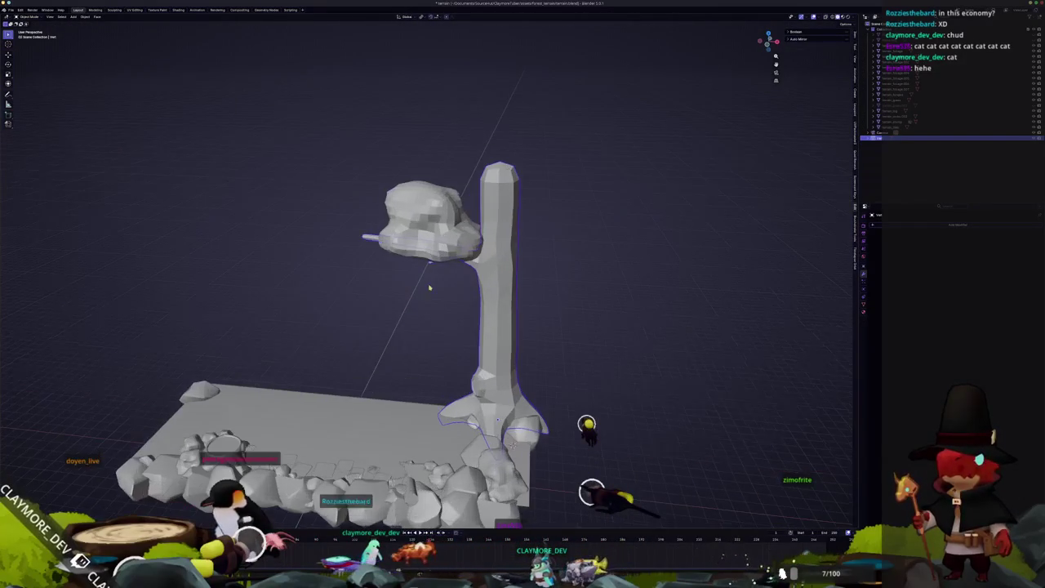
middle_click_drag(440, 234, 449, 280)
key("KP_7")
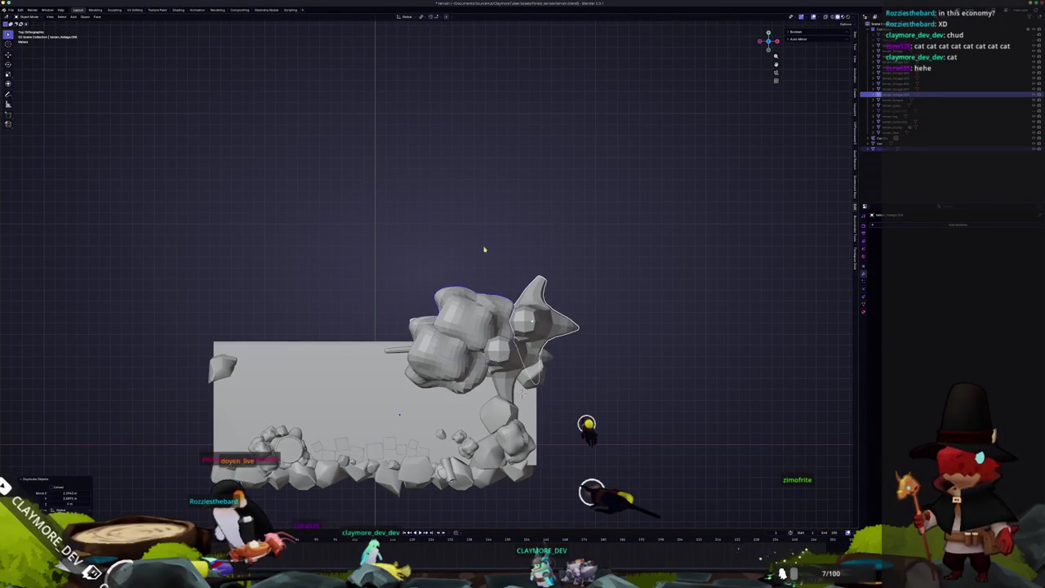
Place the duplicated tree and set the pivot point to Active Element.
left_click(607, 332)
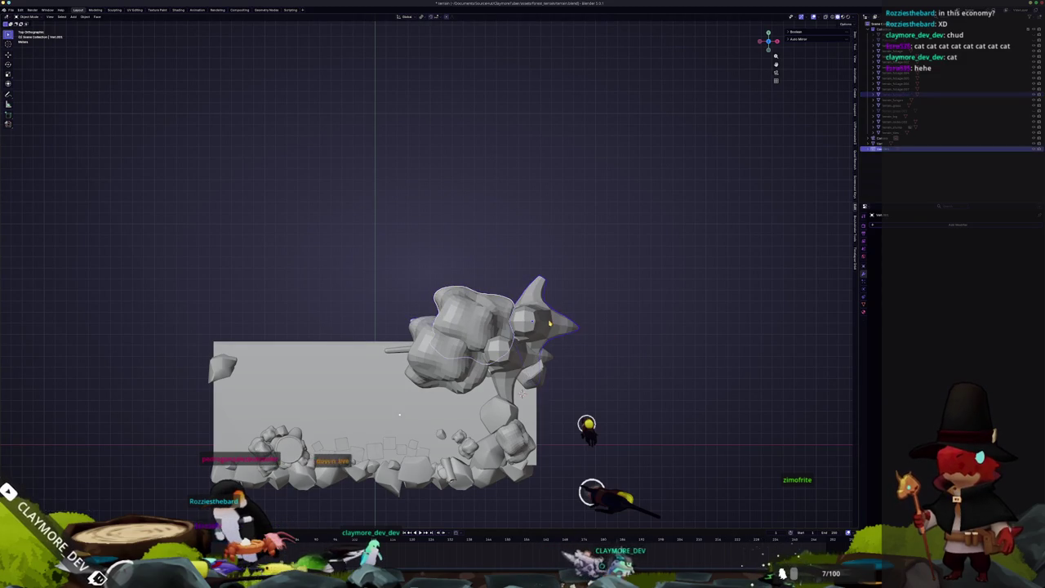
key("r")
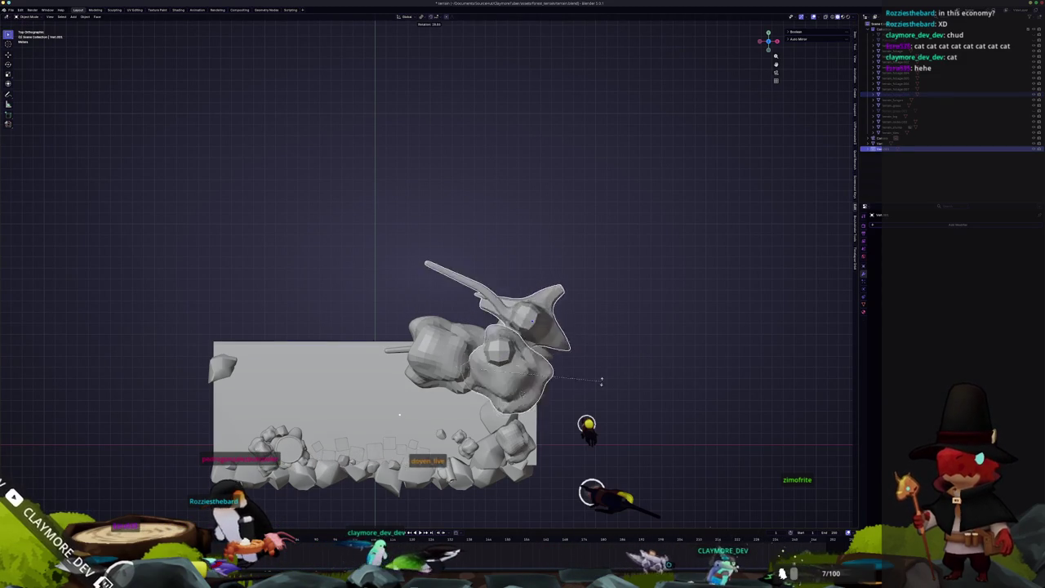
key("Escape")
left_click(421, 16)
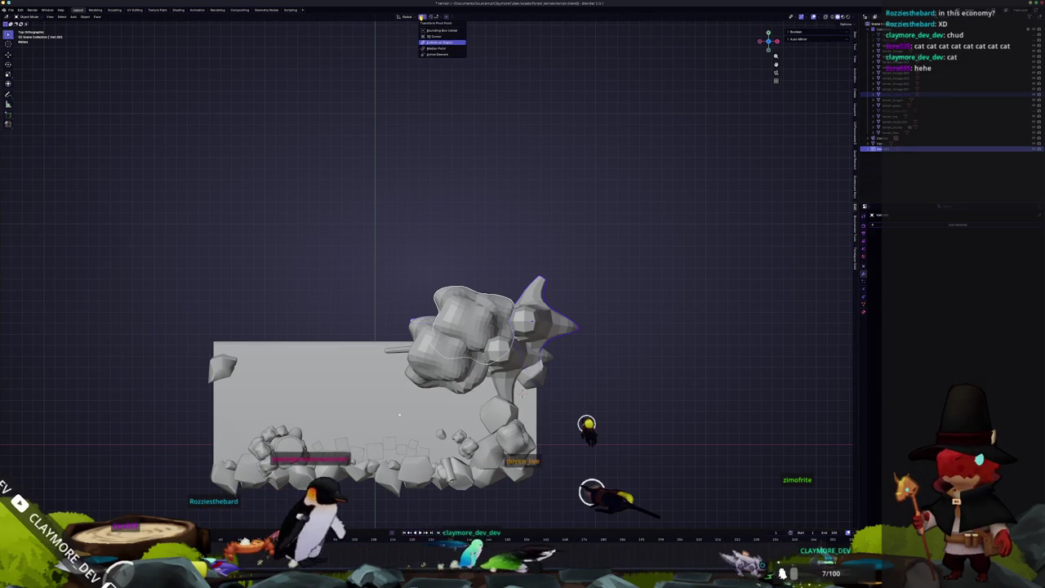
left_click(430, 54)
Rotate and scale up the tree copy, checking it in the camera view.
key("r")
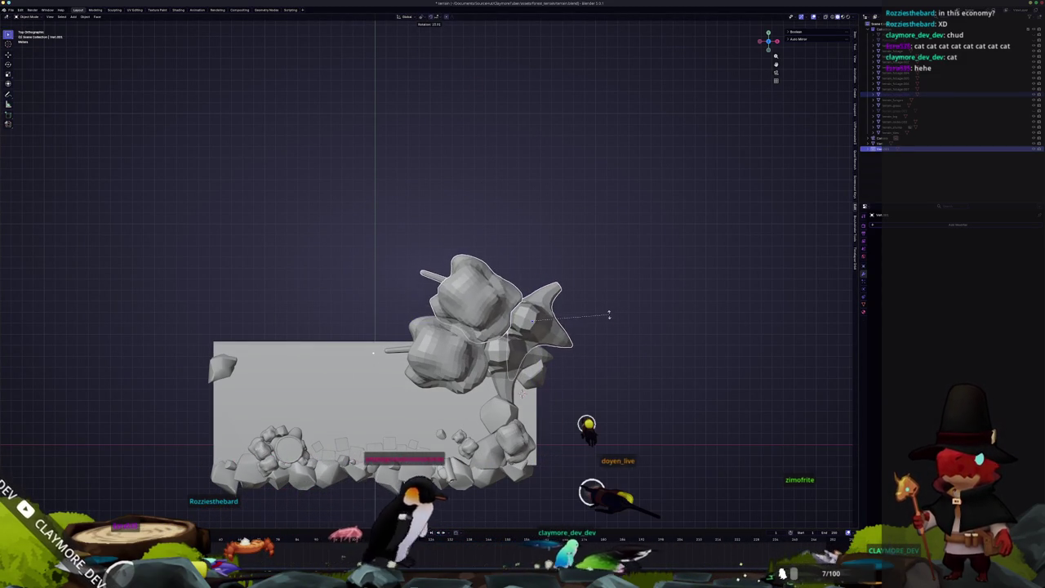
left_click(610, 310)
middle_click_drag(610, 310, 614, 268)
key("s")
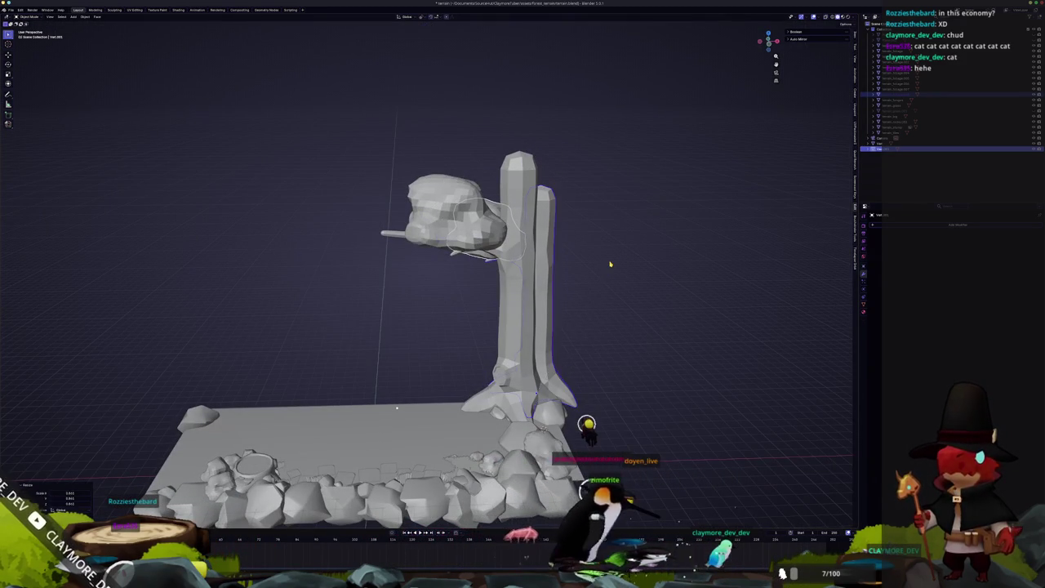
left_click(610, 264)
key("KP_0")
key("s")
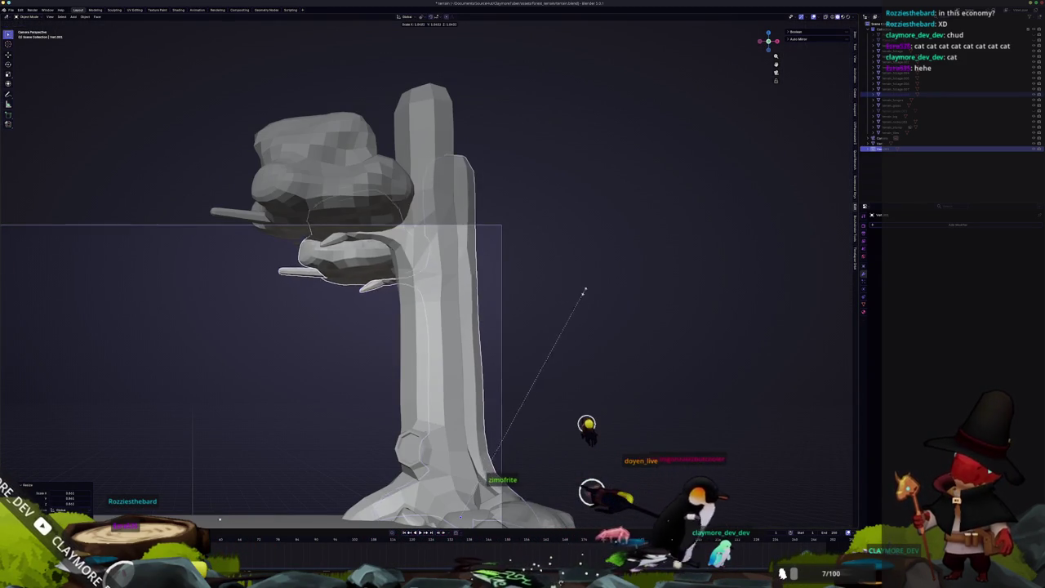
Confirm the enlargement, then duplicate the trunk along X, rotating and stretching it on Z.
left_click(651, 289)
key("shift+d")
key("x")
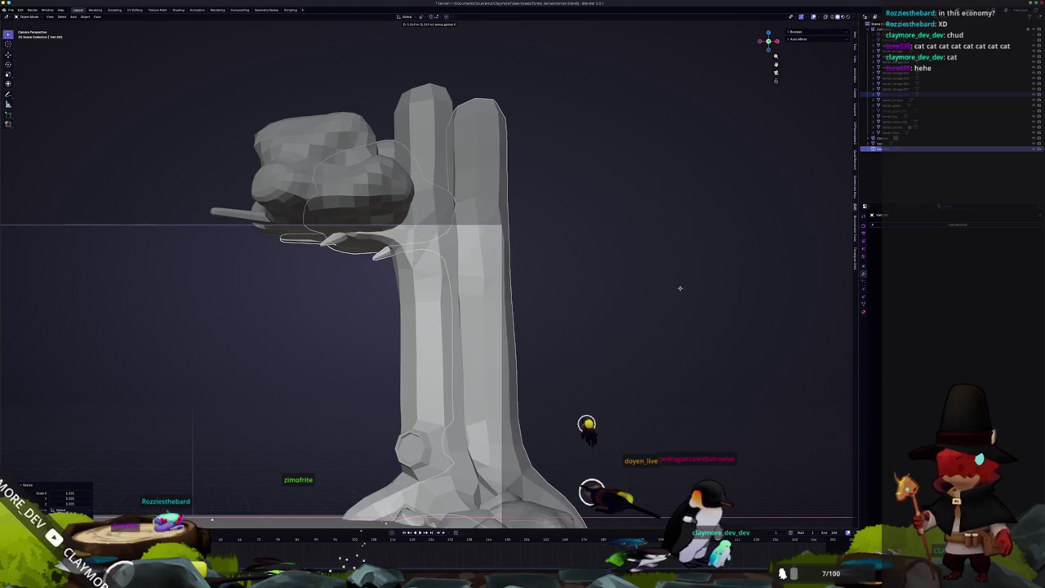
key("r")
key("z")
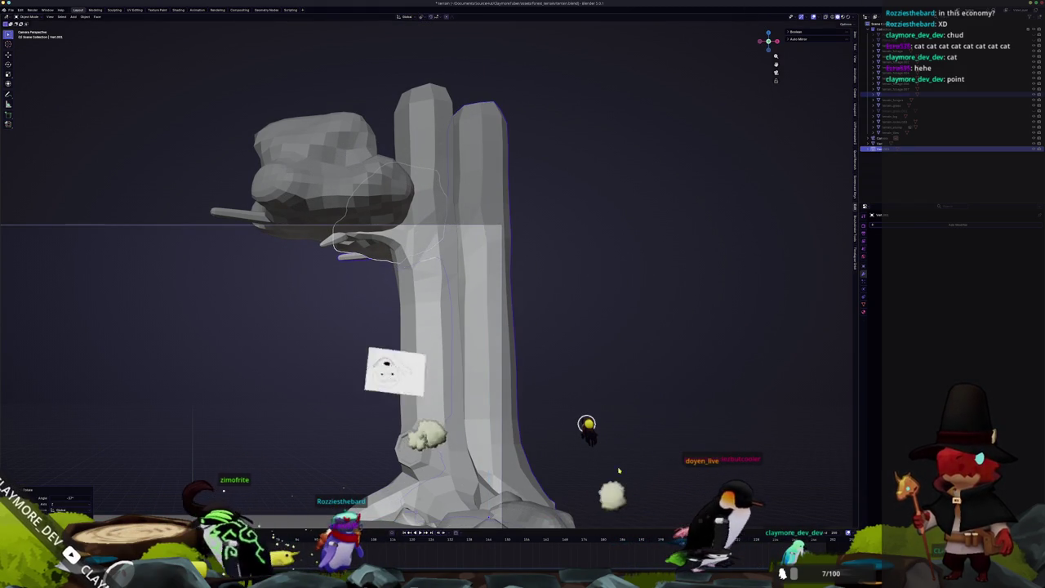
left_click(644, 485)
middle_click_drag(645, 485, 569, 411)
key("s")
key("z")
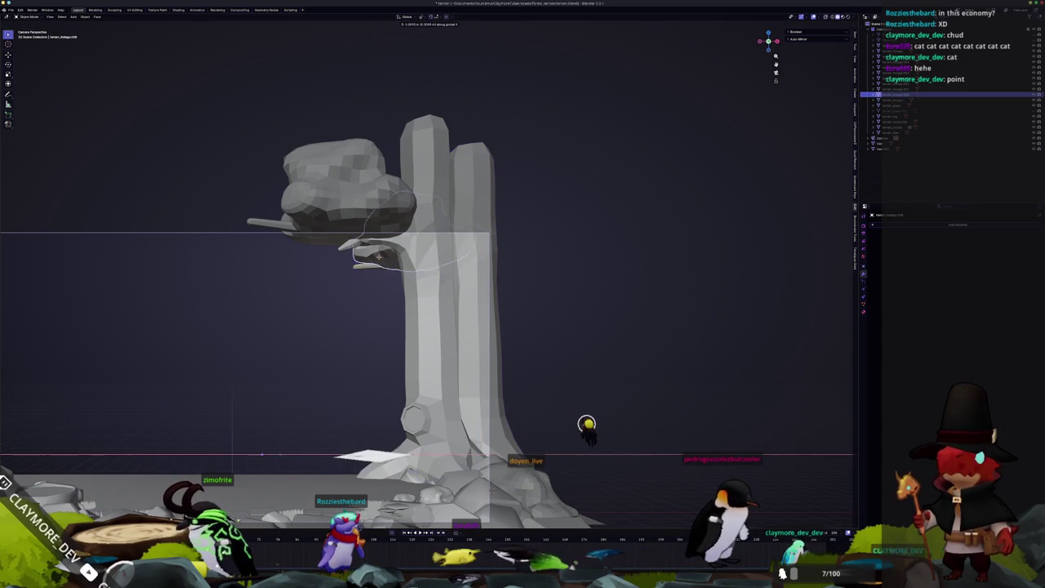
Cancel a foliage move along X, pick another object in the Outliner, and return to camera view.
key("g")
key("x")
right_click(494, 259)
left_click(448, 263, "alt")
left_click(448, 265)
key("ctrl+KP_0")
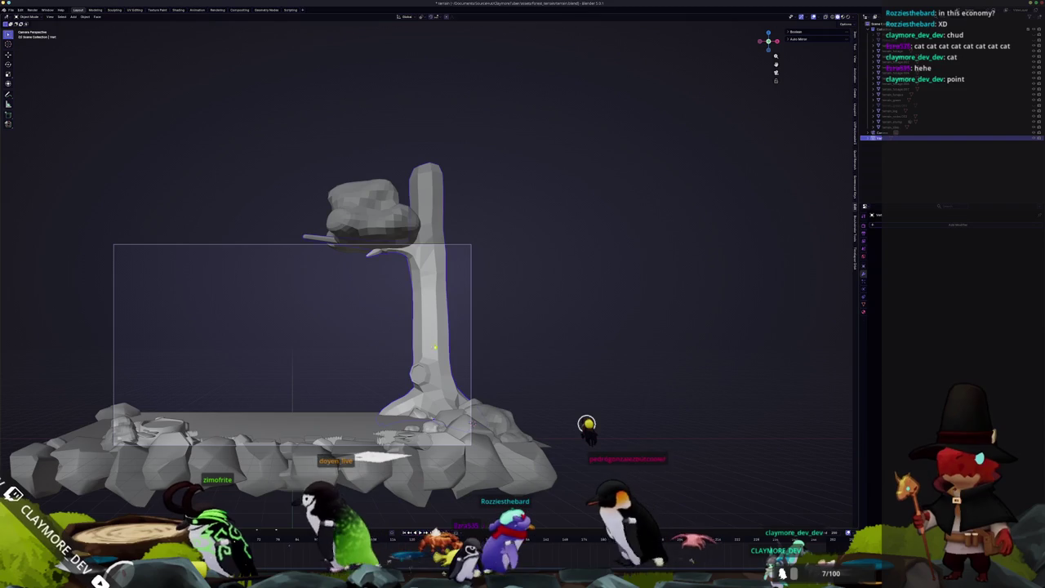
Apply the tree's object transforms and give the tree and trunk smooth shading.
key("ctrl+a")
left_click(533, 344)
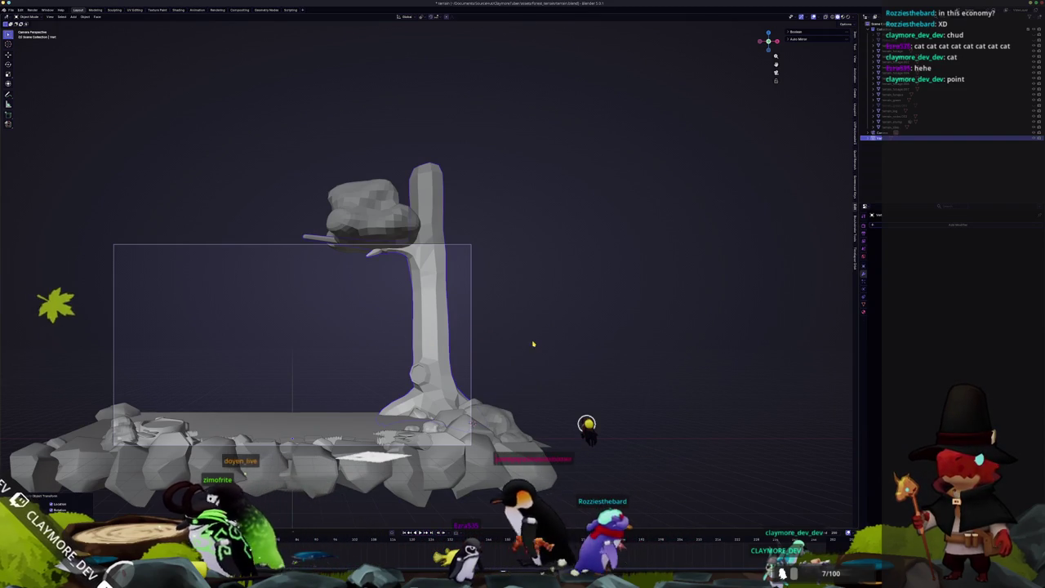
right_click(535, 333)
left_click(539, 337)
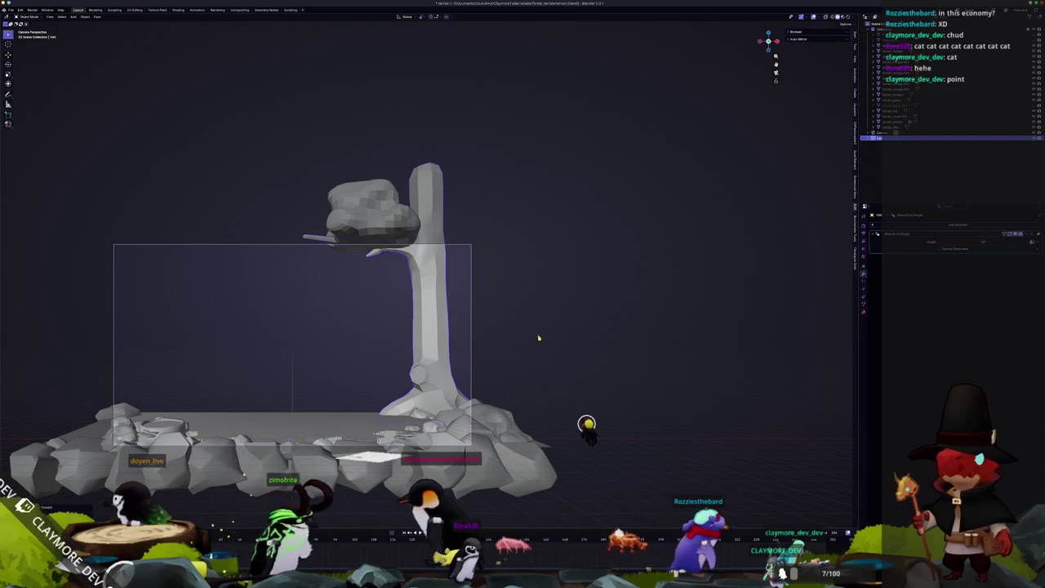
scroll(426, 335, "up", 1)
middle_click_drag(422, 327, 423, 253, "shift")
right_click(425, 267)
left_click(429, 272)
scroll(468, 370, "up", 5)
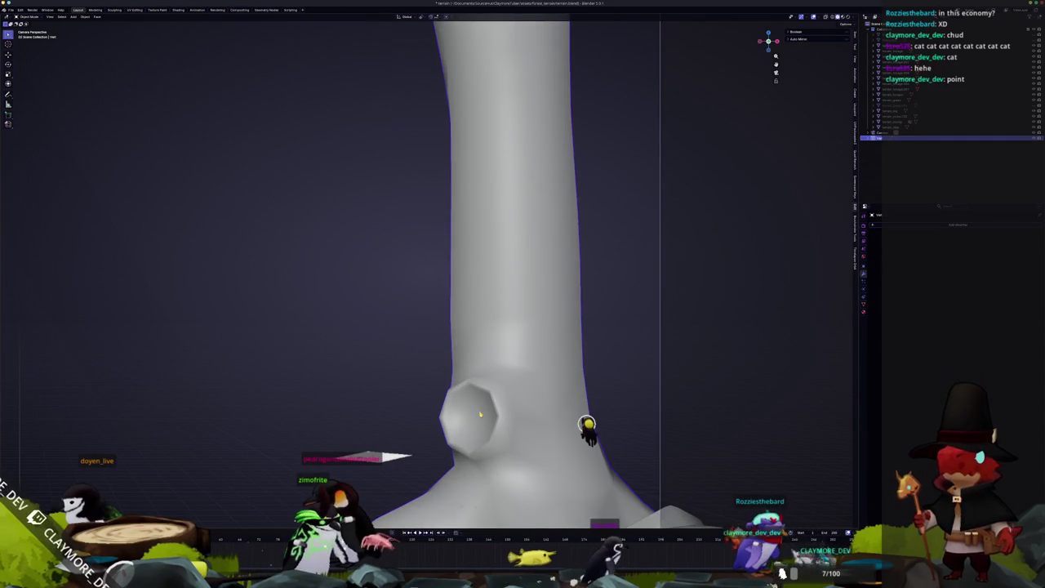
Apply an edge operation to the trunk's knothole, then check it in Object Mode.
key("Tab")
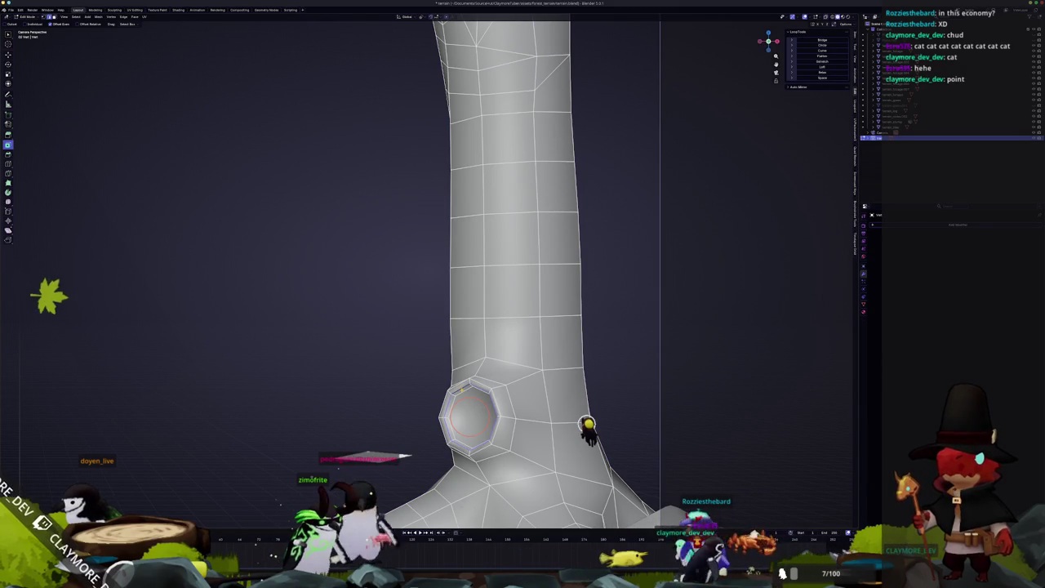
right_click(462, 391)
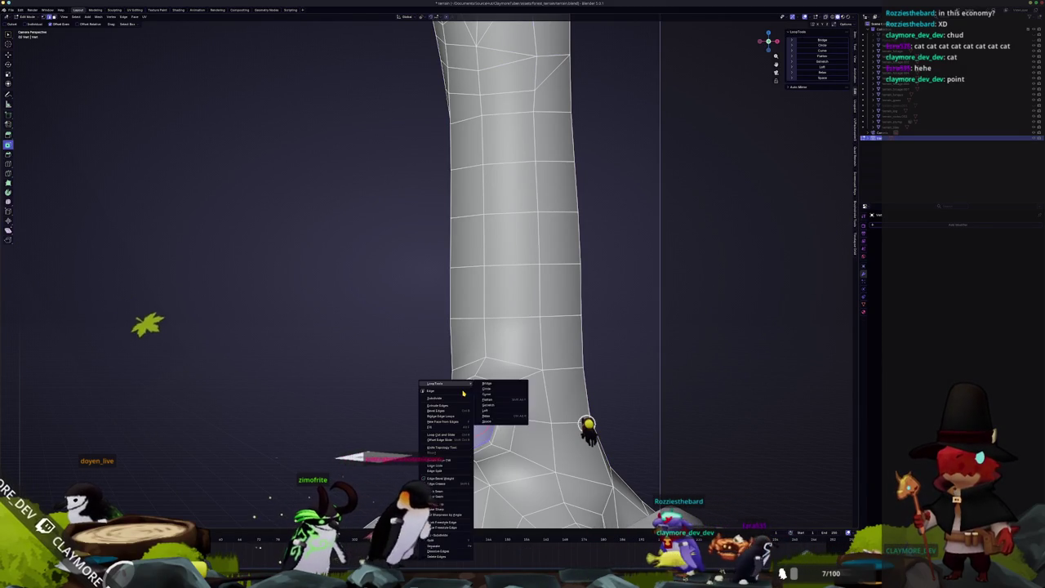
left_click(434, 505)
key("Tab")
scroll(478, 340, "down", 4)
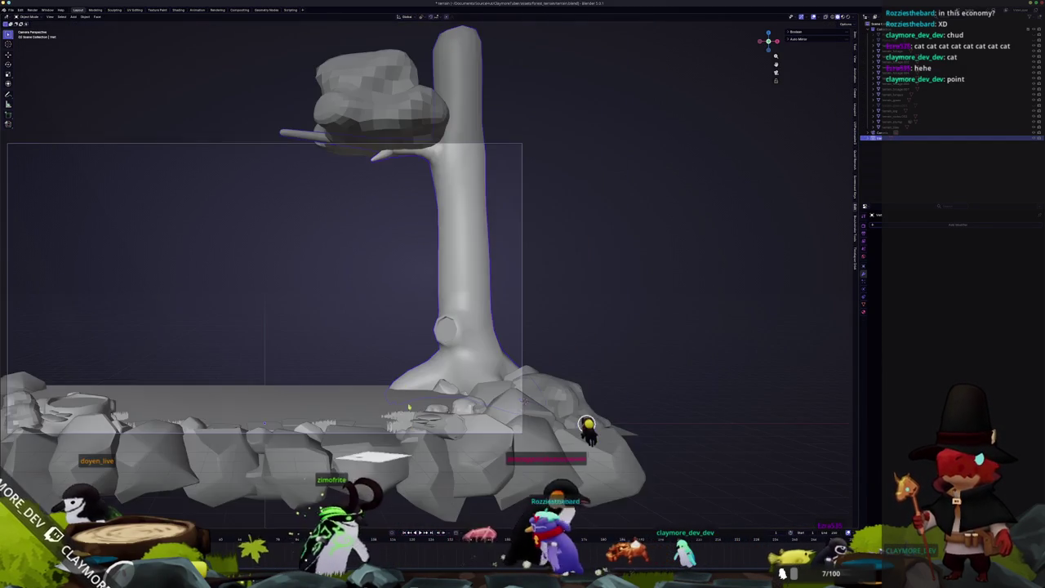
scroll(478, 339, "down", 3)
middle_click_drag(478, 339, 483, 322, "shift")
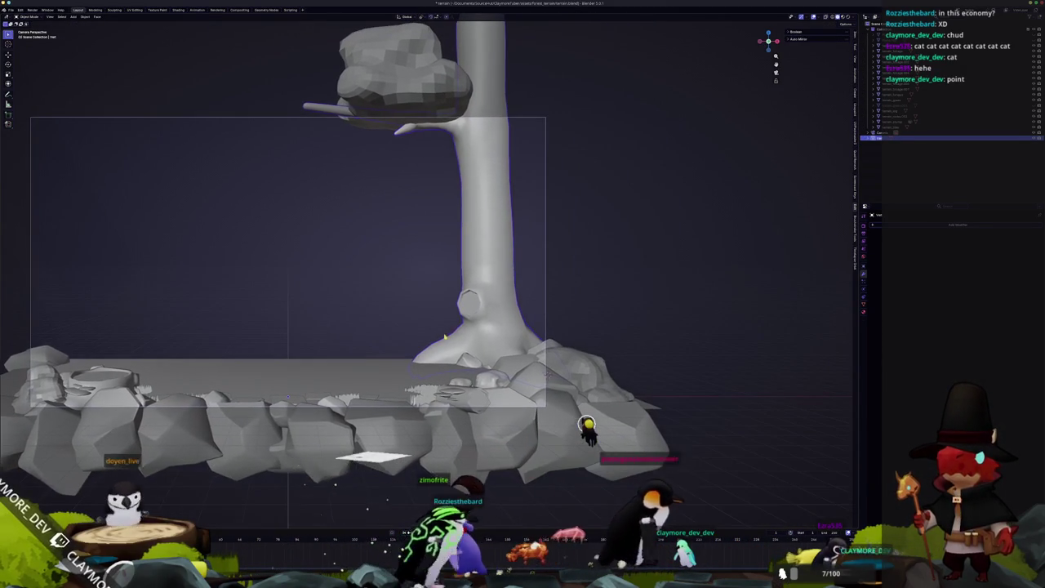
scroll(483, 322, "up", 5)
Scale the knothole's inner face larger in two passes and inspect the trunk up close.
key("Tab")
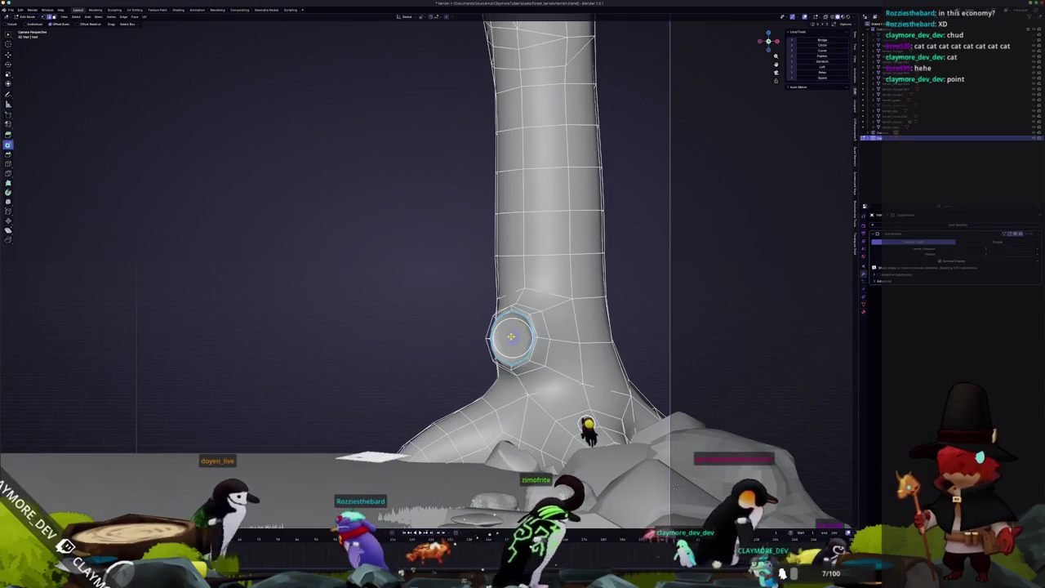
key("s")
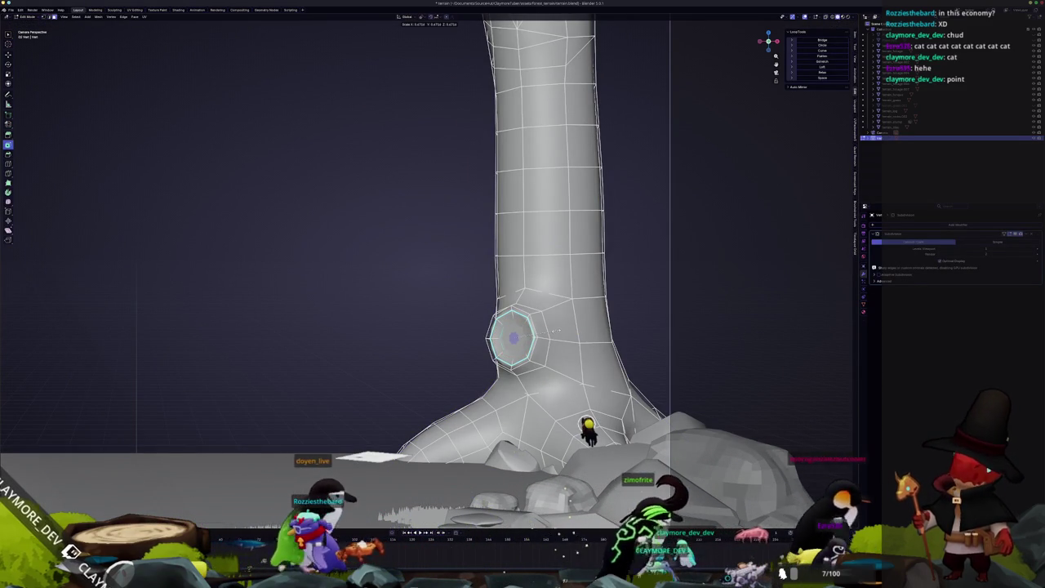
left_click(558, 329)
key("s")
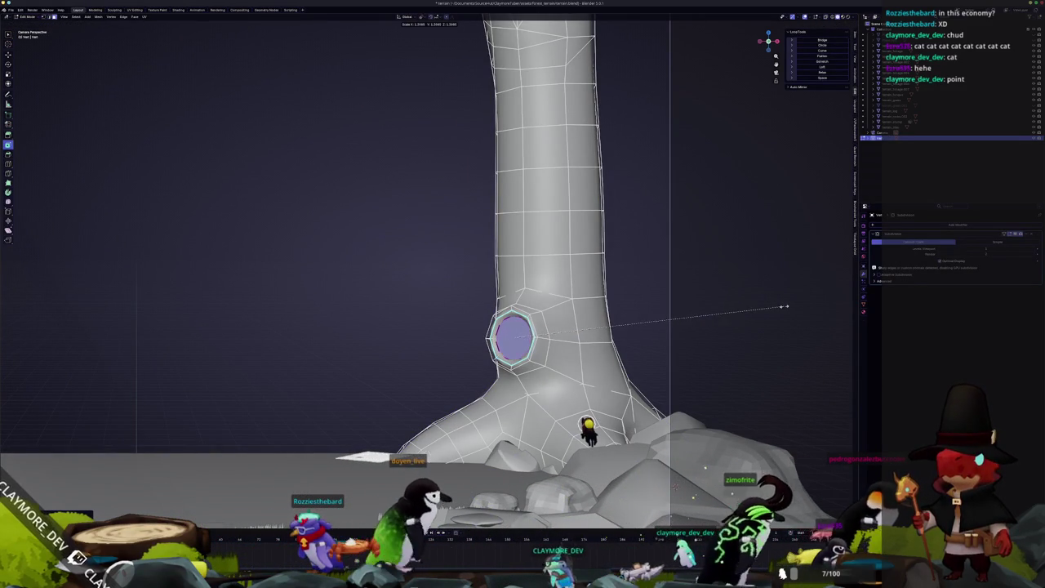
left_click(769, 309)
key("Tab")
middle_click_drag(769, 309, 439, 268)
scroll(439, 268, "up", 3)
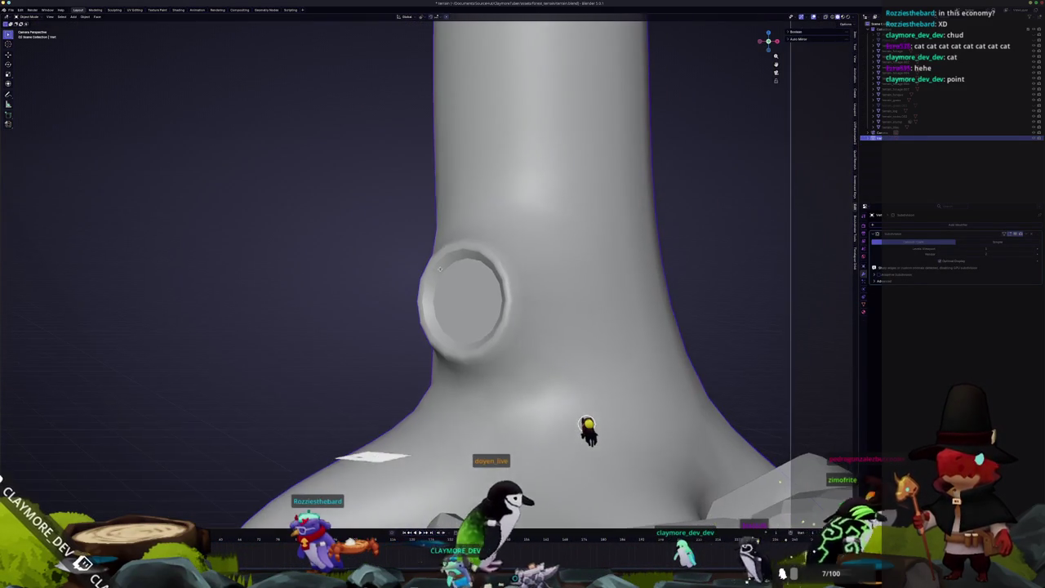
Compare the trunk between Edit and Object Mode, then zoom out to the whole tree.
key("Tab")
scroll(576, 312, "down", 3)
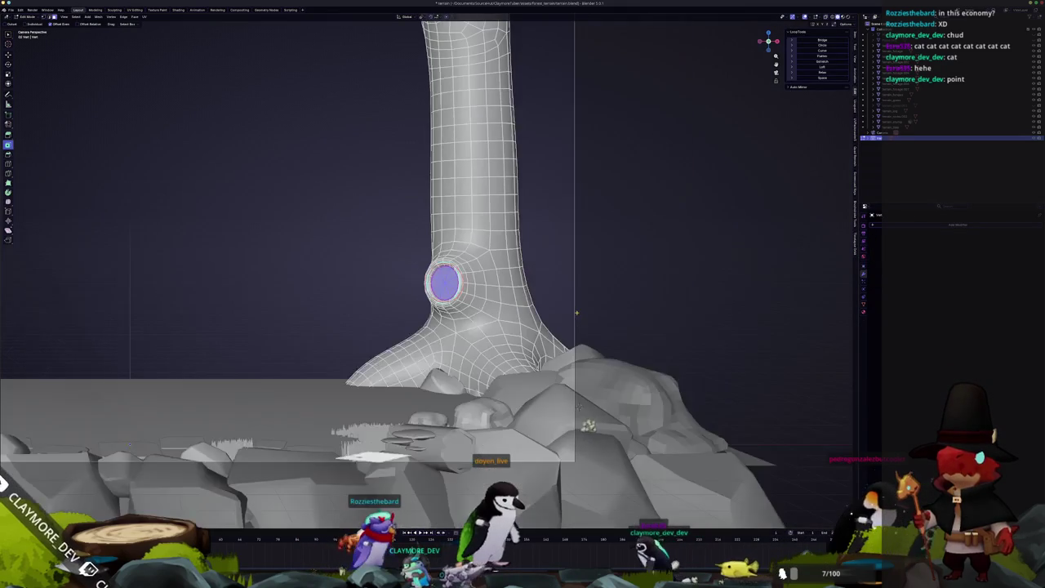
key("Tab")
key("Tab")
scroll(439, 392, "up", 1)
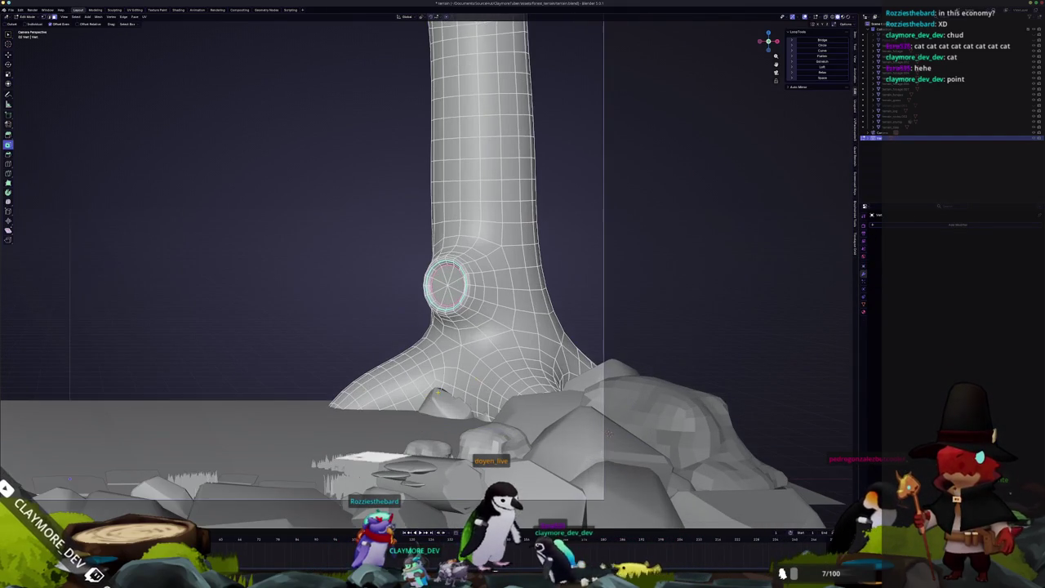
key("Tab")
scroll(439, 390, "down", 2)
scroll(450, 388, "down", 3)
scroll(458, 386, "down", 1)
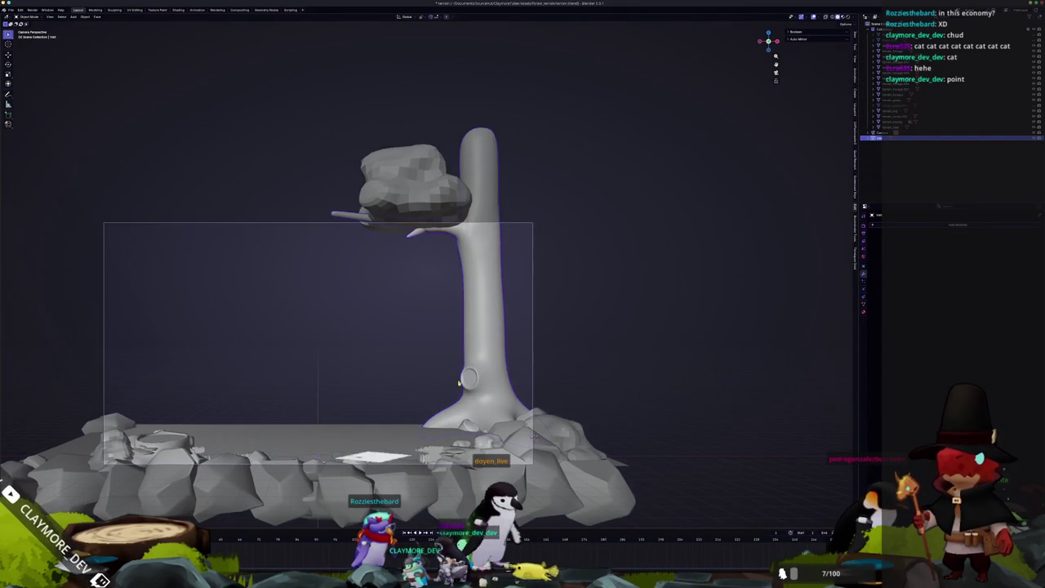
Select the scattered rocks object around the platform's border and enter Edit Mode on it.
mouse_move(463, 336)
middle_mouse_down("shift")
mouse_move(485, 374)
mouse_move(500, 284)
mouse_move(561, 346)
middle_mouse_up("shift")
scroll(506, 296, "down", 2)
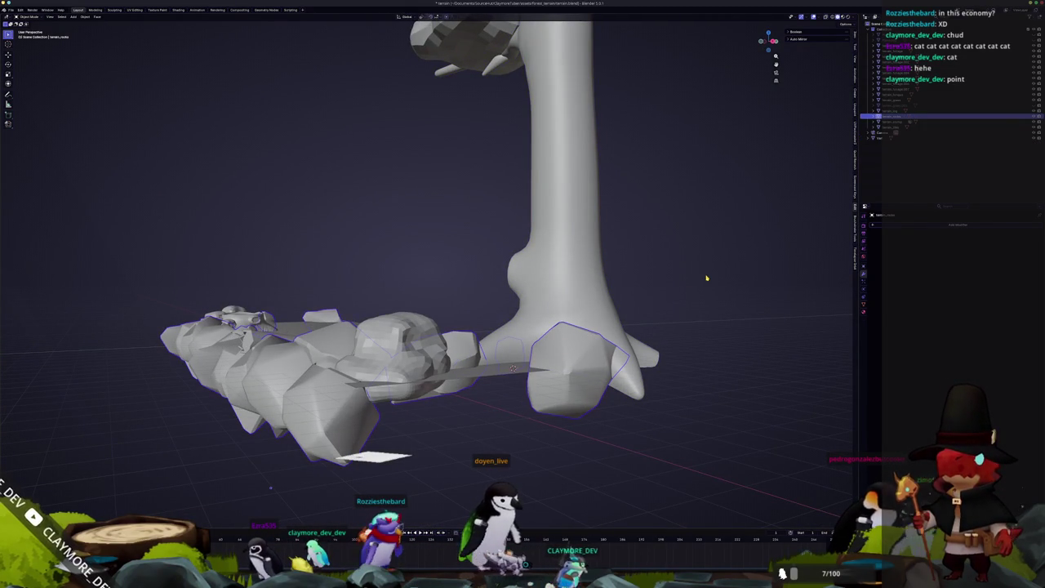
left_click(919, 106)
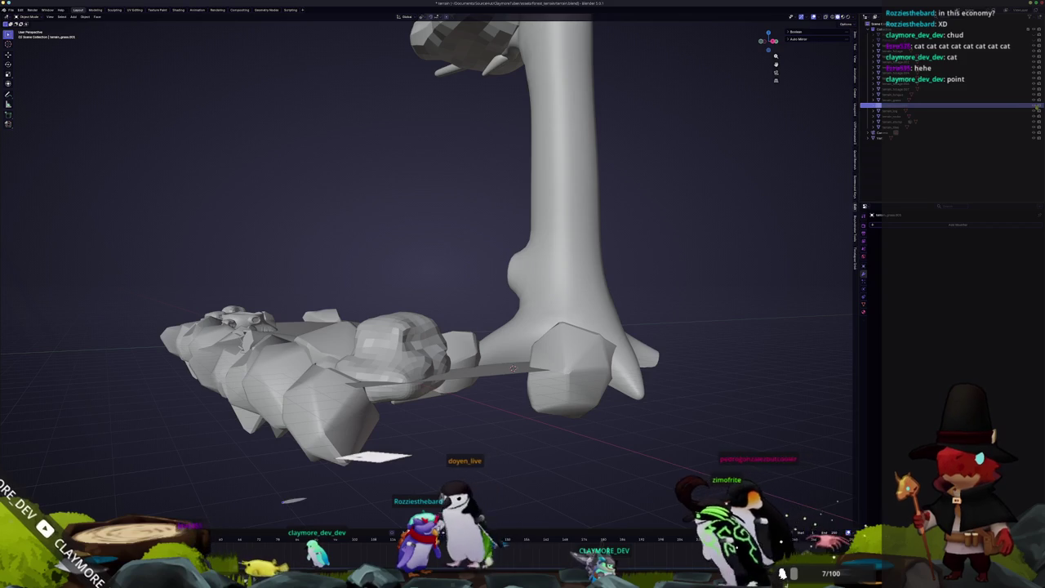
mouse_move(490, 319)
middle_mouse_down()
mouse_move(512, 292)
mouse_move(513, 322)
mouse_move(478, 352)
mouse_move(474, 316)
middle_mouse_up()
left_click(510, 342)
scroll(509, 342, "up", 5)
left_click(478, 351)
key("Tab")
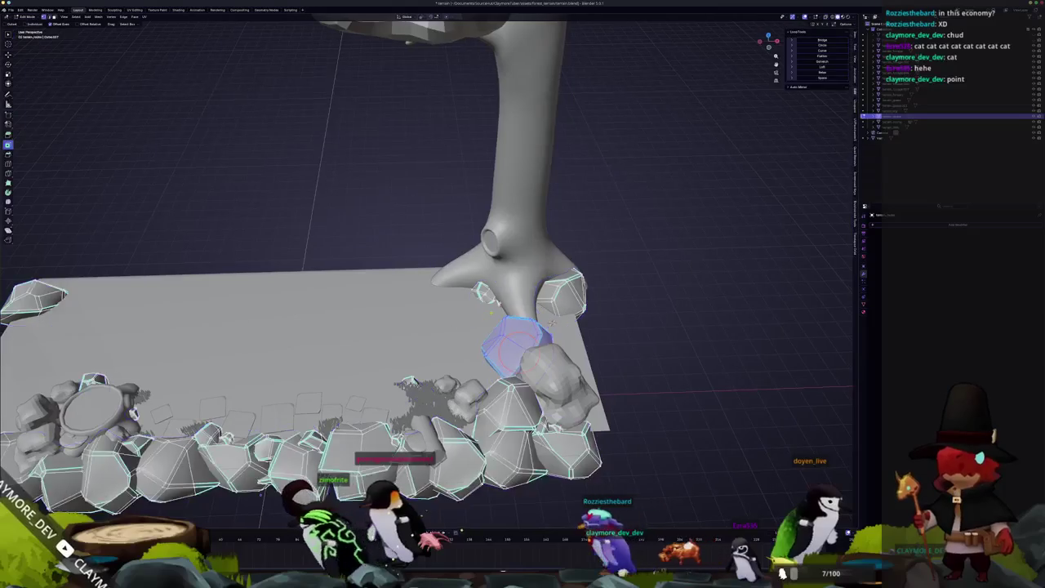
Select the small rock beside the trunk, turn off X-ray, and rotate it around Z.
left_click(506, 303)
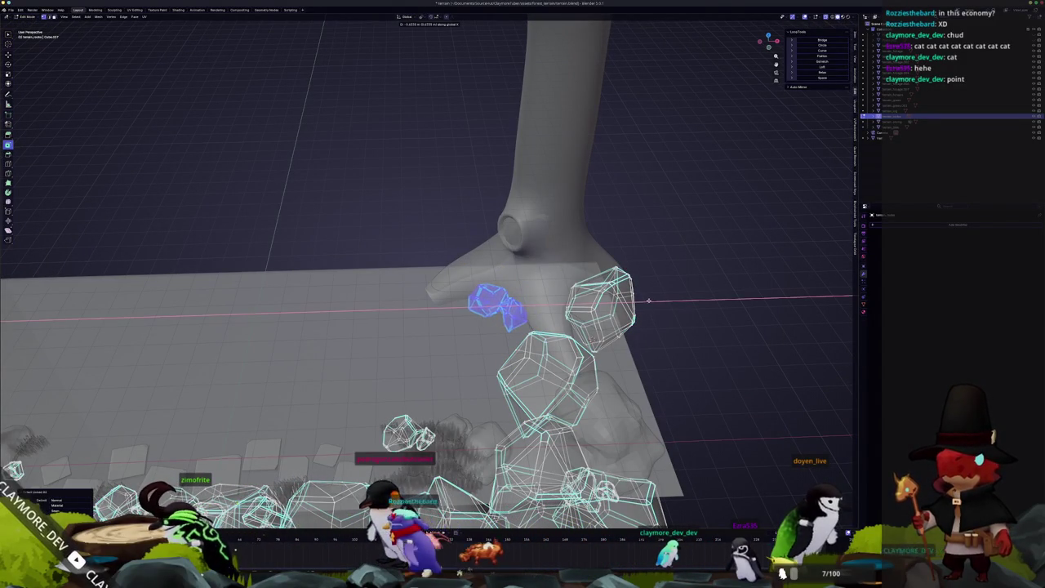
key("alt+z")
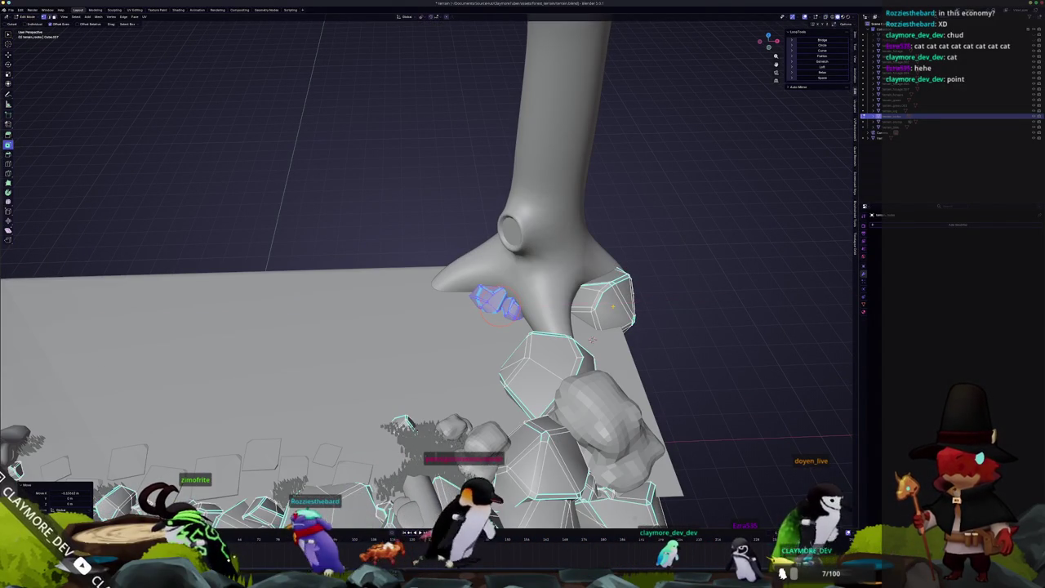
key("r")
key("z")
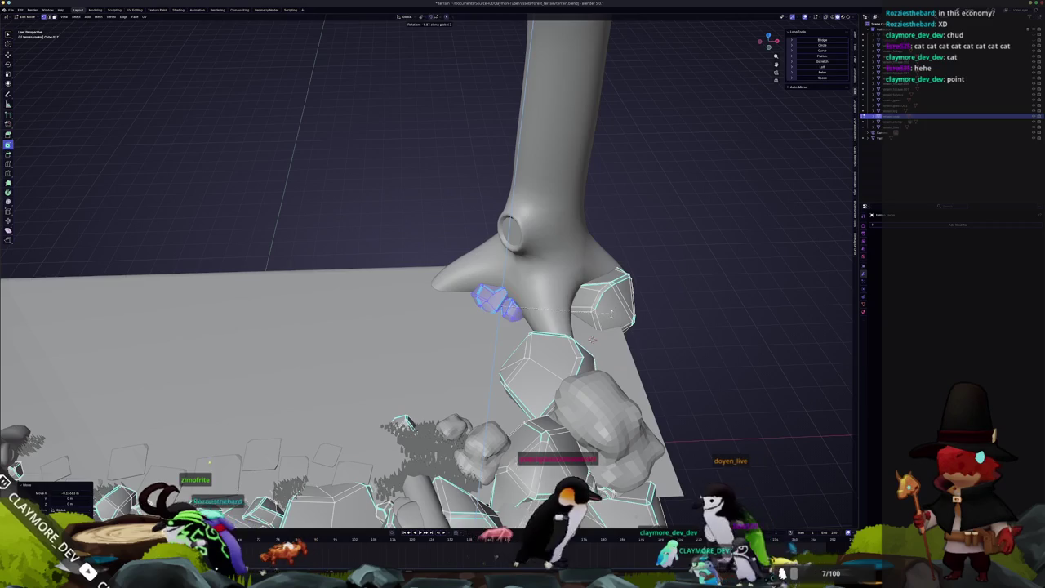
key("Return")
scroll(490, 327, "down", 5)
scroll(490, 327, "down", 3)
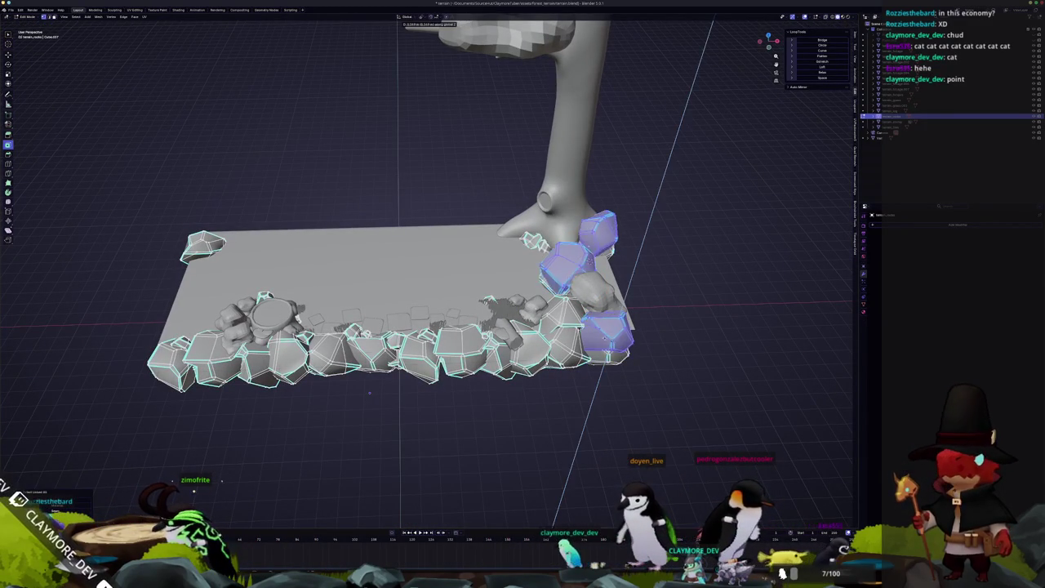
Shift the selected rocks along X, then move the lower rock separately along X.
key("x")
left_click(378, 198)
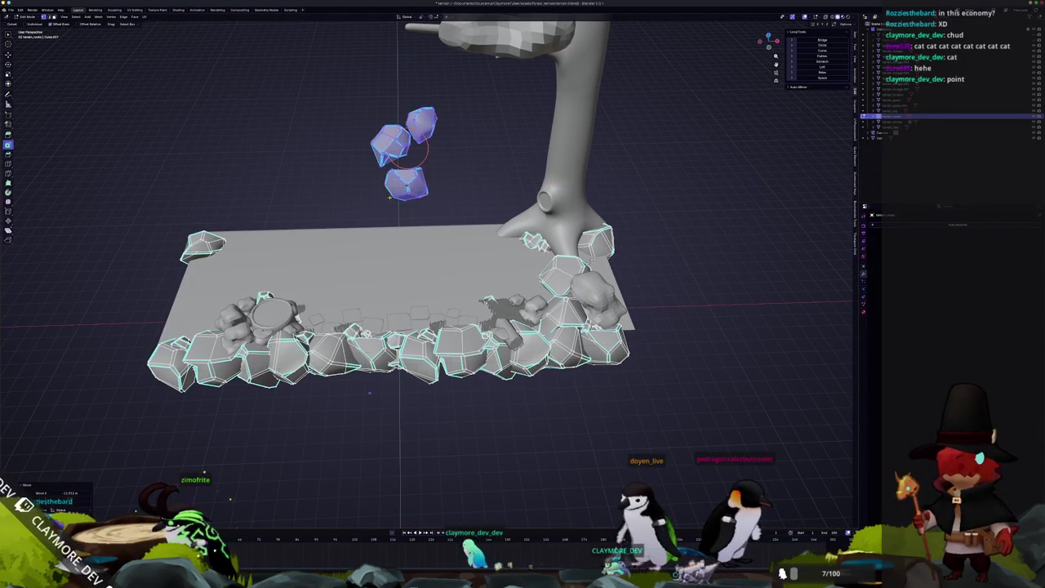
left_click_drag(389, 179, 446, 214)
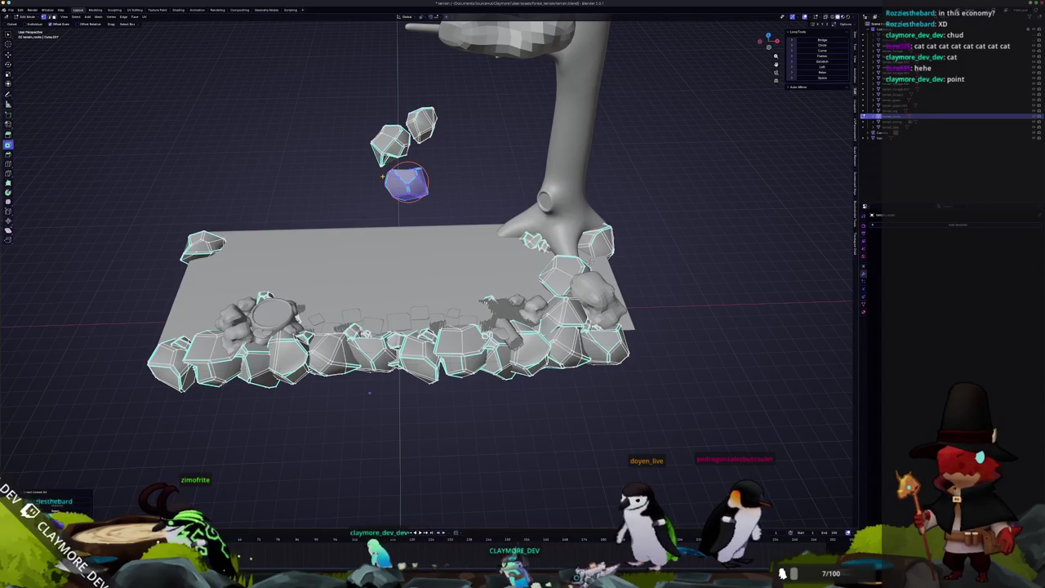
key("g")
key("x")
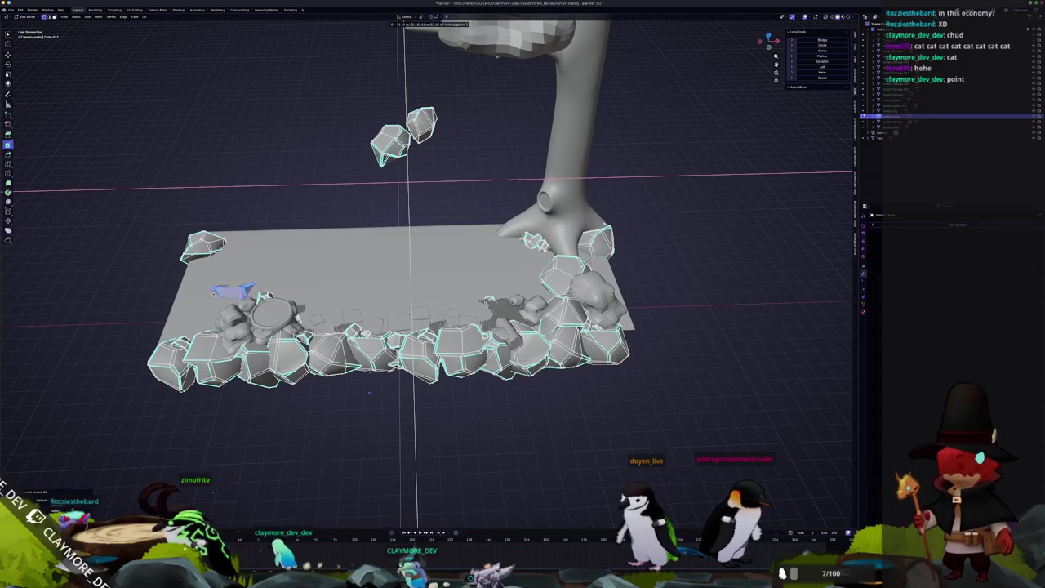
left_click(369, 394)
From the camera view, move the selected rock along X and shrink it.
mouse_move(369, 394)
middle_mouse_down()
mouse_move(362, 195)
mouse_move(384, 310)
middle_mouse_up()
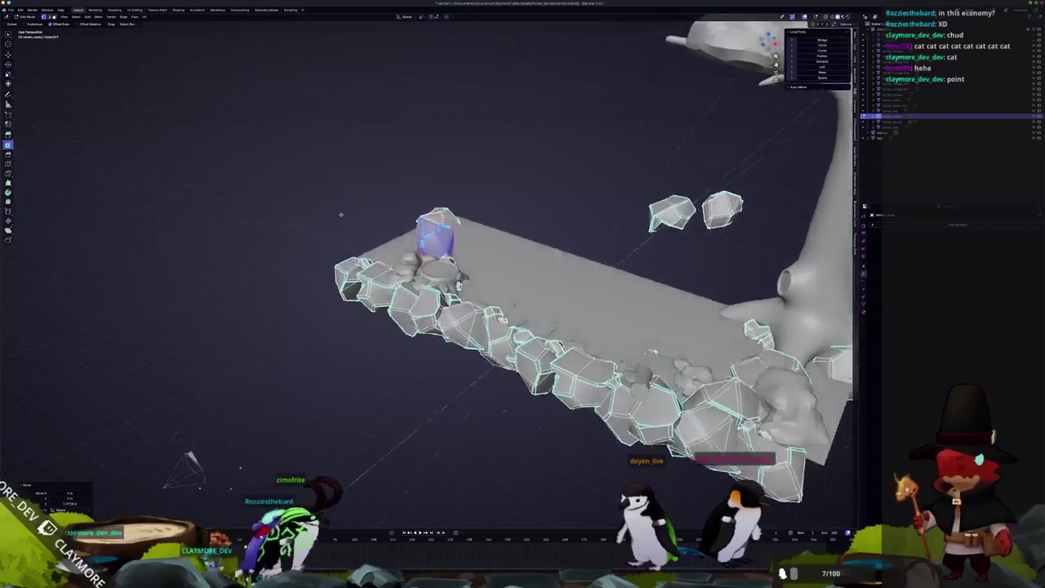
middle_click_drag(499, 381, 401, 184)
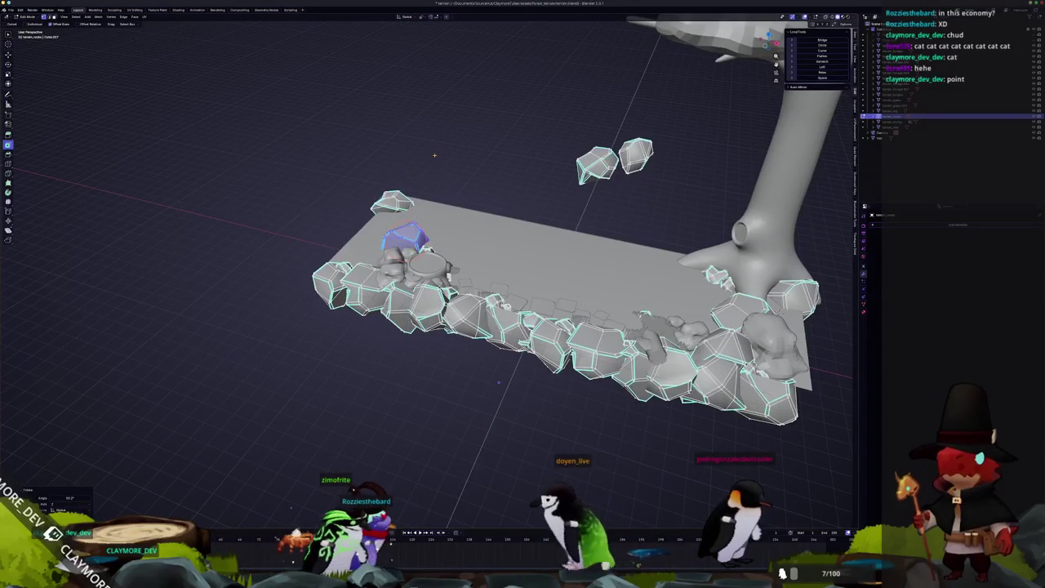
key("KP_0")
scroll(123, 143, "up", 3)
key("g")
key("x")
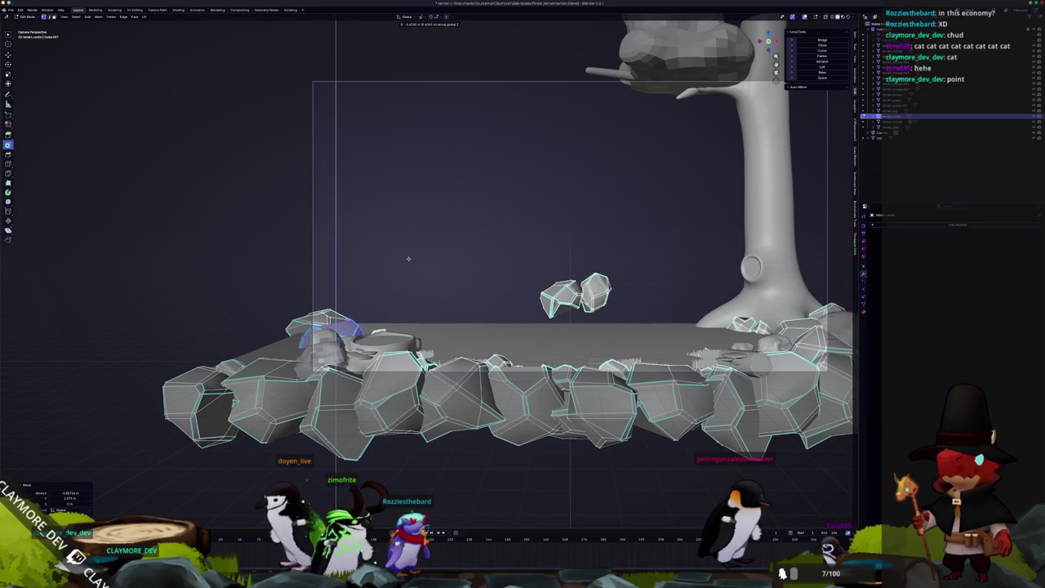
key("s")
left_click(401, 283)
key("g")
key("z")
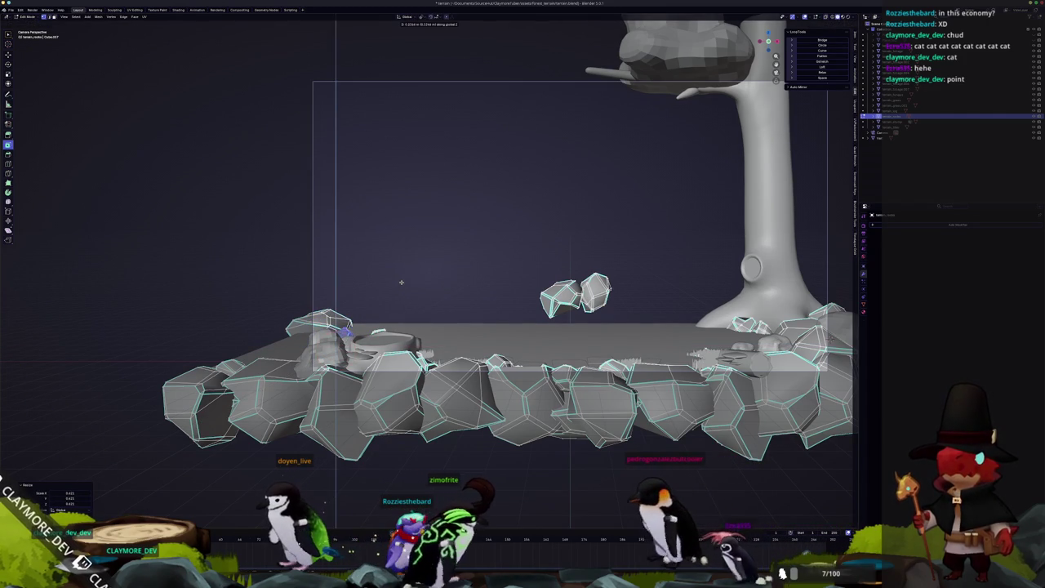
right_click(554, 299)
In top view, reposition the selected rocks and shrink one further.
key("KP_7")
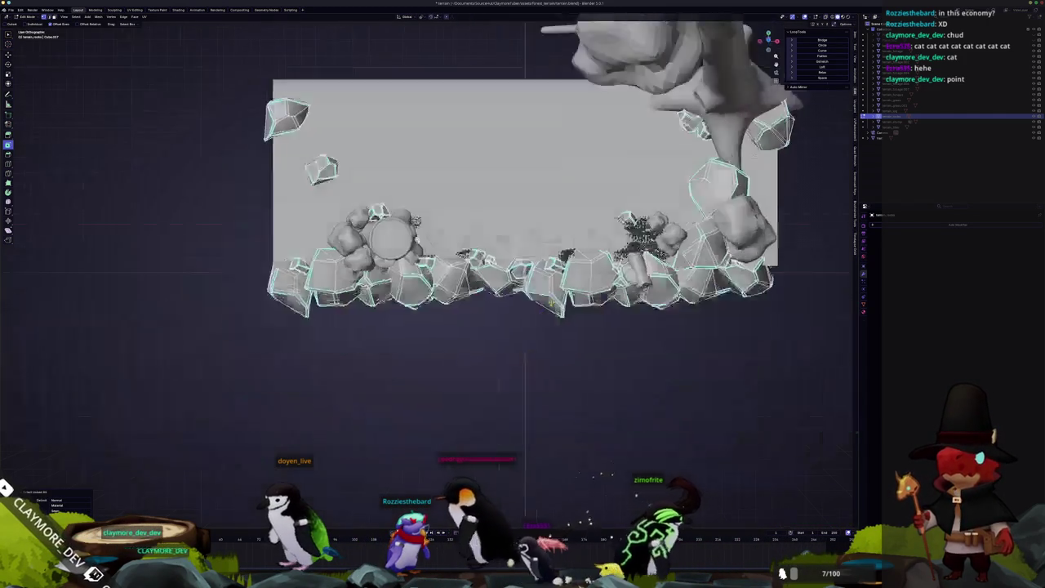
scroll(522, 245, "up", 2)
key("g")
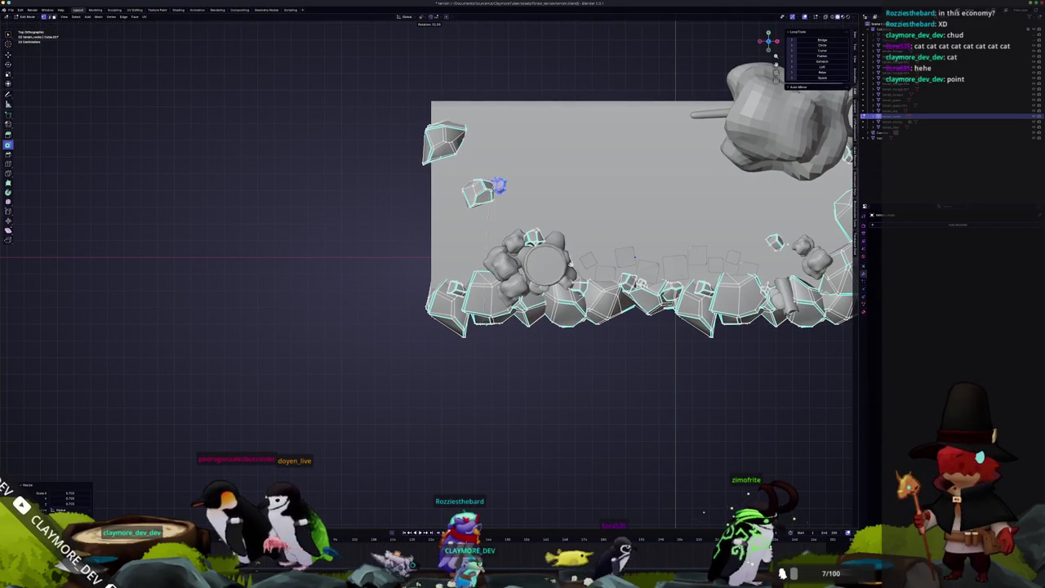
middle_click_drag(634, 257, 543, 416)
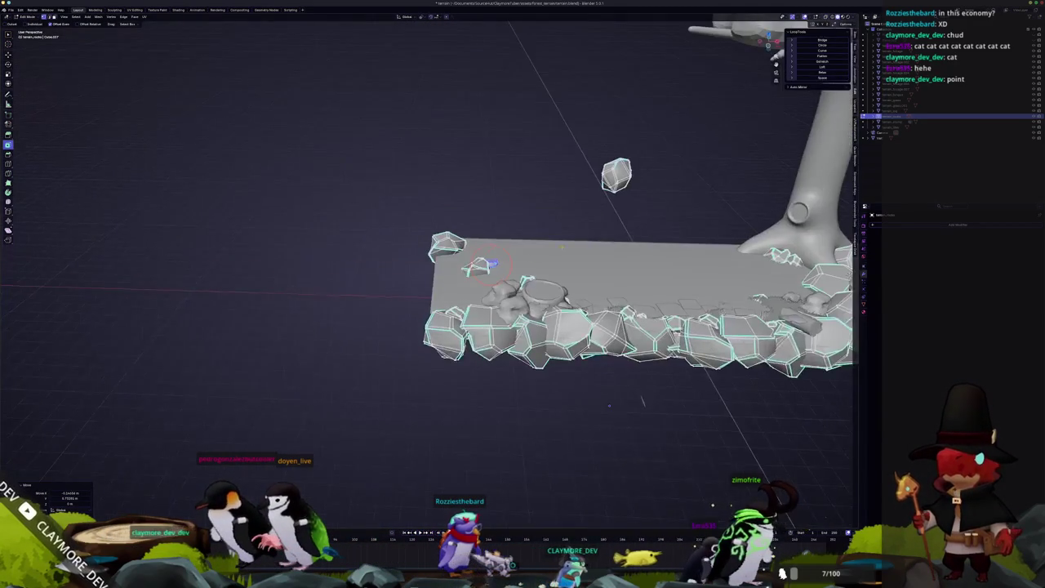
key("KP_7")
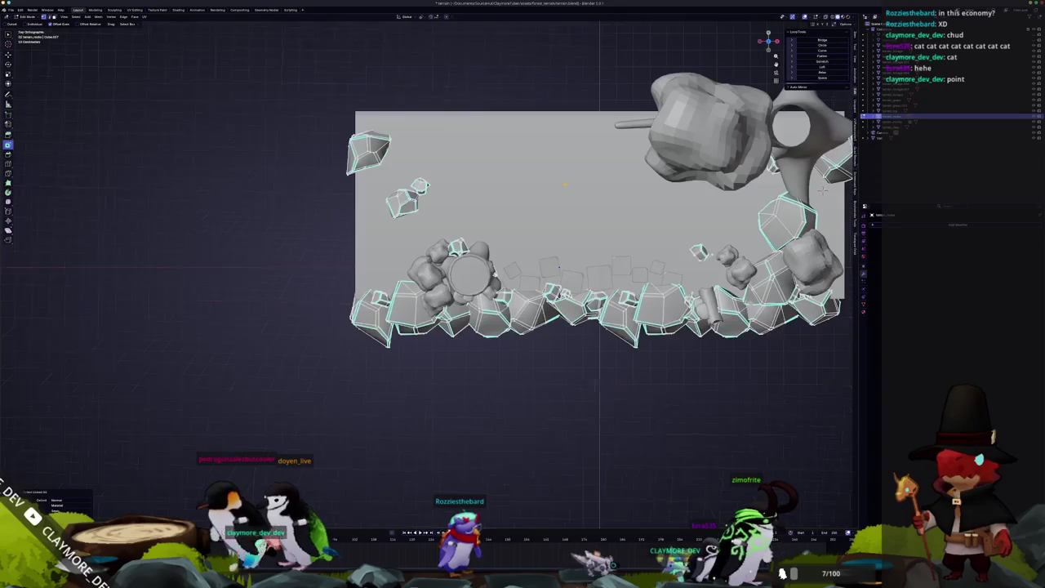
key("g")
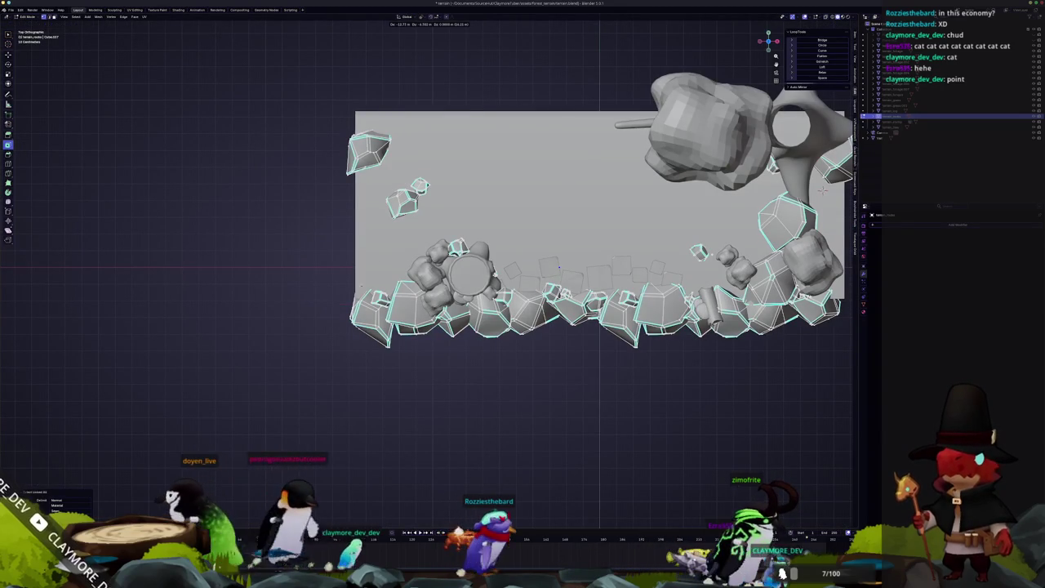
left_click(823, 190)
key("s")
key("g")
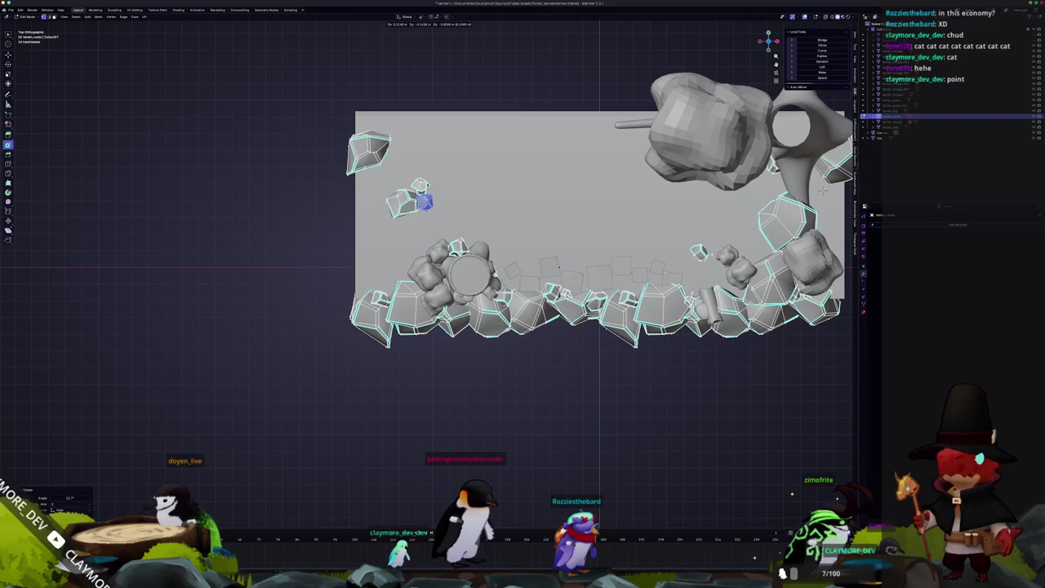
key("KP_0")
Check the rocks in Object Mode, then move the selection along Y.
key("Tab")
scroll(537, 254, "up", 2)
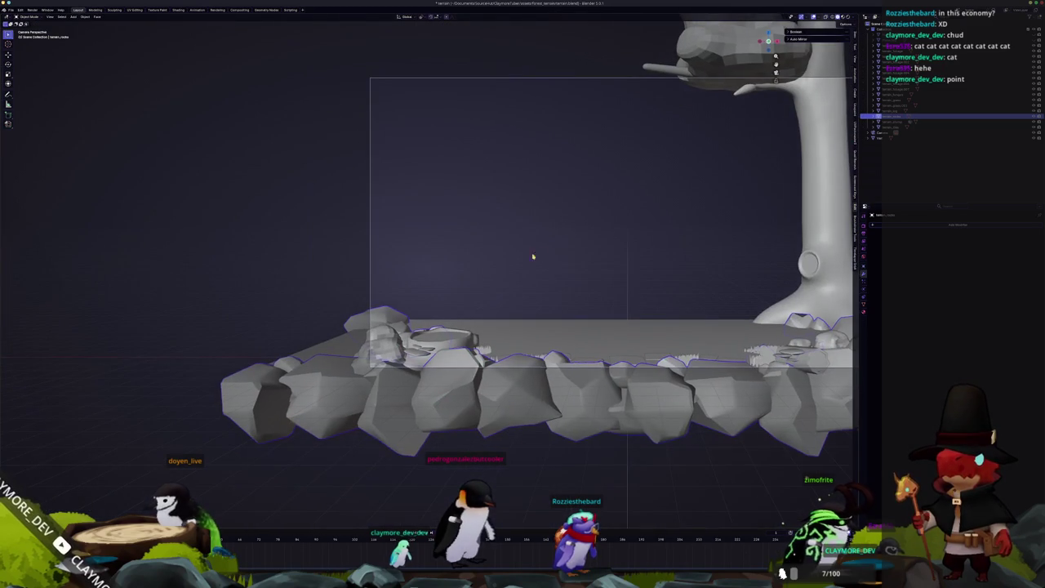
key("KP_7")
key("Tab")
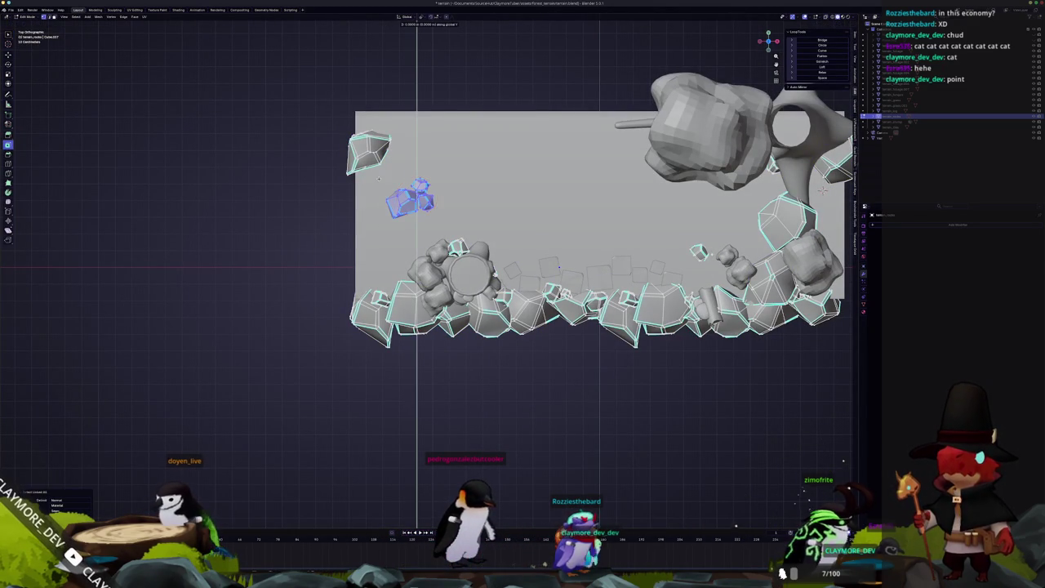
key("KP_0")
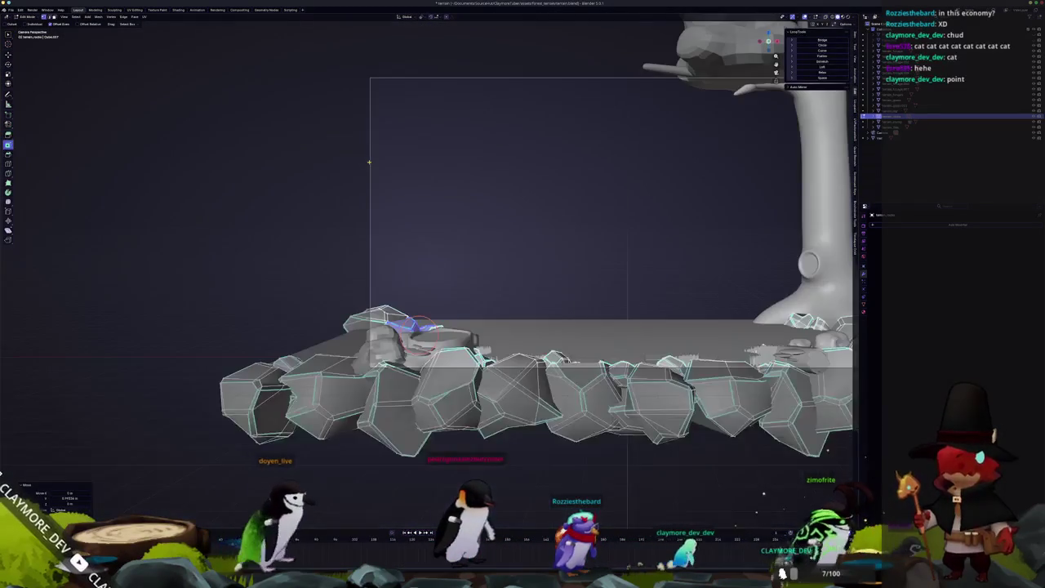
key("g")
key("y")
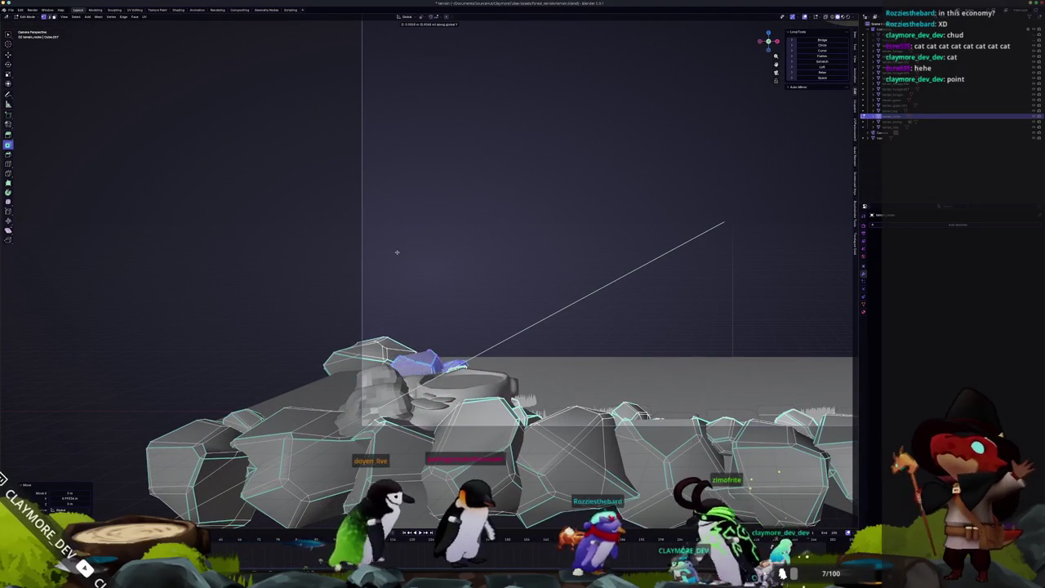
left_click(388, 275)
middle_click_drag(388, 274, 459, 291)
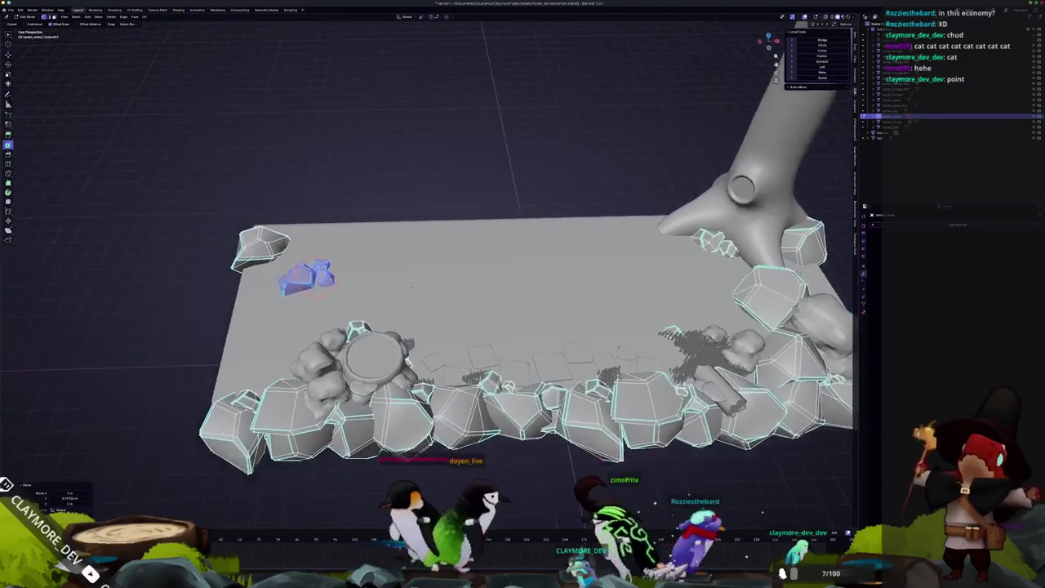
Rotate the selected rock around Z, checking in camera view, and leave Edit Mode.
key("r")
key("z")
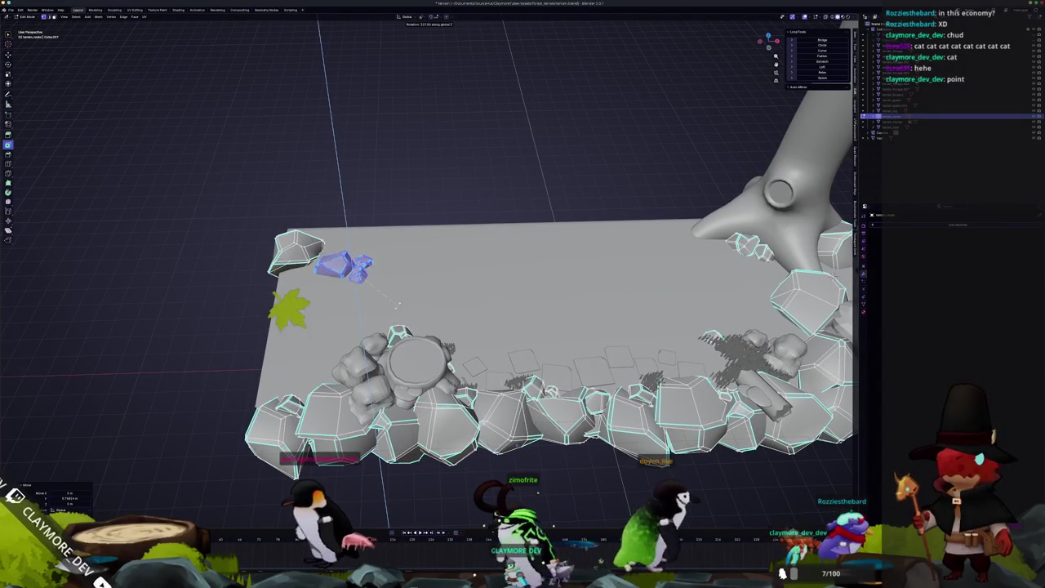
key("KP_0")
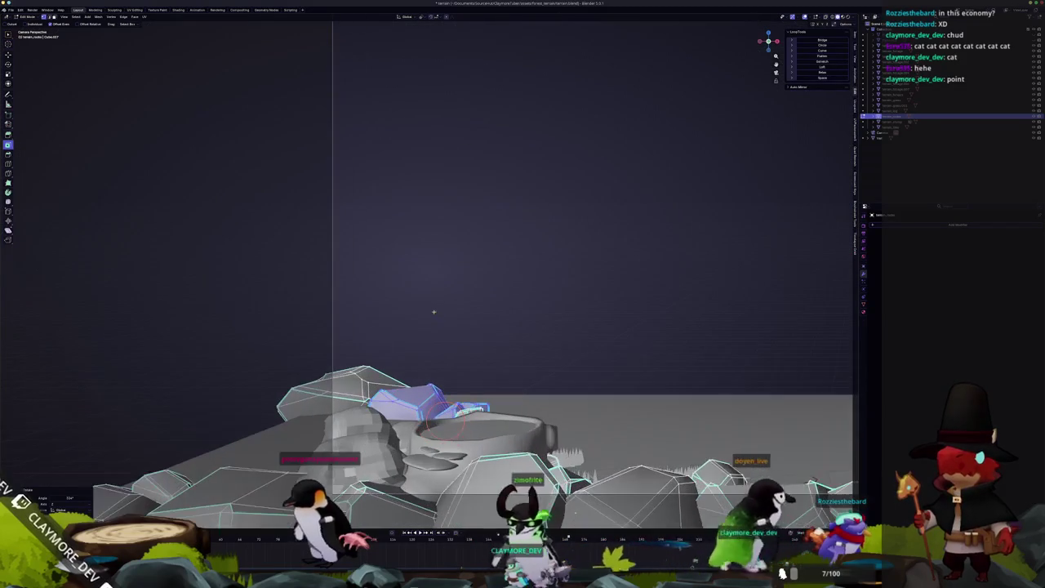
key("r")
key("z")
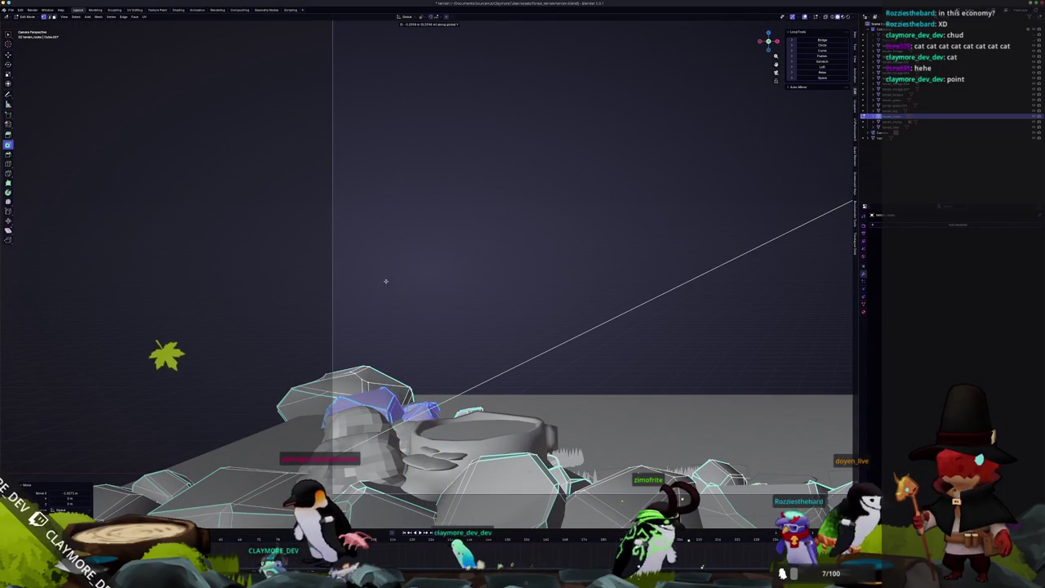
key("Escape")
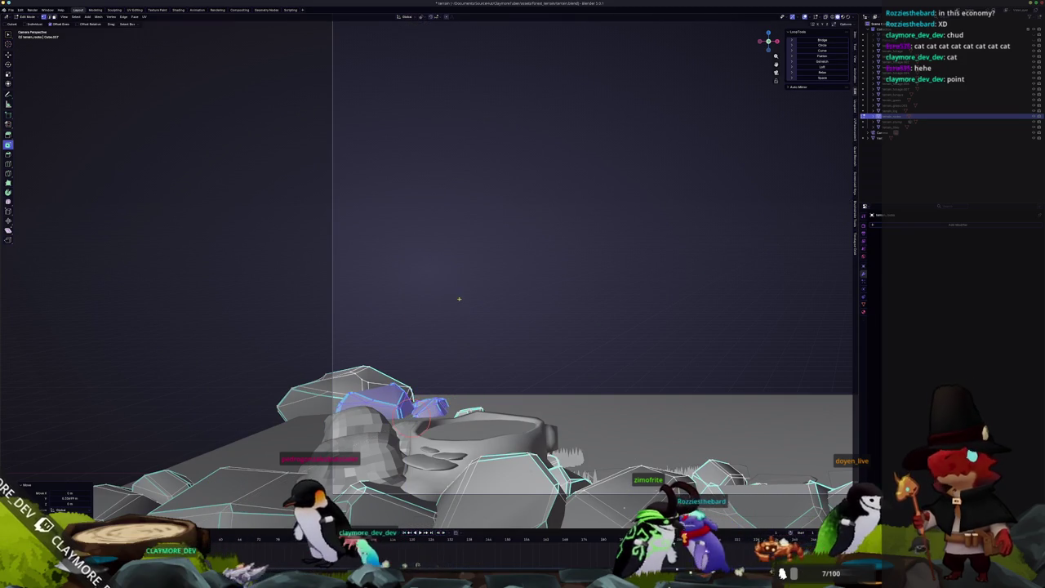
key("r")
key("z")
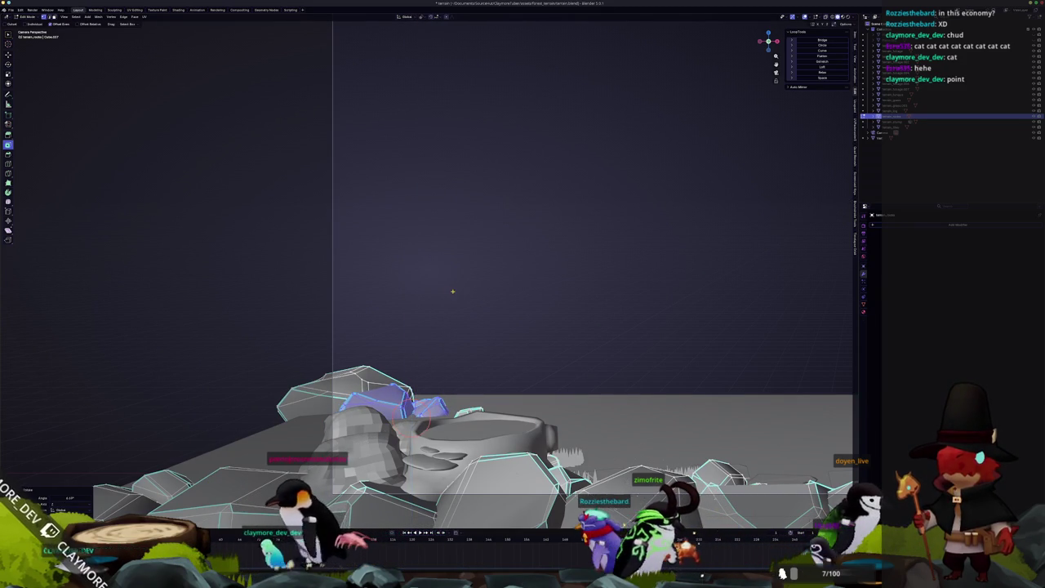
scroll(452, 291, "up", 3)
scroll(452, 291, "up", 2)
key("Tab")
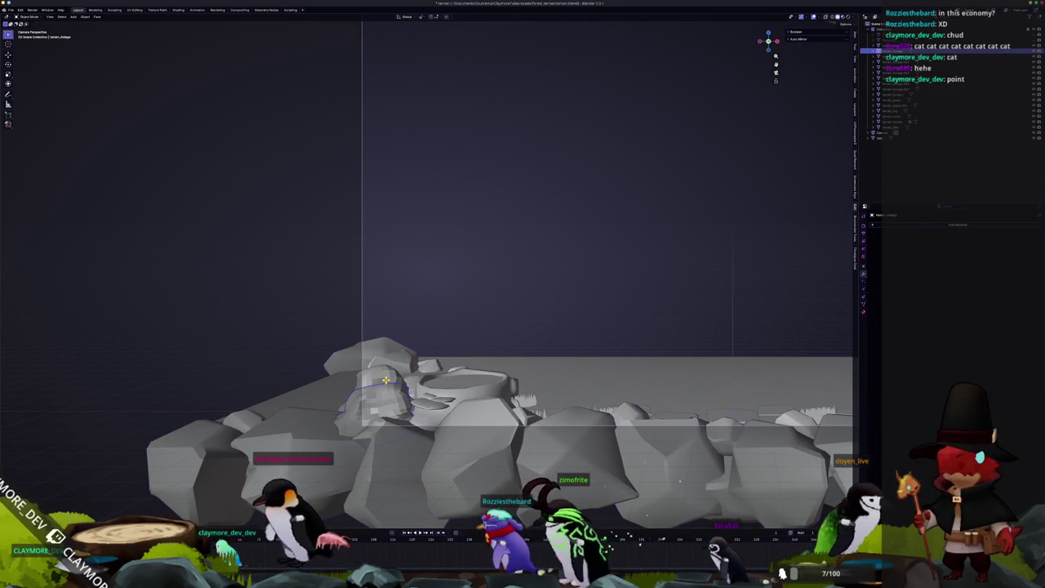
Duplicate the selected rock from top view and place the copy up-left.
key("KP_7")
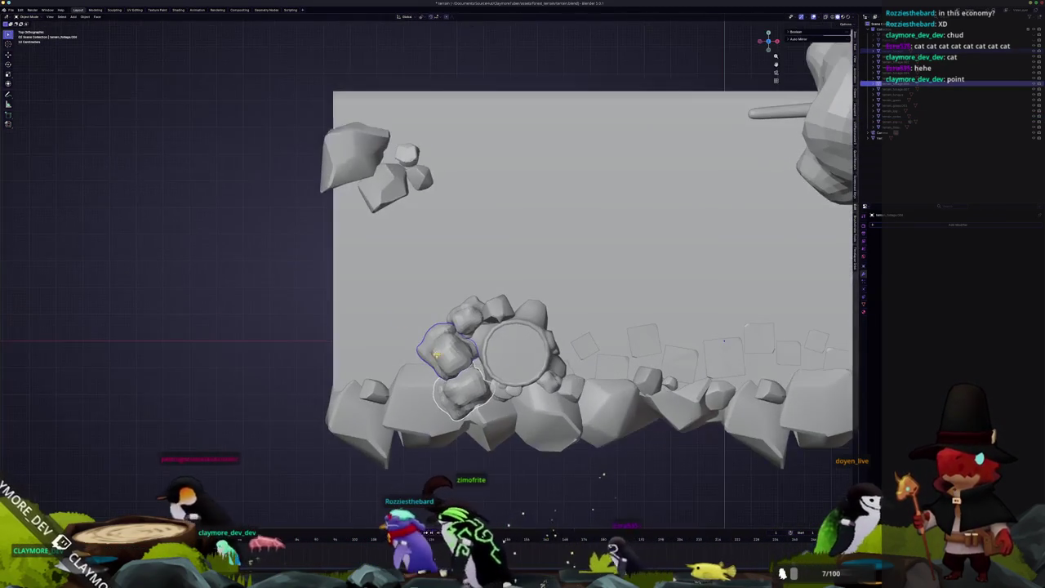
key("shift+d")
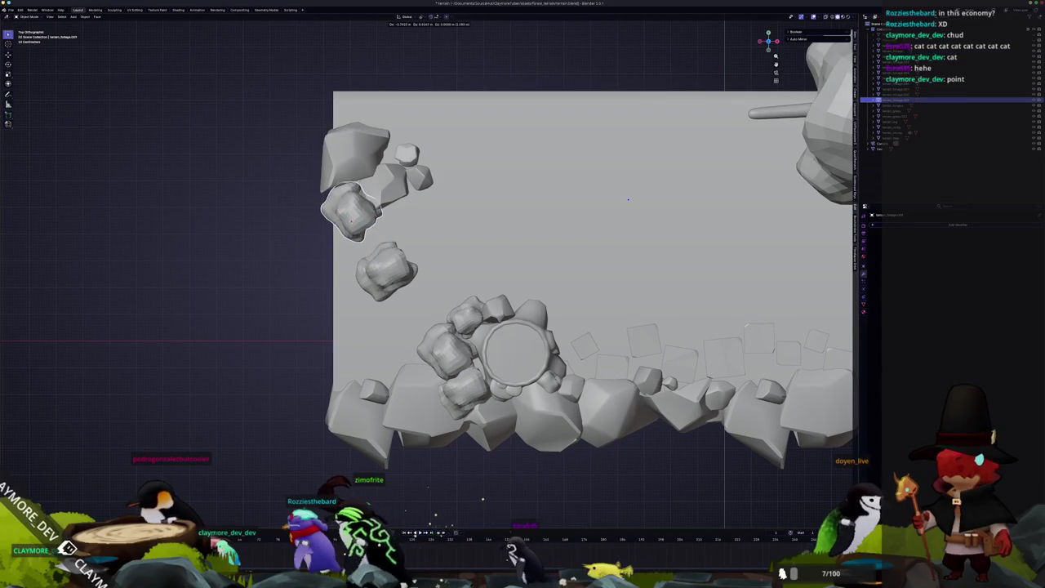
left_click(427, 234)
key("Tab")
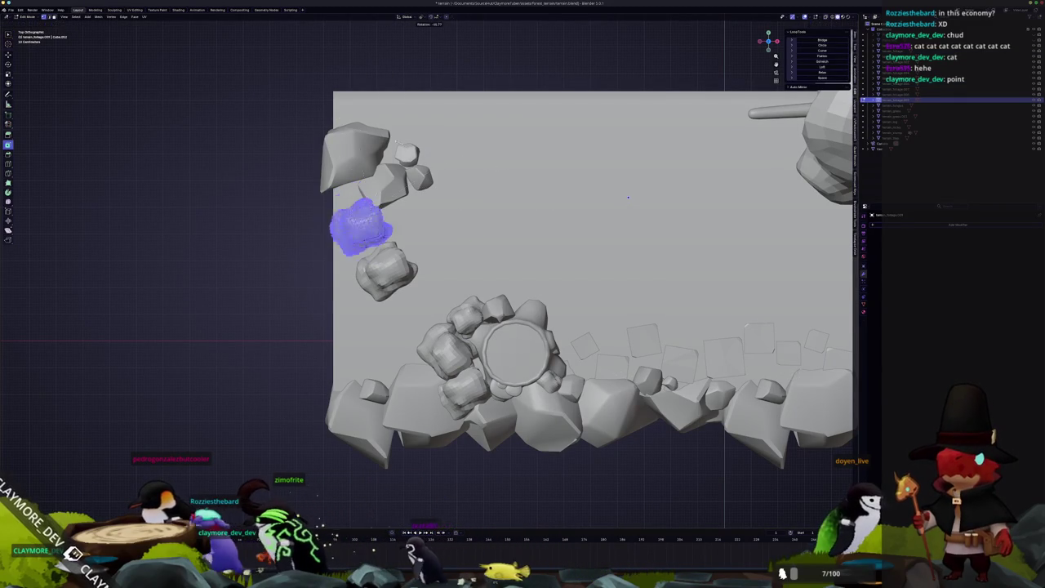
key("Tab")
scroll(450, 288, "down", 1)
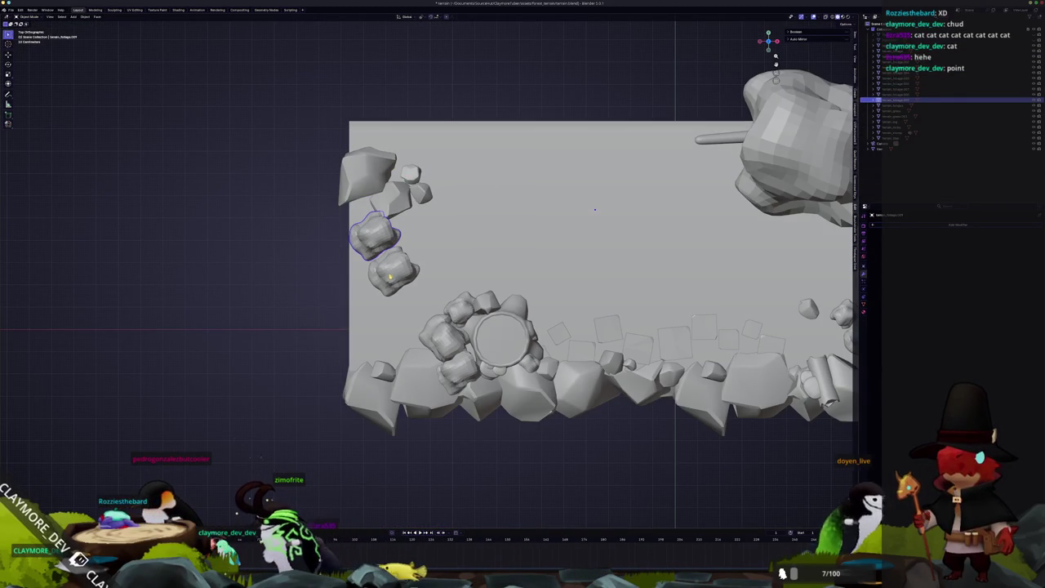
Set the copy's origin to its center of mass (volume) and scale it down.
left_click(96, 17)
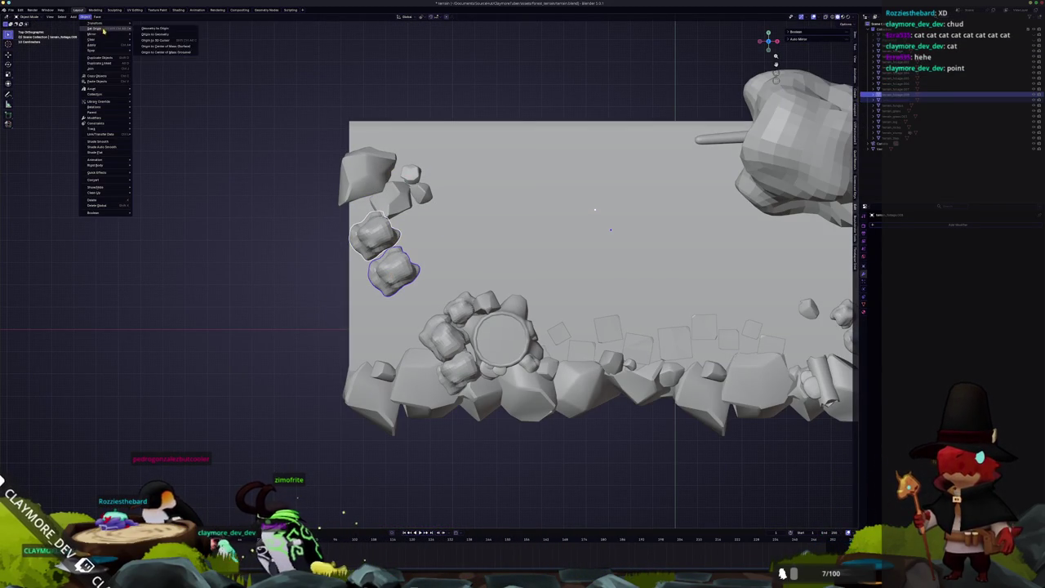
left_click(160, 52)
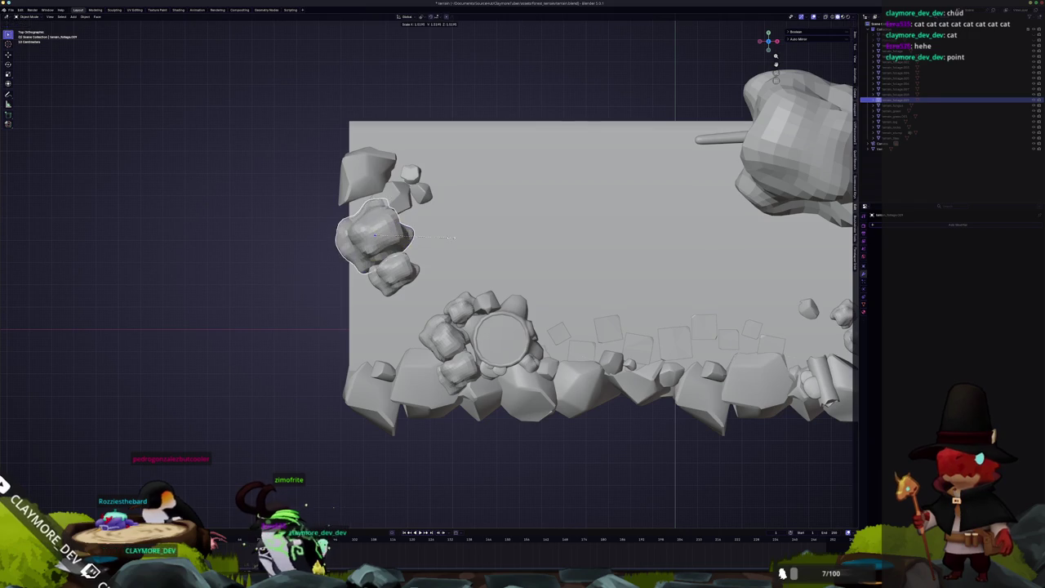
left_click(441, 236)
key("g")
key("KP_0")
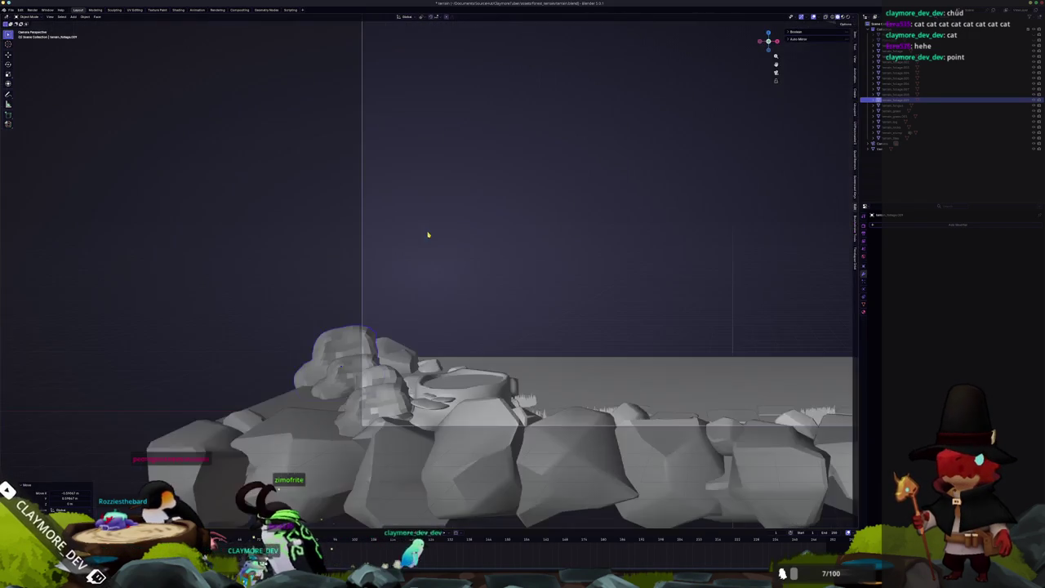
scroll(419, 275, "up", 1)
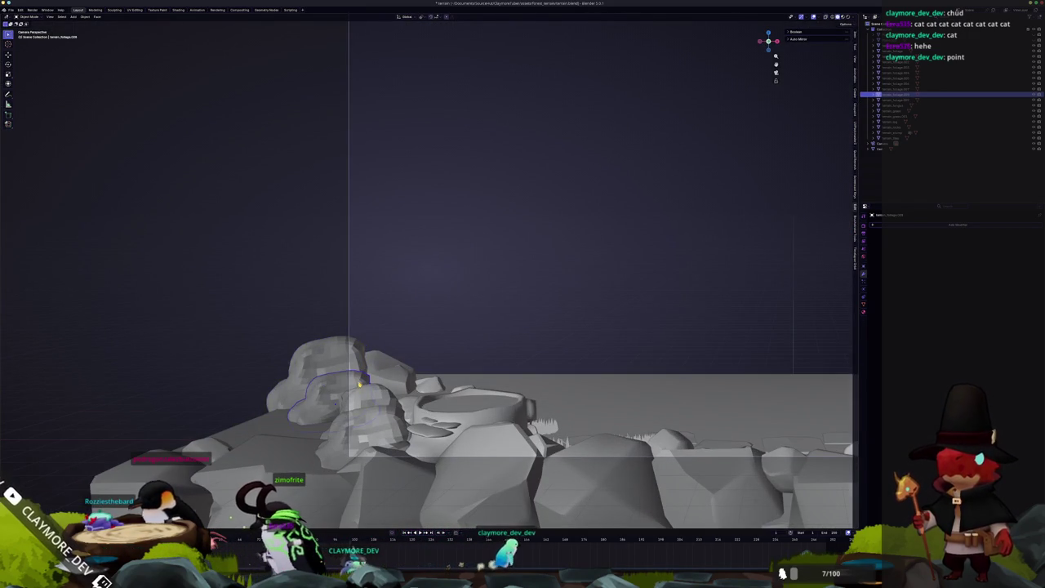
middle_click_drag(419, 276, 457, 261)
Rotate the copied rock by -40.2°, nudge its position, and check it through the camera.
key("KP_7")
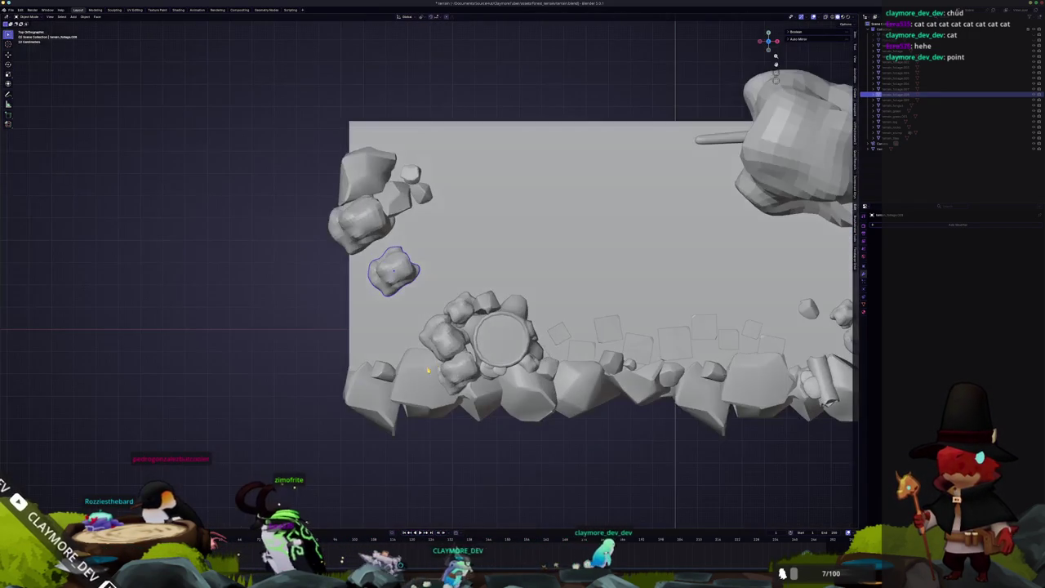
key("r")
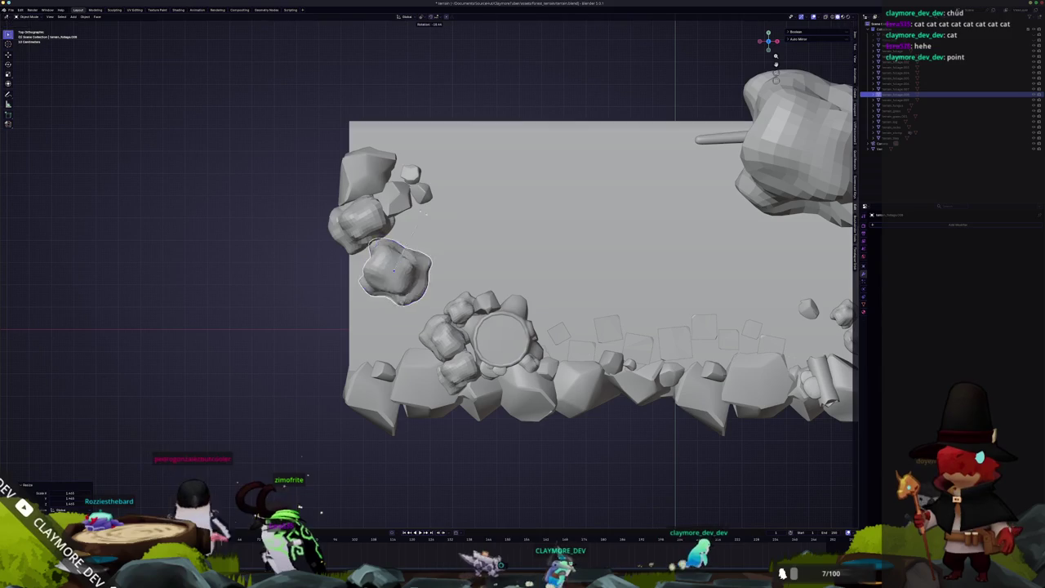
left_click(401, 219)
key("g")
left_click(407, 251)
key("KP_0")
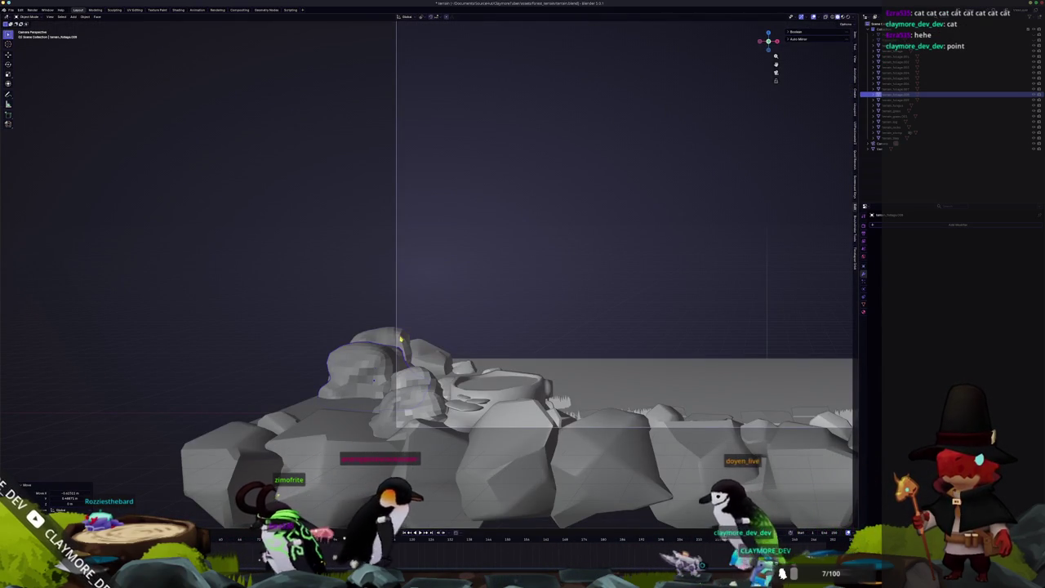
Select another rock and review the terrain and tree framing through the camera.
left_click(355, 365)
mouse_move(526, 299)
middle_mouse_down()
mouse_move(483, 291)
mouse_move(433, 328)
mouse_move(429, 318)
middle_mouse_up()
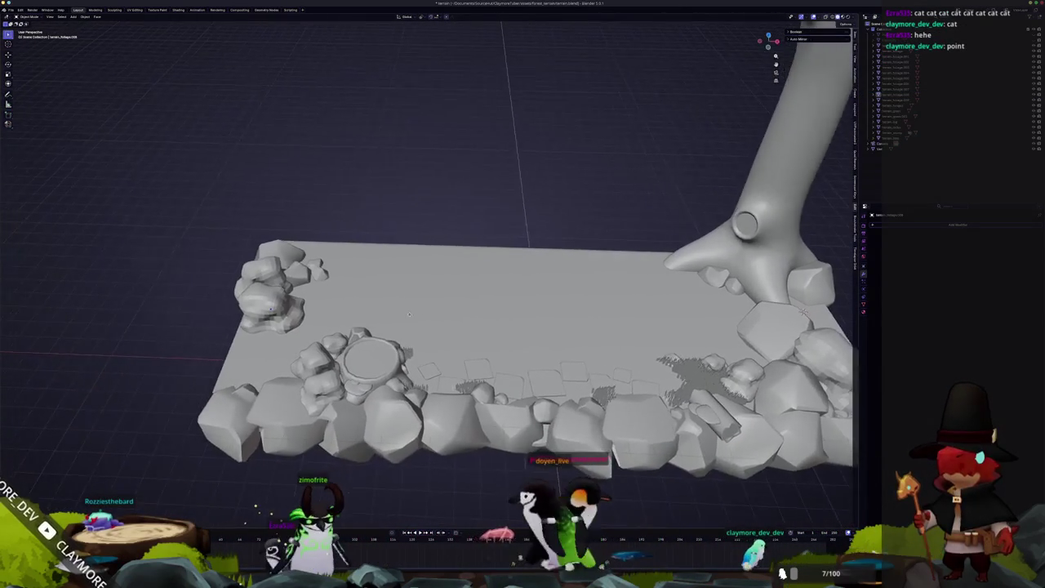
key("KP_0")
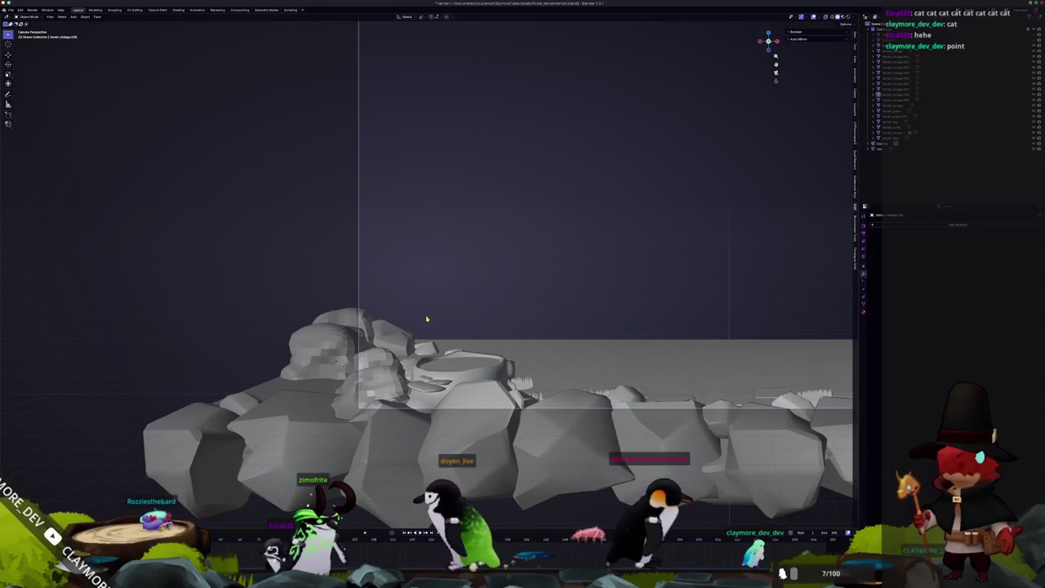
mouse_move(425, 319)
middle_mouse_down("shift")
mouse_move(433, 307)
mouse_move(493, 397)
middle_mouse_up("shift")
scroll(433, 307, "down", 3)
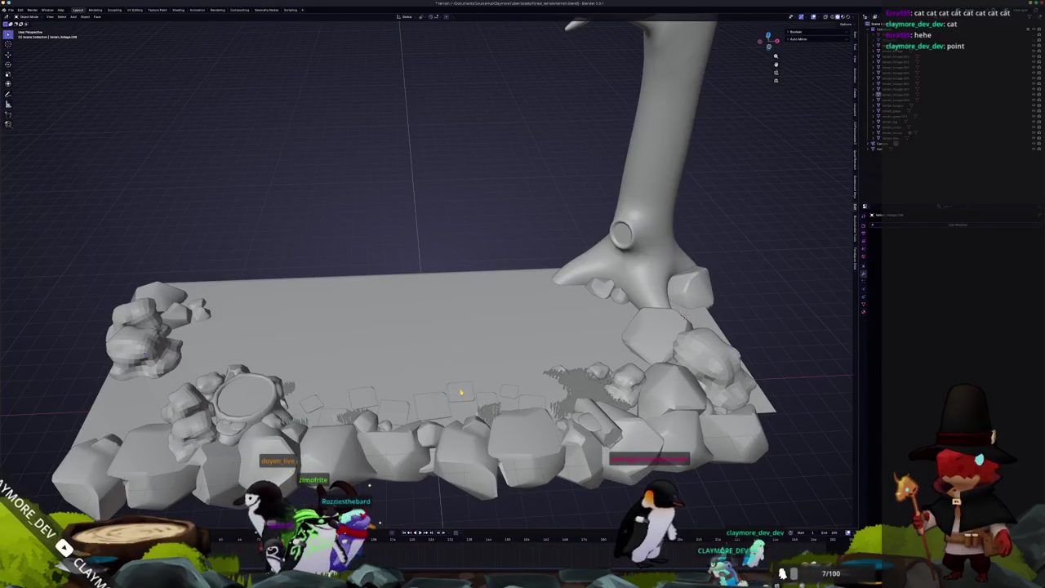
key("KP_7")
Duplicate the flagstone tiles and shift the copies up along the Y axis.
key("shift+d")
key("y")
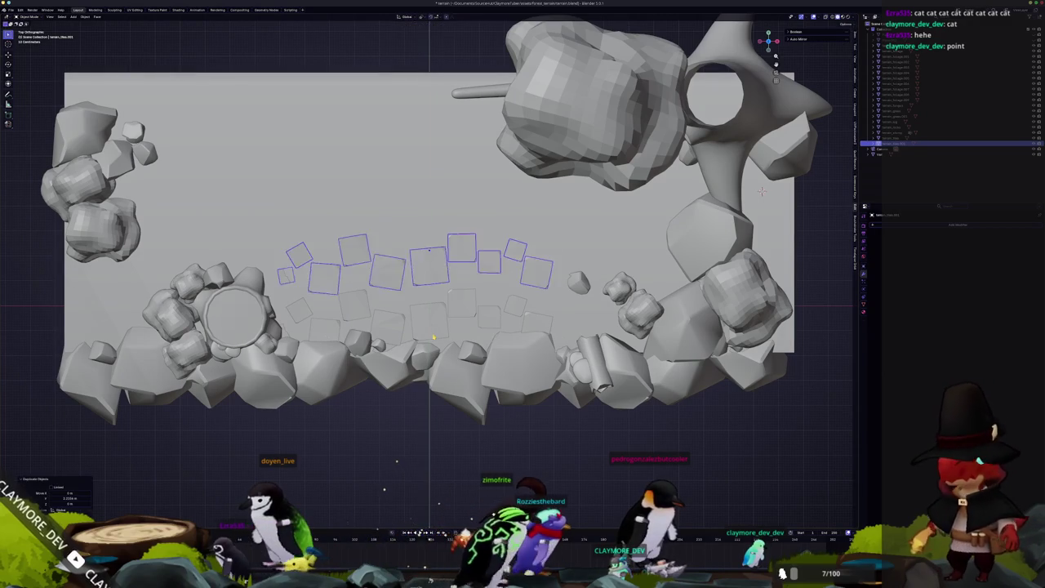
key("Return")
key("g")
key("y")
key("Return")
middle_click_drag(388, 316, 374, 290)
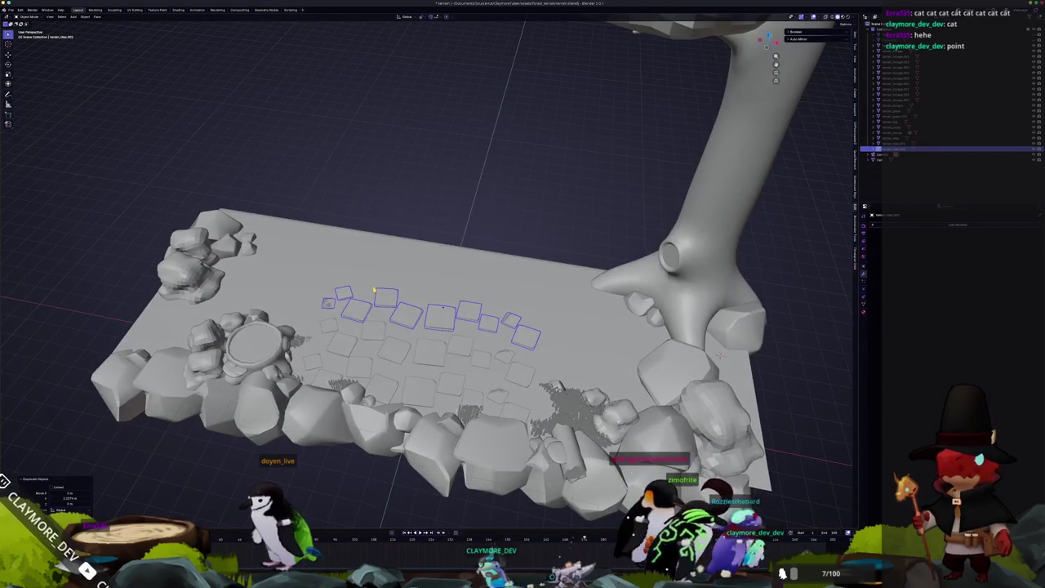
key("KP_7")
Move the selected tiles along Y into a lower row and check the layout.
key("g")
key("y")
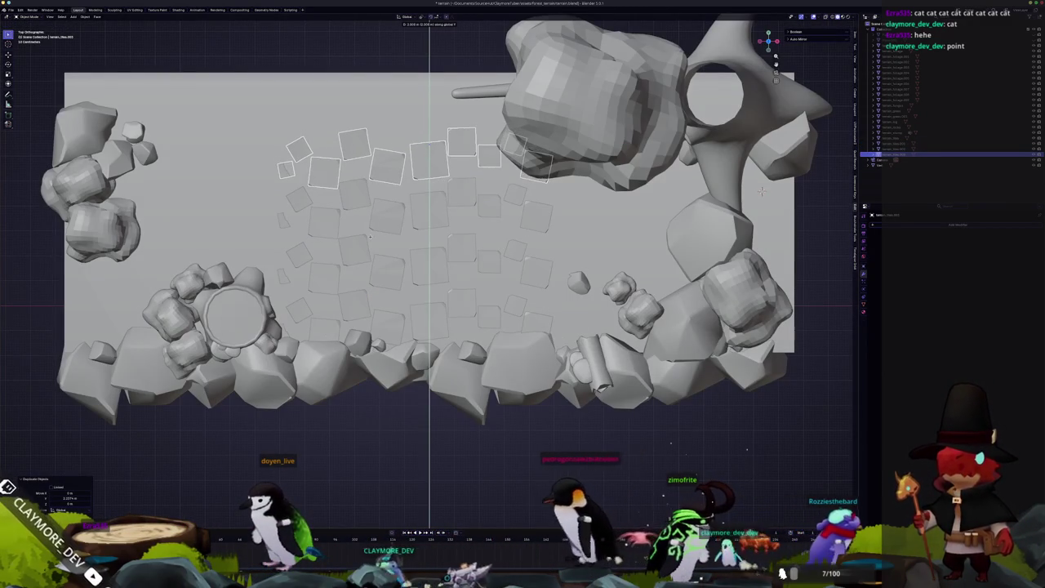
key("Return")
middle_click_drag(429, 250, 547, 258, "shift")
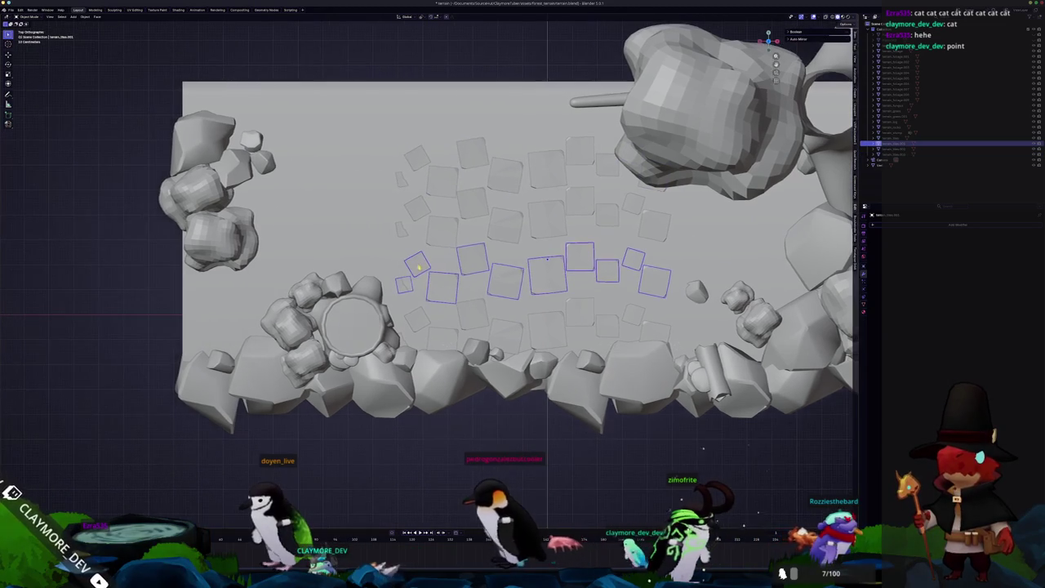
middle_click_drag(418, 272, 391, 258)
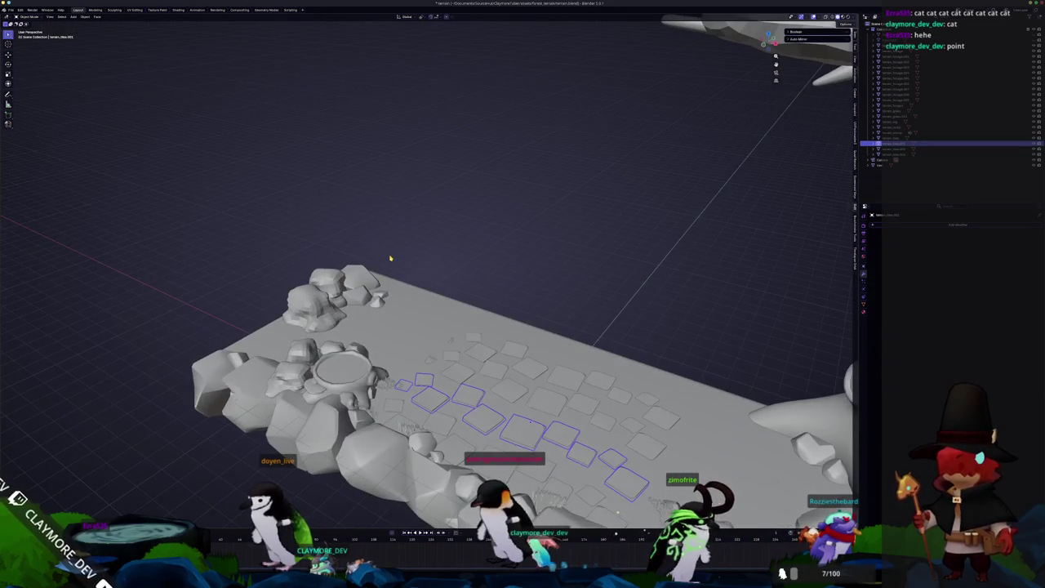
key("KP_7")
Shift two pairs of tiles up and to the left across the plane.
key("Tab")
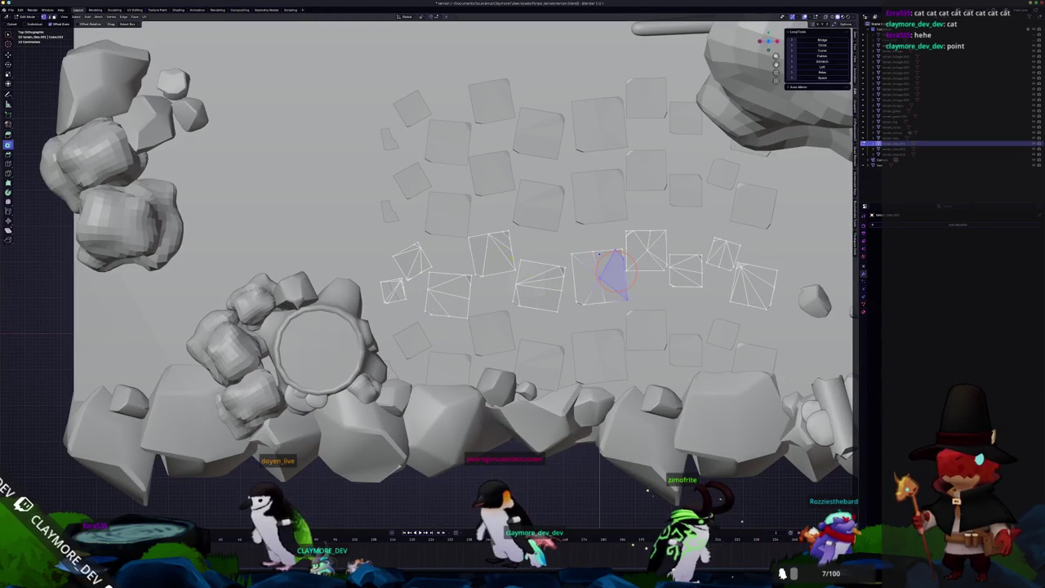
key("g")
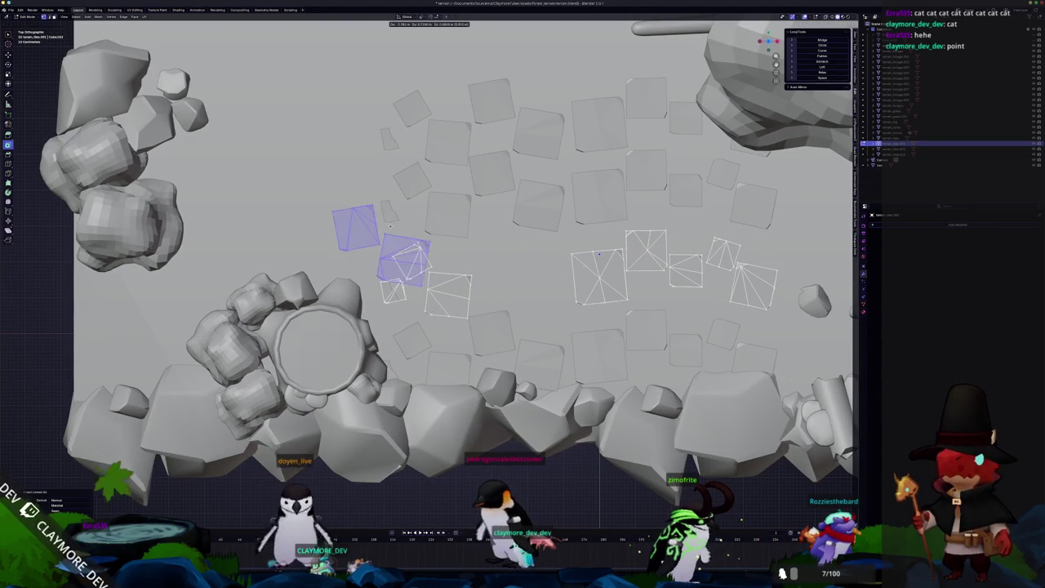
left_click(339, 207)
key("Tab")
key("Tab")
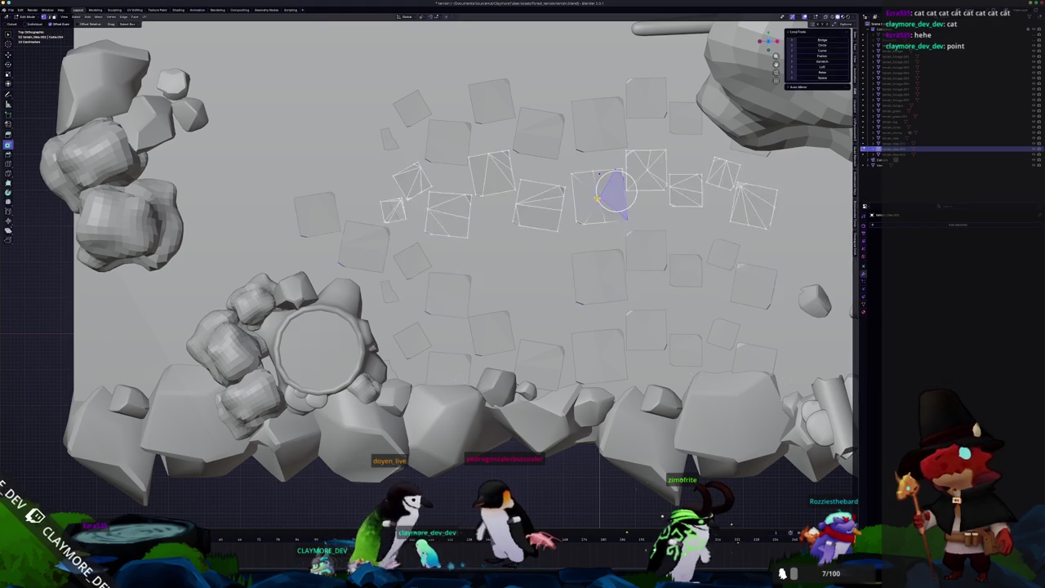
right_click(669, 190, "shift")
key("l")
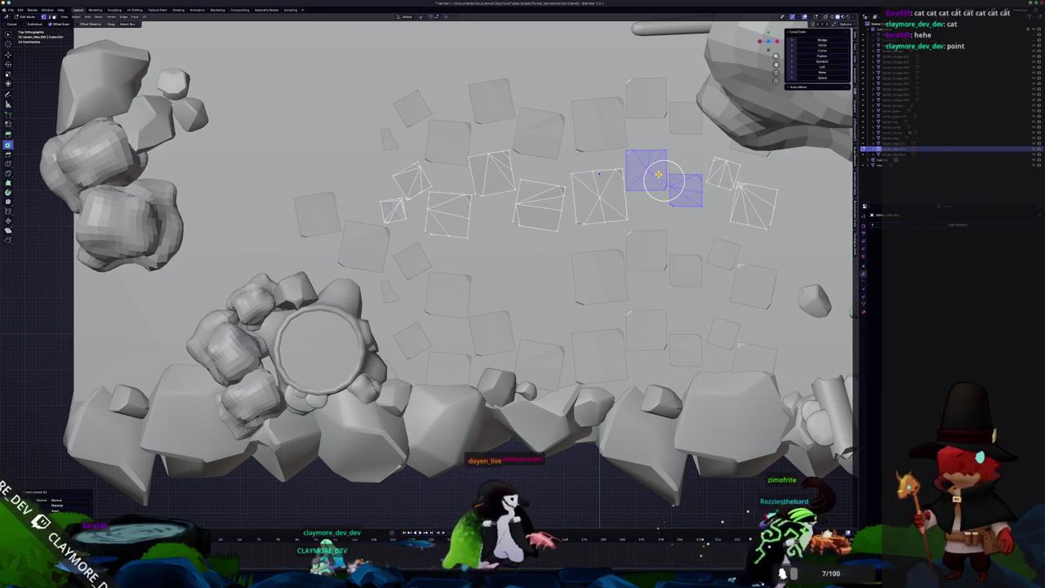
key("g")
left_click(334, 160)
key("alt+a")
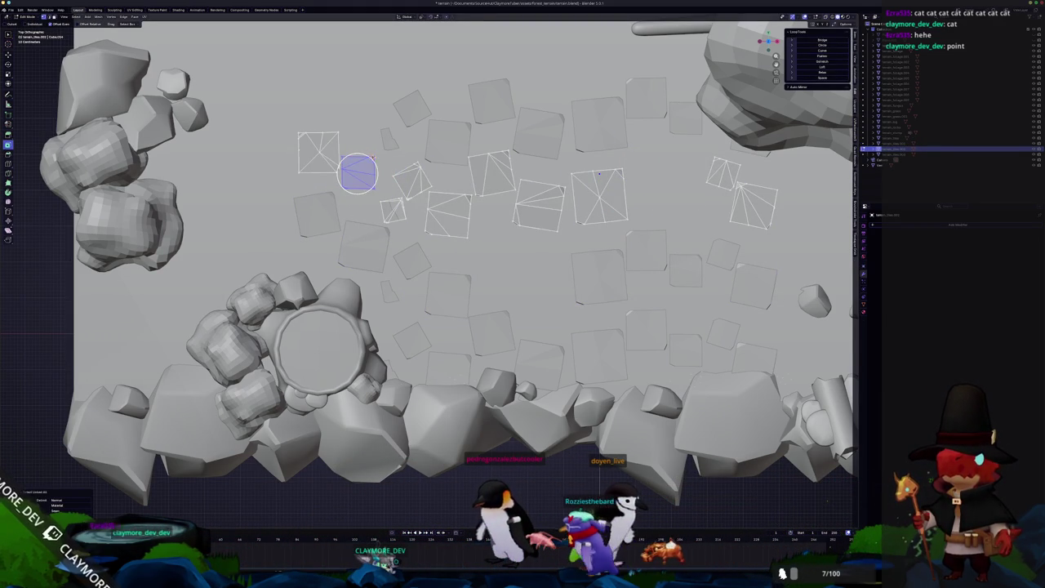
Rotate a single tile and move it up and to the left.
left_click(358, 173)
key("r")
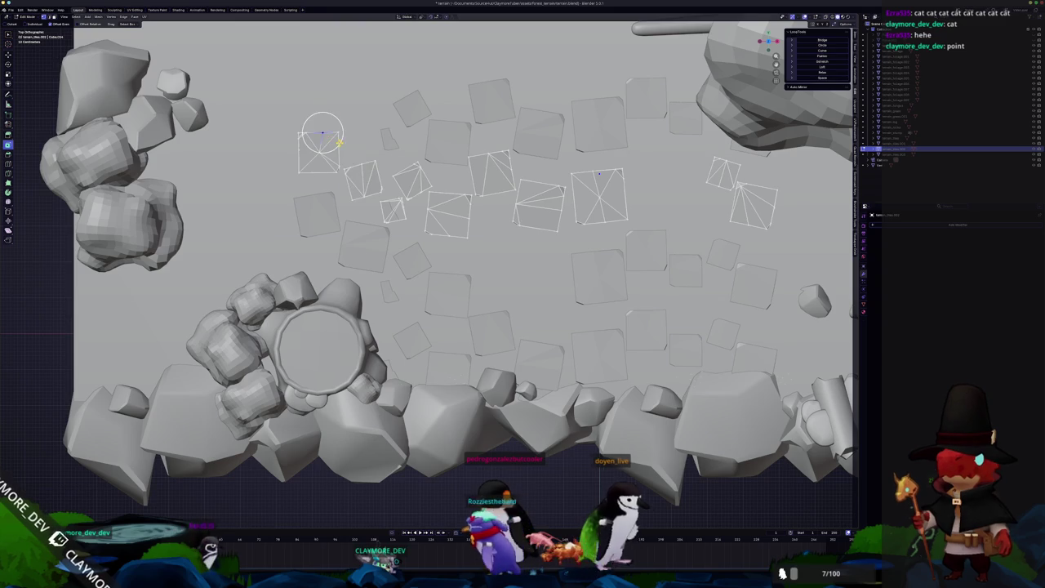
key("r")
key("Return")
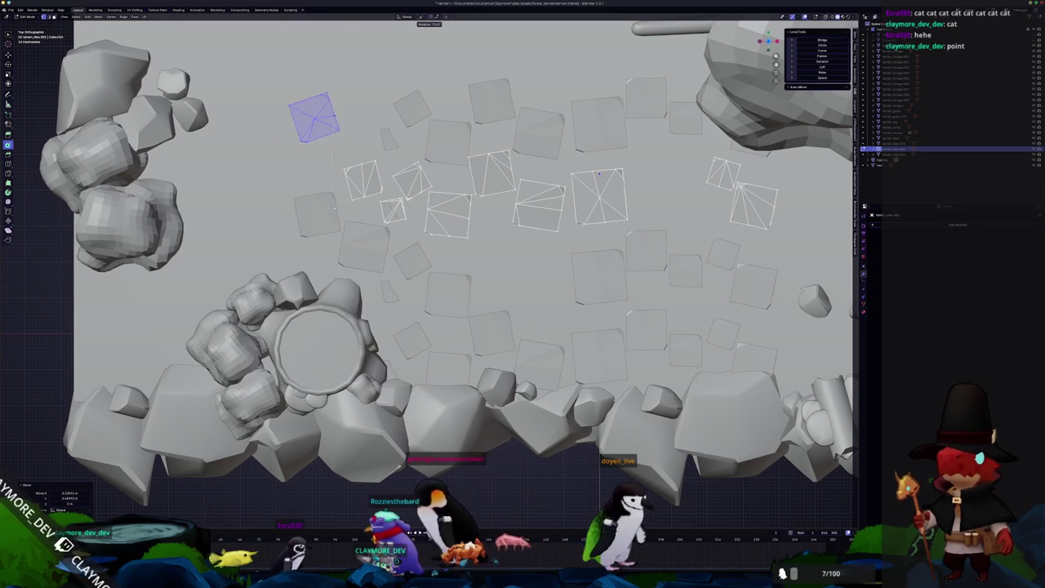
key("g")
key("Return")
scroll(535, 314, "down", 3)
key("ctrl+z")
key("ctrl+shift+z")
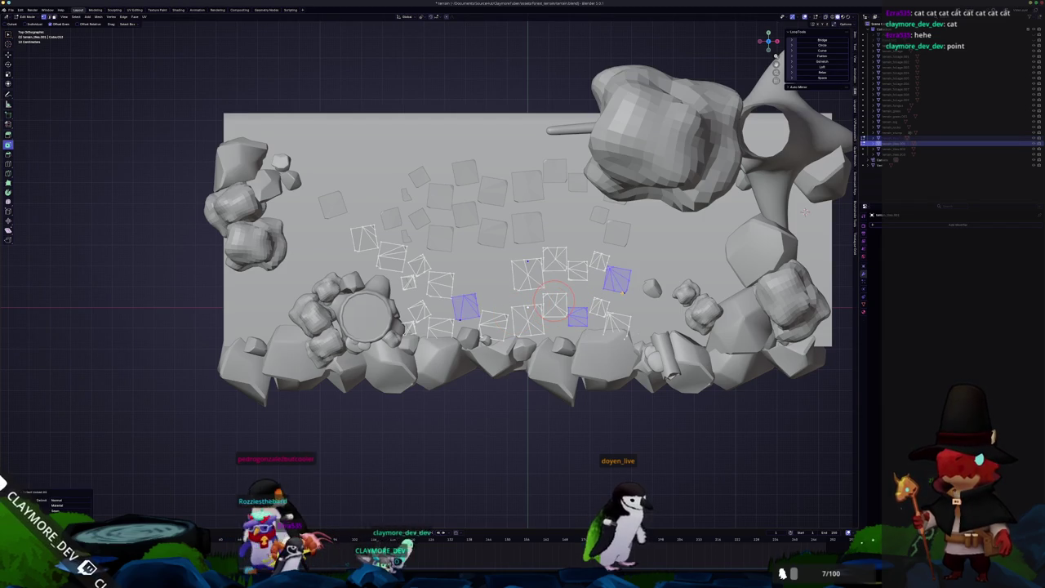
Move three tiles toward the plane's top and scatter other tiles down and right.
key("g")
left_click(446, 155)
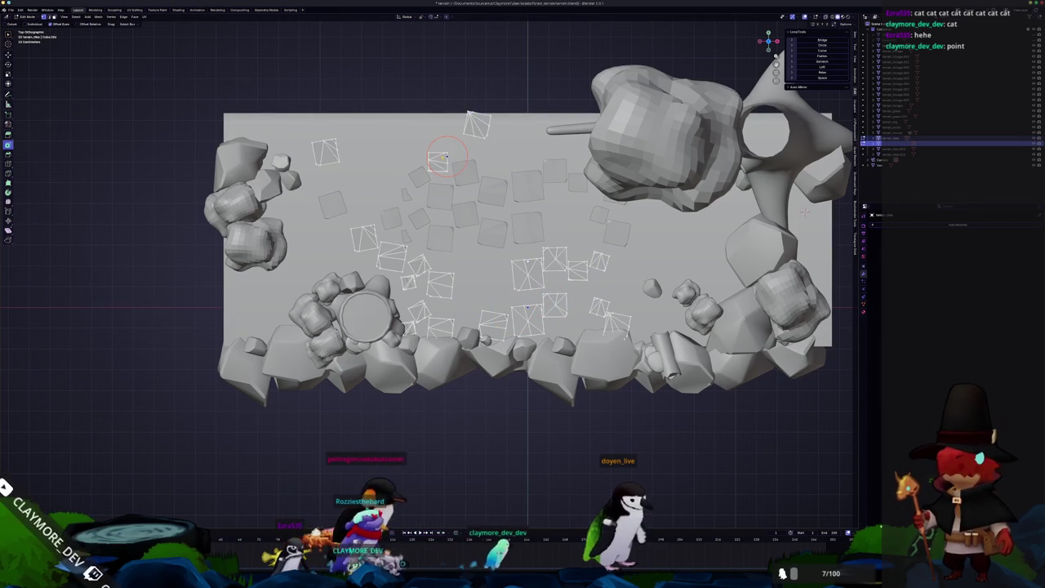
key("g")
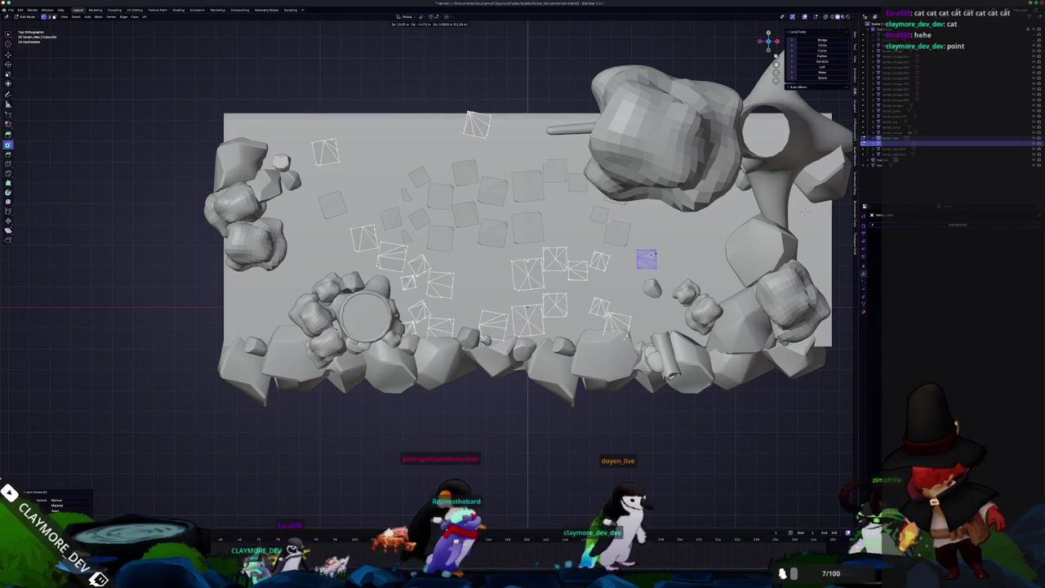
left_click(646, 259)
left_click(476, 122)
key("g")
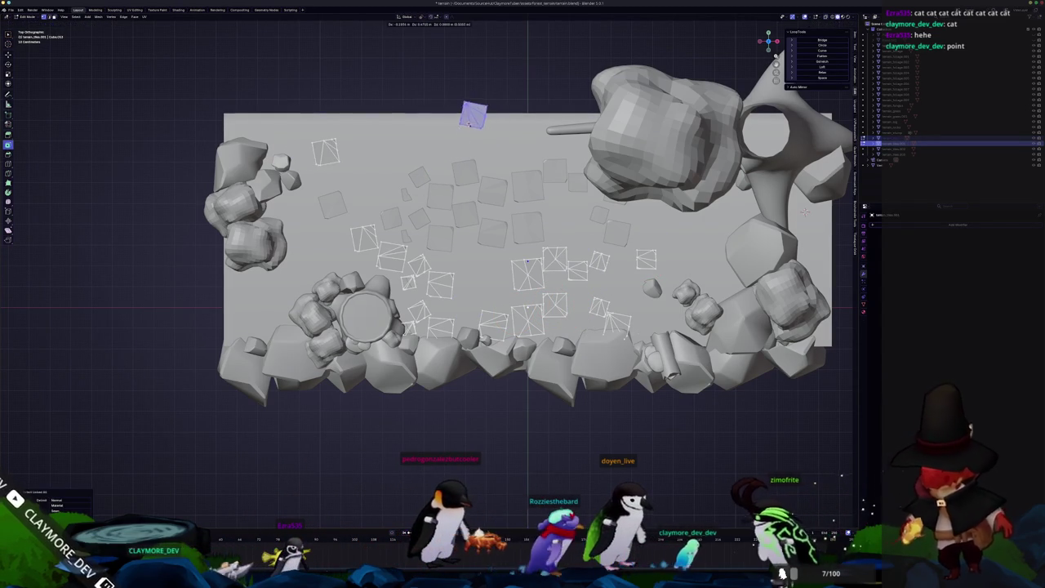
left_click(675, 249)
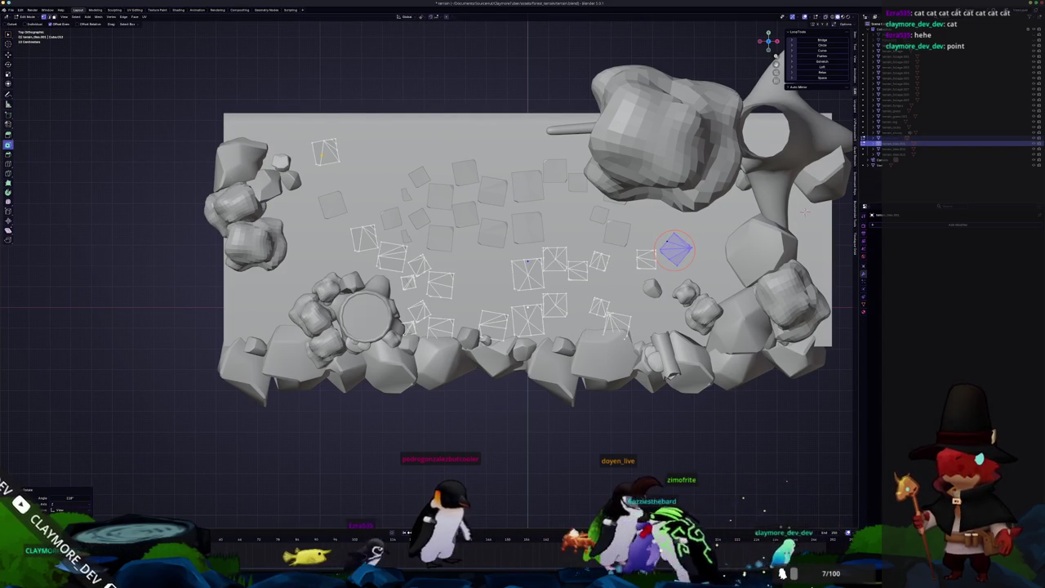
left_click(325, 152)
key("g")
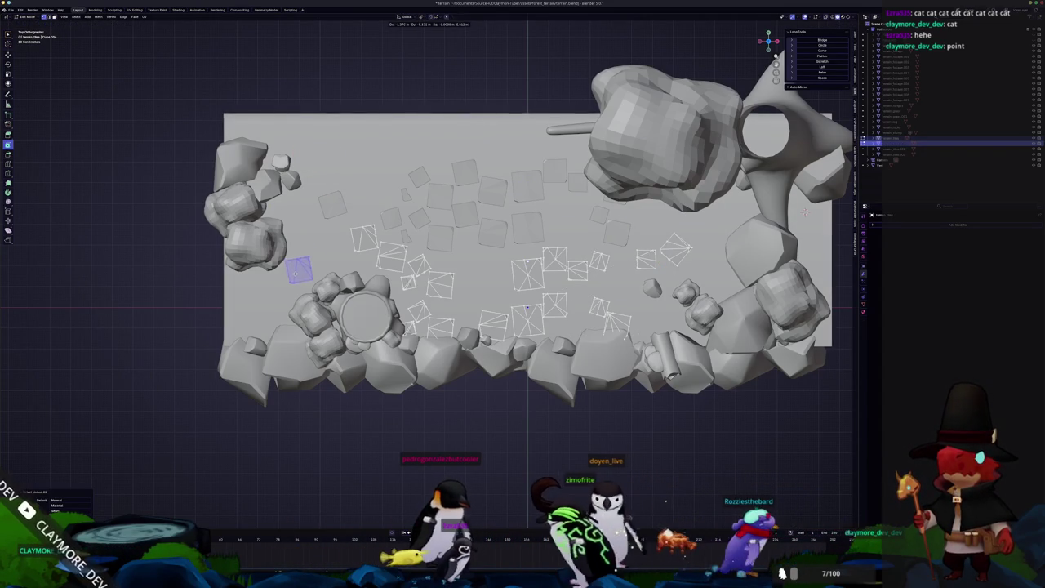
left_click(318, 261)
key("Tab")
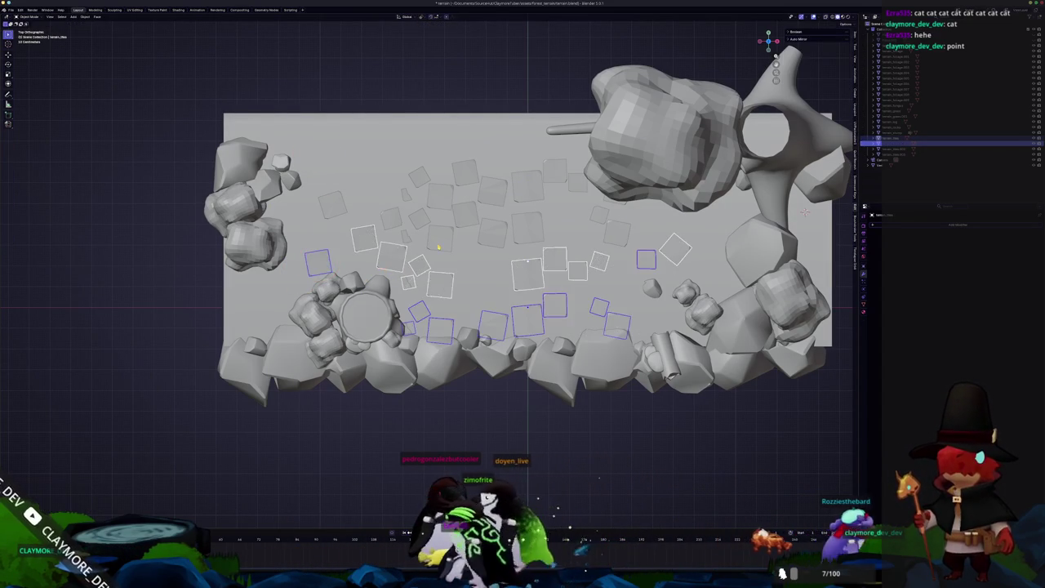
Move the right-hand tile lower, then shrink, rotate and nudge another tile.
left_click(439, 196)
key("Tab")
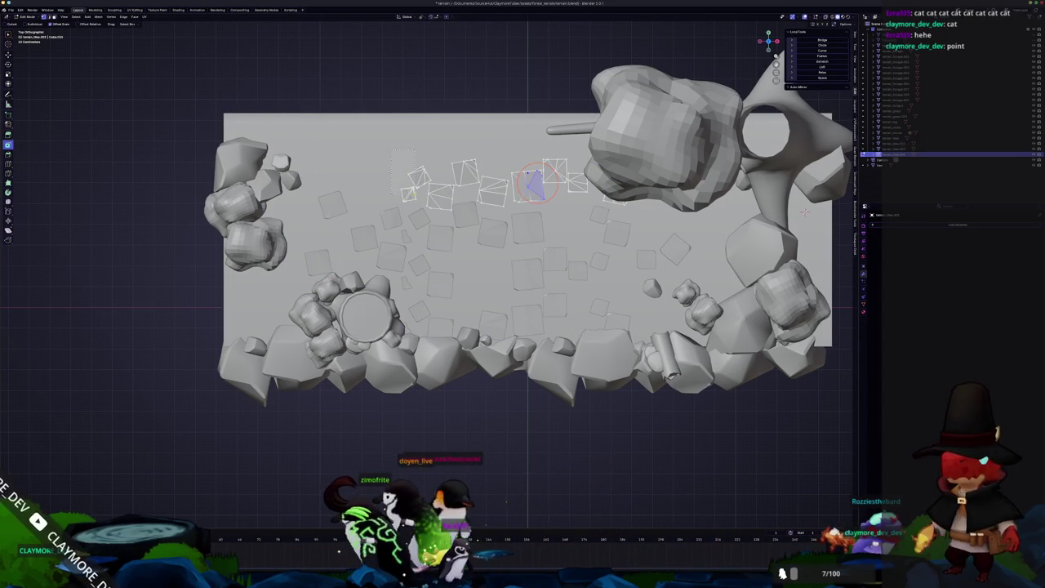
key("ctrl+z")
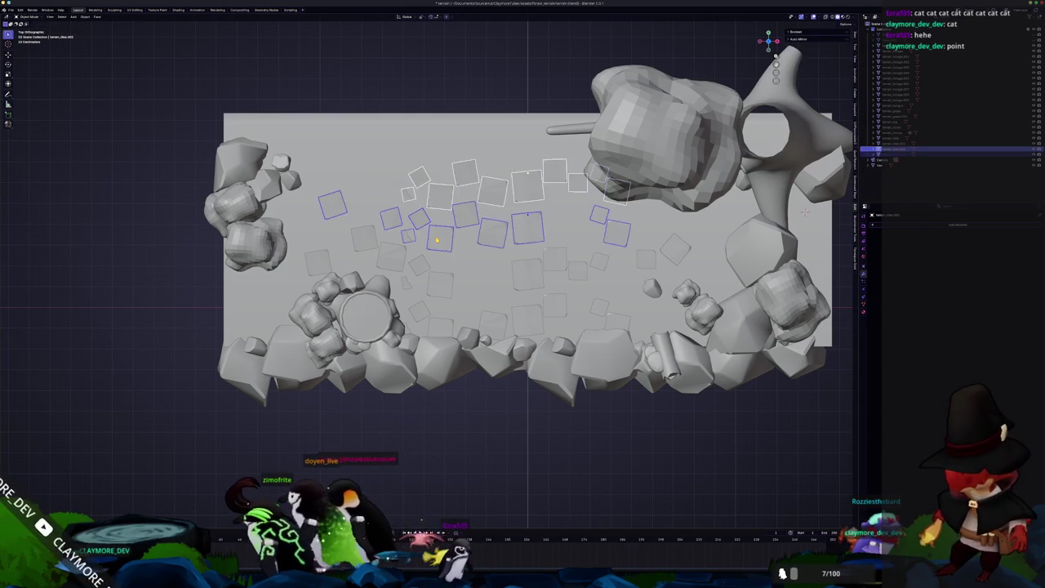
key("Tab")
left_click(494, 233)
key("g")
left_click(508, 281)
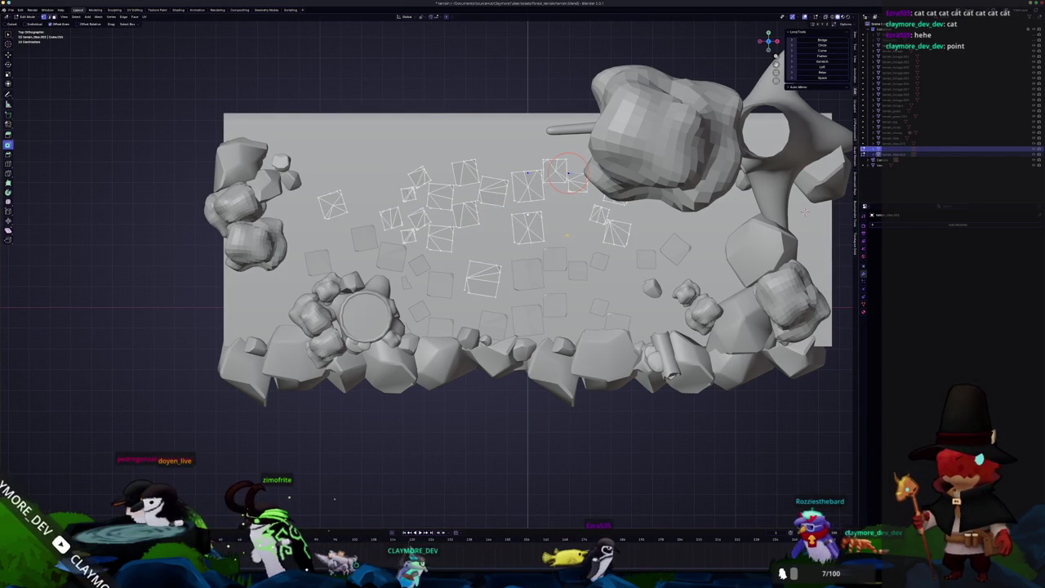
key("s")
left_click(642, 220)
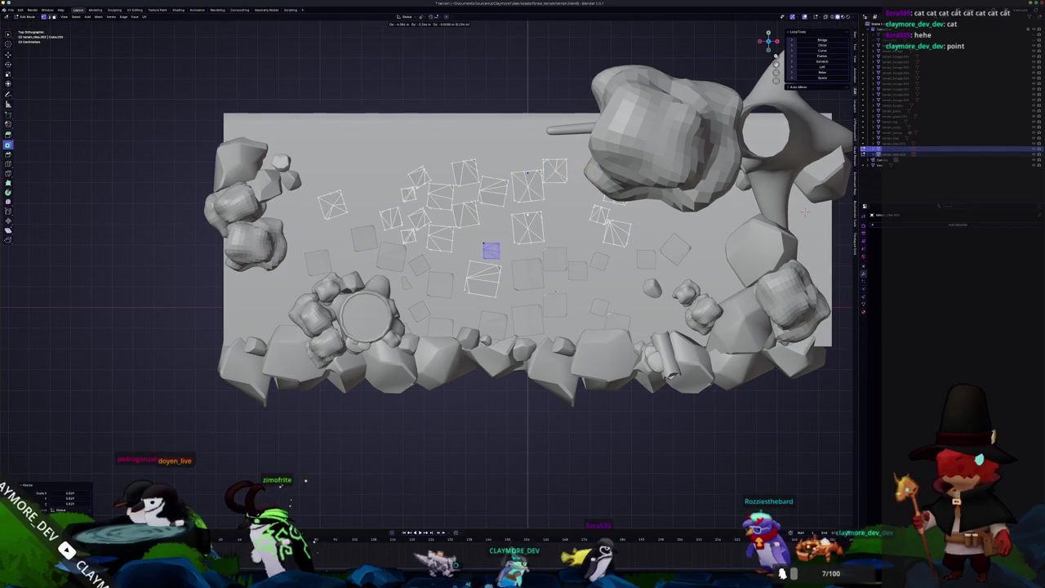
key("r")
key("g")
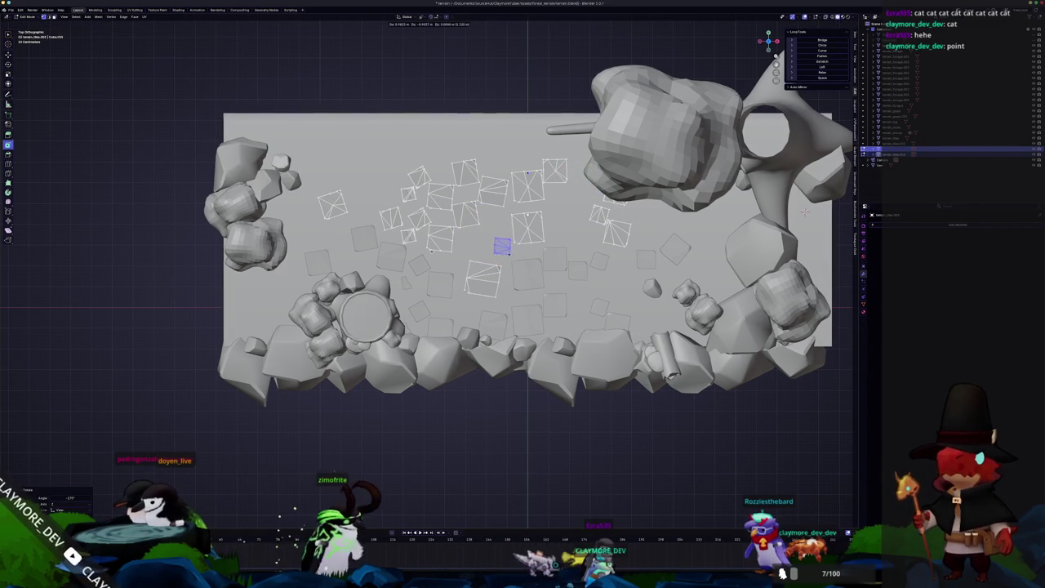
Shift another tile toward the right and turn on the see-through terrain view.
left_click(526, 227)
key("ctrl+z")
key("ctrl+z")
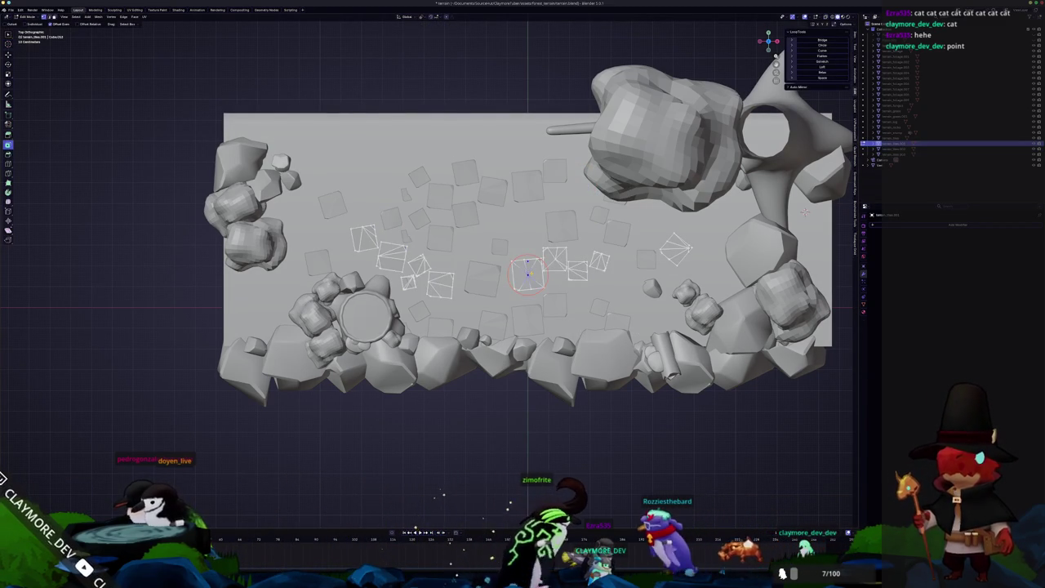
key("c")
left_click(530, 273)
key("ctrl+z")
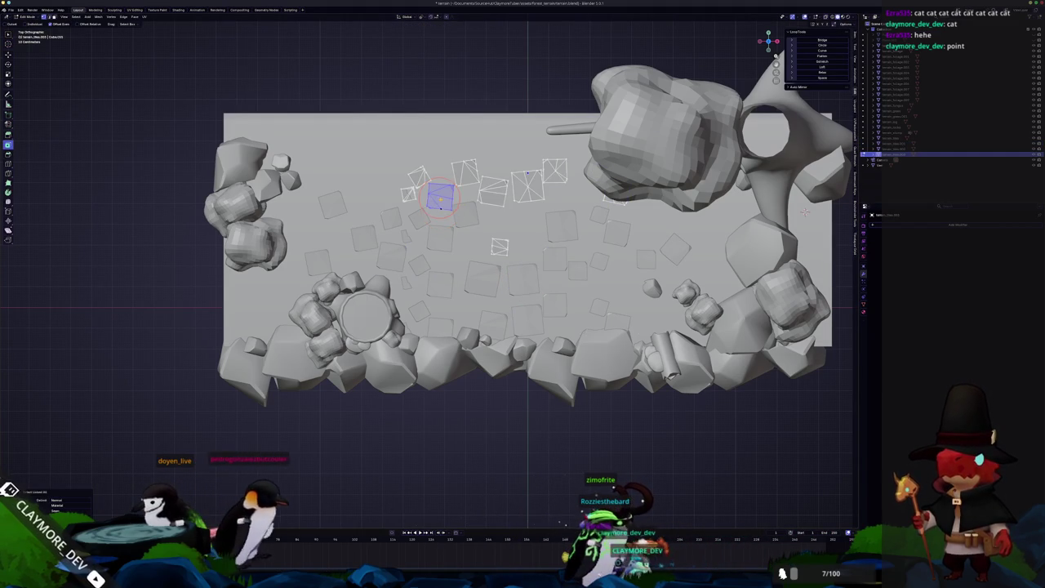
key("g")
left_click(621, 286)
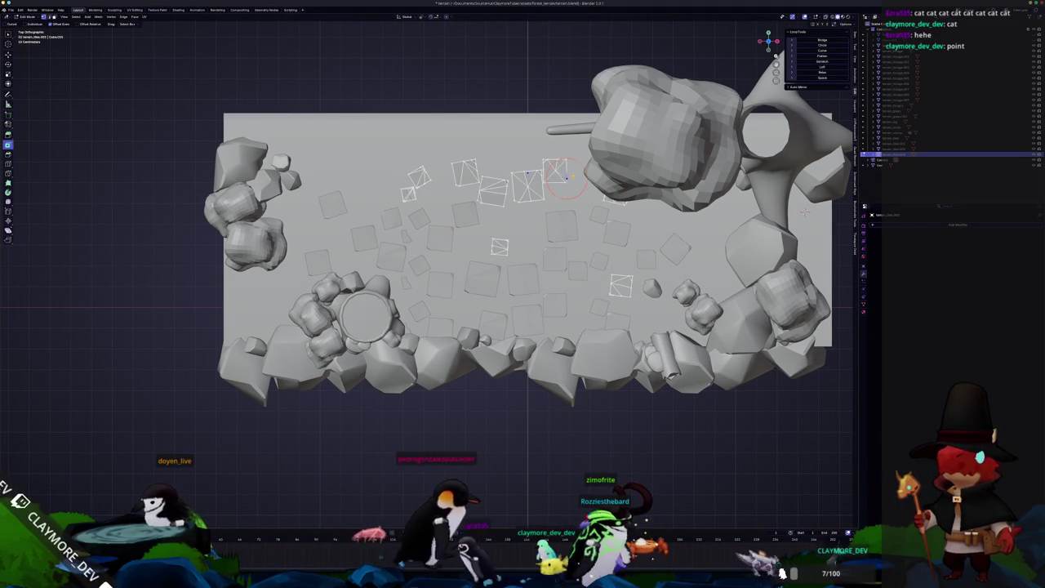
left_click(554, 172)
key("alt+z")
Nudge the last tile further right and turn the see-through view back off.
key("g")
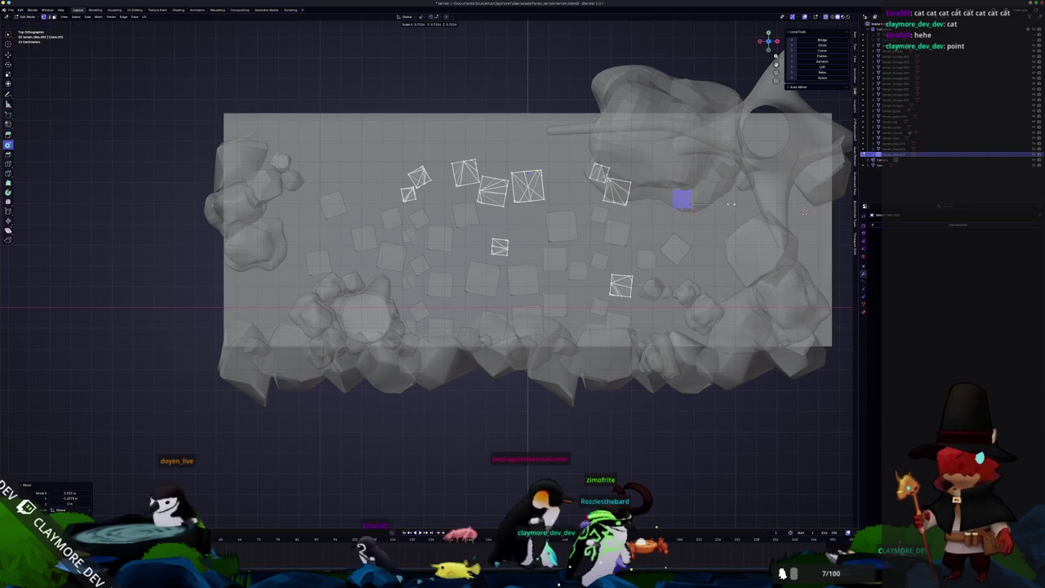
left_click(670, 206)
key("alt+z")
middle_click_drag(669, 205, 512, 304)
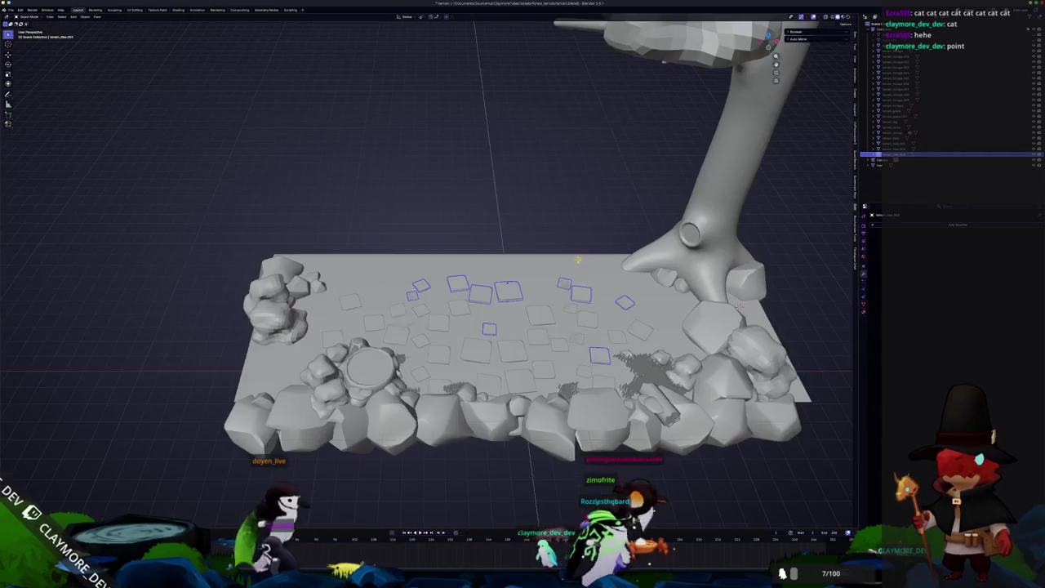
Select all the tiles and separate them by loose parts into individual objects.
left_click_drag(306, 309, 645, 389)
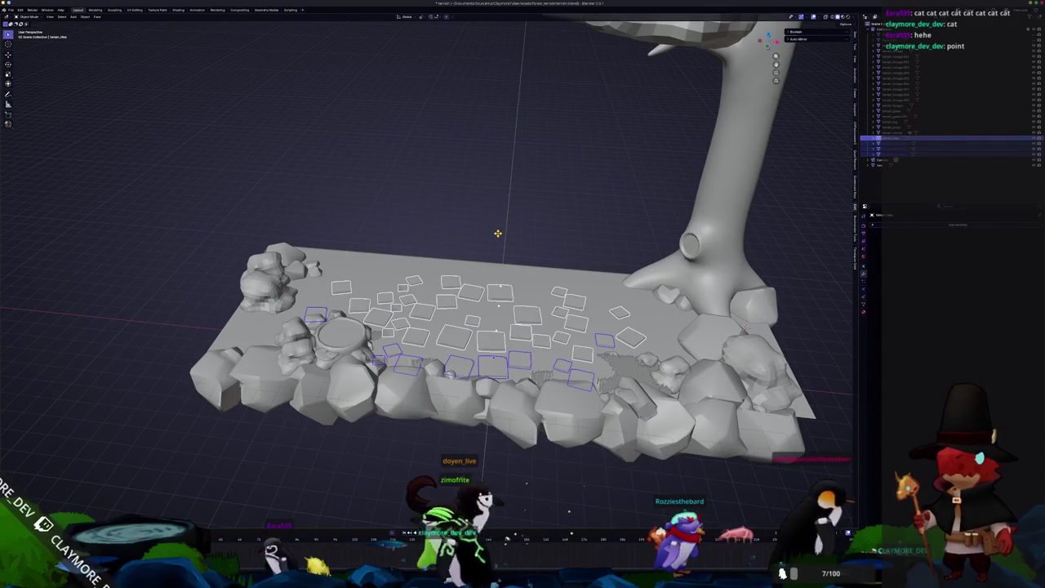
key("a")
key("Tab")
right_click(482, 339)
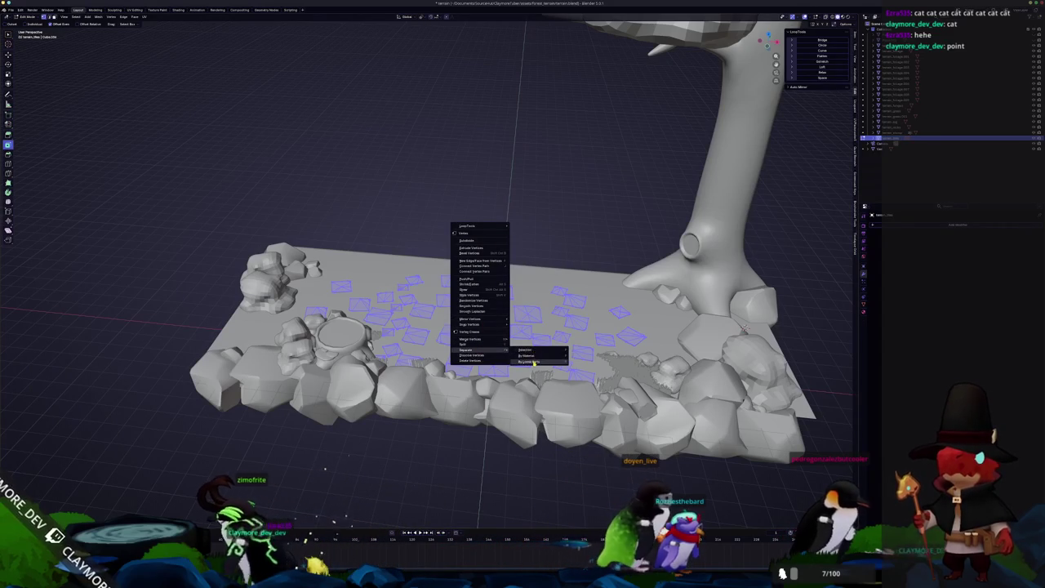
left_click(534, 362)
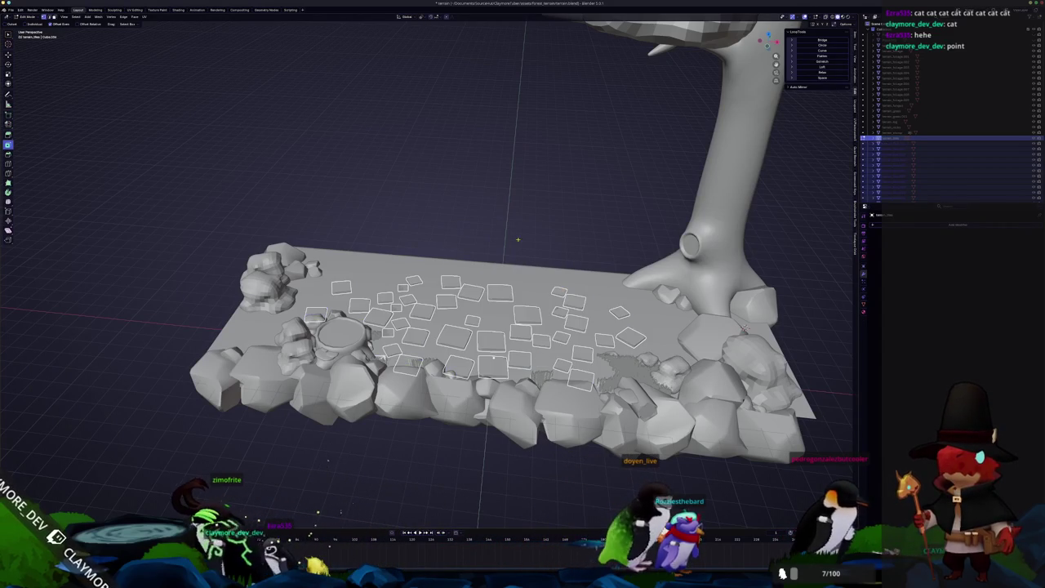
left_click(98, 17)
mouse_move(107, 34)
key("Escape")
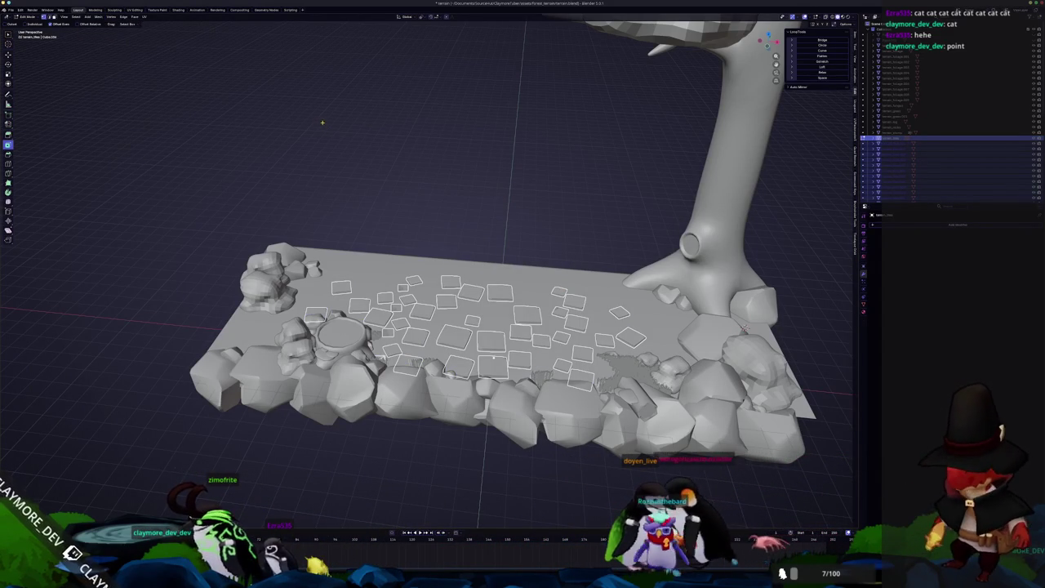
key("Tab")
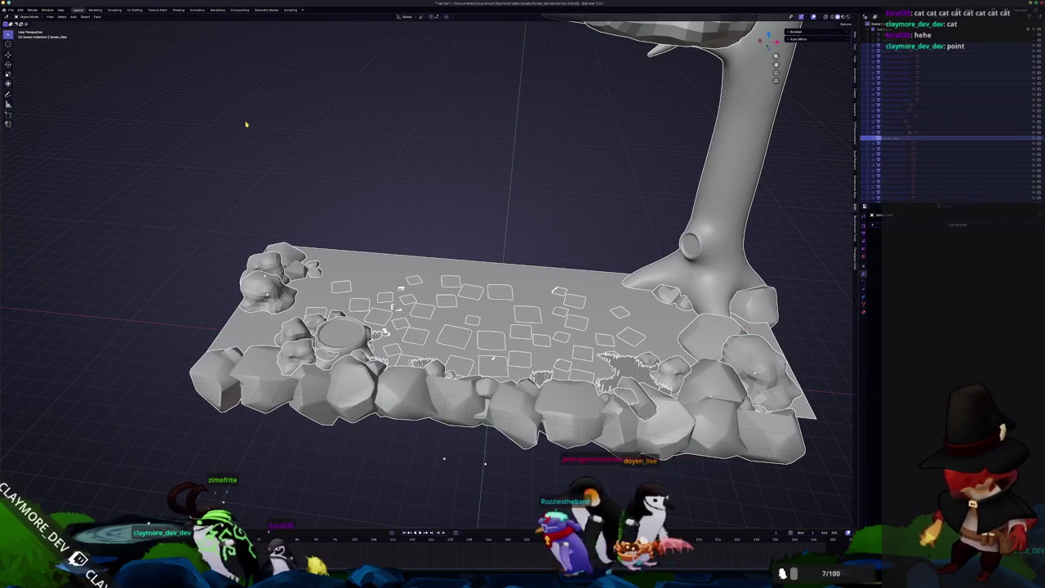
left_click(86, 17)
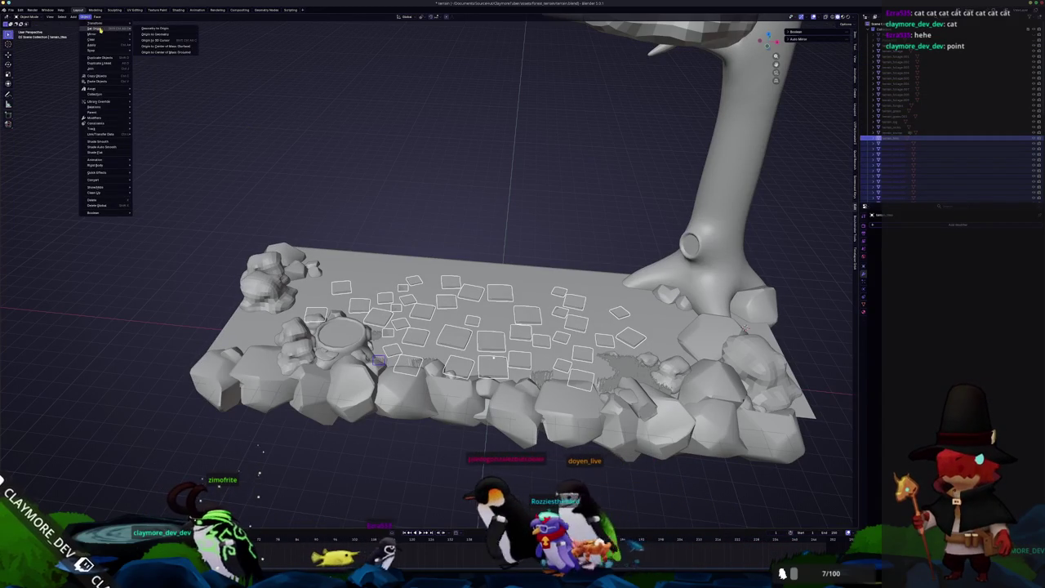
Set each tile's origin to its centre of mass and run Randomize Transform.
left_click(166, 52)
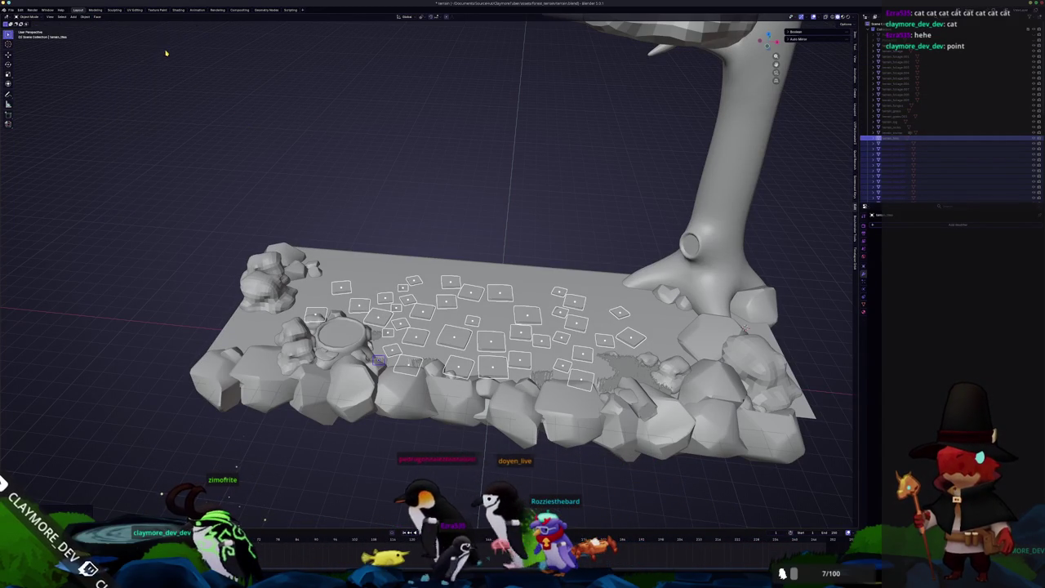
left_click(86, 16)
mouse_move(96, 23)
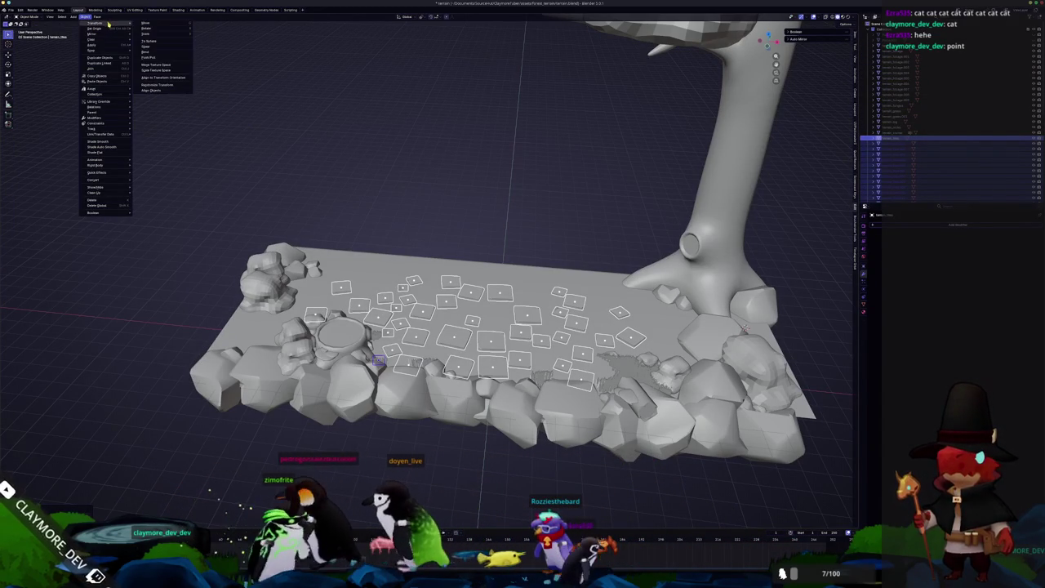
left_click(160, 84)
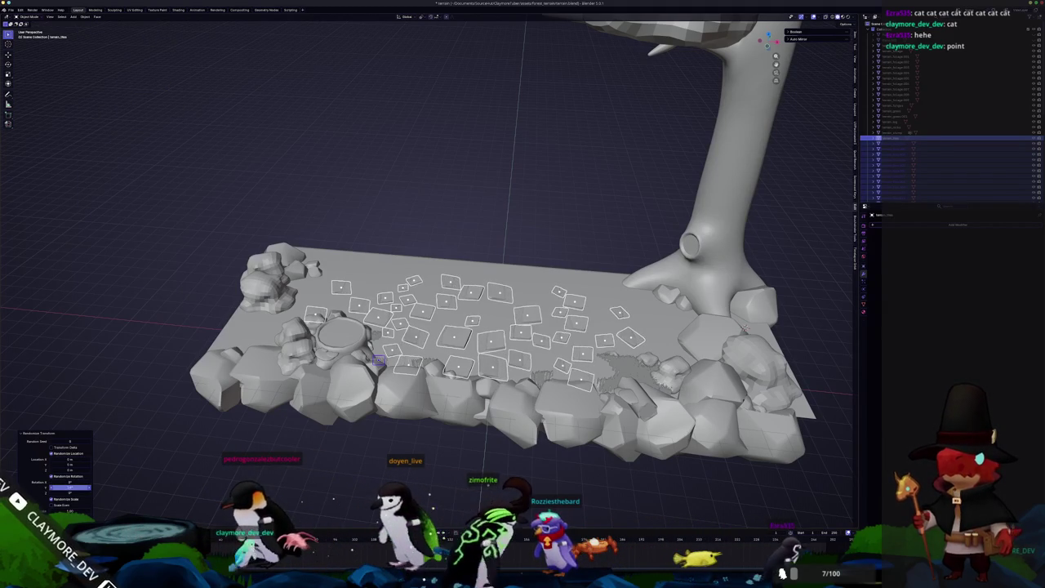
left_click(64, 490)
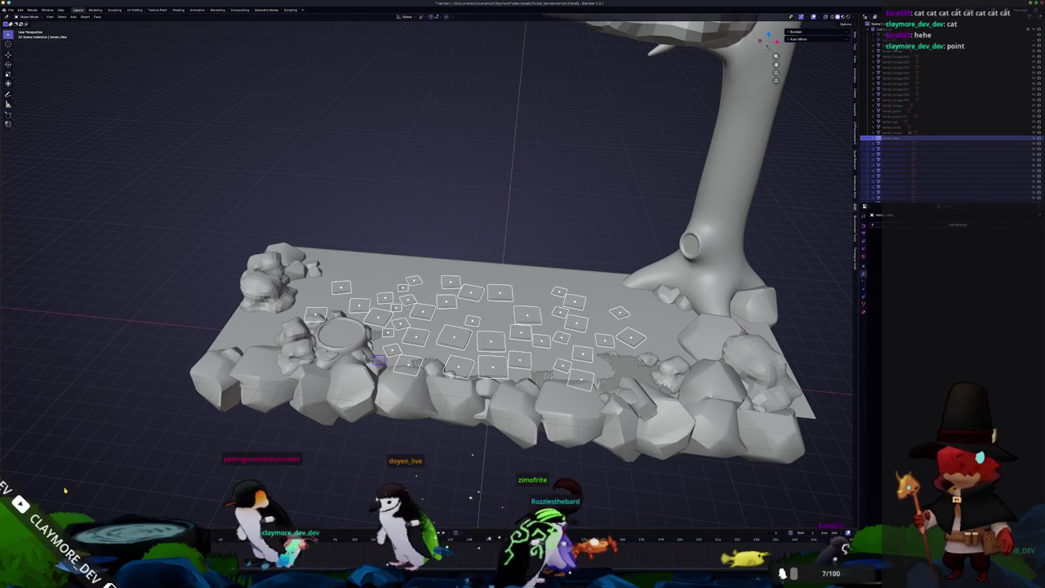
left_click(83, 17)
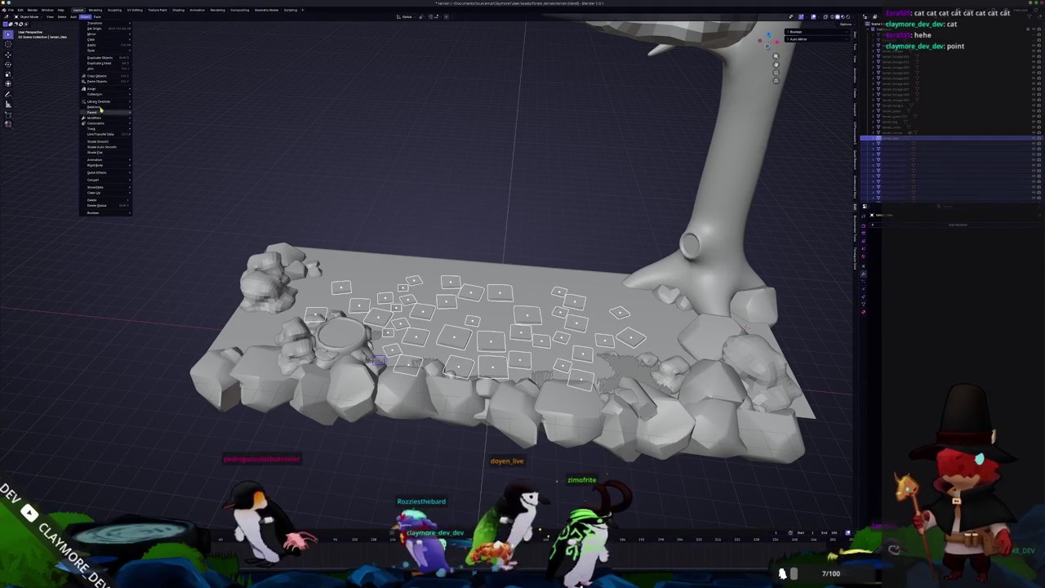
mouse_move(96, 23)
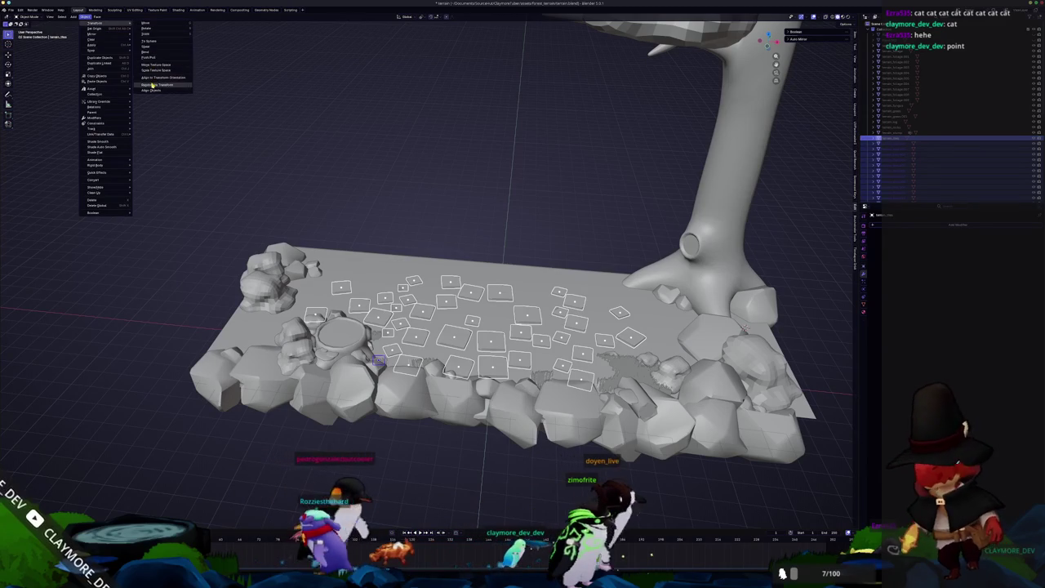
left_click(157, 84)
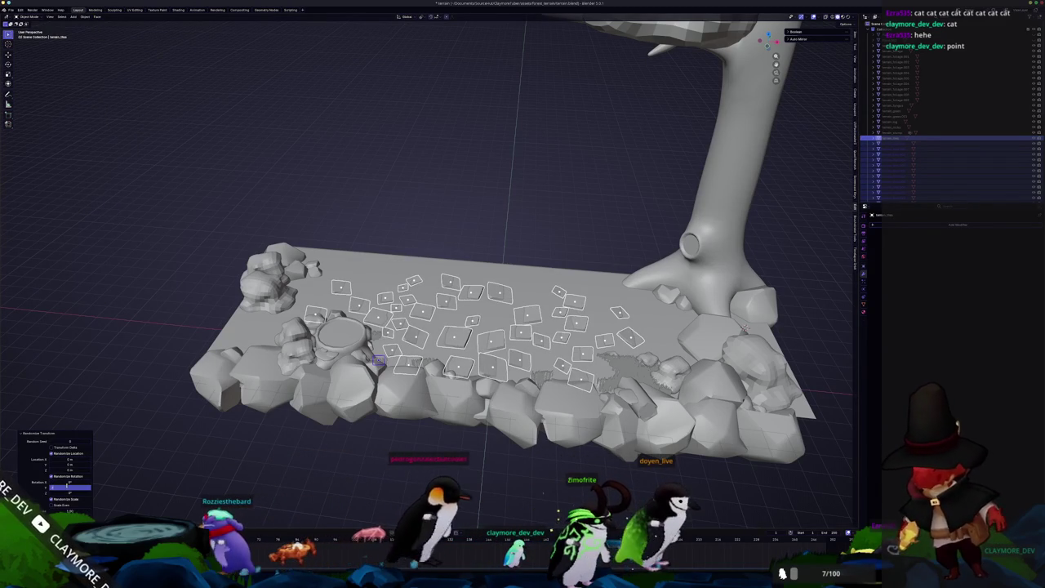
Randomize tile rotation and a 0.074 m location offset, cycling through random seeds.
left_click_drag(62, 487, 63, 490)
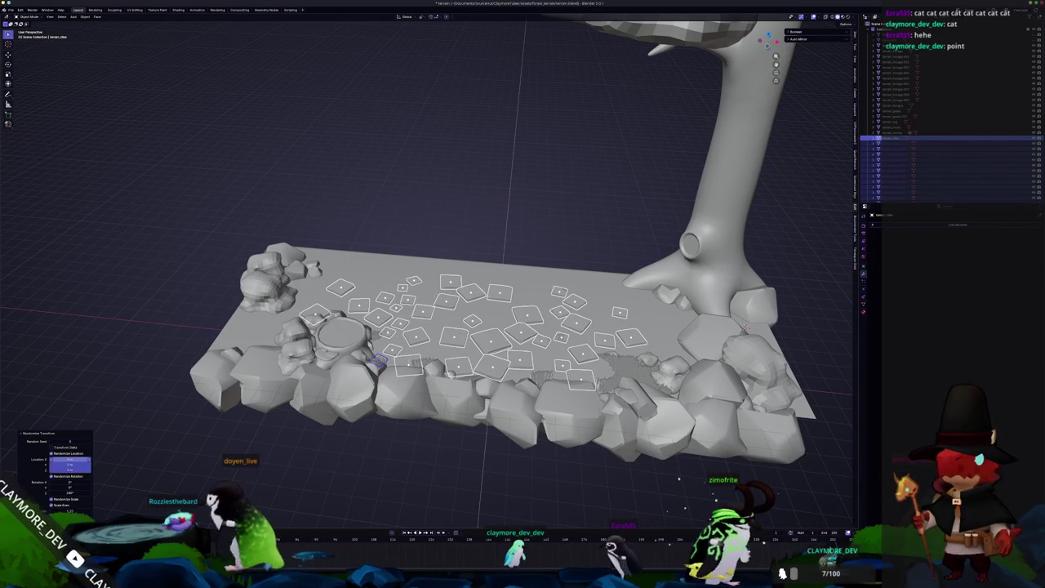
mouse_move(70, 462)
left_mouse_down()
mouse_move(81, 463)
mouse_move(70, 464)
left_mouse_up()
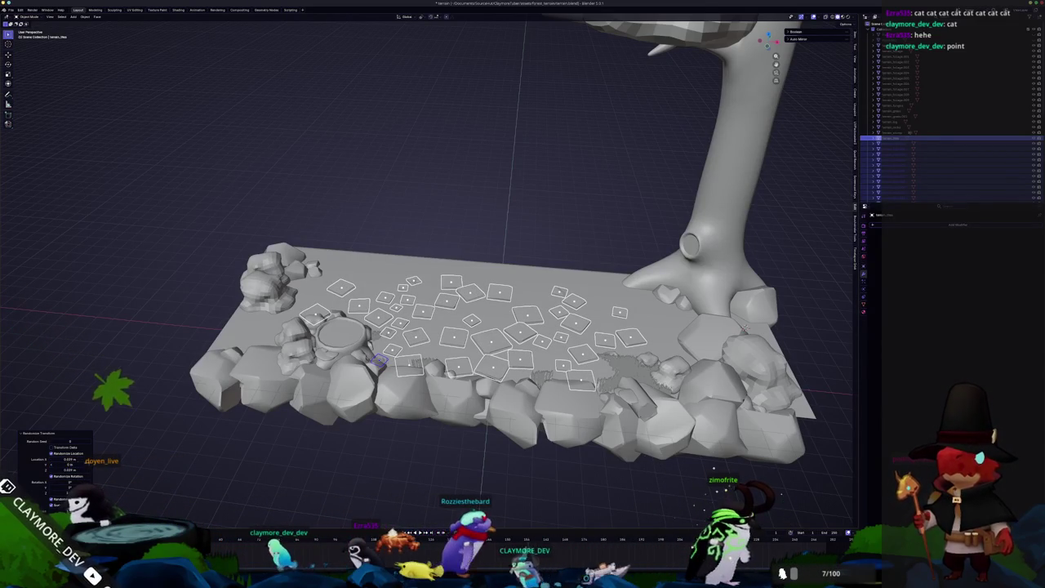
left_click(89, 443)
left_click(89, 444)
left_click(90, 443)
left_click(89, 444)
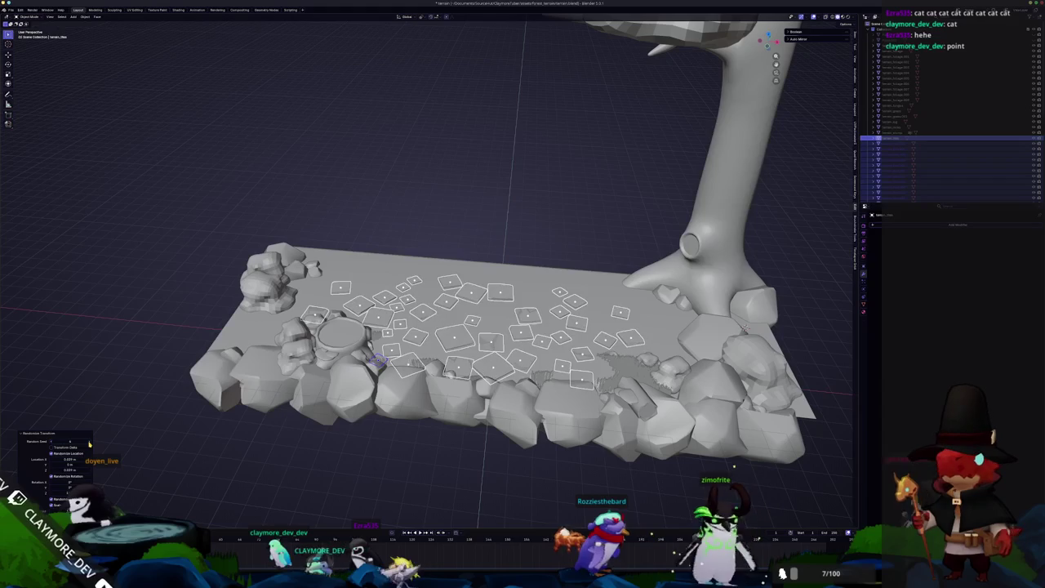
left_click(89, 444)
left_click(89, 444)
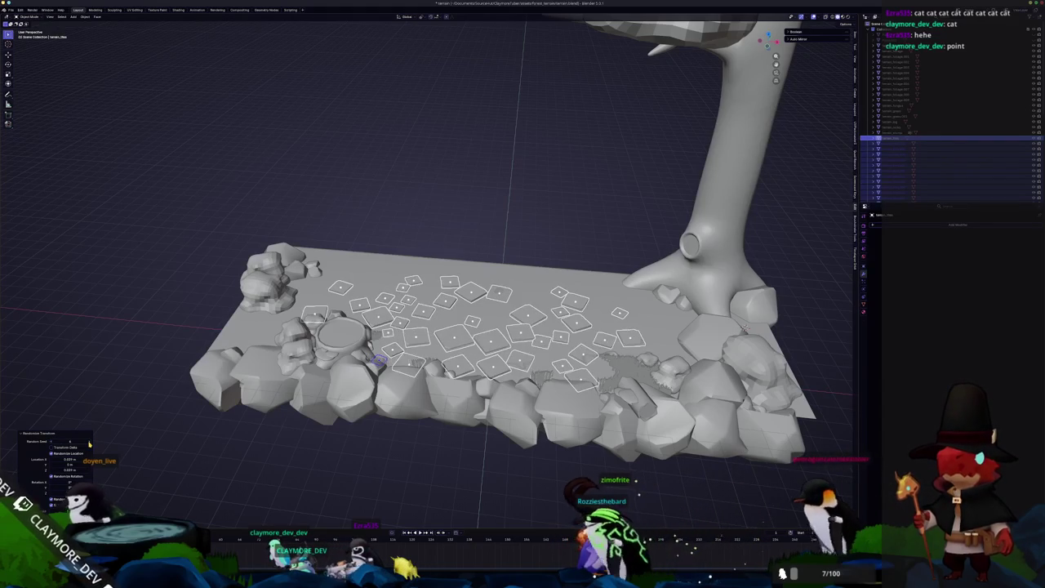
double_click(89, 443)
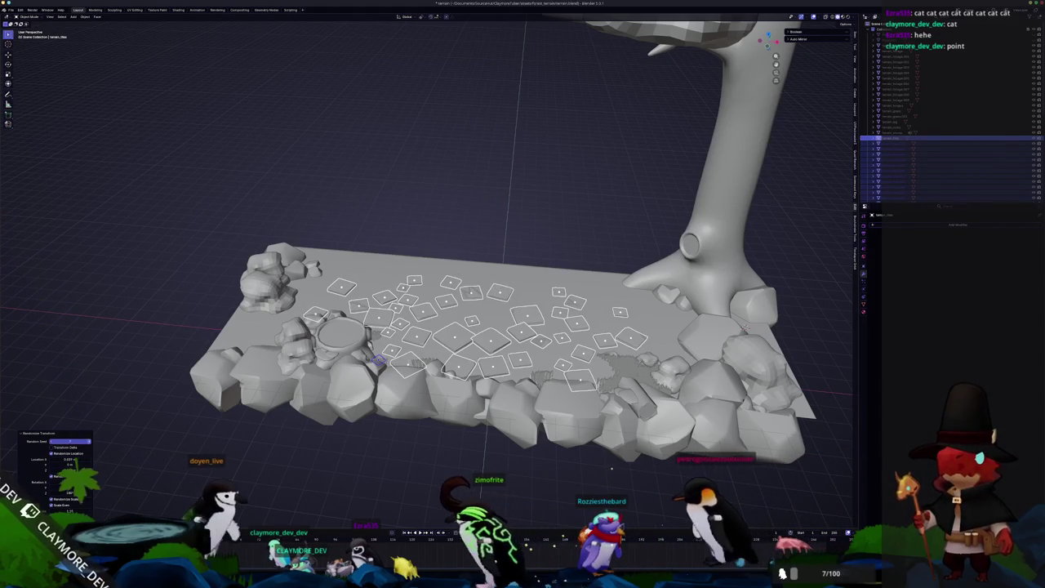
left_click(254, 436)
mouse_move(254, 436)
middle_mouse_down()
mouse_move(483, 486)
mouse_move(572, 425)
middle_mouse_up()
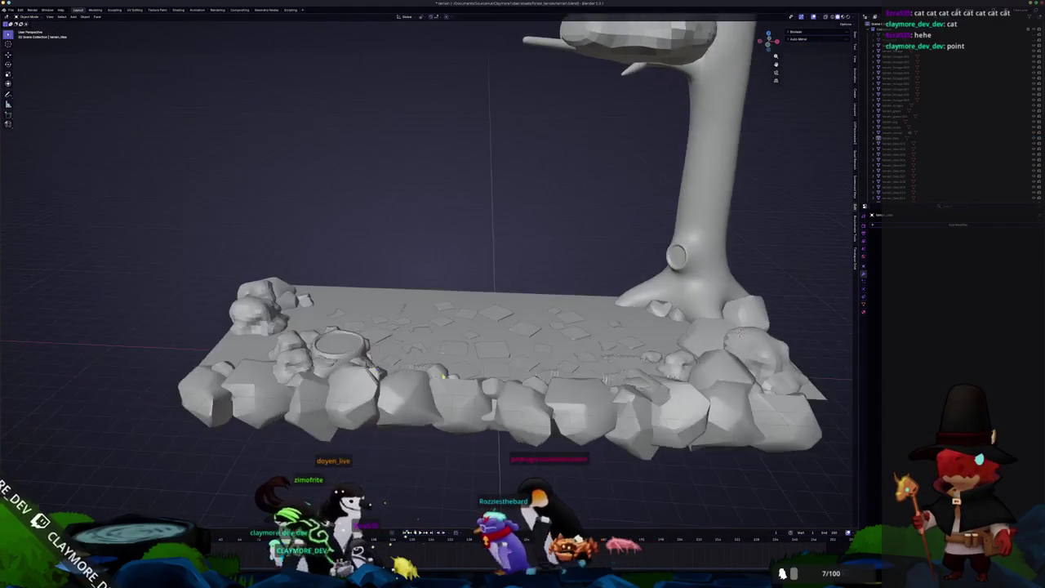
Select a small tile near the front edge and move it vertically along Z.
scroll(571, 425, "up", 5)
left_click(648, 365)
mouse_move(648, 365)
middle_mouse_down()
mouse_move(642, 332)
mouse_move(397, 335)
middle_mouse_up()
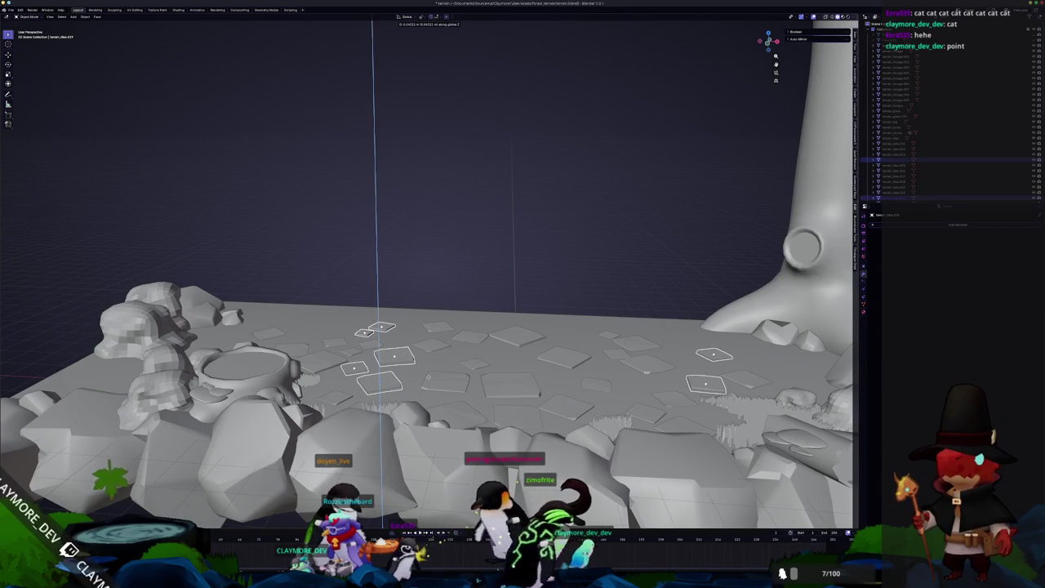
mouse_move(504, 260)
middle_mouse_down()
mouse_move(317, 257)
mouse_move(396, 282)
middle_mouse_up()
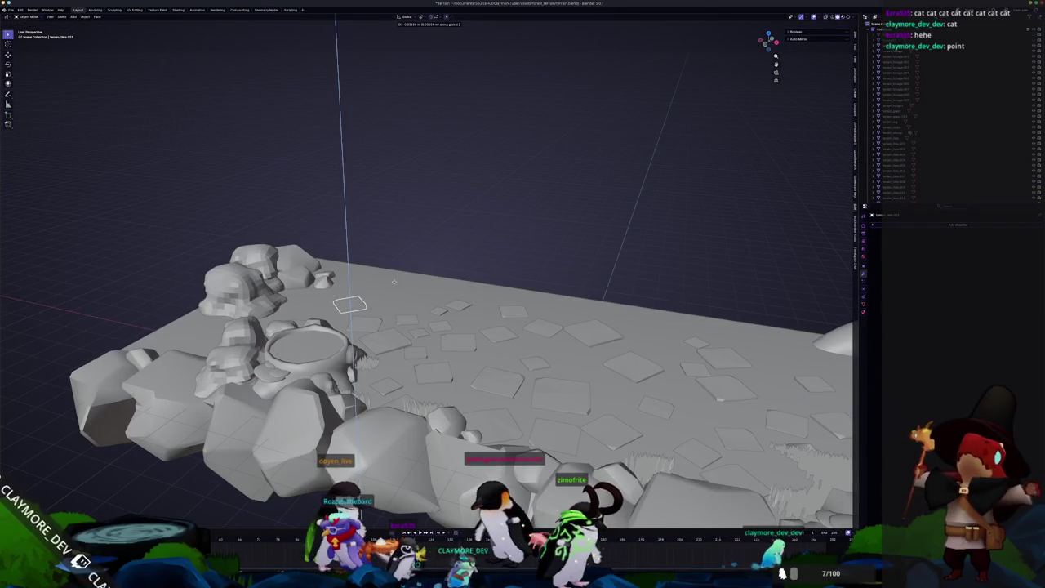
scroll(395, 283, "down", 5)
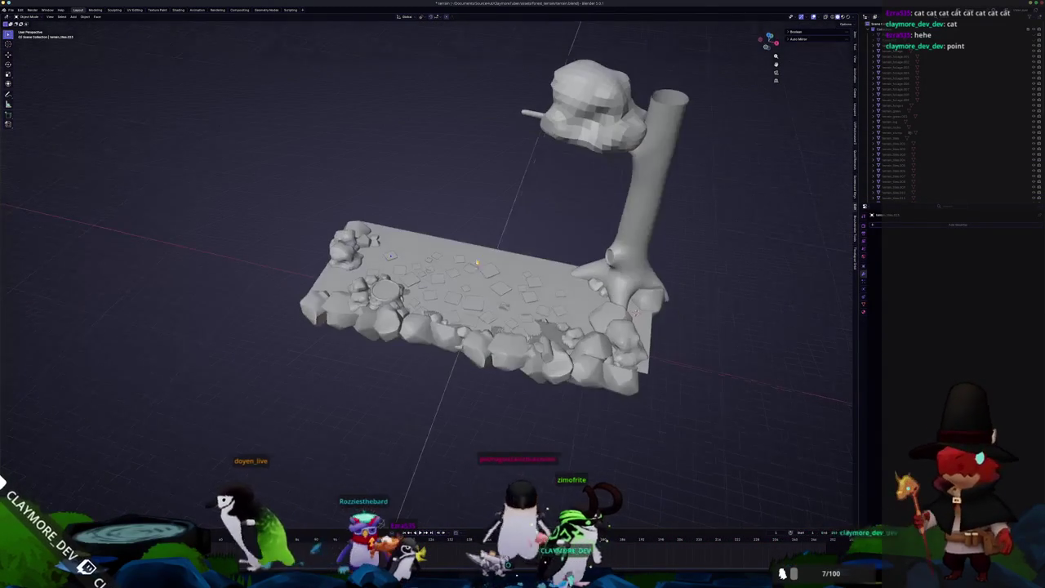
scroll(543, 343, "up", 4)
middle_click_drag(566, 341, 579, 317)
scroll(576, 325, "up", 3)
key("g")
key("z")
Select then deselect the grass objects and bring up the terrain material nodes.
left_click(595, 328)
scroll(595, 327, "down", 3)
middle_click_drag(595, 327, 629, 347)
scroll(630, 348, "up", 2)
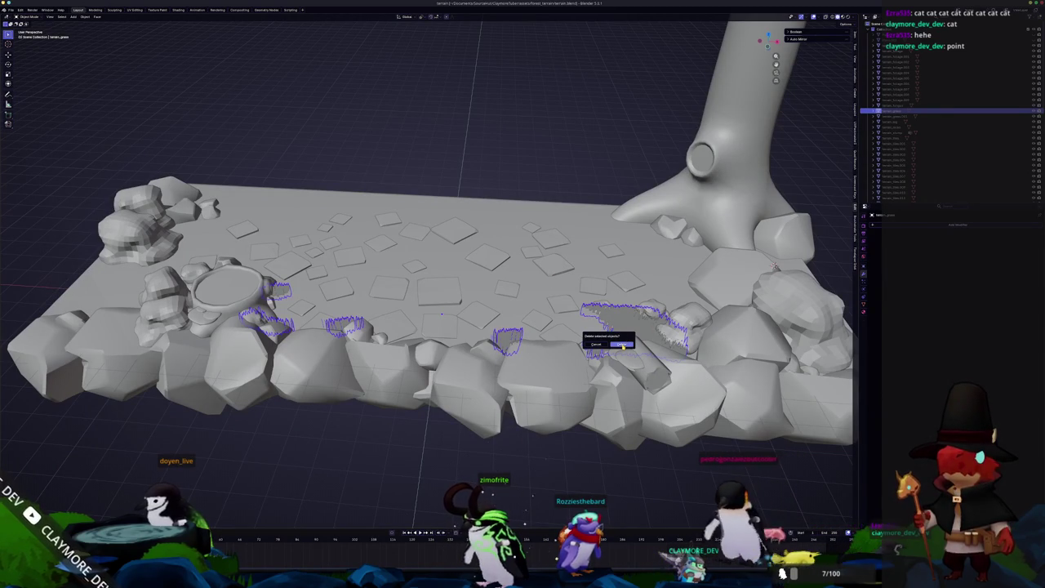
left_click(587, 135)
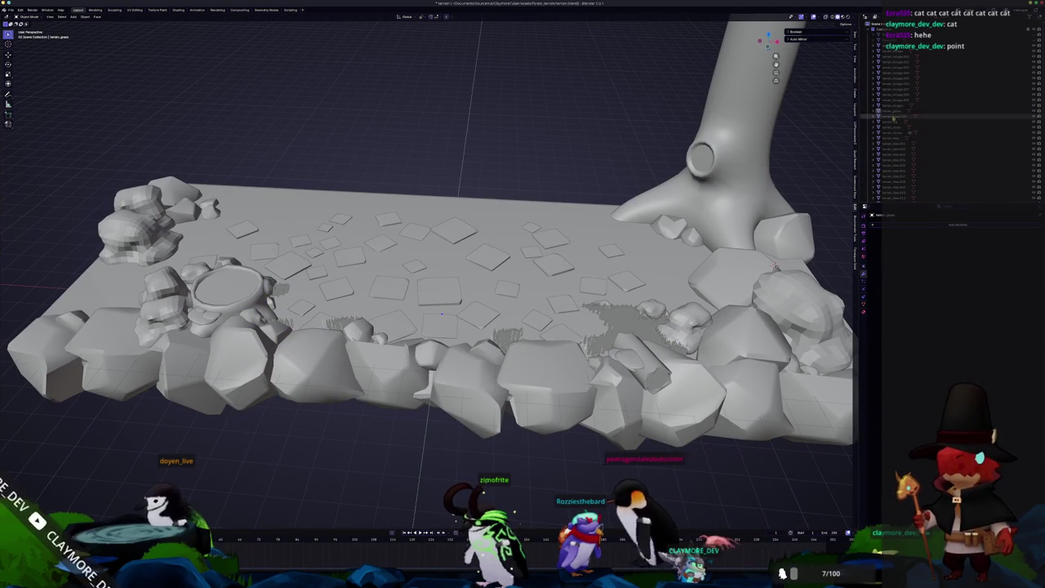
scroll(541, 179, "down", 3)
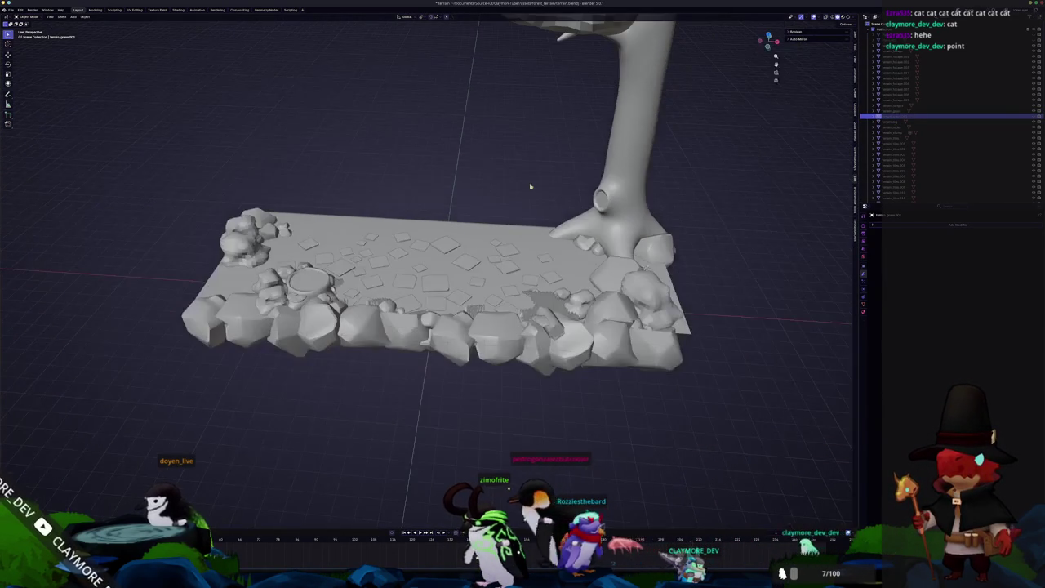
left_click(174, 9)
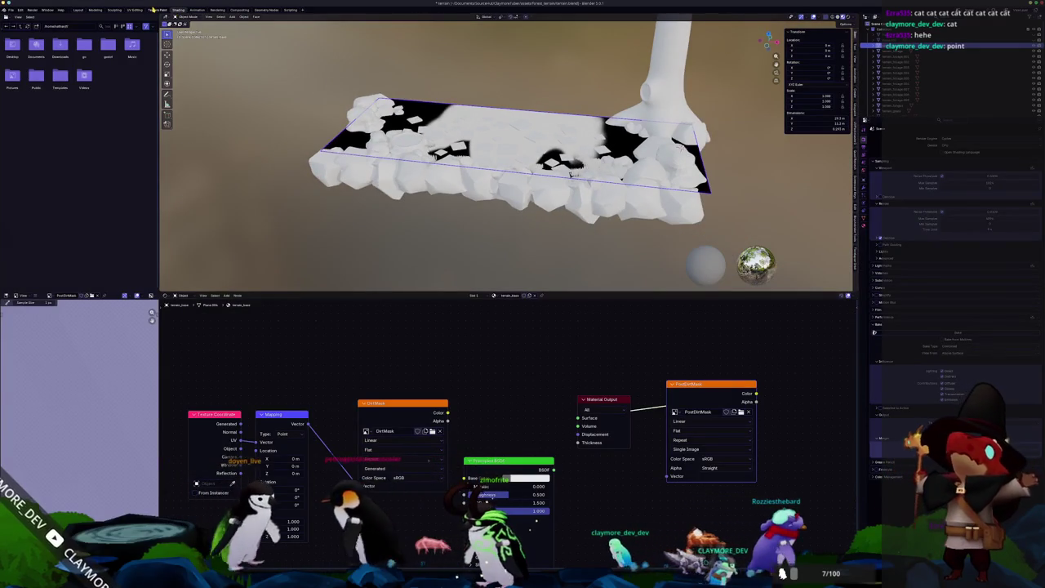
Set the brush colour to black and paint over the entire DirtMask texture.
left_click(154, 9)
mouse_move(571, 204)
middle_mouse_down()
mouse_move(594, 75)
mouse_move(593, 398)
middle_mouse_up()
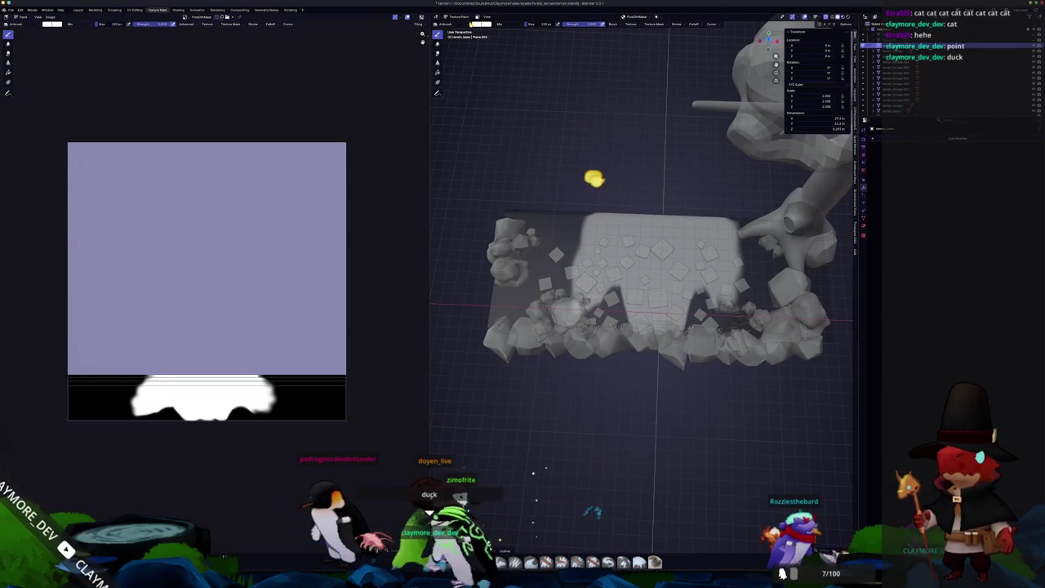
left_click(478, 24)
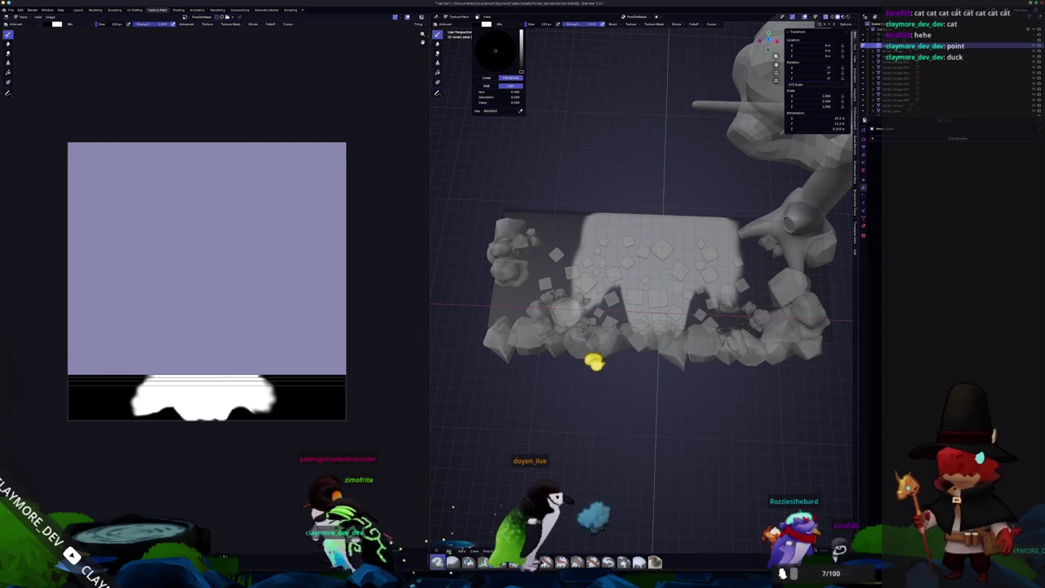
mouse_move(270, 401)
left_mouse_down()
mouse_move(199, 407)
mouse_move(190, 386)
mouse_move(140, 397)
mouse_move(245, 392)
mouse_move(102, 368)
mouse_move(275, 249)
mouse_move(214, 349)
mouse_move(262, 237)
left_mouse_up()
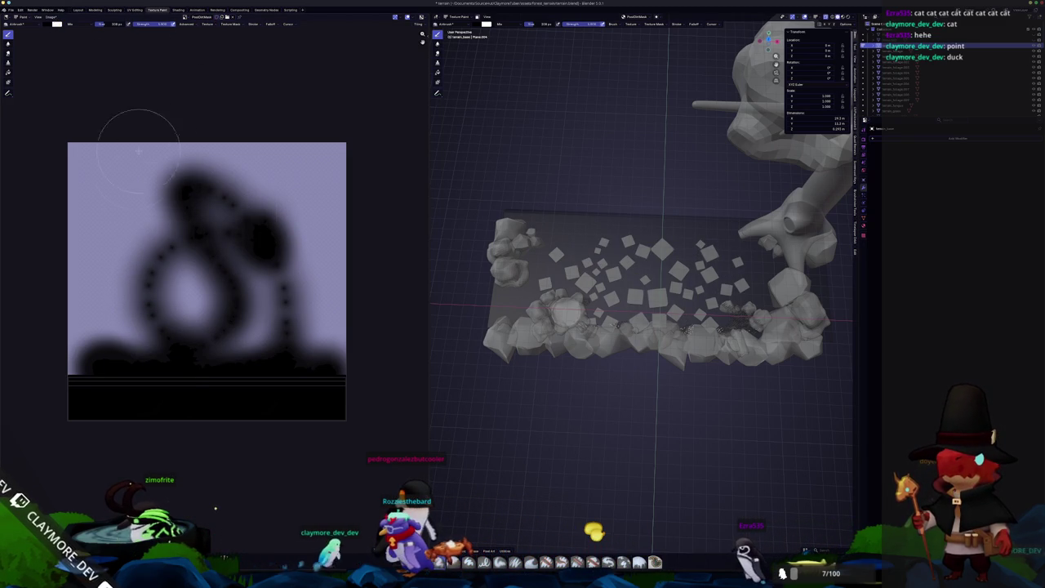
mouse_move(280, 171)
left_mouse_down()
mouse_move(294, 160)
mouse_move(88, 154)
mouse_move(77, 392)
mouse_move(135, 319)
mouse_move(138, 233)
left_mouse_up()
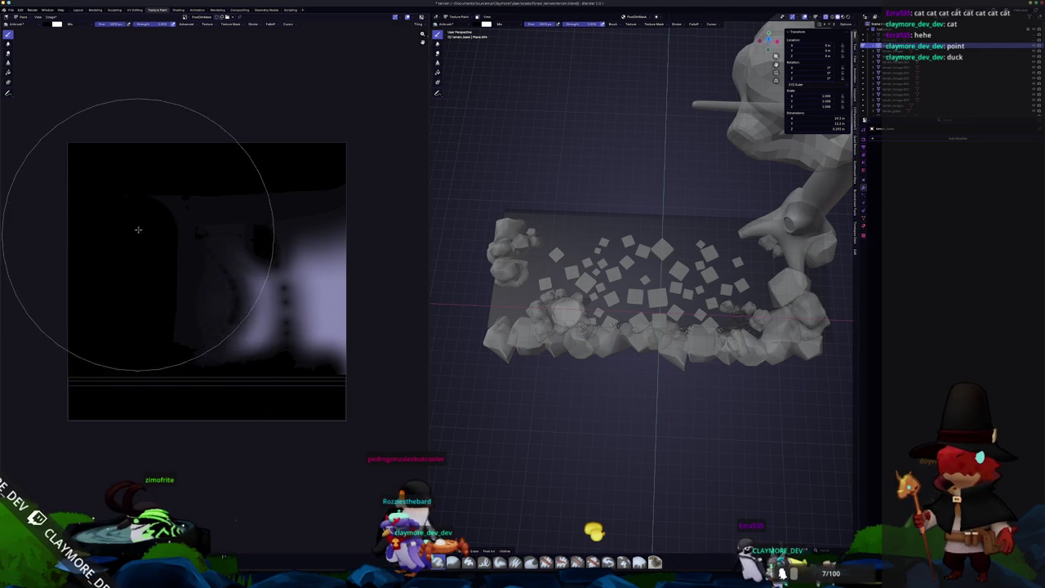
mouse_move(177, 182)
left_mouse_down()
mouse_move(182, 310)
mouse_move(210, 373)
left_mouse_up()
key("Tab")
left_click(576, 16)
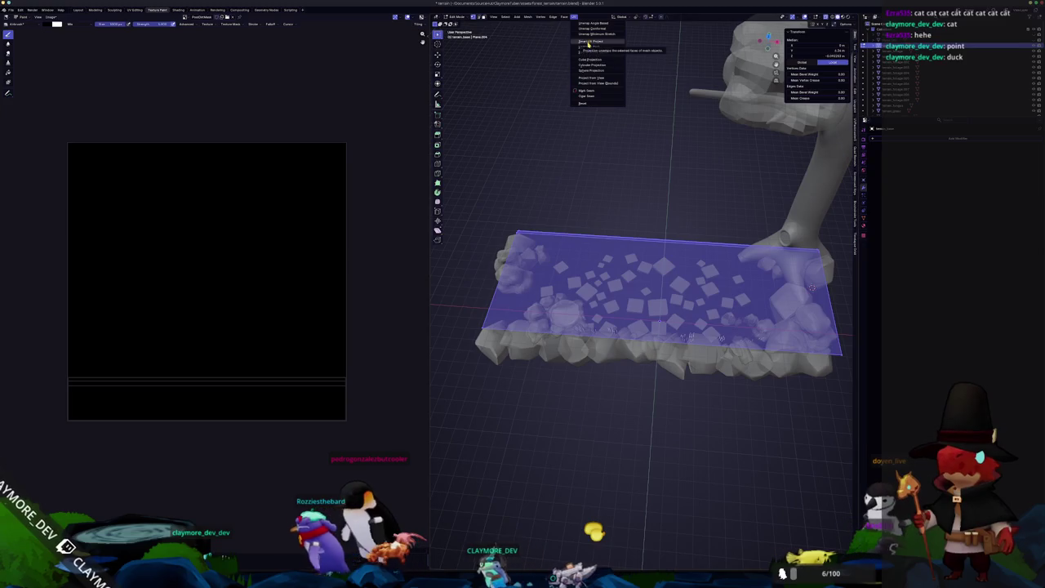
Unwrap the terrain plane with Lightmap Pack.
left_click(591, 46)
left_click(574, 91)
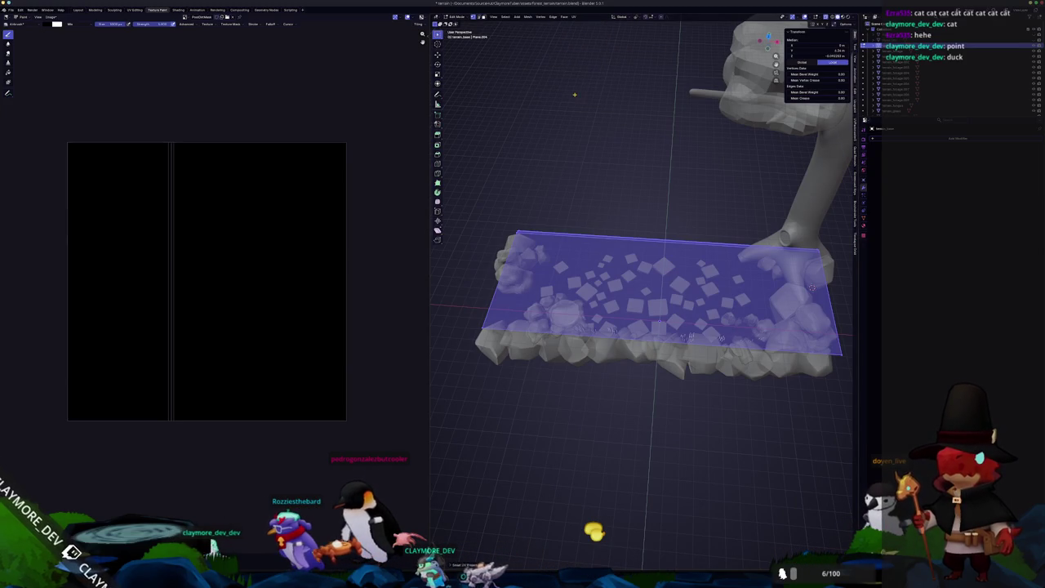
middle_click_drag(573, 104, 539, 114)
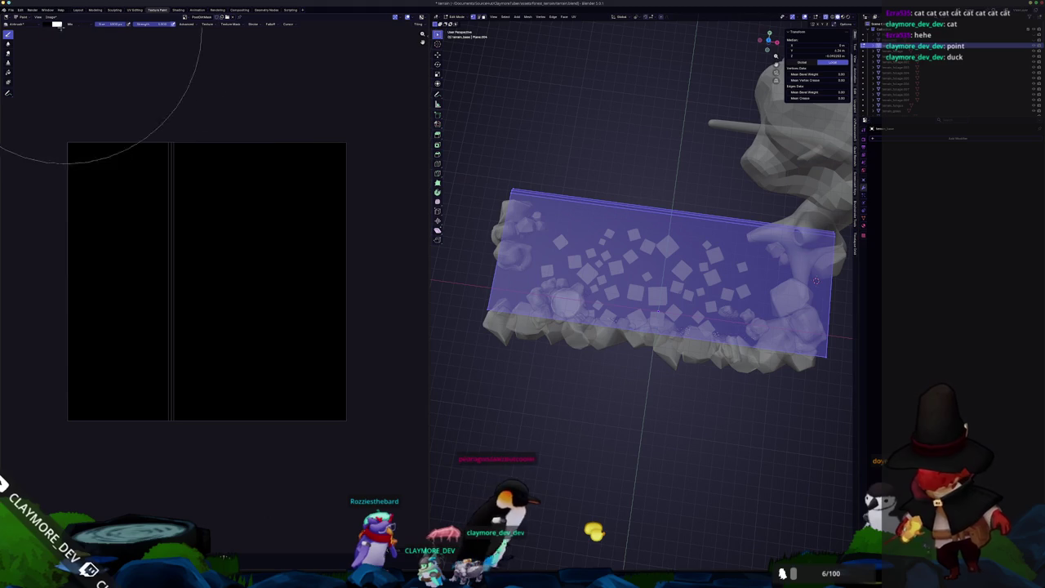
Inspect the packed UV island in UV Editing, then return to Texture Paint.
left_click(135, 10)
scroll(242, 231, "down", 6)
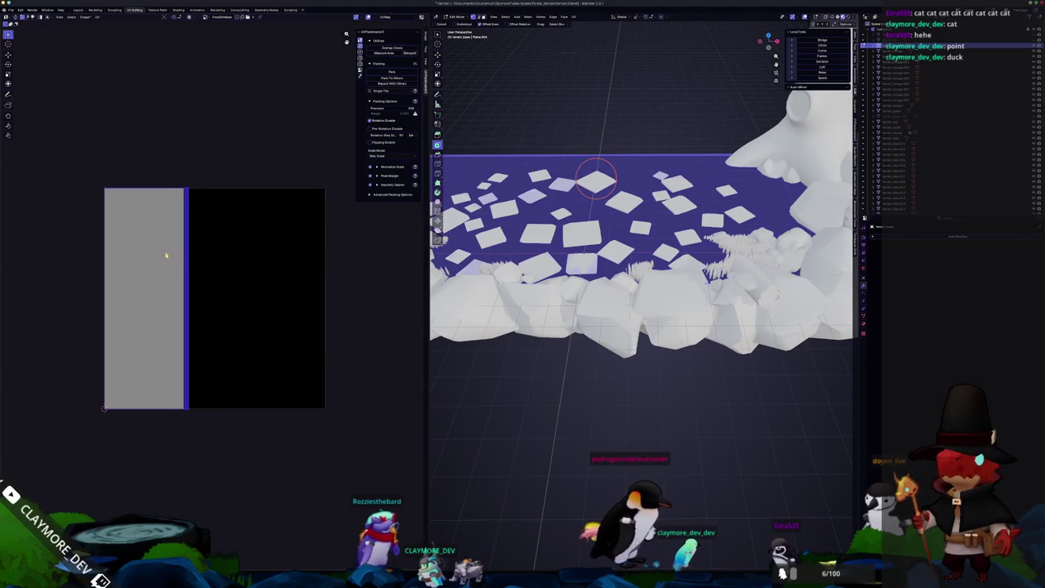
scroll(143, 264, "up", 2)
scroll(142, 241, "down", 1)
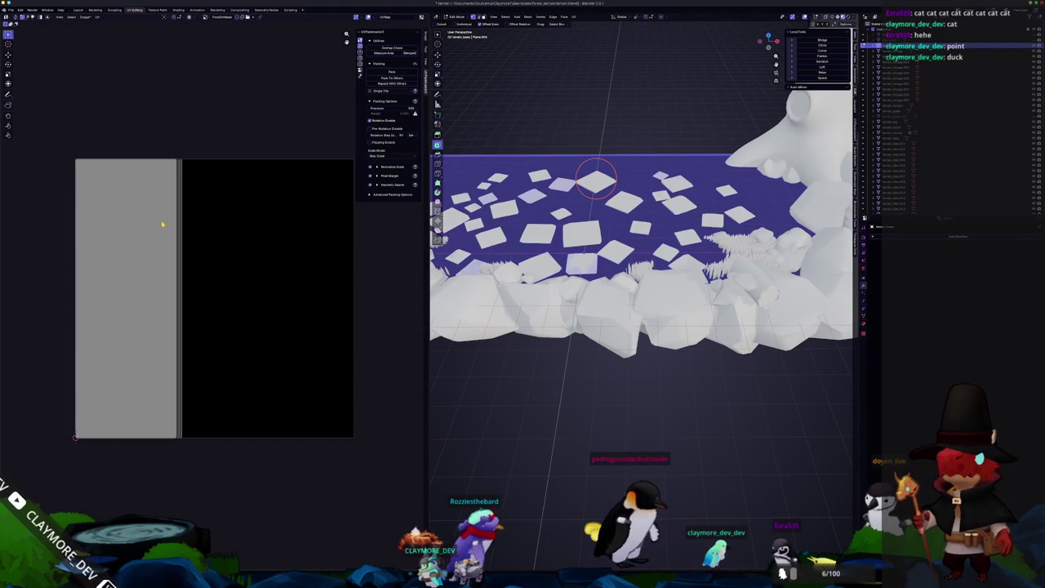
left_click(131, 261)
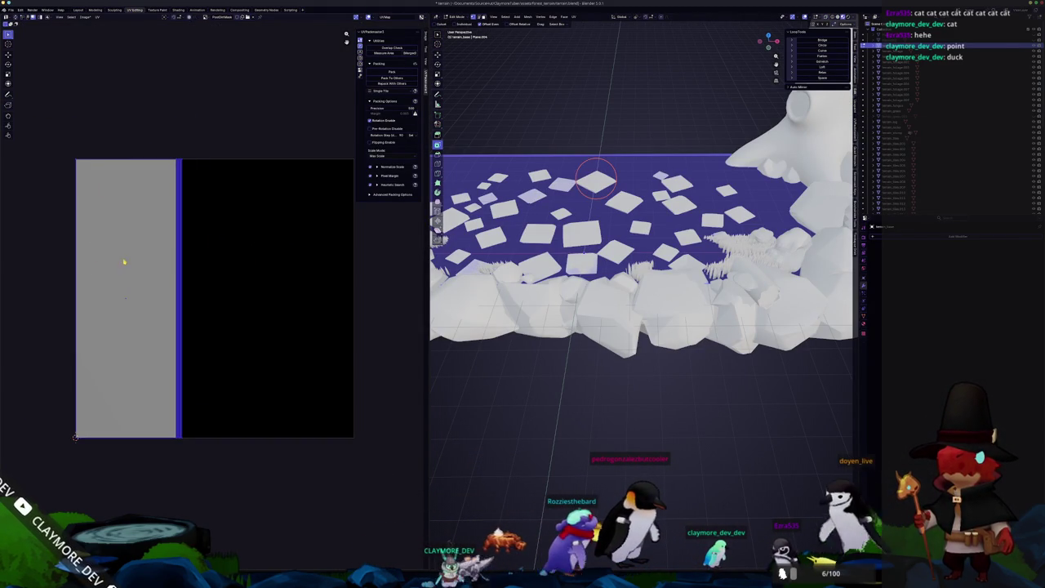
middle_click_drag(490, 213, 468, 280)
key("ctrl+Tab")
middle_click_drag(572, 263, 597, 259)
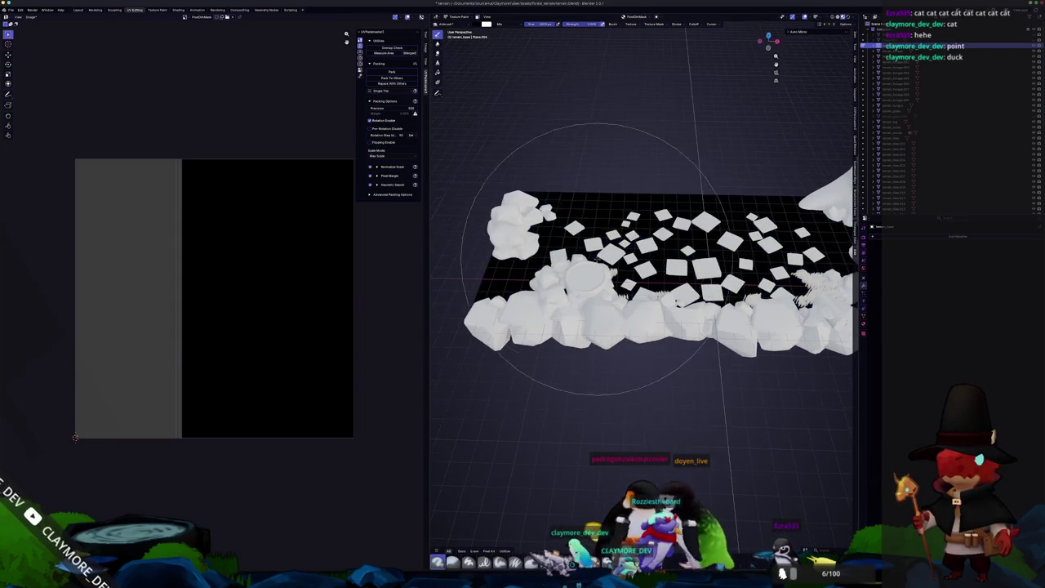
left_click(155, 11)
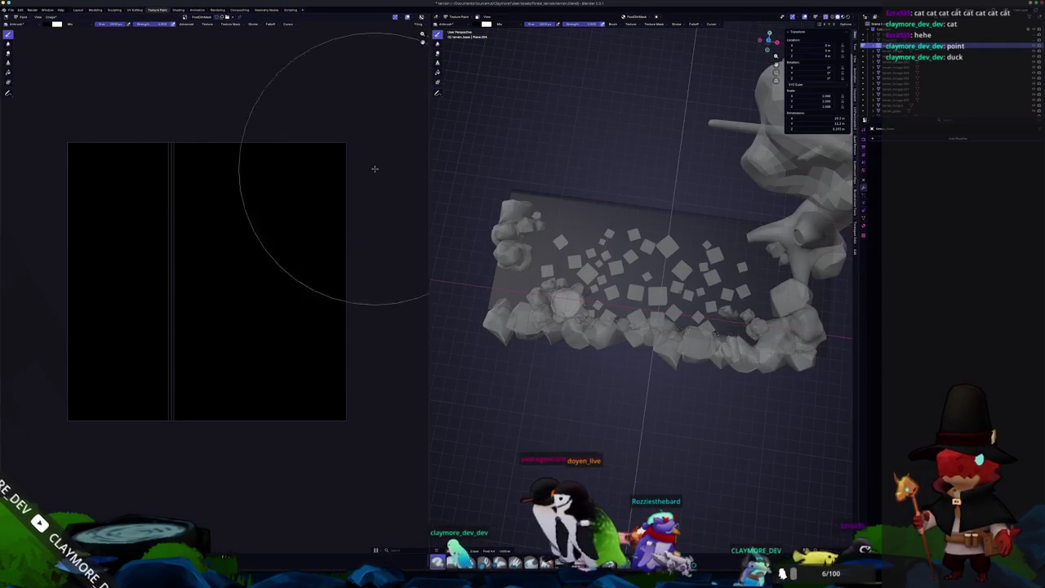
Shrink the brush, pick white, and paint over the terrain's central flagstone area.
middle_click_drag(606, 280, 572, 270)
key("f")
left_click(548, 245)
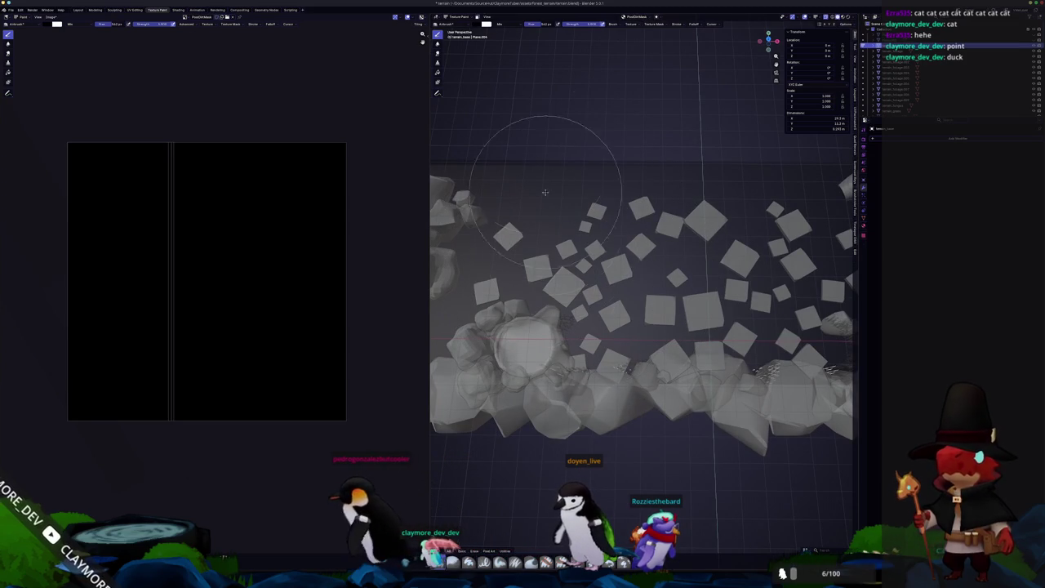
left_click(485, 24)
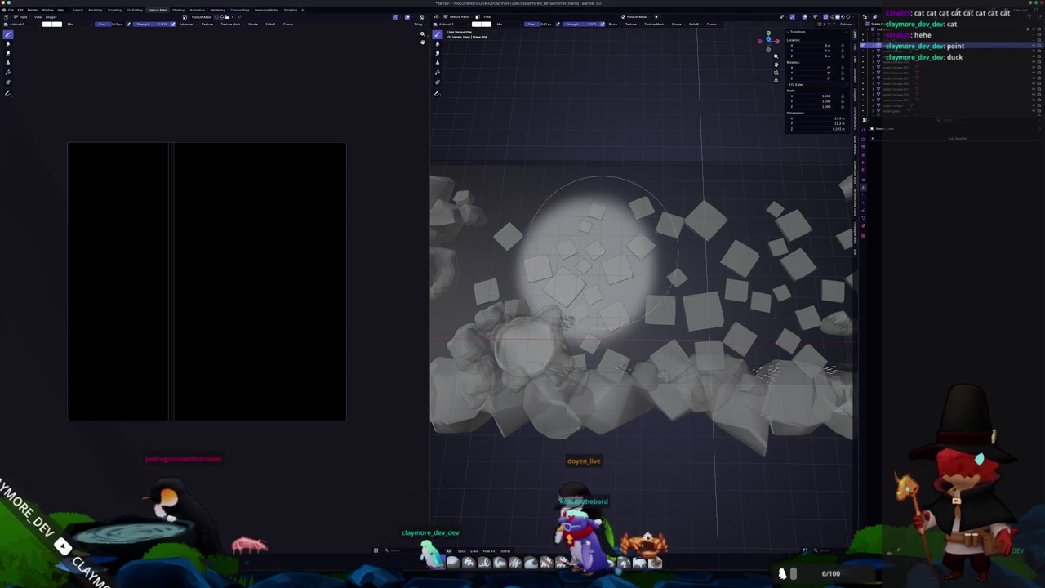
left_click_drag(599, 253, 694, 253)
middle_click_drag(694, 253, 669, 245)
middle_click_drag(489, 342, 571, 315)
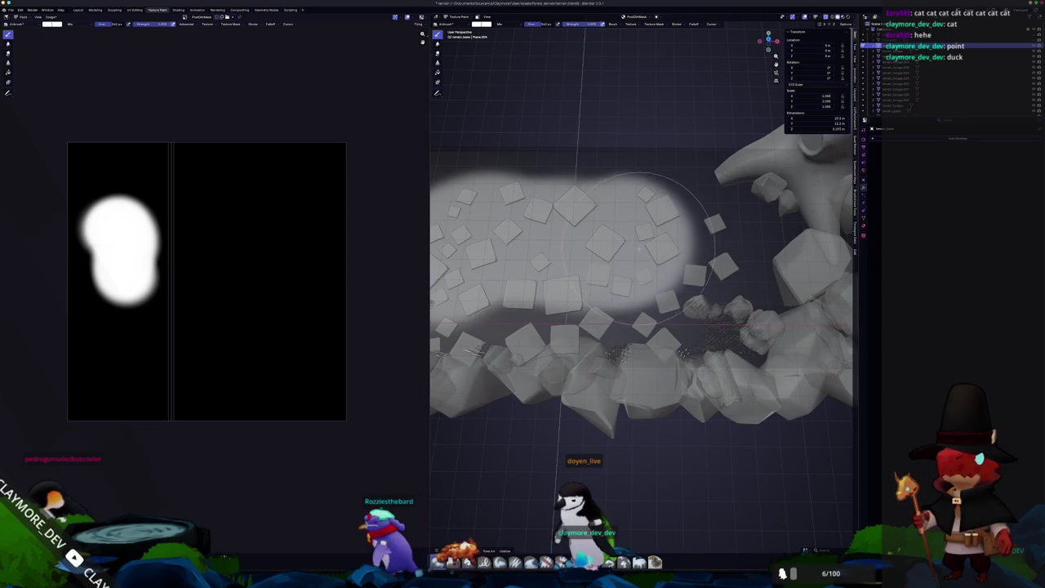
left_click_drag(637, 245, 686, 253)
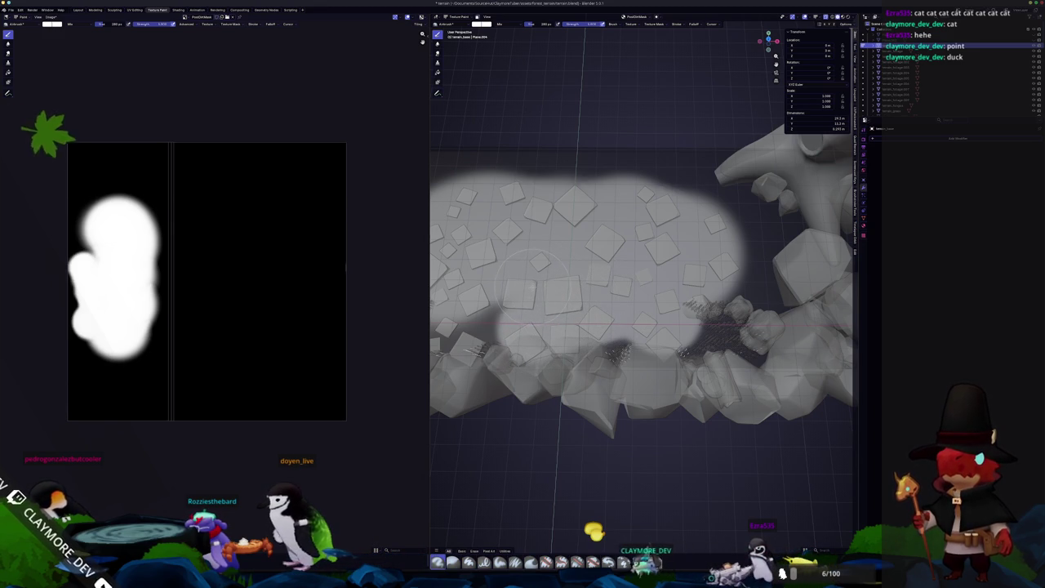
Orbit around the terrain to inspect the painted mask from several sides.
middle_click_drag(529, 280, 564, 302)
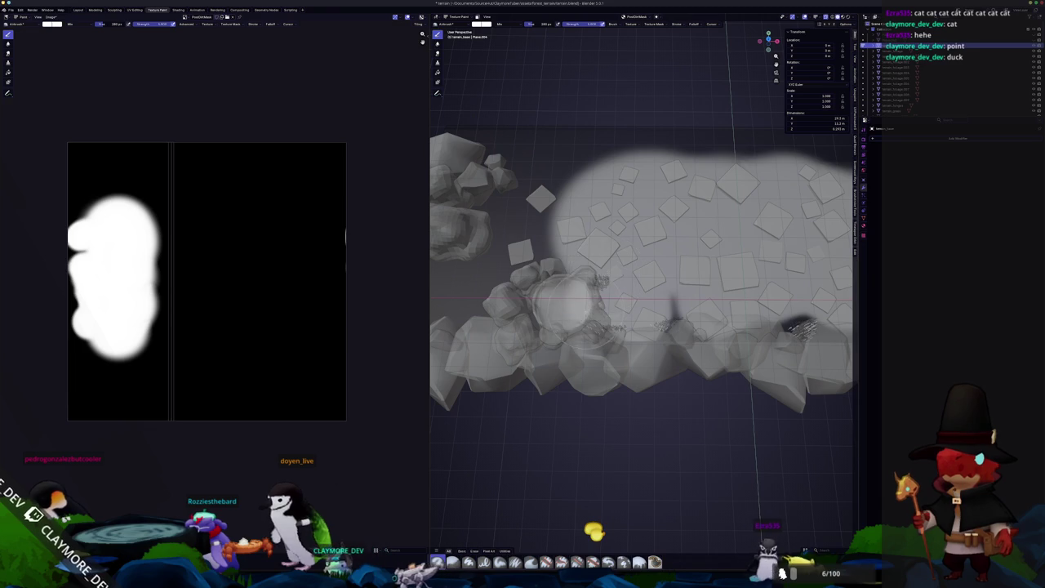
middle_click_drag(564, 301, 666, 302)
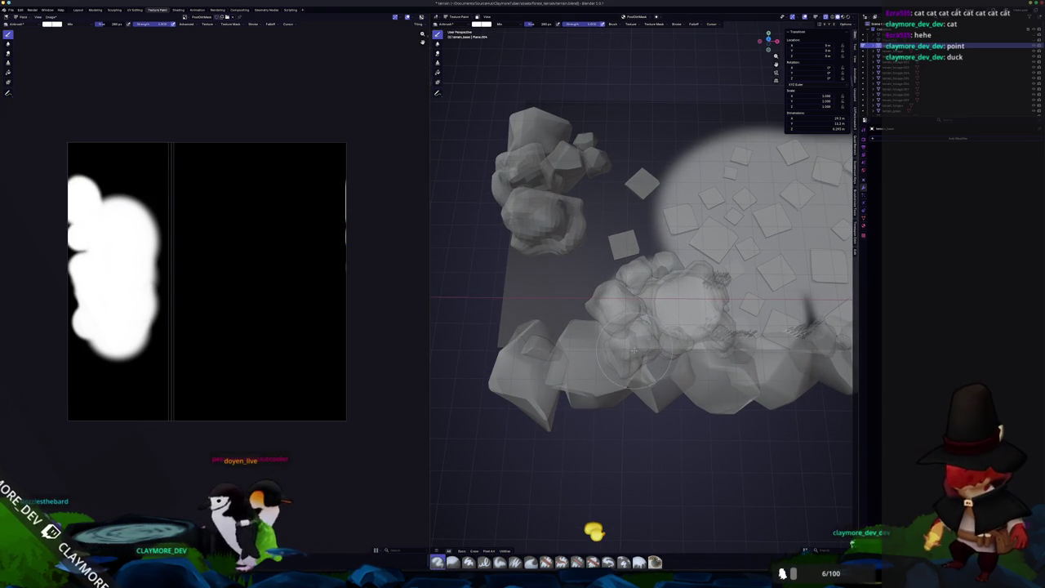
middle_click_drag(634, 352, 514, 364)
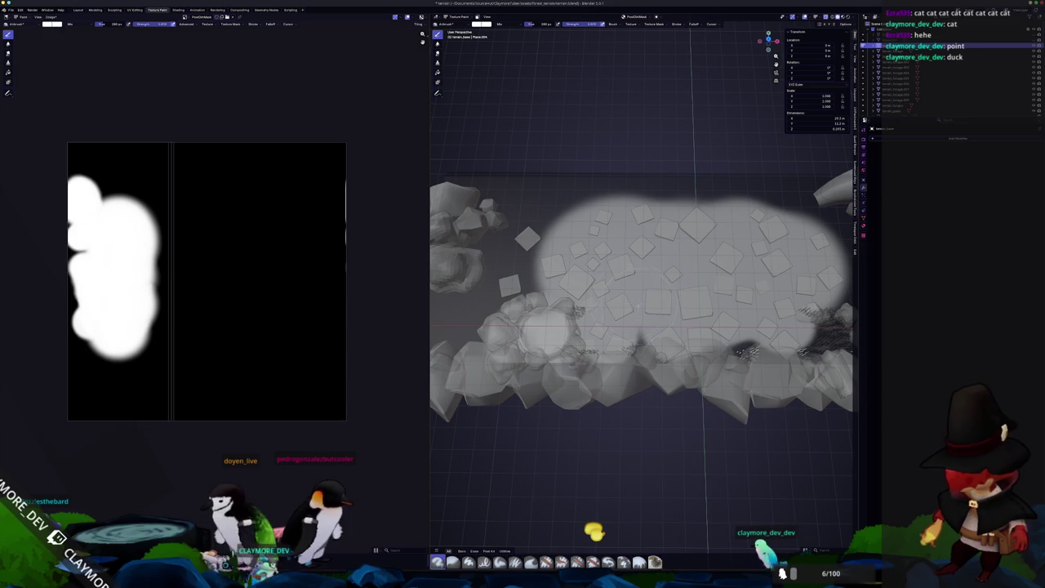
middle_click_drag(594, 531, 593, 523)
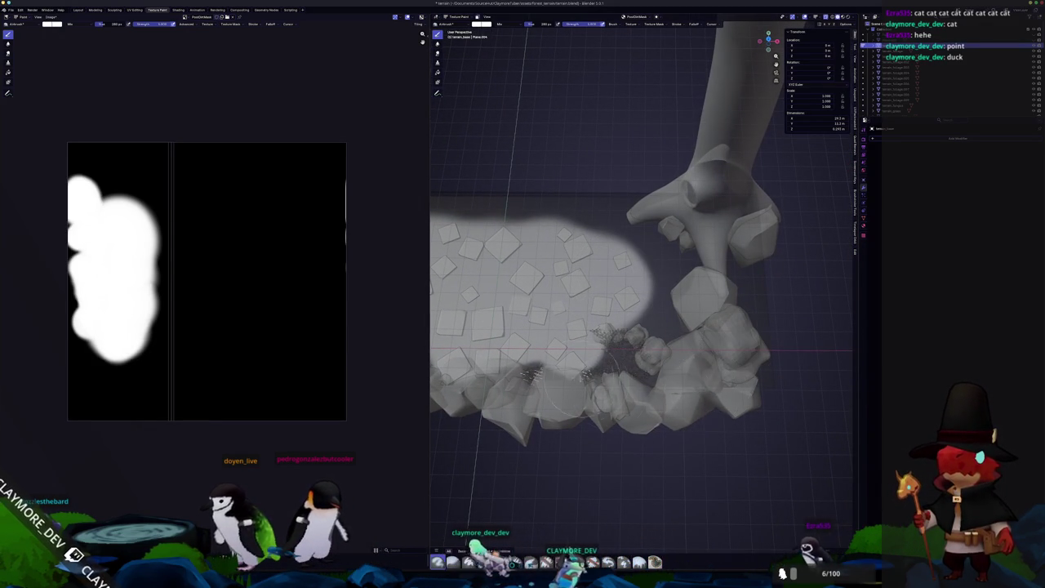
middle_click_drag(584, 384, 629, 404)
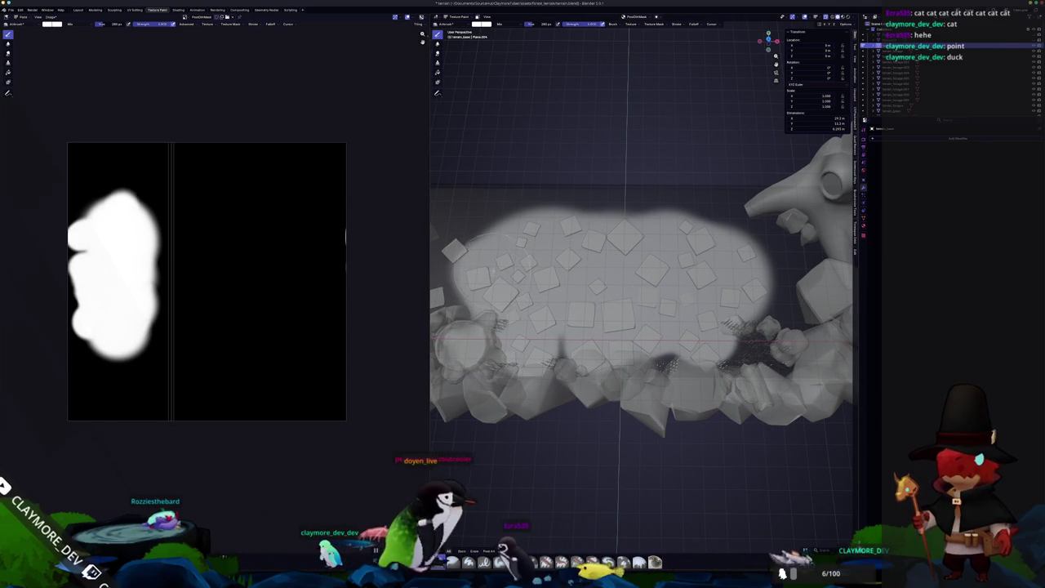
middle_click_drag(523, 302, 569, 304)
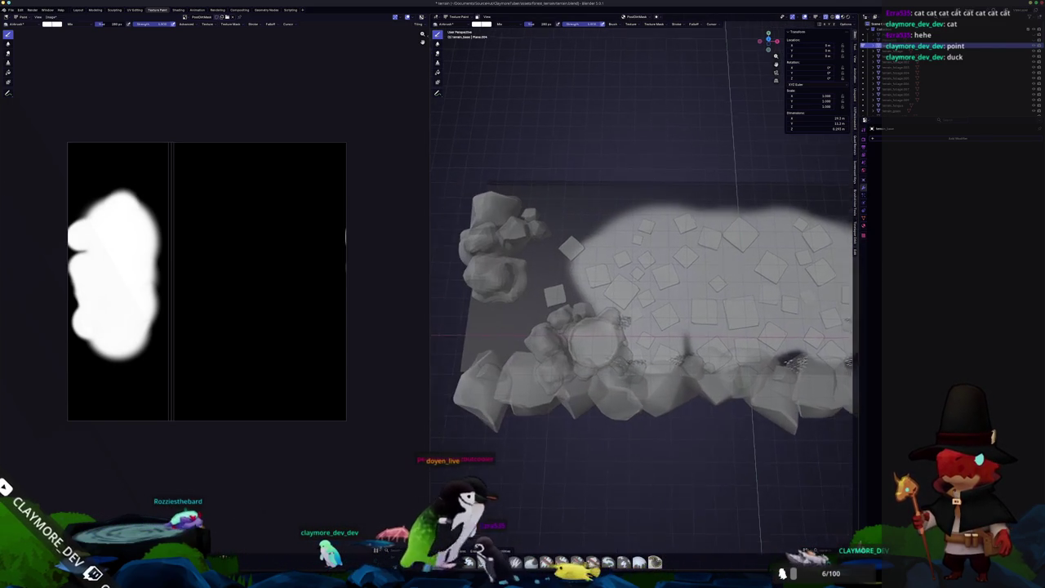
Resize the brush to 70 px and dab extra white along the mask's left edge.
key("f")
left_click(567, 299)
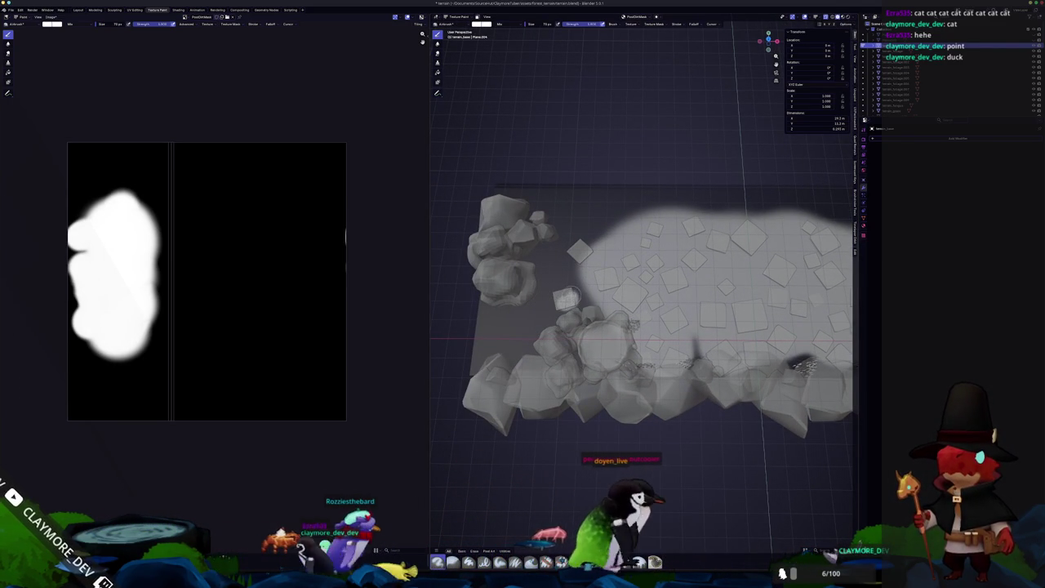
key("f")
left_click(589, 298)
left_click(584, 282)
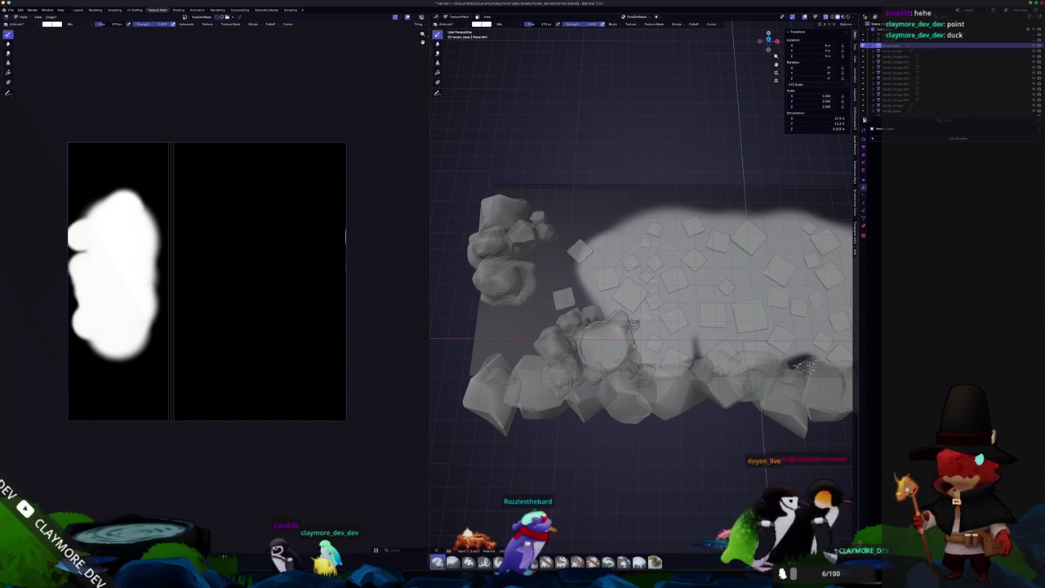
scroll(653, 310, "down", 3)
left_click(479, 23)
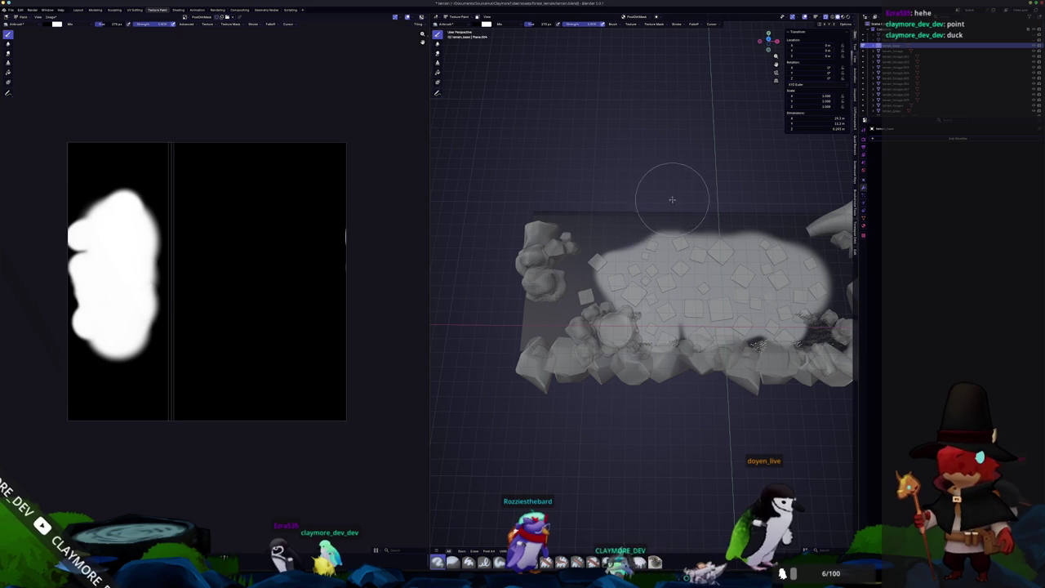
Switch from Texture Paint back to Object Mode with the Ctrl+Tab pie menu.
mouse_move(705, 201)
middle_mouse_down()
mouse_move(566, 208)
mouse_move(665, 292)
middle_mouse_up()
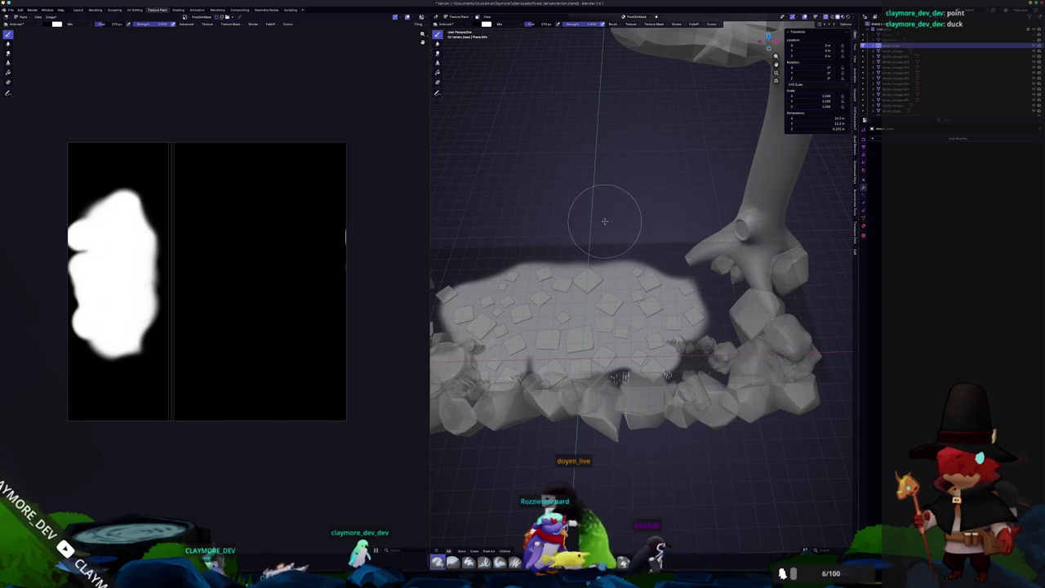
mouse_move(610, 236)
middle_mouse_down()
mouse_move(552, 236)
mouse_move(558, 245)
mouse_move(665, 205)
middle_mouse_up()
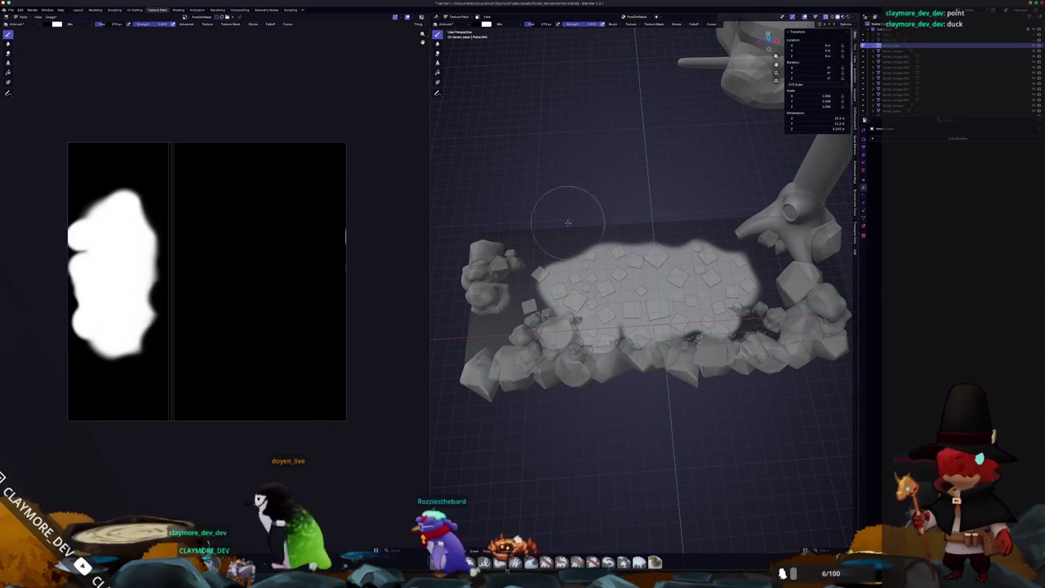
scroll(588, 360, "up", 2)
scroll(629, 368, "up", 2)
mouse_move(590, 410)
middle_mouse_down()
mouse_move(556, 384)
mouse_move(626, 362)
mouse_move(608, 366)
middle_mouse_up()
key("ctrl+Tab")
left_click(531, 359)
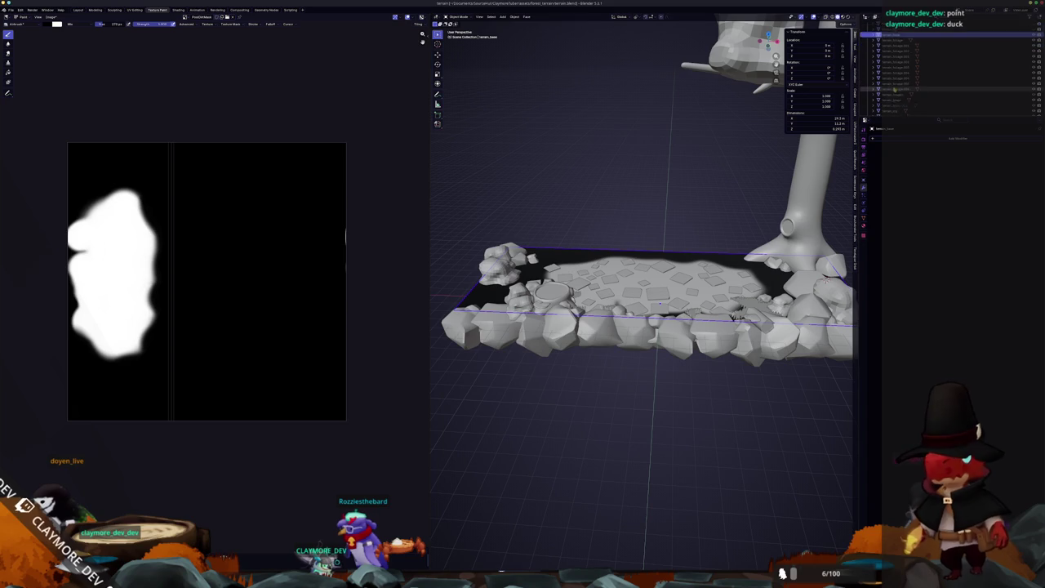
Select the terrain ground plane and add a Hair particle system to it.
scroll(895, 93, "down", 1)
left_click(898, 89)
left_click(743, 265)
scroll(708, 230, "up", 2)
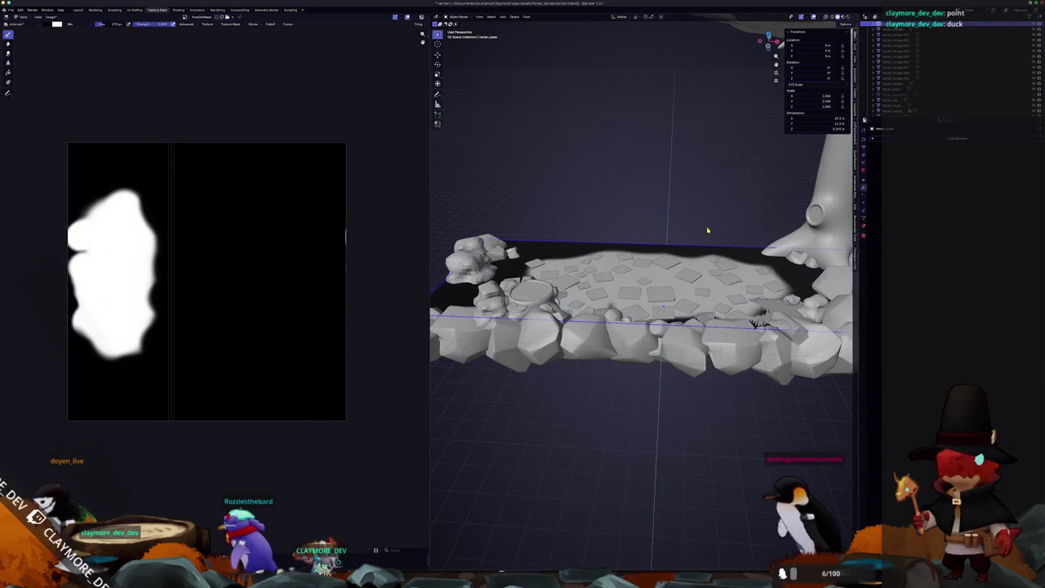
middle_click_drag(708, 231, 854, 214)
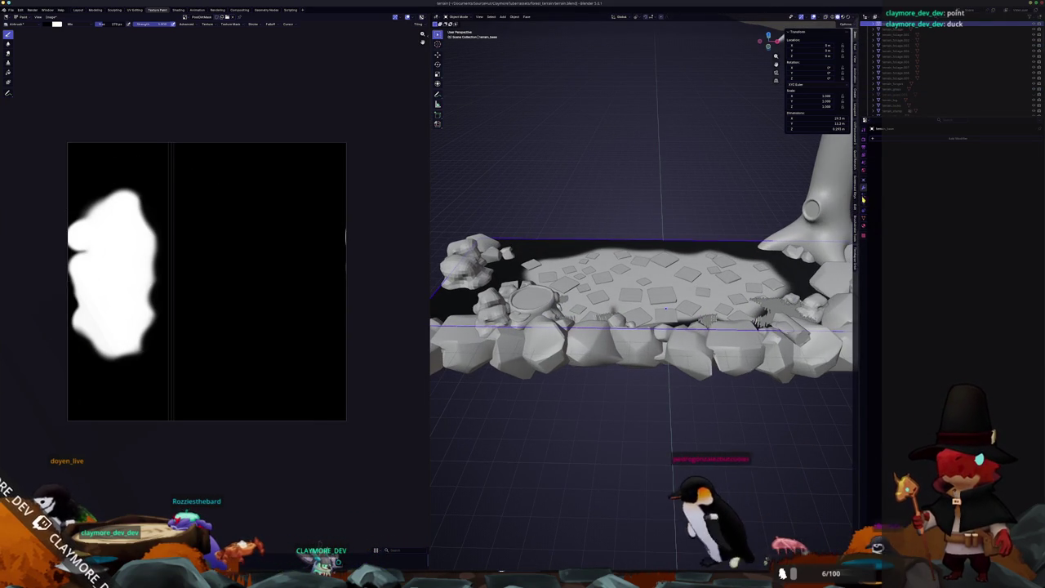
left_click(1036, 140)
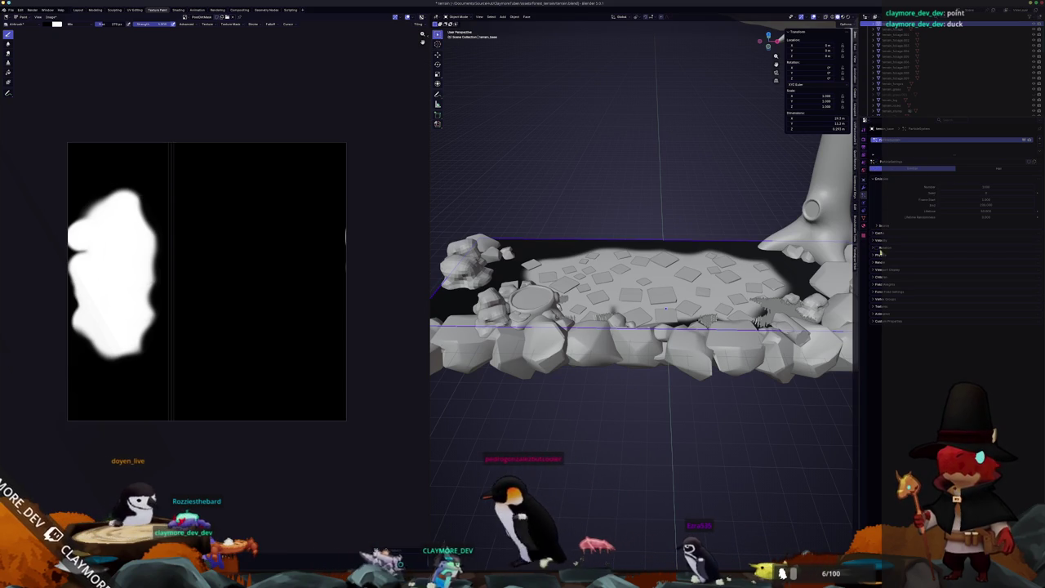
left_click(997, 168)
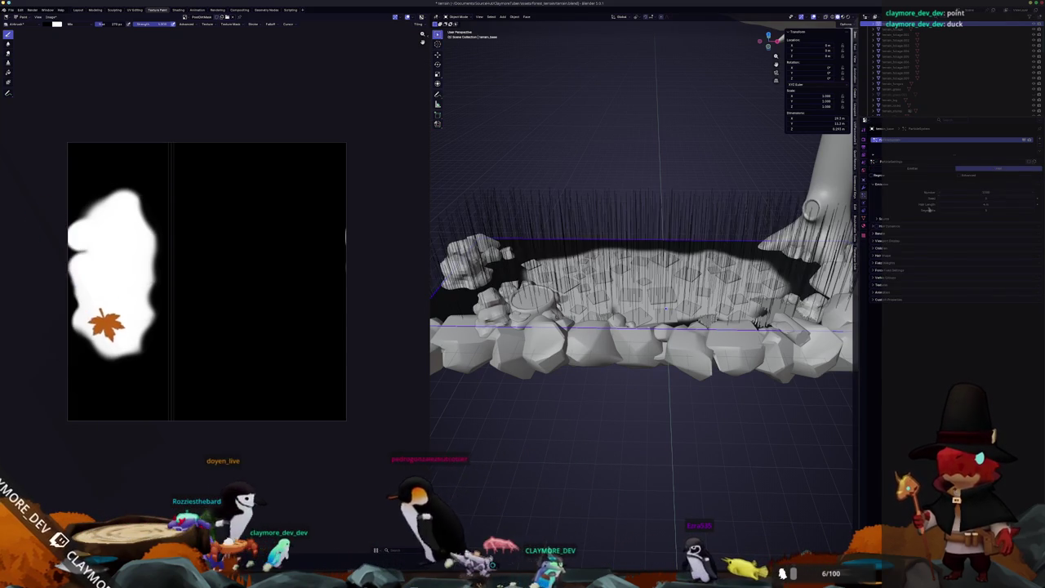
Expand the particle settings panels and set Render As to Object.
left_click(886, 234)
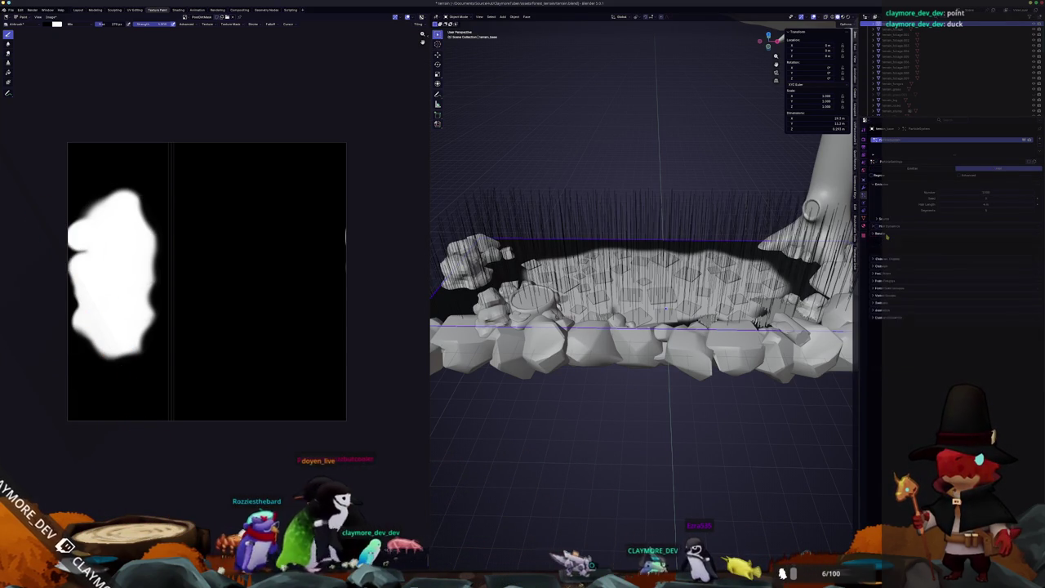
left_click(888, 285)
left_click(886, 278)
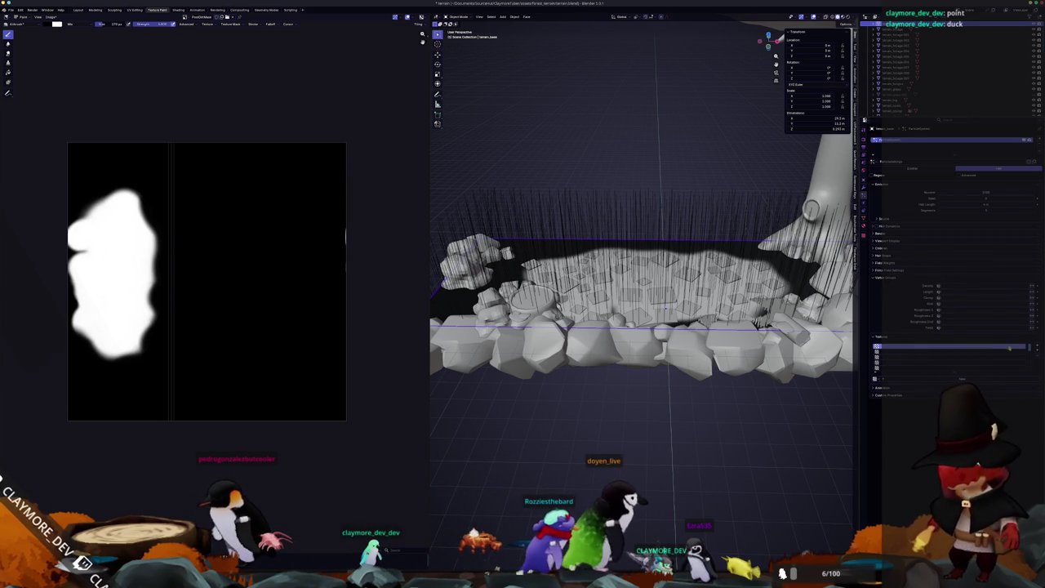
left_click(896, 263)
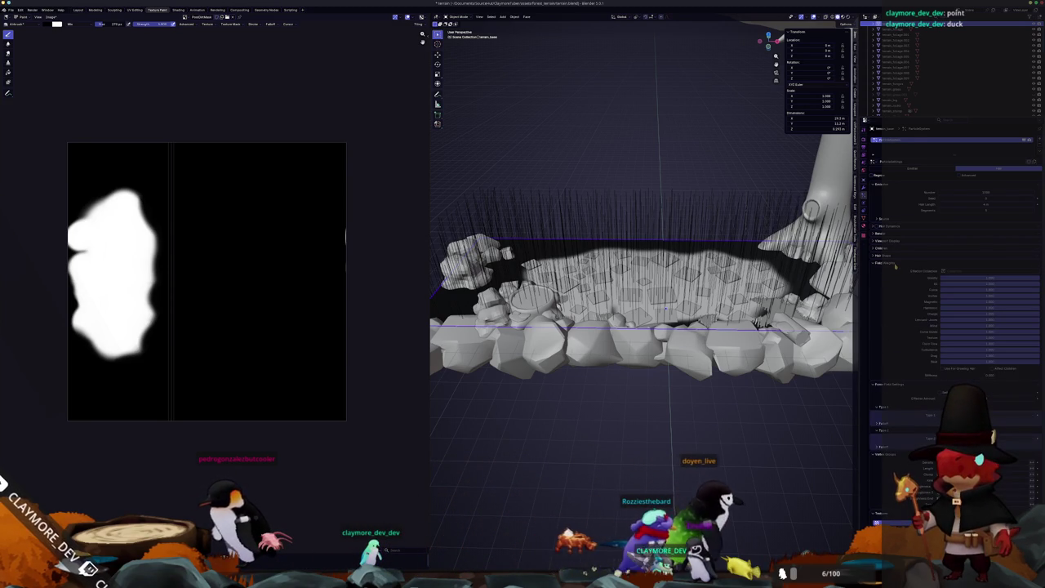
left_click(896, 249)
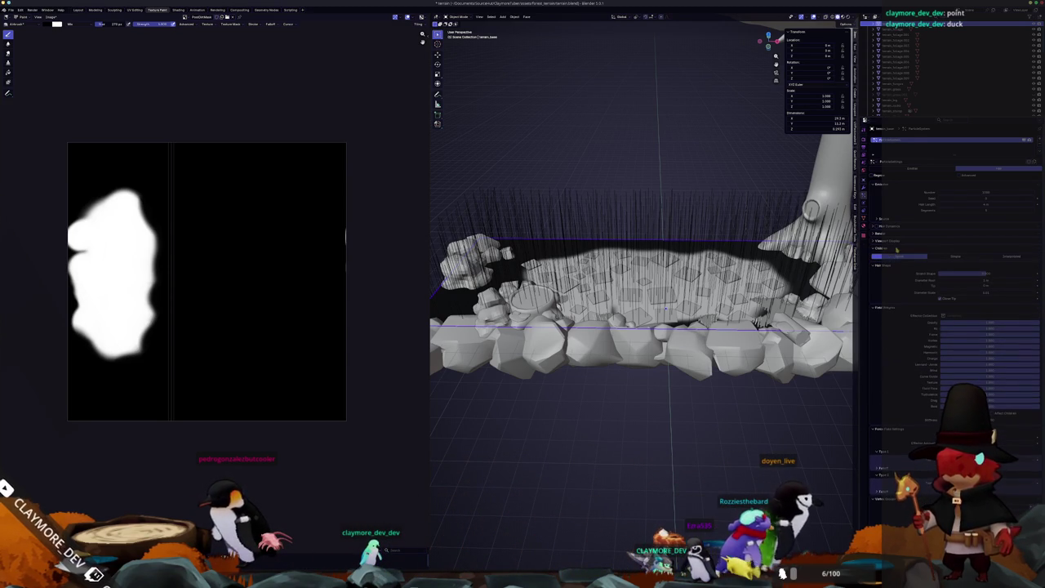
left_click(899, 242)
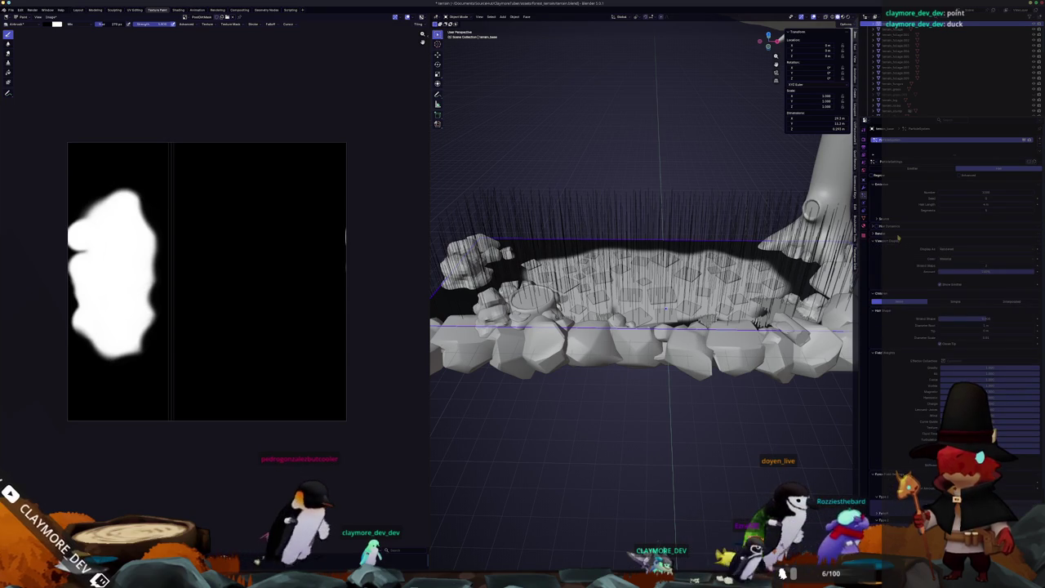
left_click(898, 234)
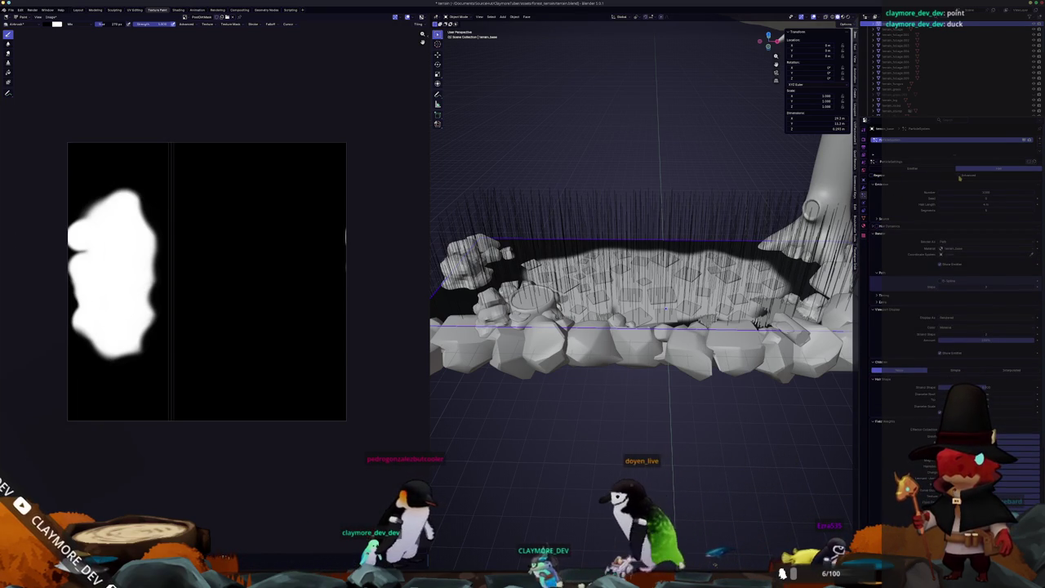
left_click(890, 234)
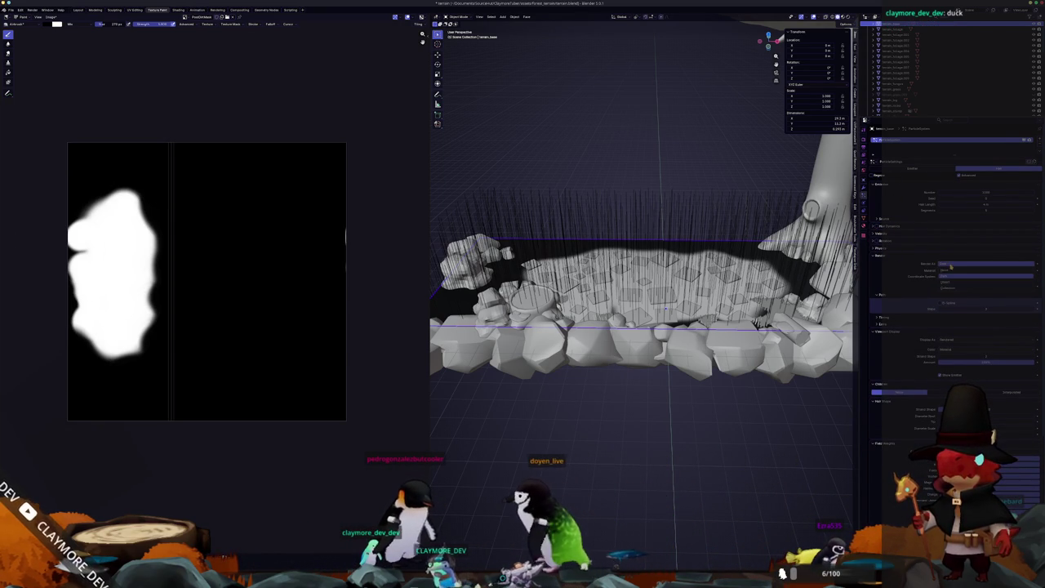
left_click(947, 284)
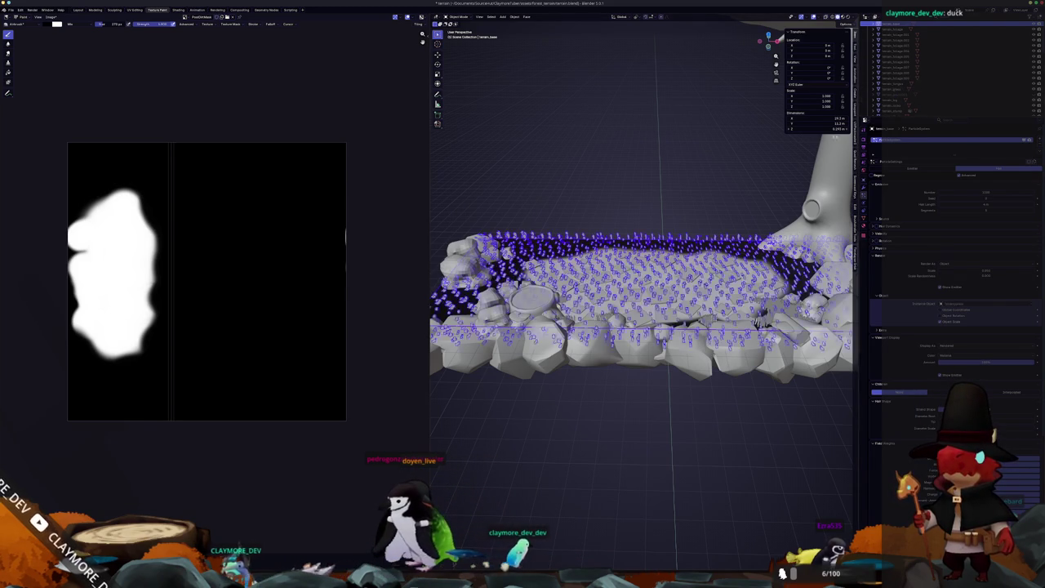
Set the blade mesh as the hair Instance Object and adjust the blade scale.
scroll(678, 294, "up", 5)
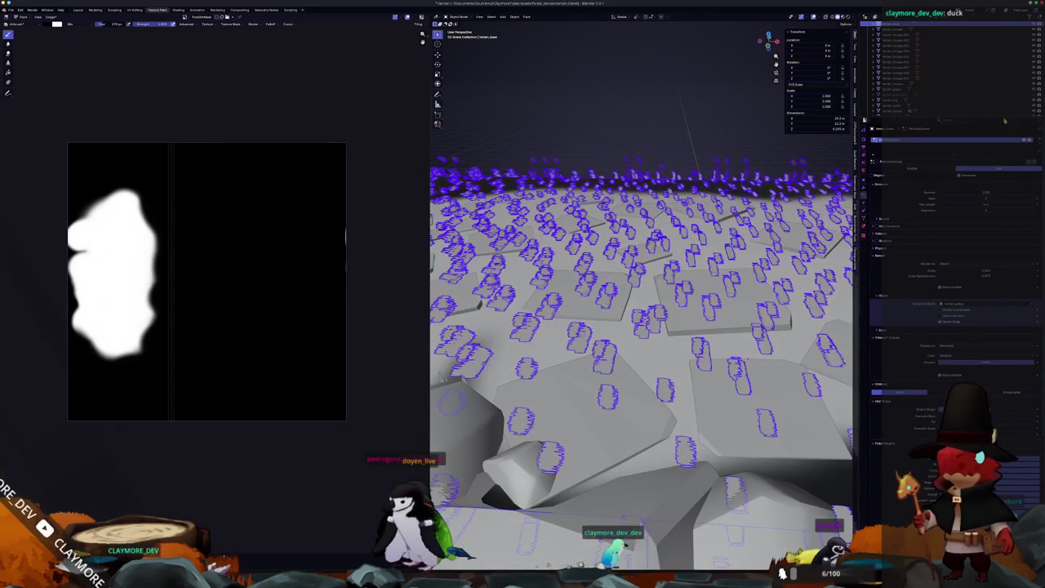
left_click(1033, 305)
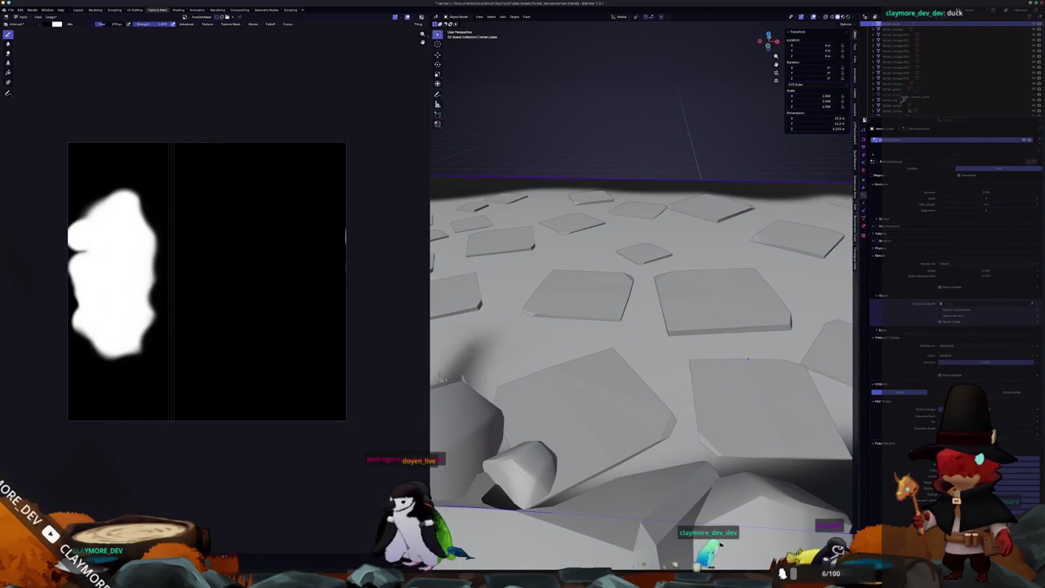
left_click(898, 98)
mouse_move(641, 368)
middle_mouse_down()
mouse_move(641, 318)
mouse_move(665, 367)
middle_mouse_up()
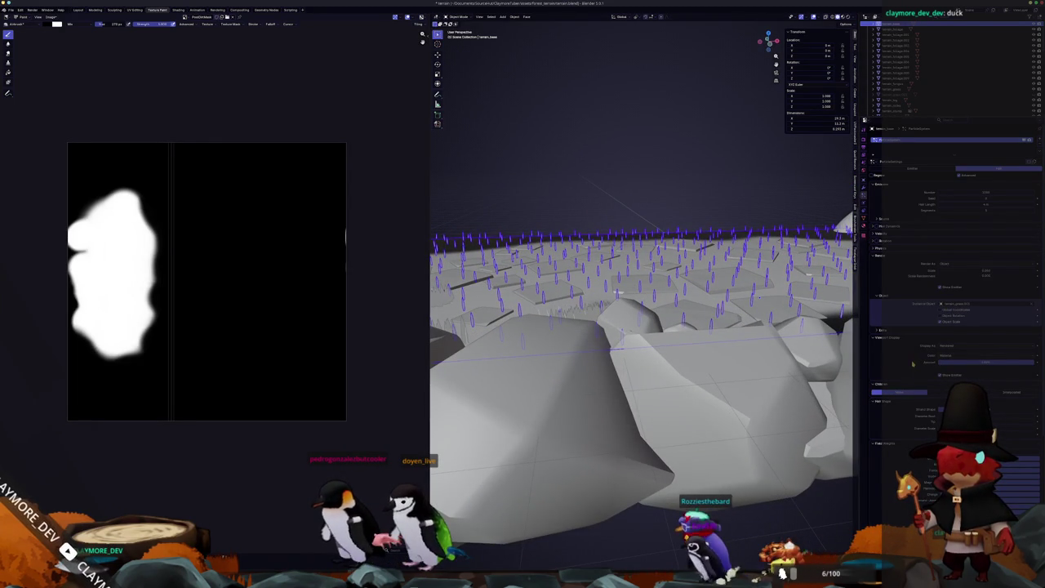
scroll(912, 364, "down", 2)
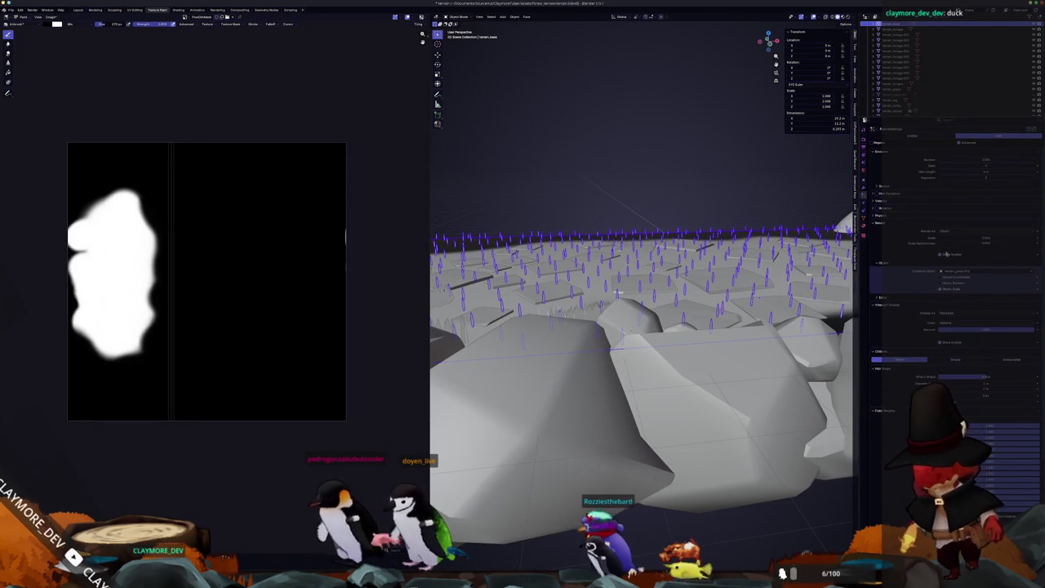
left_click_drag(980, 238, 1004, 238)
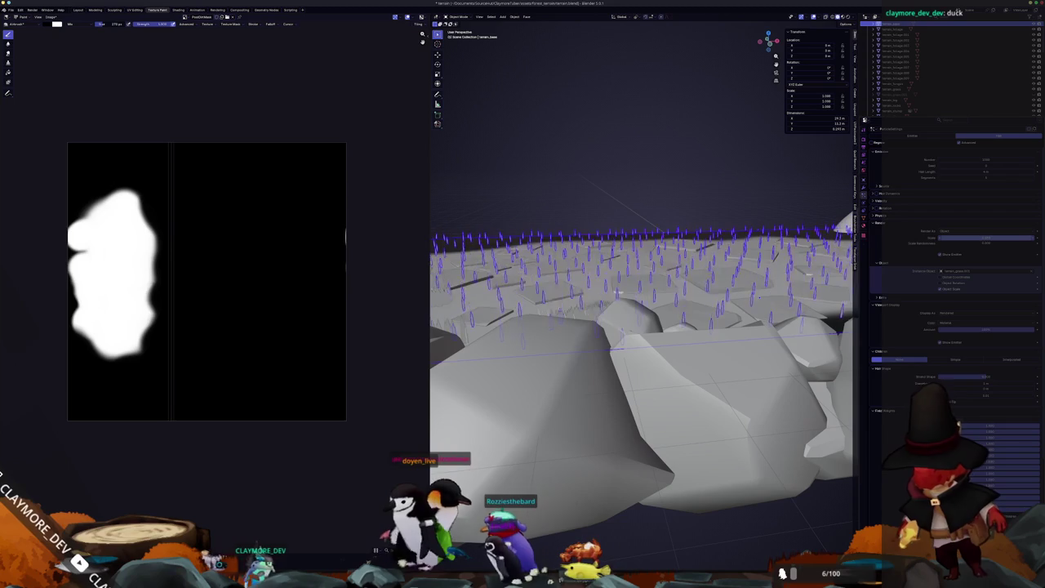
Check grass height in front and back ortho views, raising Scale and Scale Randomness.
key("KP_1")
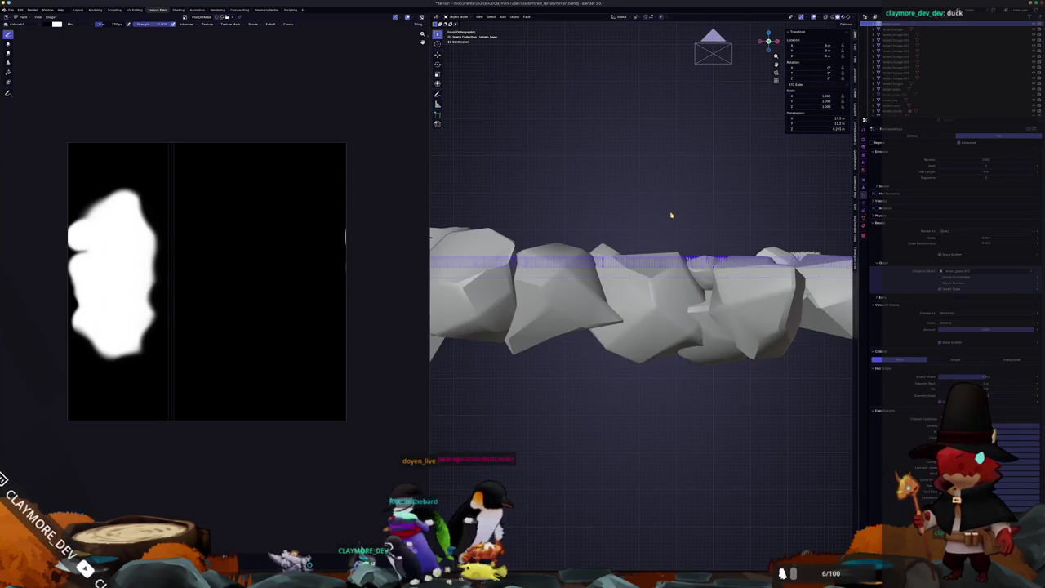
scroll(672, 215, "up", 2)
scroll(723, 238, "up", 1)
key("ctrl+KP_1")
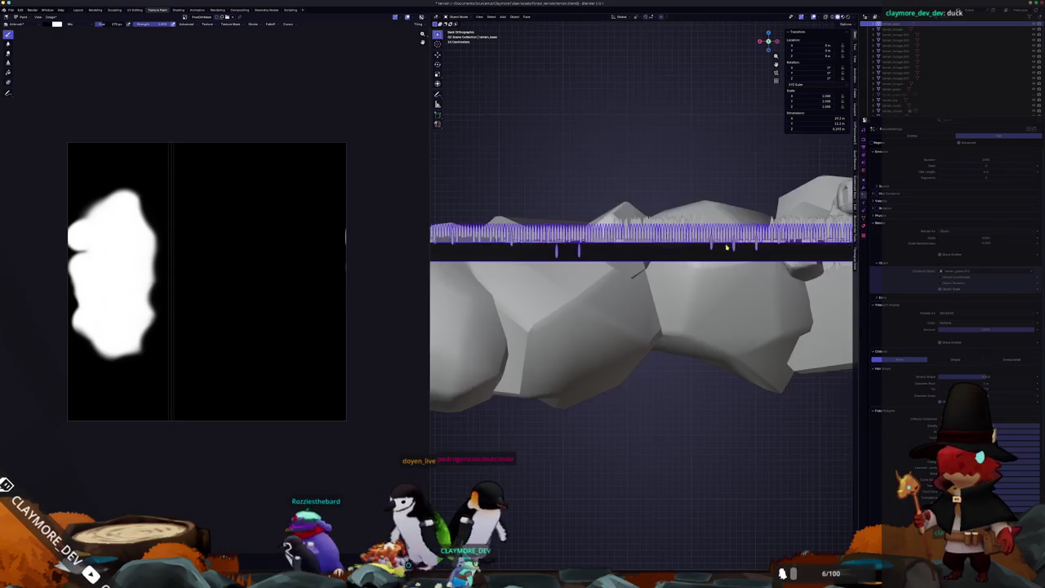
middle_click_drag(742, 228, 648, 331)
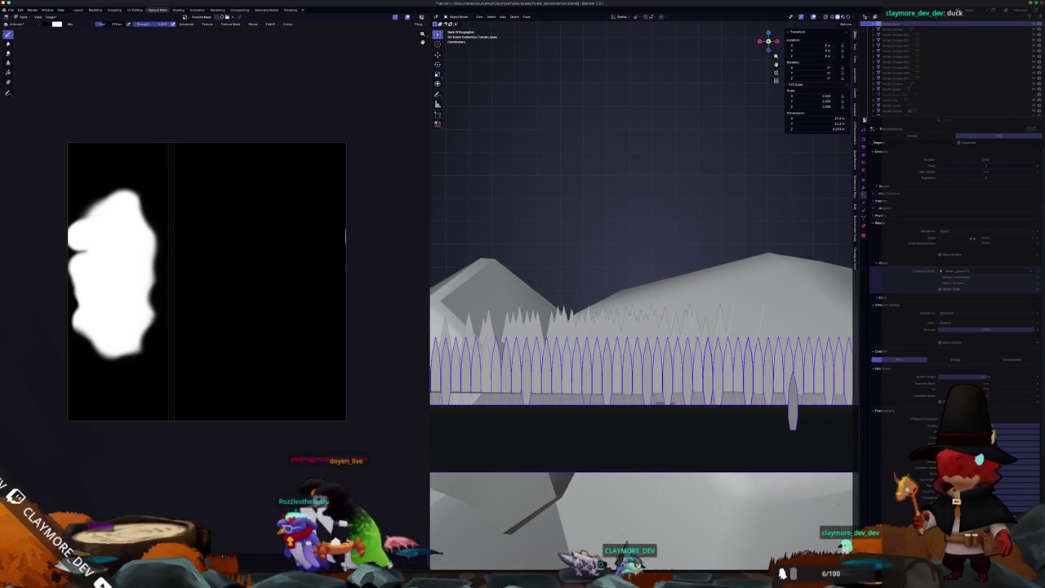
mouse_move(972, 238)
left_mouse_down()
mouse_move(1004, 239)
mouse_move(967, 245)
left_mouse_up()
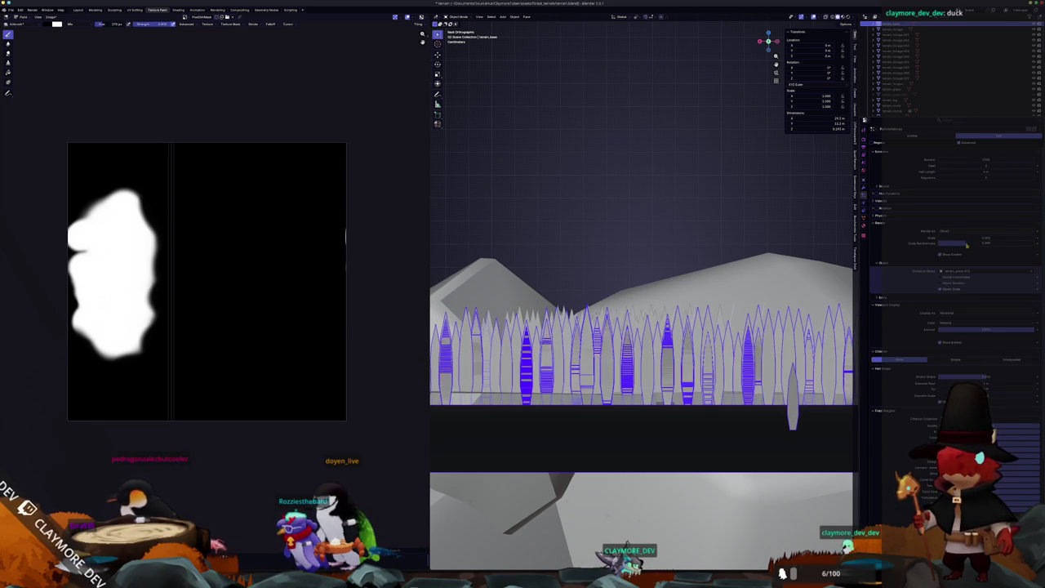
left_click_drag(966, 246, 966, 251)
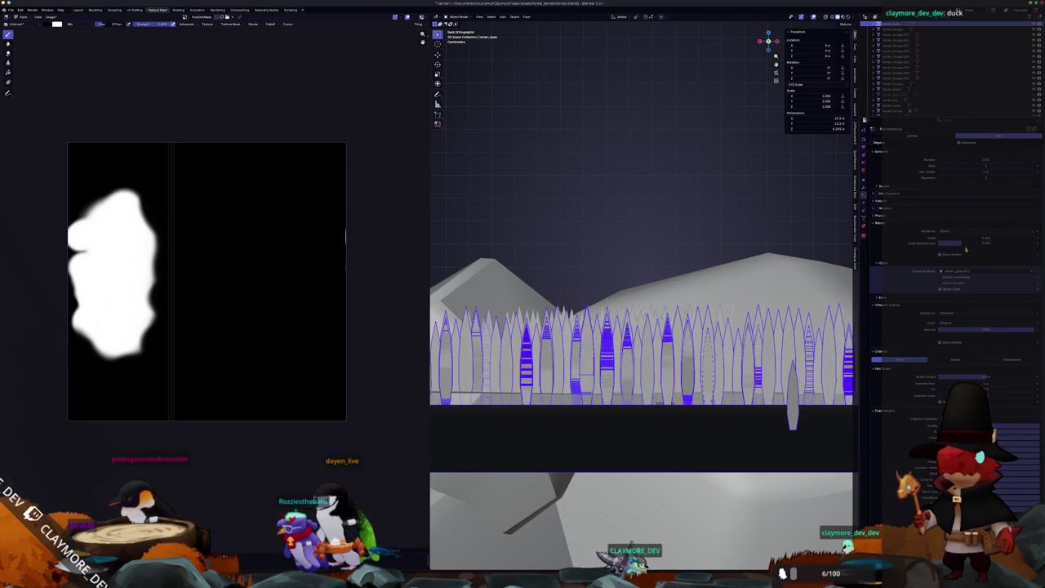
Look down over the grassy terrain, then view it through the camera.
mouse_move(689, 236)
middle_mouse_down()
mouse_move(789, 261)
mouse_move(739, 281)
middle_mouse_up()
scroll(737, 284, "down", 5)
key("ctrl+alt+KP_0")
scroll(688, 334, "up", 4)
scroll(716, 324, "up", 2)
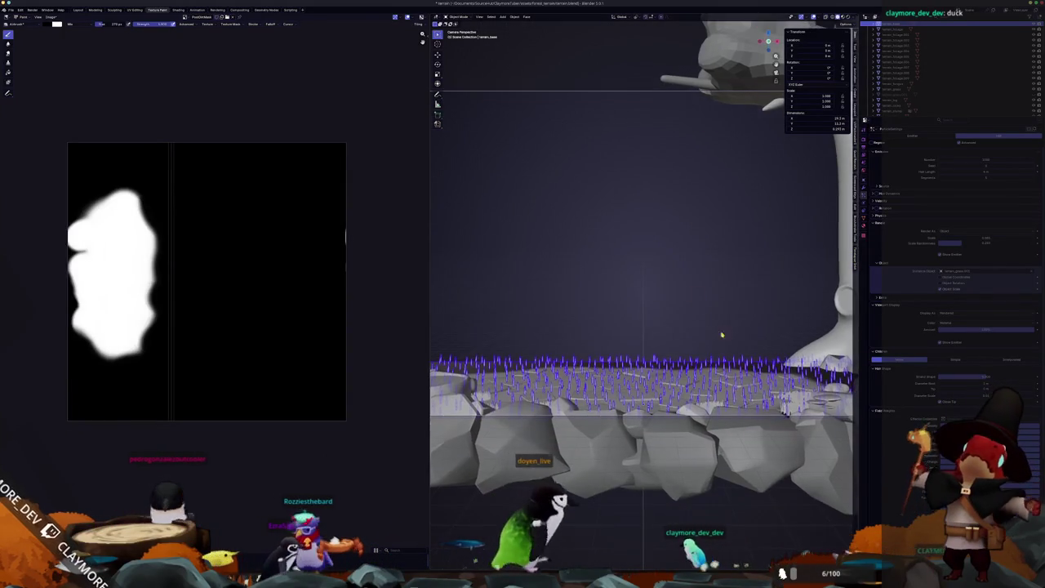
scroll(703, 280, "up", 2)
scroll(703, 280, "down", 2)
scroll(711, 290, "down", 2)
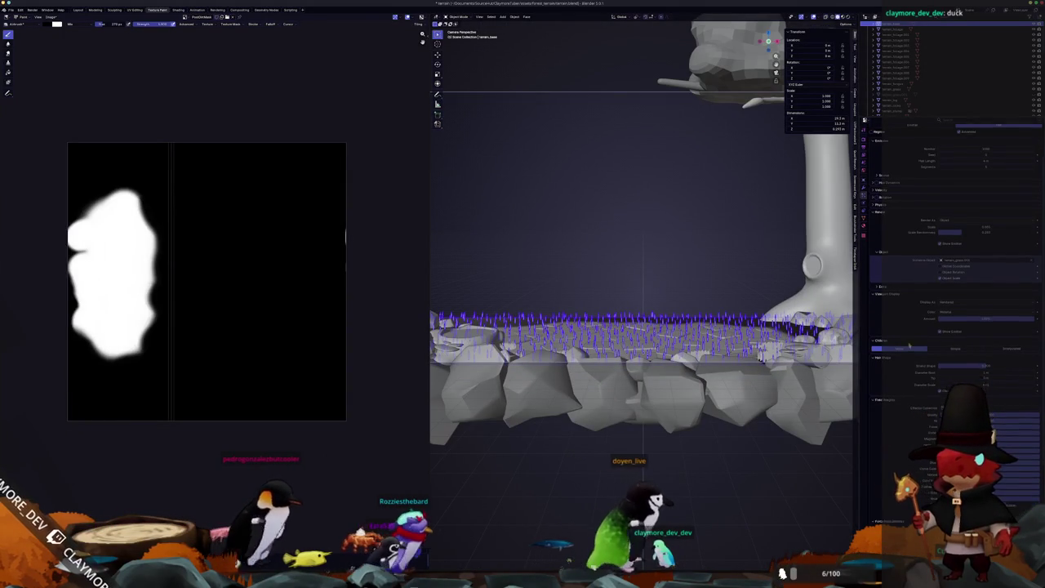
scroll(908, 348, "down", 2)
scroll(899, 351, "down", 2)
scroll(890, 353, "down", 2)
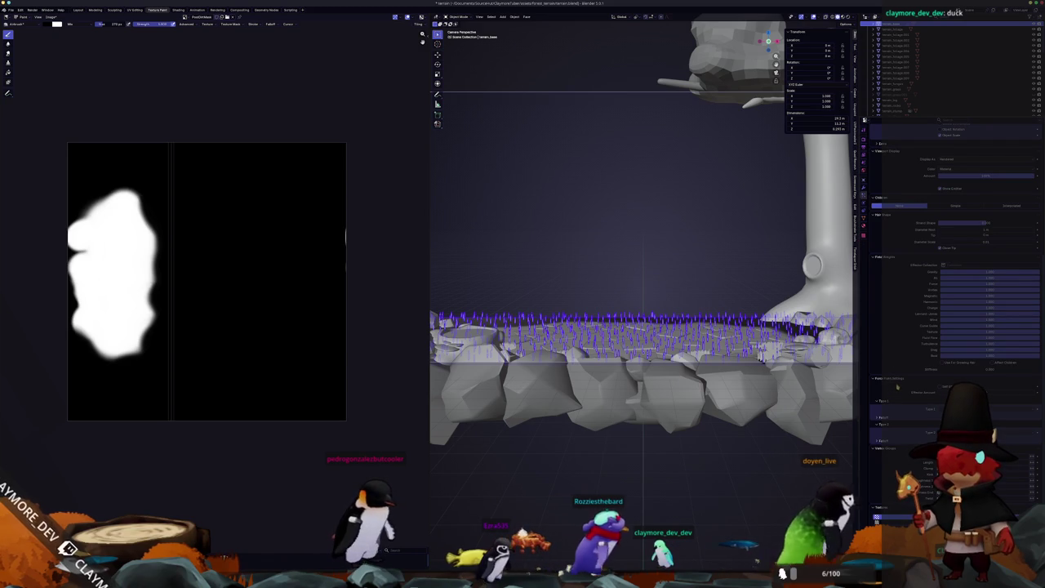
Save the DirtMask image as terrain_base_dirt_mask.png in the textures folder.
left_click(51, 17)
left_click(52, 17)
left_click(61, 77)
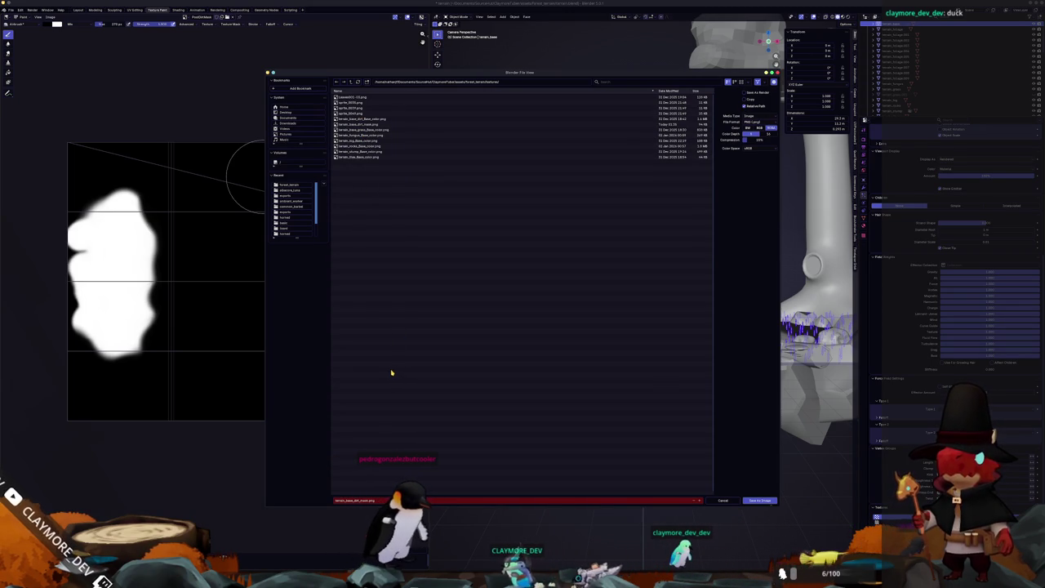
left_click(359, 124)
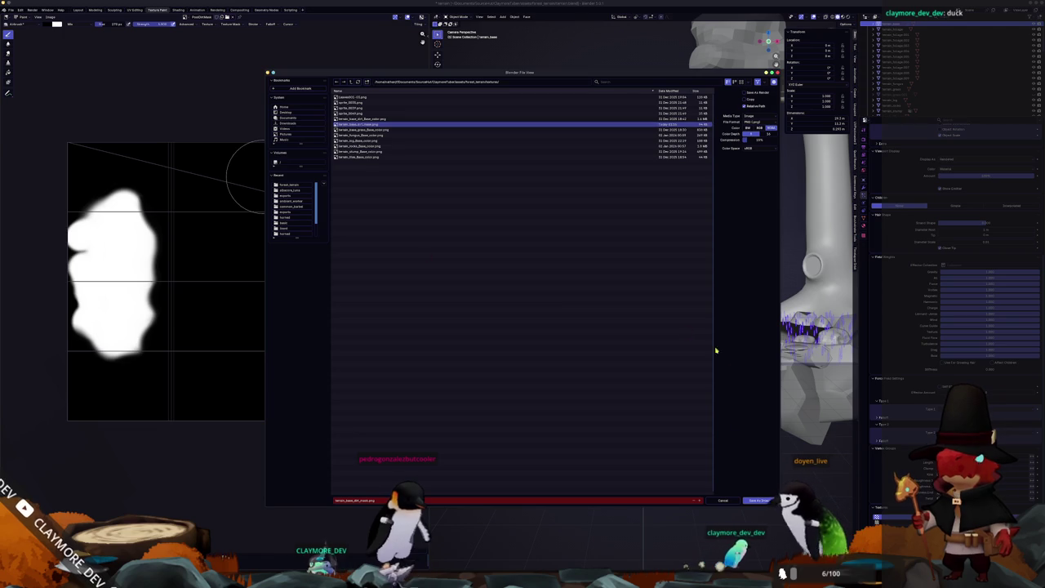
key("Return")
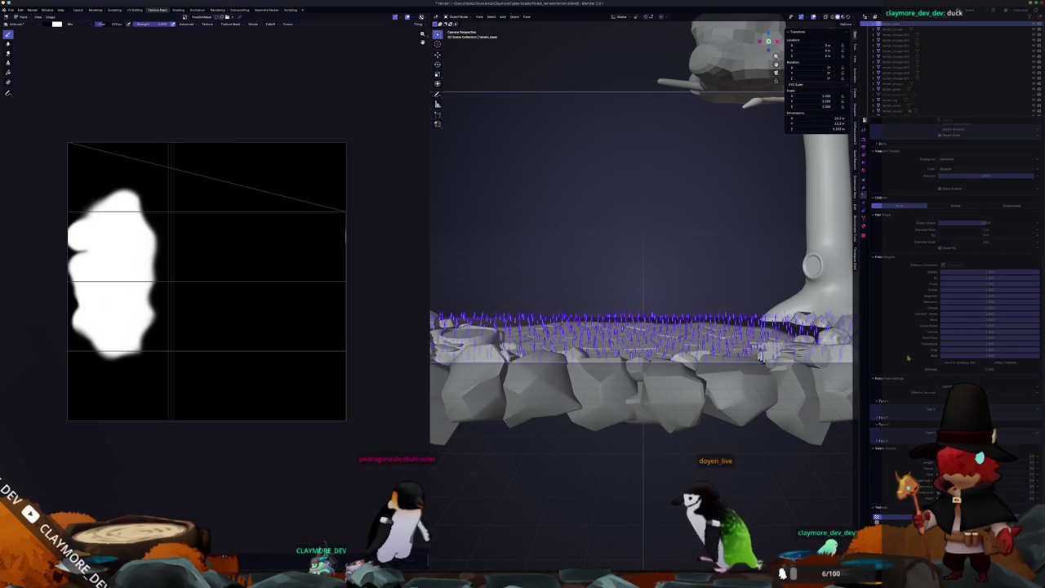
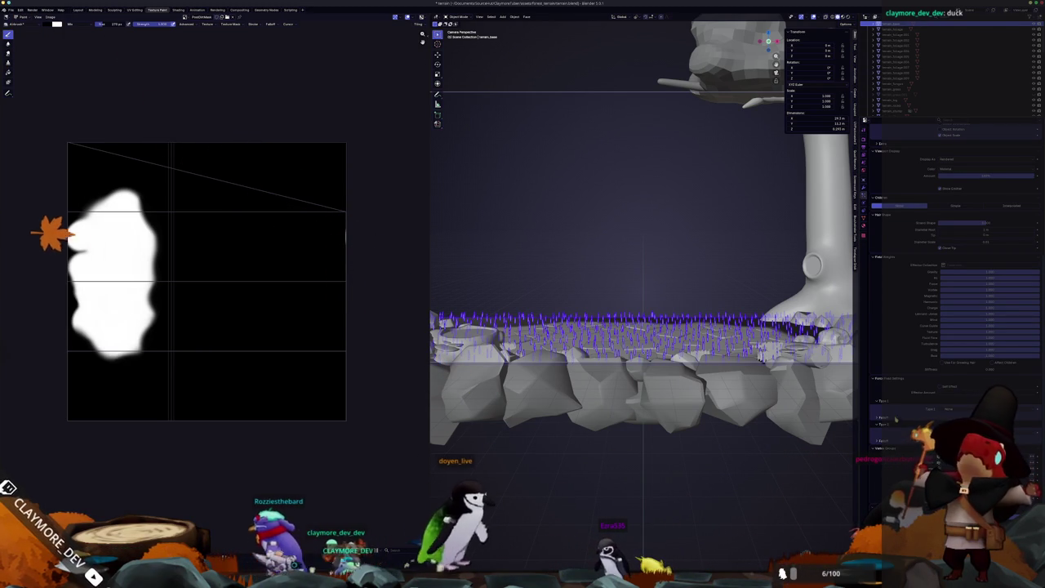
Raise the grass particle Number in the Emission panel to a much higher count.
scroll(923, 375, "up", 1)
scroll(921, 351, "up", 1)
scroll(916, 327, "up", 1)
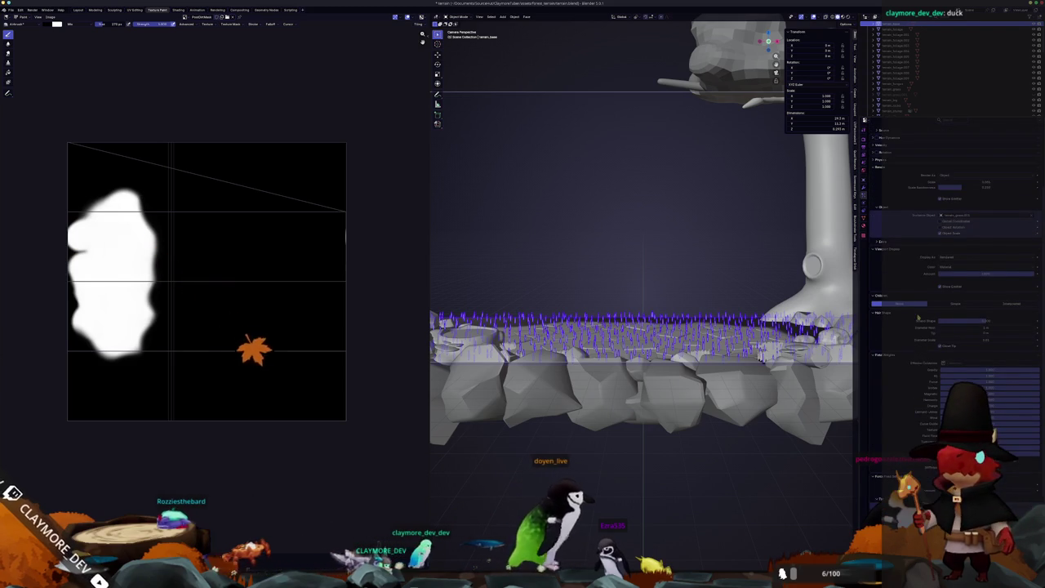
scroll(912, 304, "up", 1)
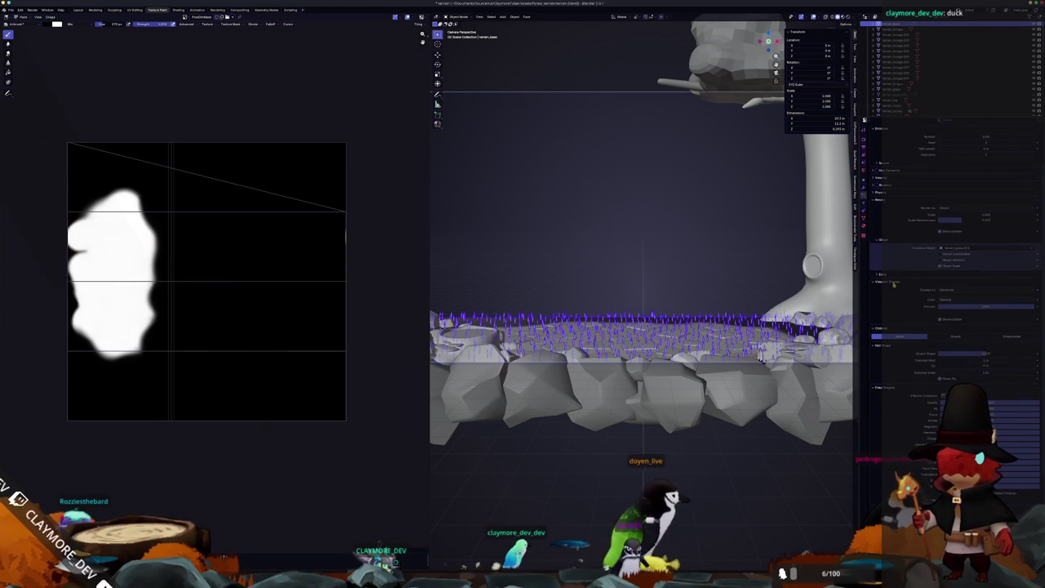
scroll(893, 284, "up", 2)
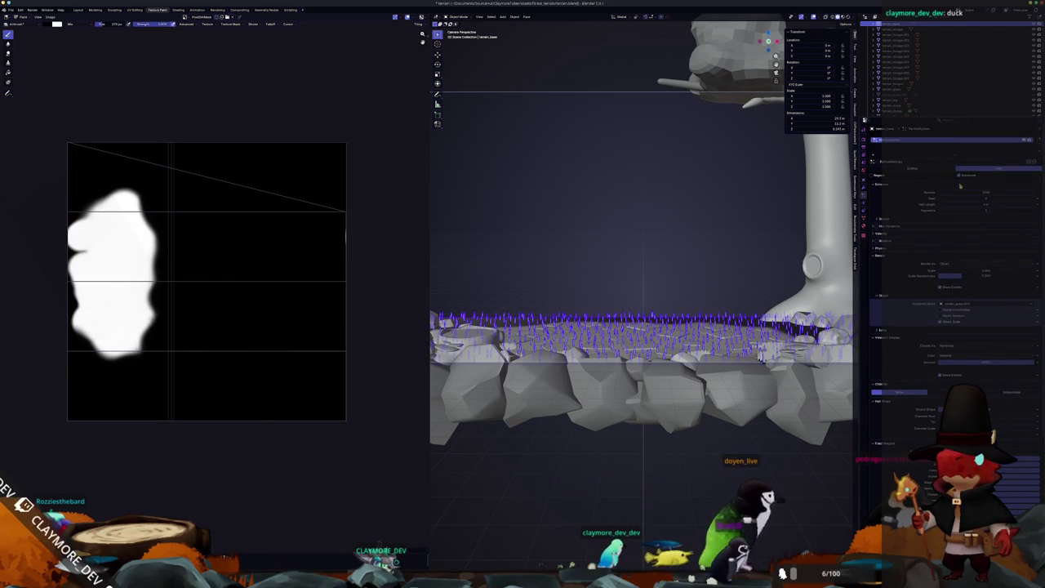
scroll(741, 249, "down", 2)
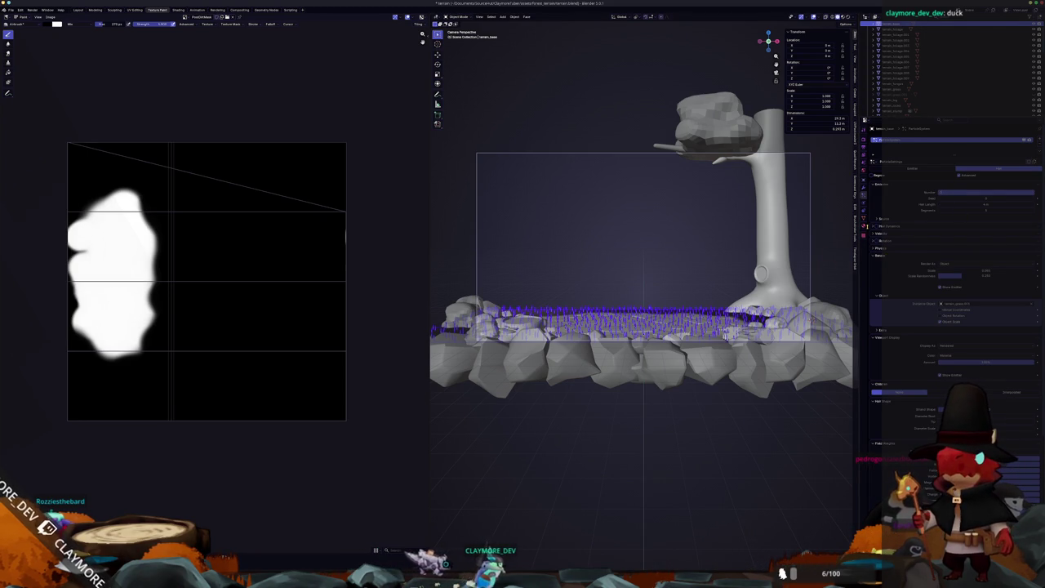
key("Return")
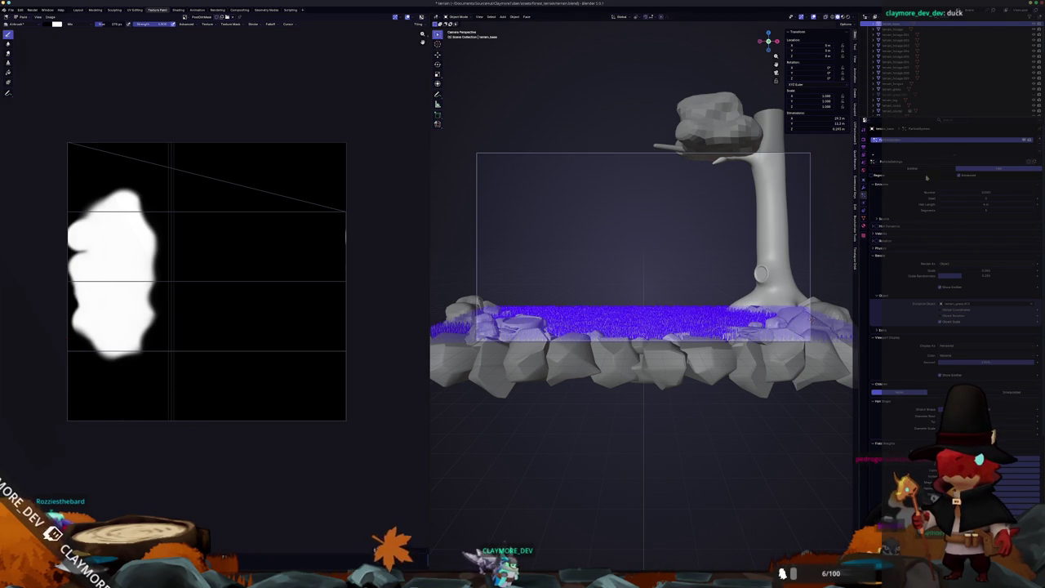
Adjust another emission value to redistribute the grass, viewing the field from above.
scroll(607, 303, "up", 2)
scroll(614, 329, "up", 2)
scroll(614, 329, "up", 1)
scroll(710, 283, "up", 2)
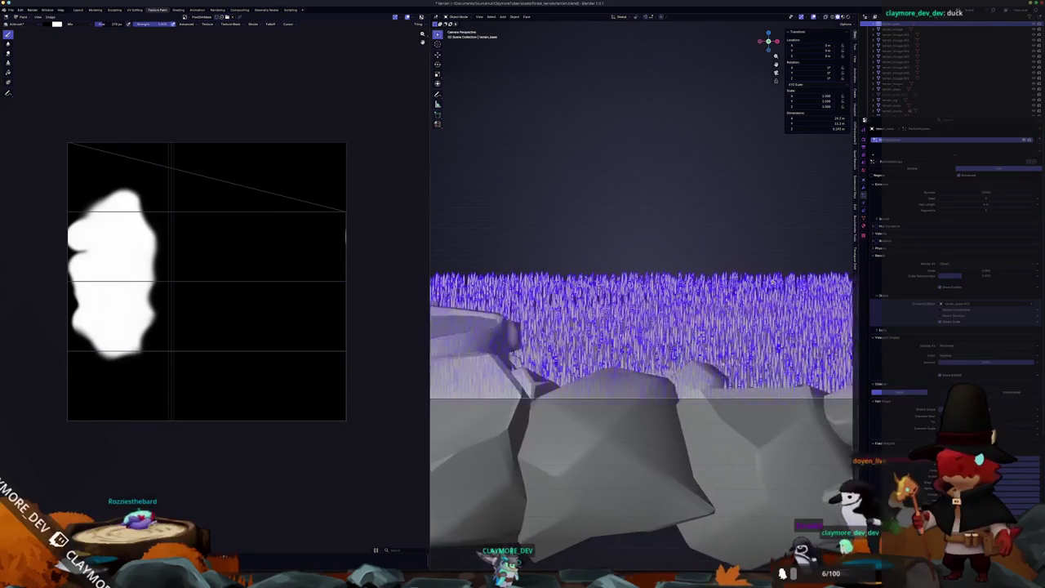
middle_click_drag(710, 282, 746, 240)
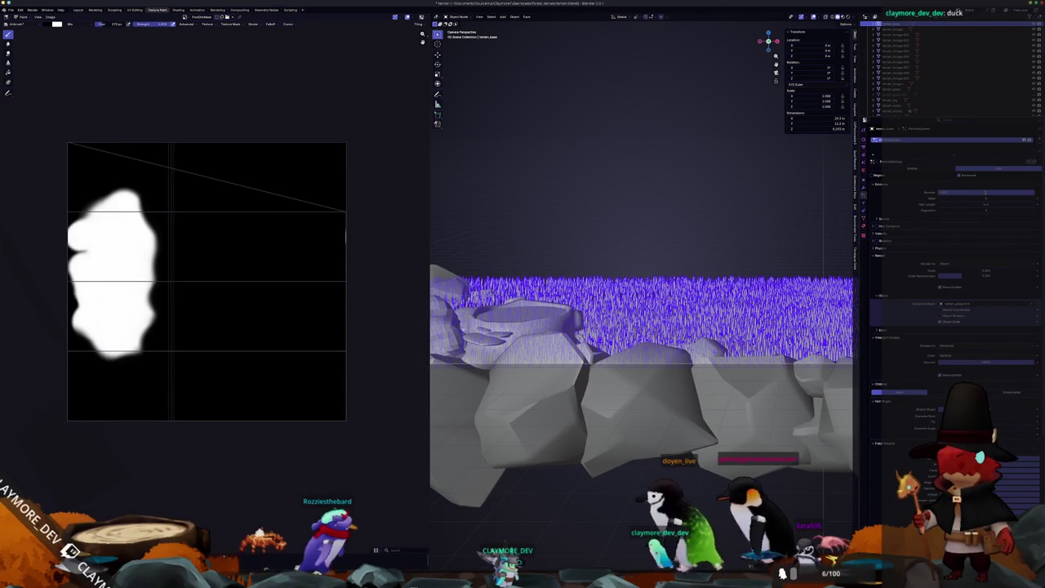
left_click_drag(985, 192, 998, 192)
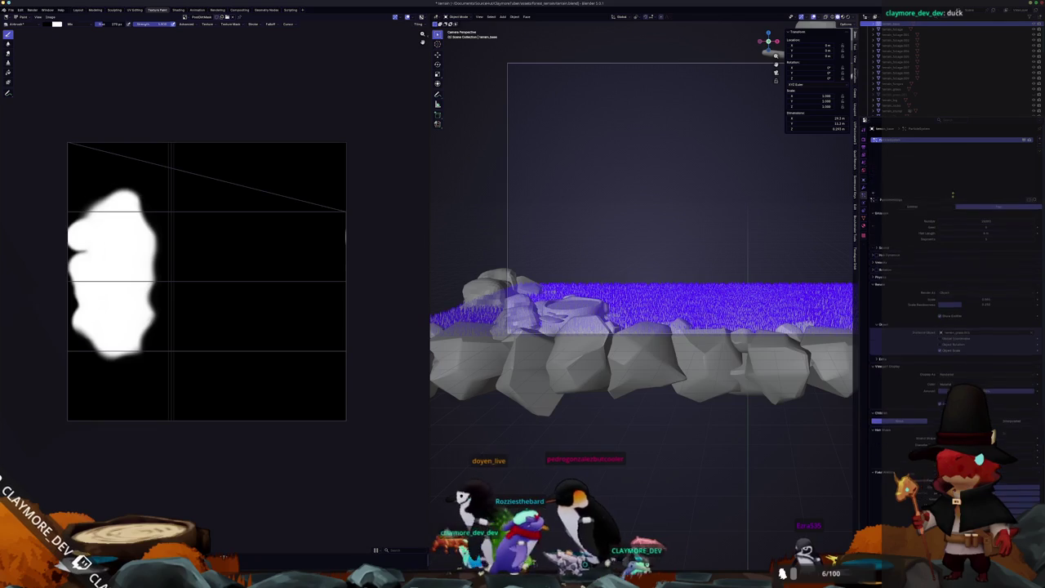
mouse_move(623, 219)
middle_mouse_down()
mouse_move(629, 343)
mouse_move(676, 48)
mouse_move(661, 242)
mouse_move(702, 267)
mouse_move(576, 287)
mouse_move(736, 227)
middle_mouse_up()
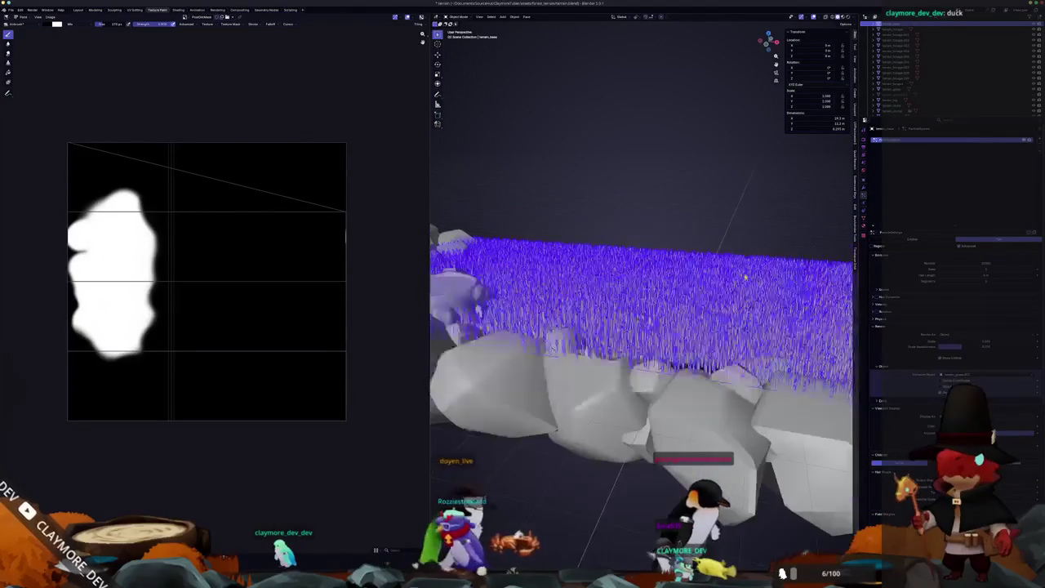
Drag the Outliner's lower border down so more scene objects are listed.
left_click_drag(864, 123, 865, 184)
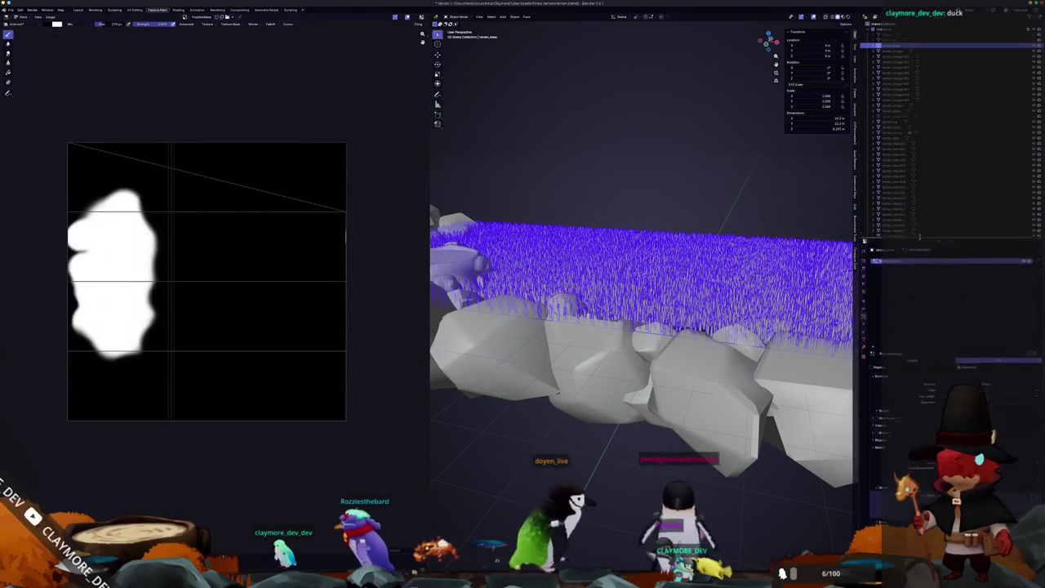
scroll(894, 269, "down", 3)
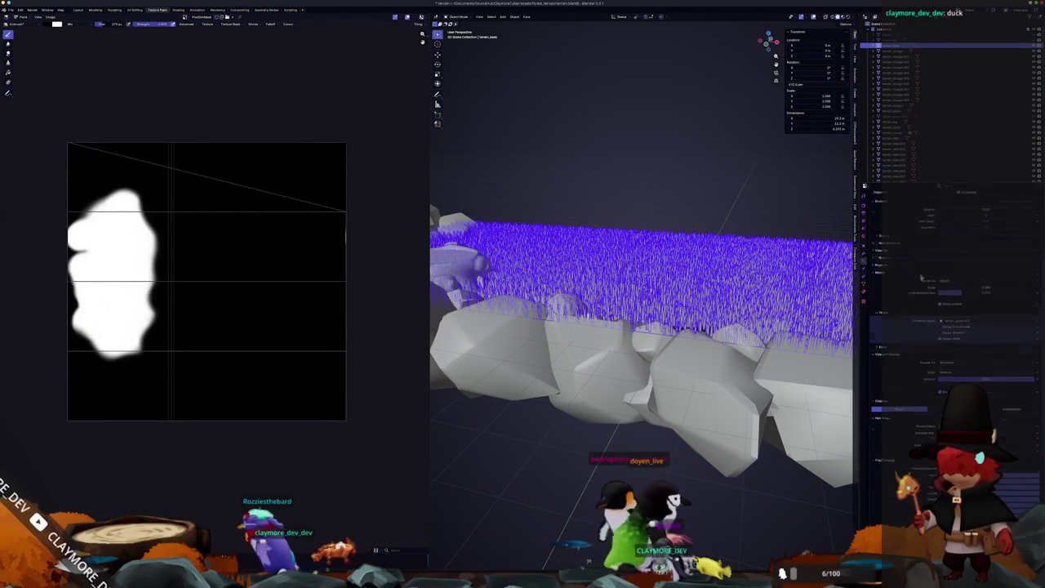
scroll(791, 312, "up", 5)
mouse_move(791, 314)
middle_mouse_down()
mouse_move(793, 392)
mouse_move(785, 312)
middle_mouse_up()
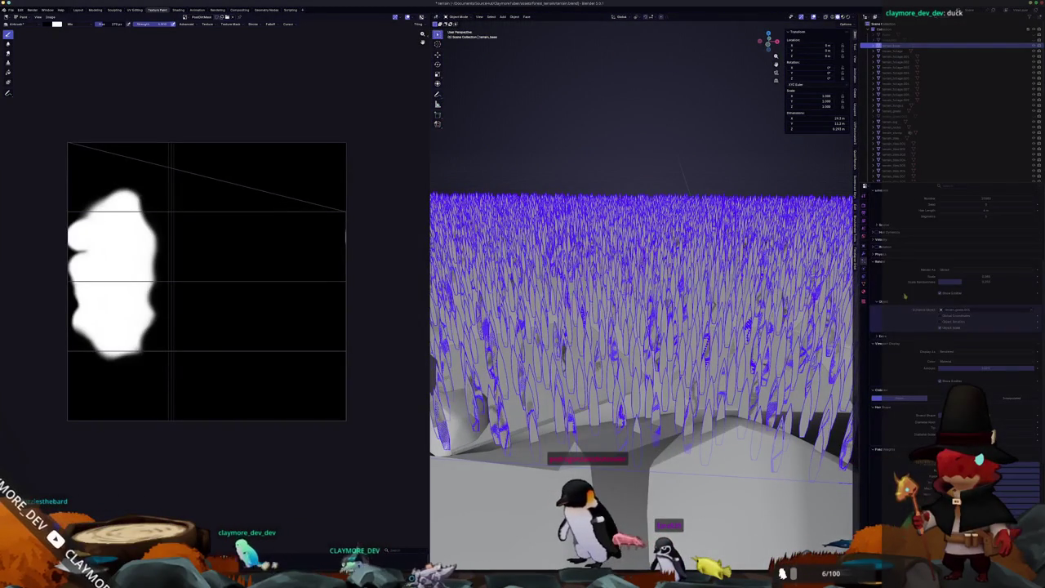
Scroll through the particle settings while inspecting the dense grass field.
scroll(907, 279, "up", 2)
scroll(897, 286, "up", 2)
scroll(904, 294, "down", 2)
scroll(905, 315, "down", 2)
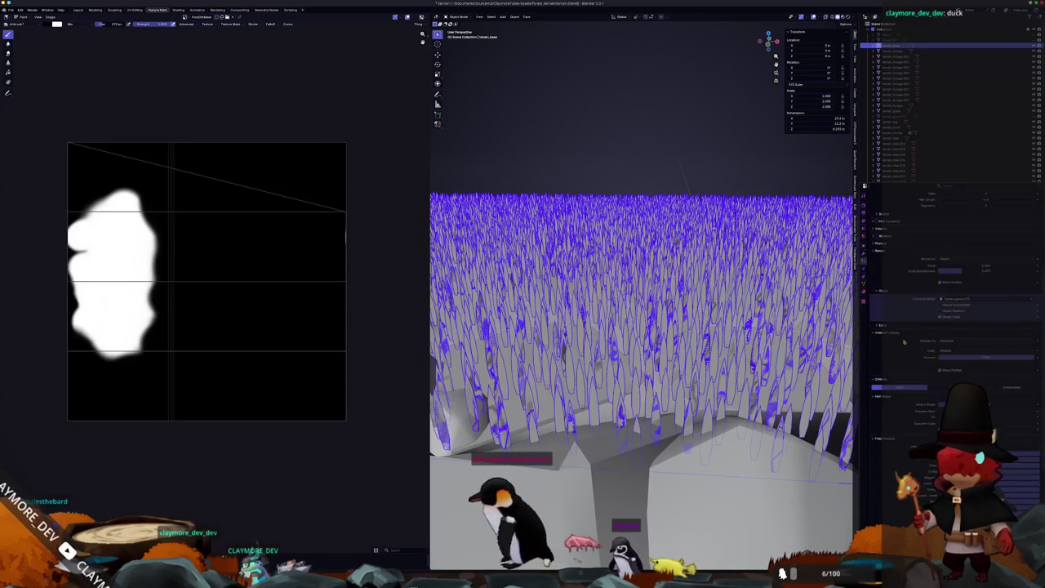
scroll(907, 331, "down", 2)
scroll(903, 354, "down", 3)
scroll(909, 357, "down", 3)
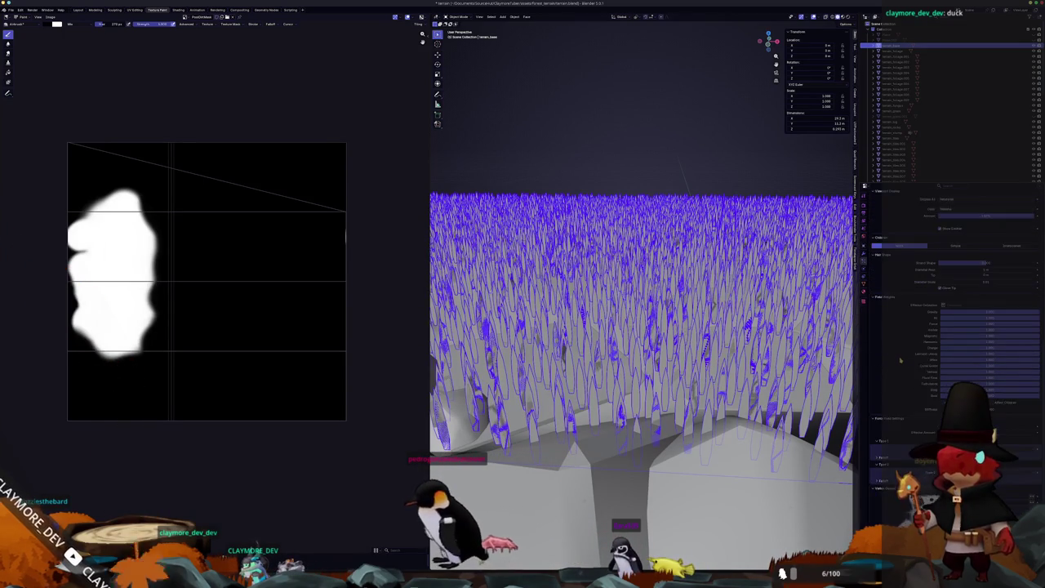
scroll(913, 360, "down", 2)
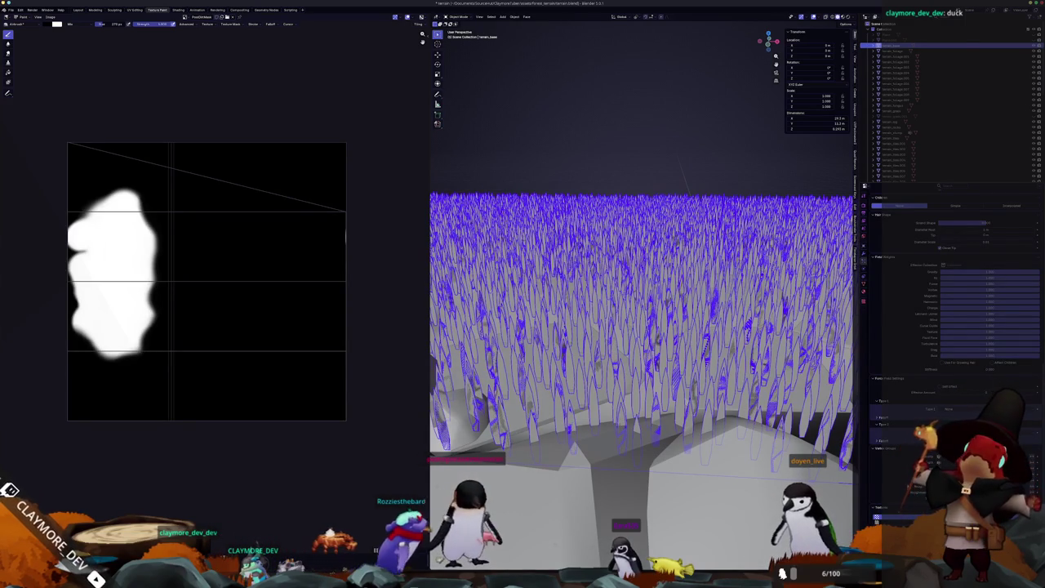
scroll(917, 428, "up", 2)
scroll(916, 428, "up", 3)
scroll(917, 428, "up", 2)
scroll(916, 428, "up", 2)
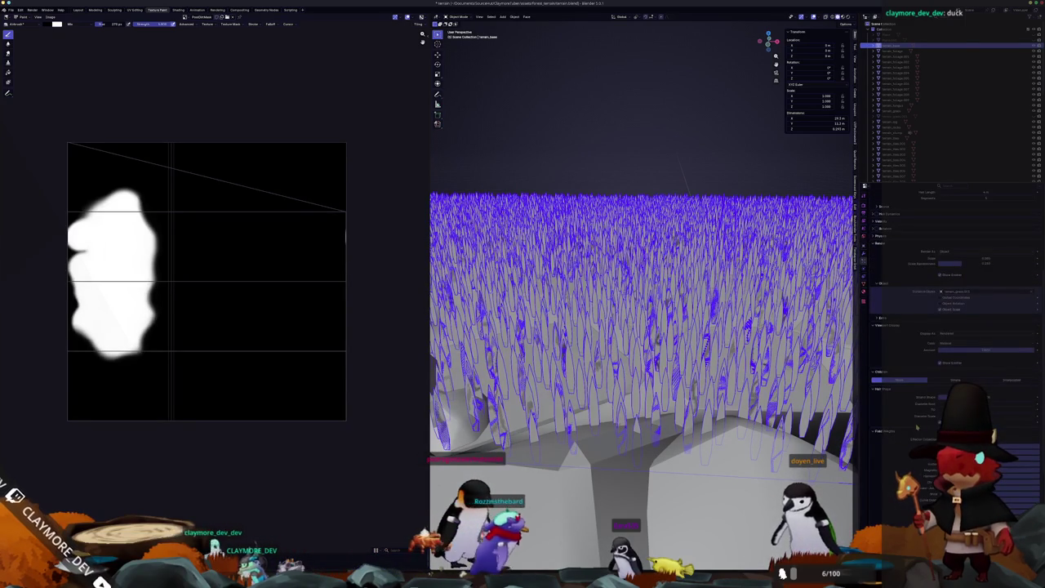
scroll(908, 414, "up", 2)
scroll(943, 364, "up", 2)
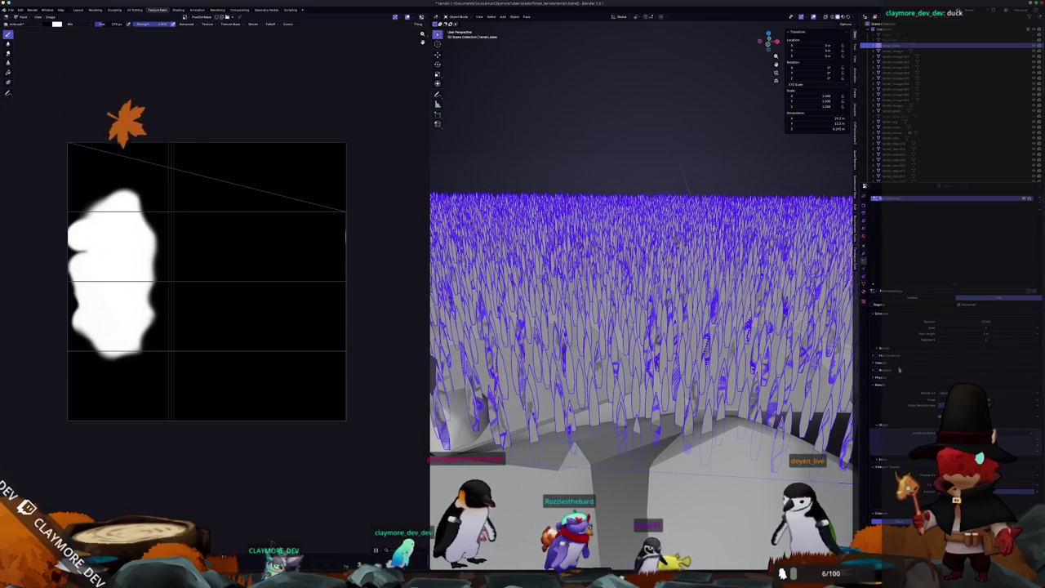
scroll(947, 367, "down", 1)
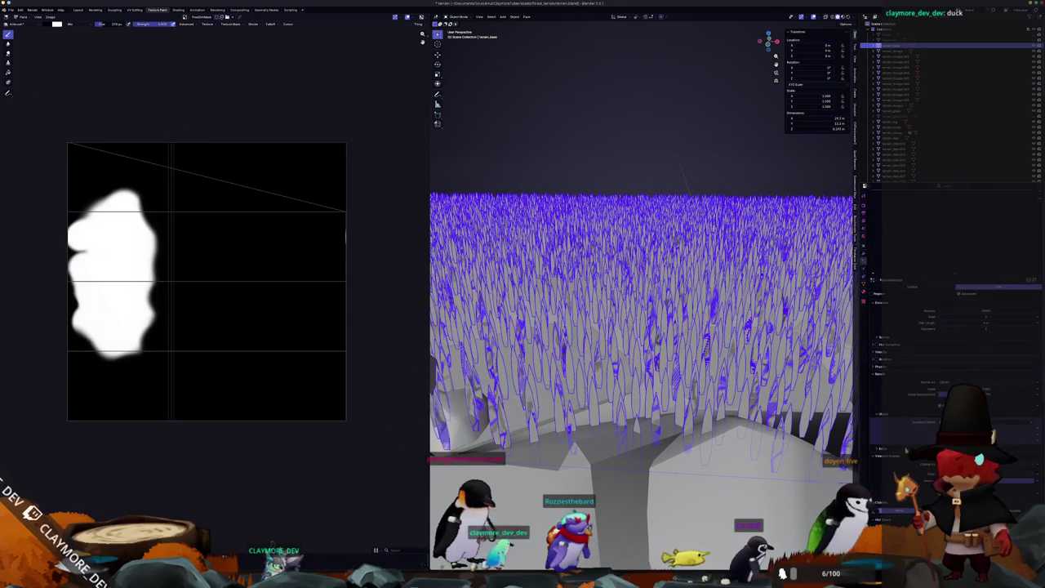
Expand the Velocity and Source panels and choose a different particle Distribution.
left_click(894, 353)
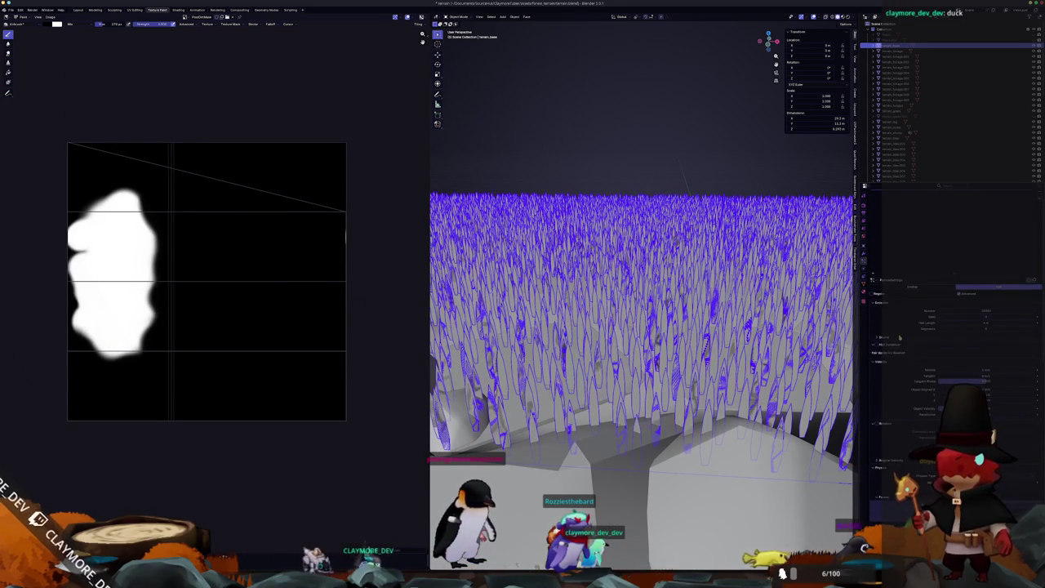
left_click(900, 338)
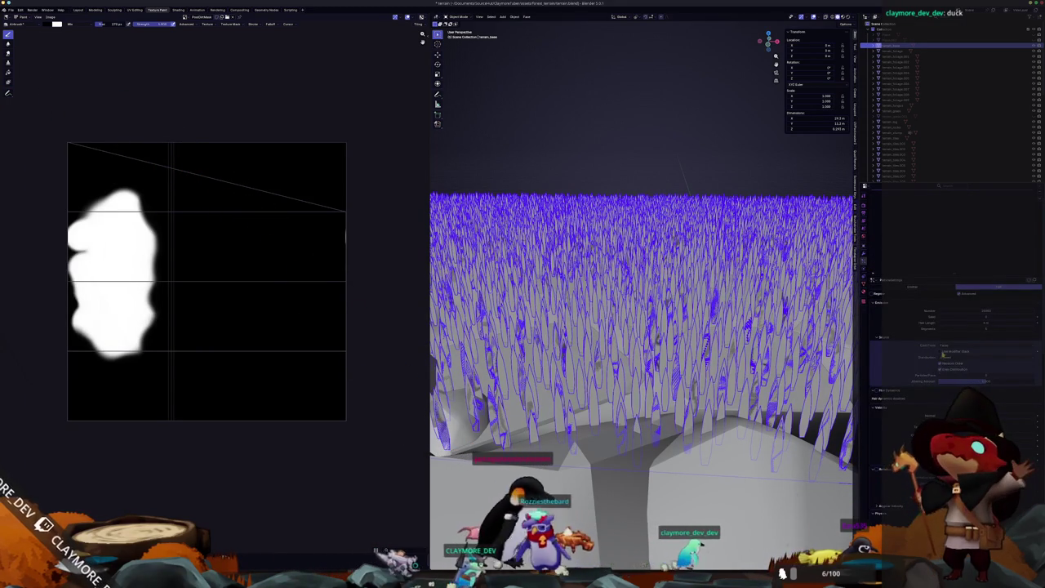
left_click(945, 363)
left_click(946, 370)
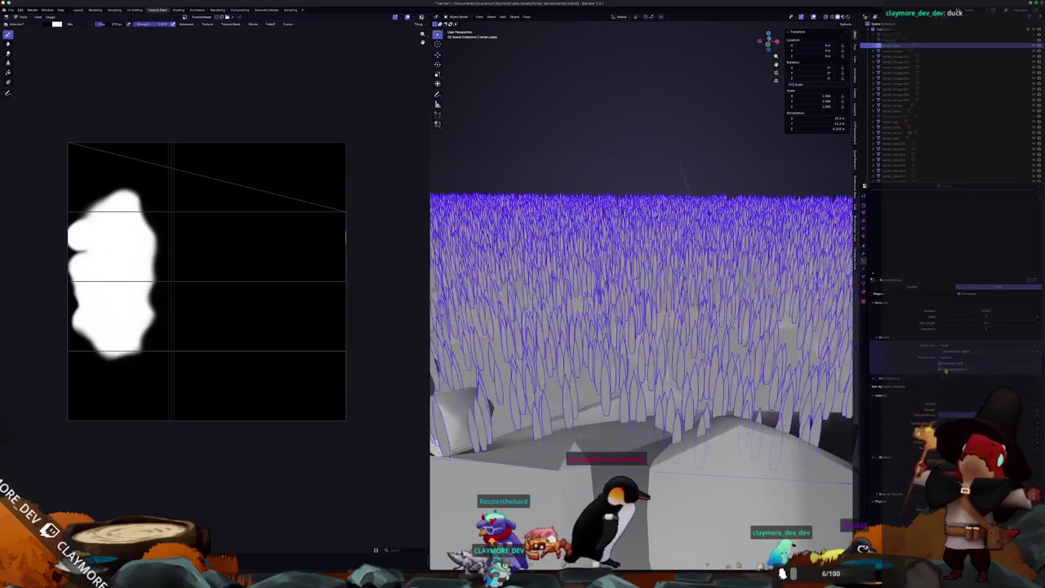
middle_click_drag(750, 401, 749, 386)
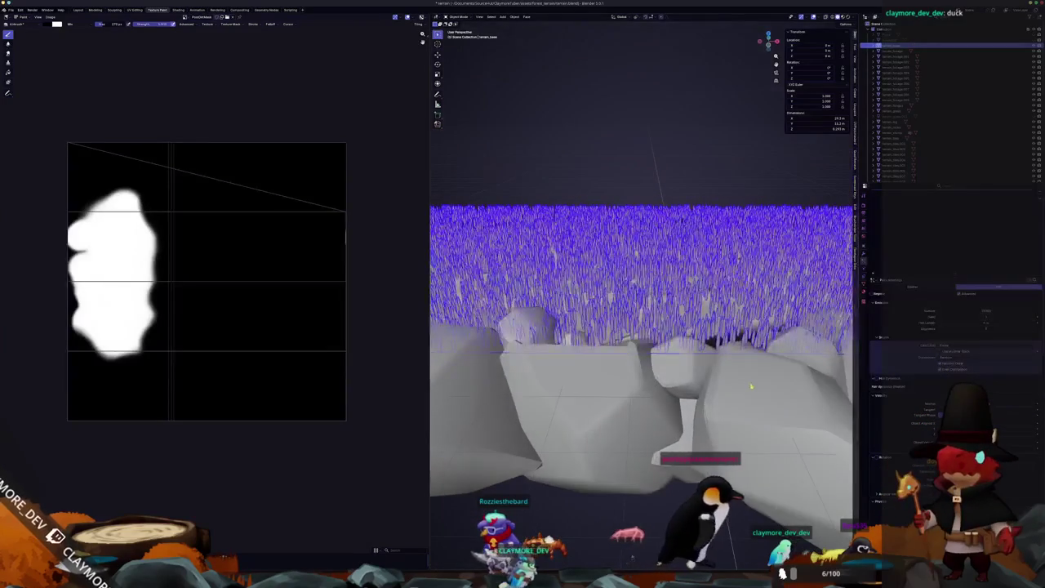
Change another Source option and a particle number value, then show the modifier stack.
left_click(954, 364)
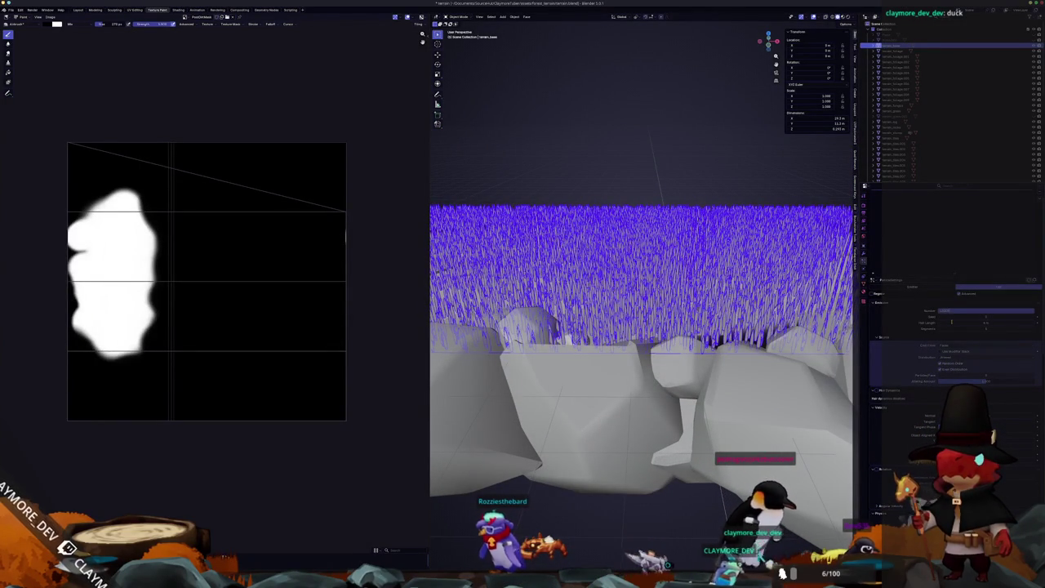
left_click_drag(951, 322, 954, 323)
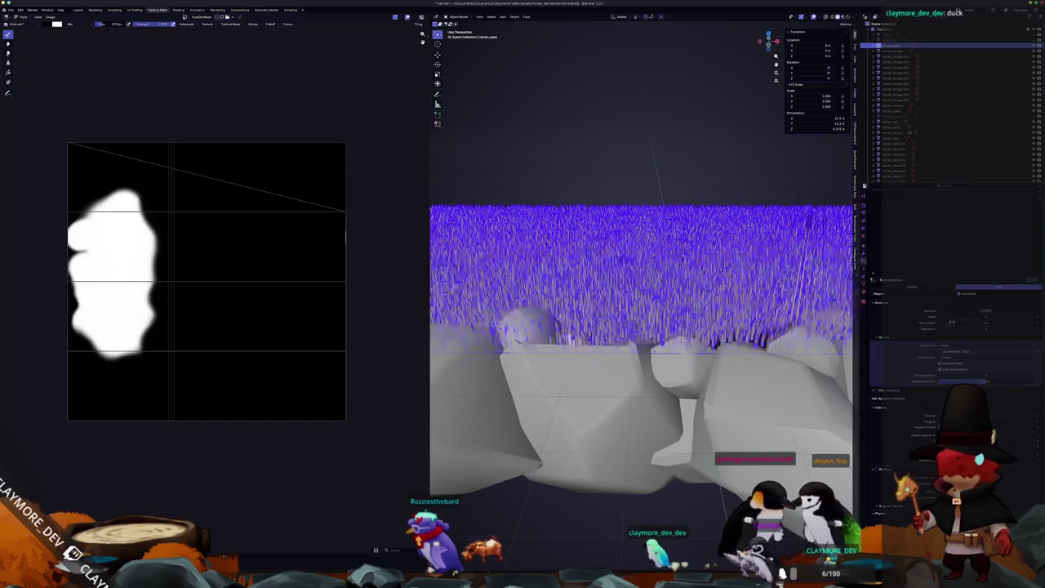
scroll(933, 247, "up", 1)
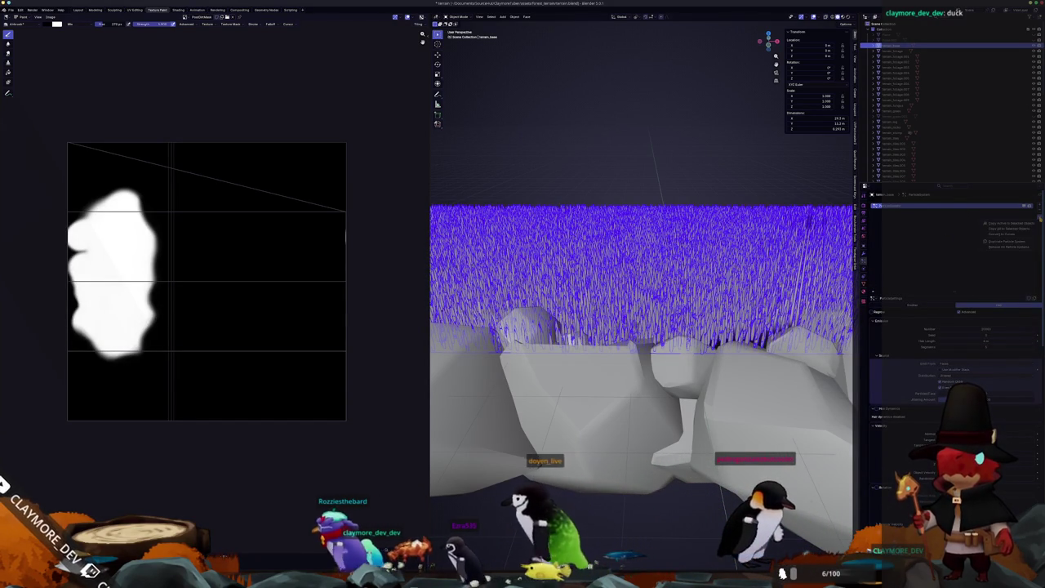
left_click(865, 254)
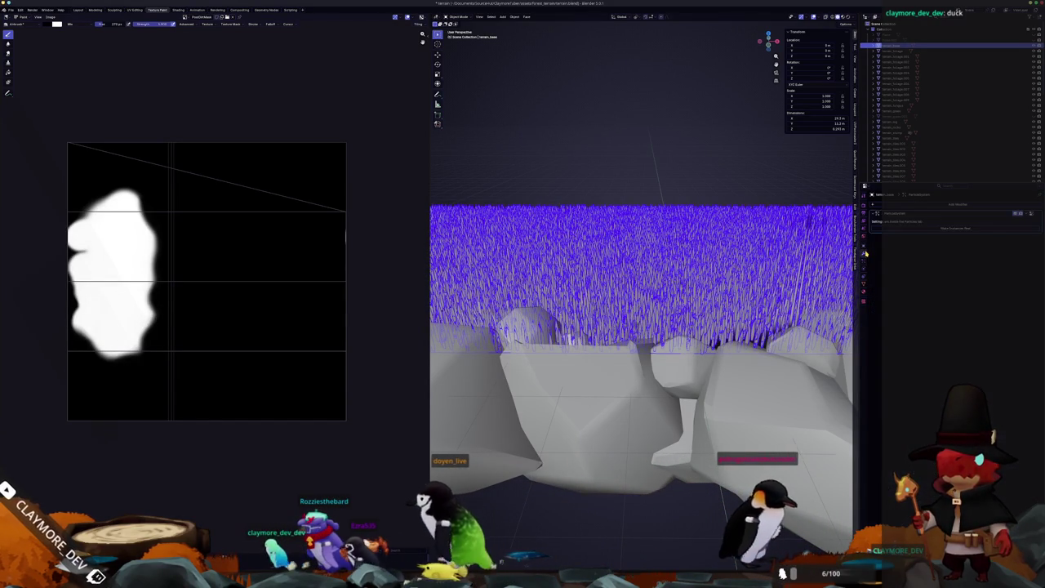
Convert the grass particle system to mesh and select the converted grass object.
left_click(923, 229)
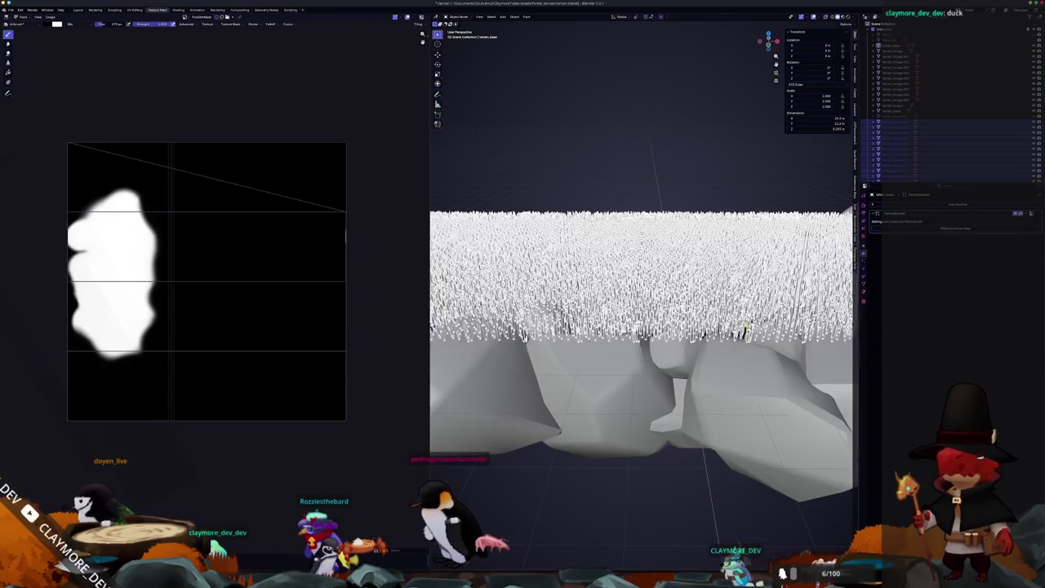
scroll(642, 327, "down", 3)
scroll(642, 327, "down", 3)
scroll(642, 327, "up", 2)
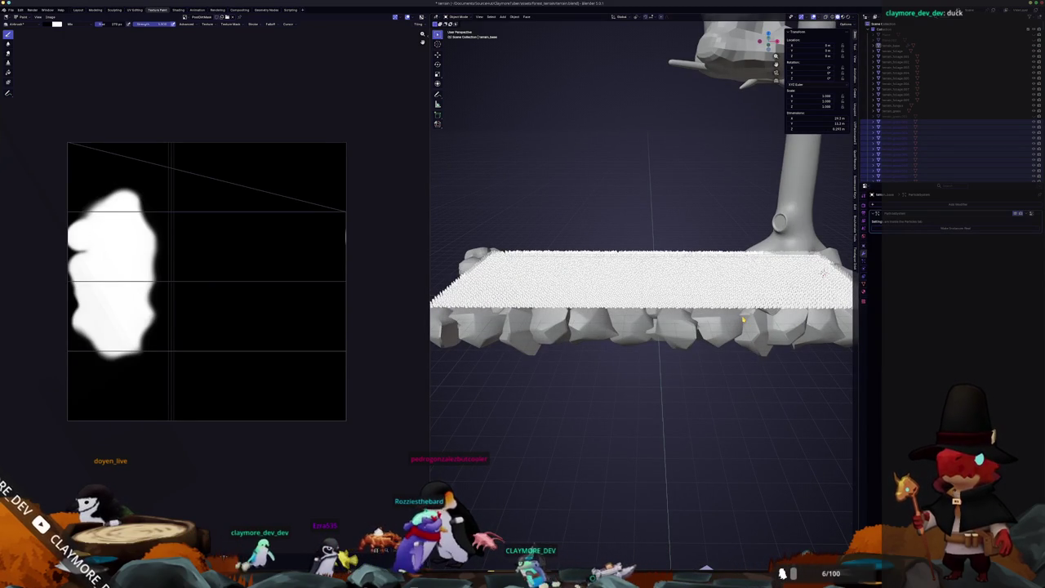
scroll(642, 310, "up", 2)
scroll(642, 311, "up", 3)
scroll(642, 310, "up", 2)
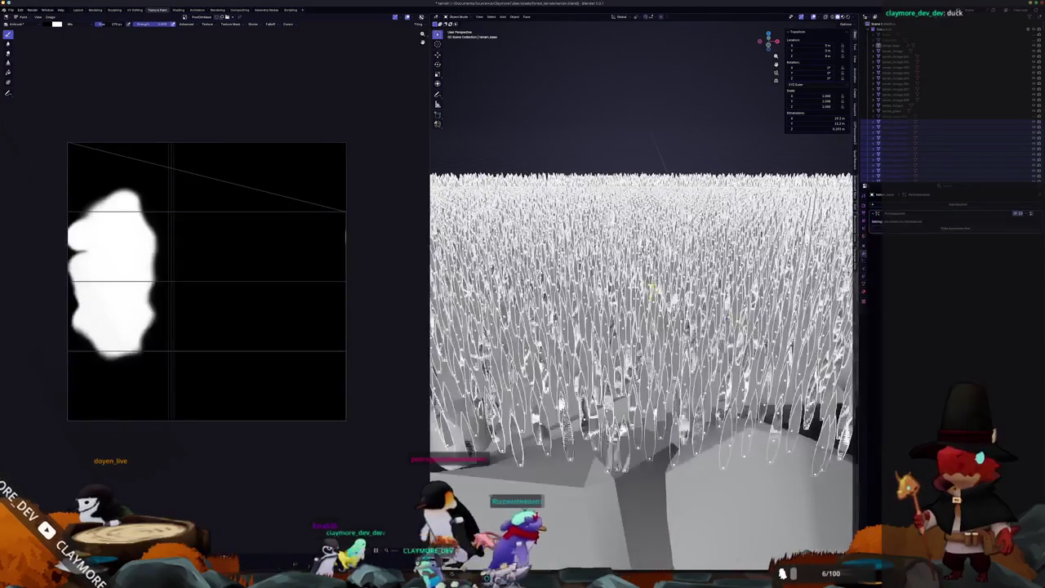
left_click(894, 45)
Toggle edit mode, deselect all, and make a terrain_grass object active in the Outliner.
scroll(642, 326, "down", 1)
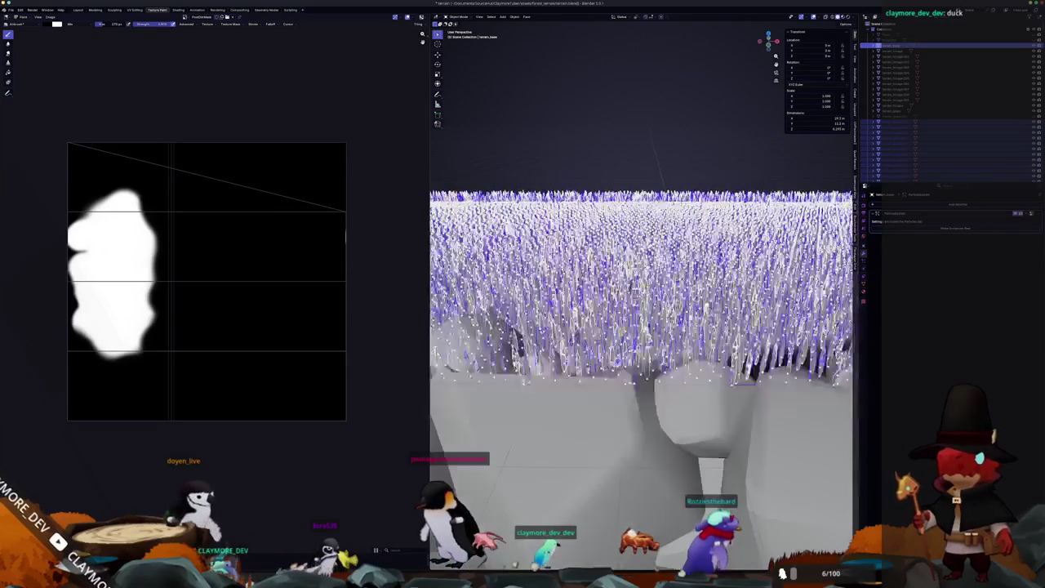
middle_click_drag(642, 327, 642, 351)
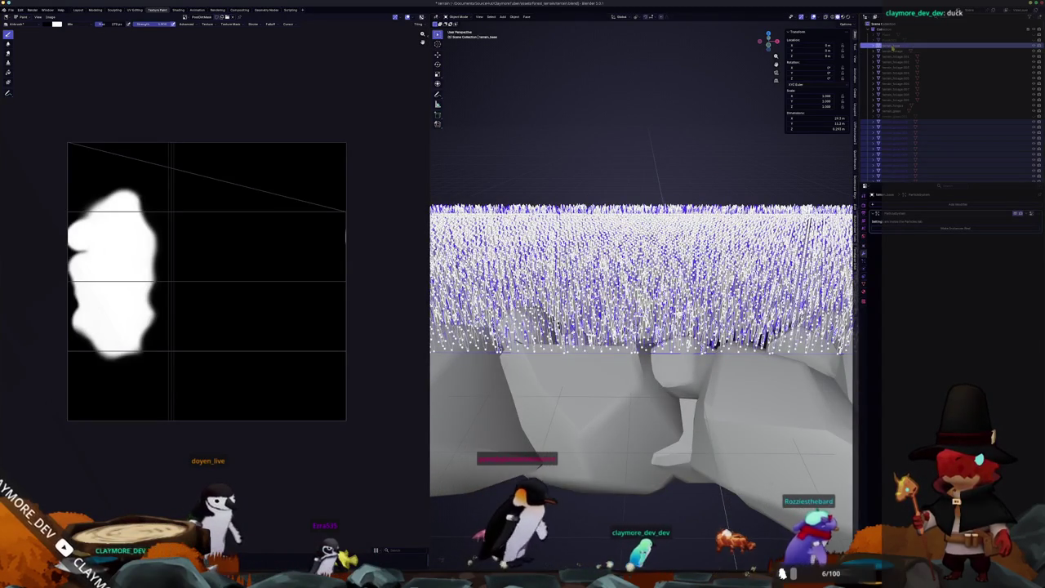
key("Tab")
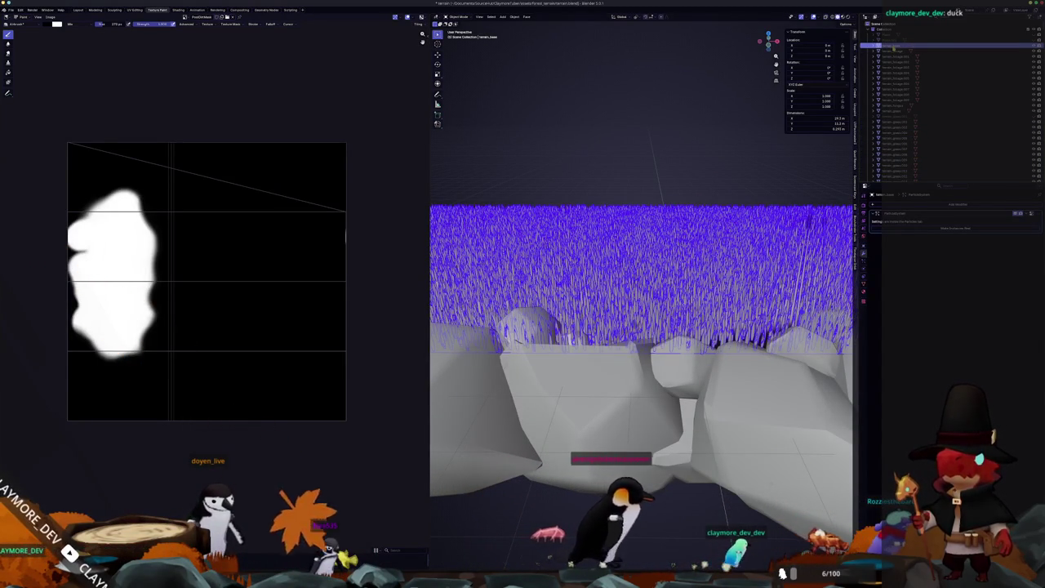
key("Tab")
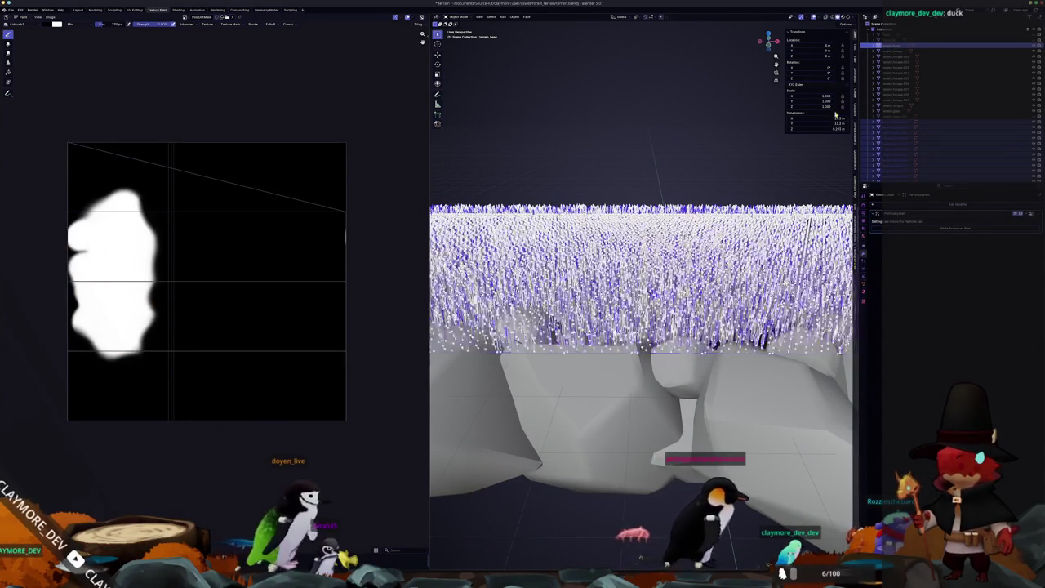
key("alt+a")
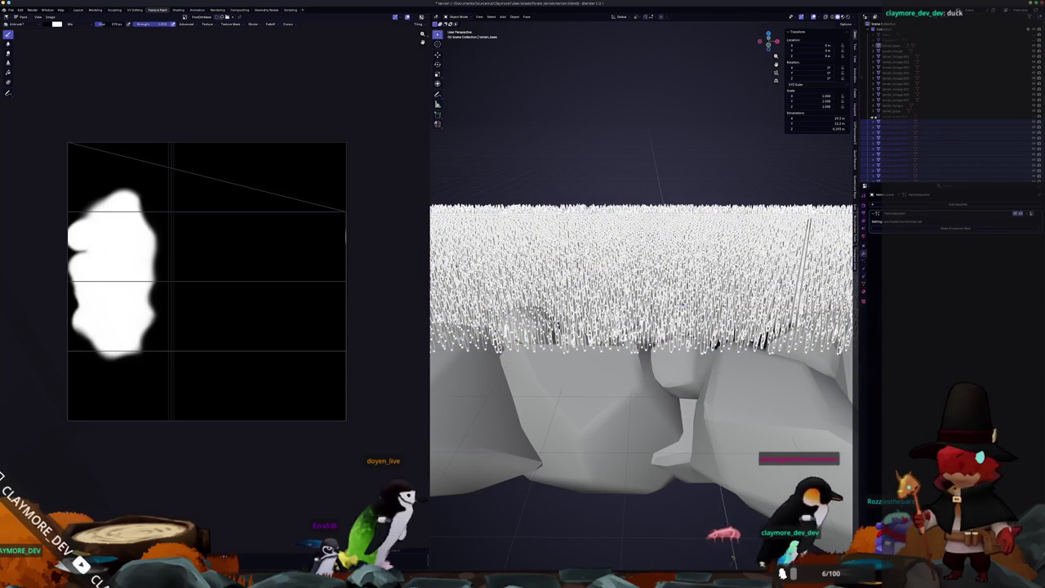
left_click(896, 122)
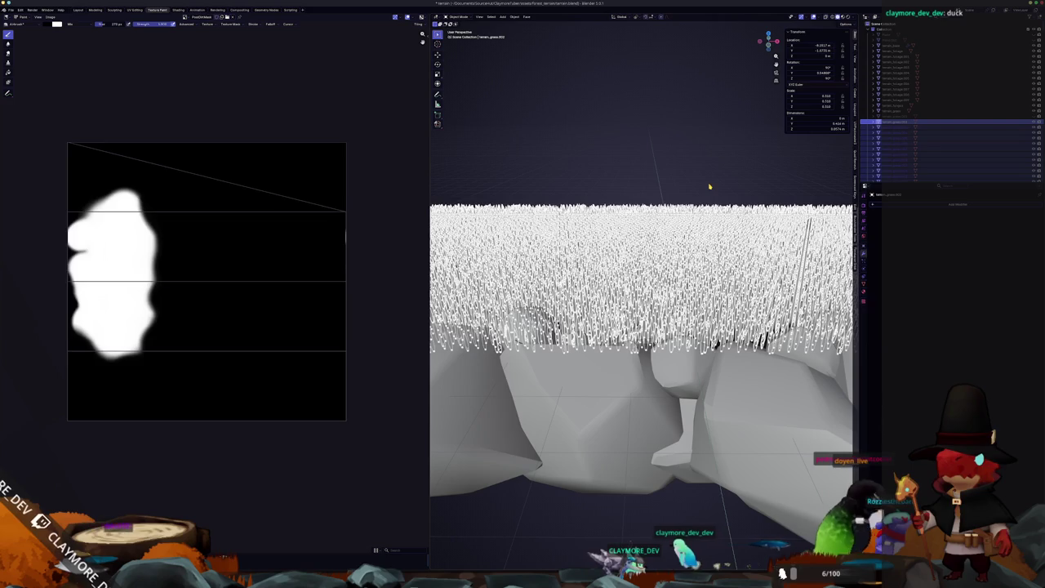
key("alt+Tab")
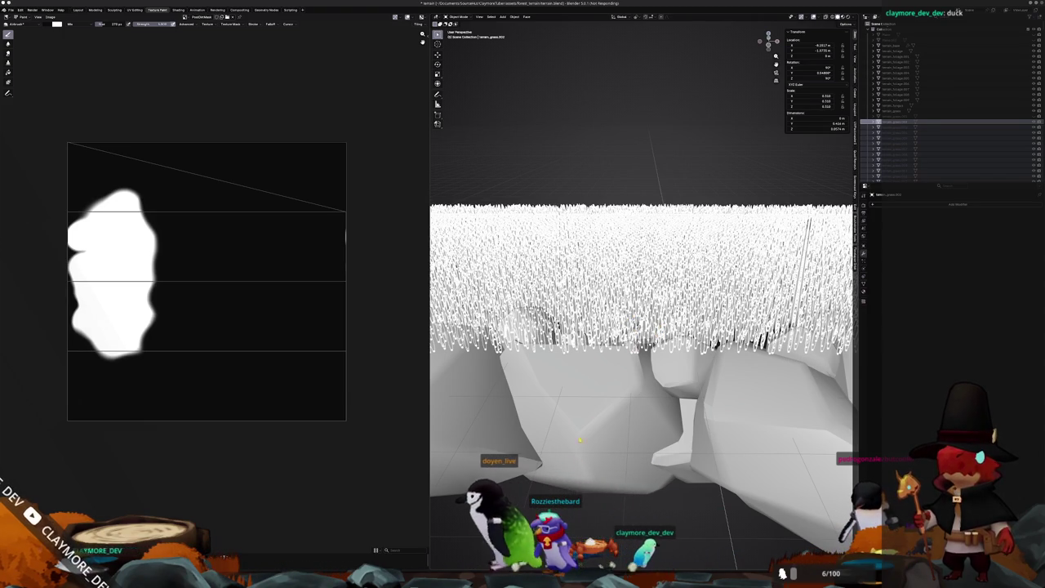
key("ctrl+alt+t")
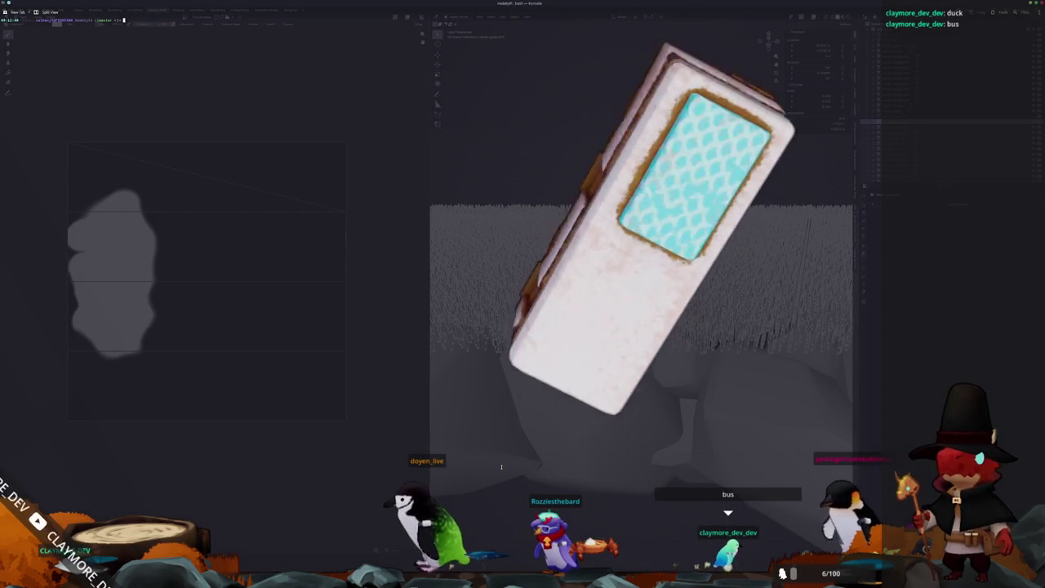
type("pk")
key("Return")
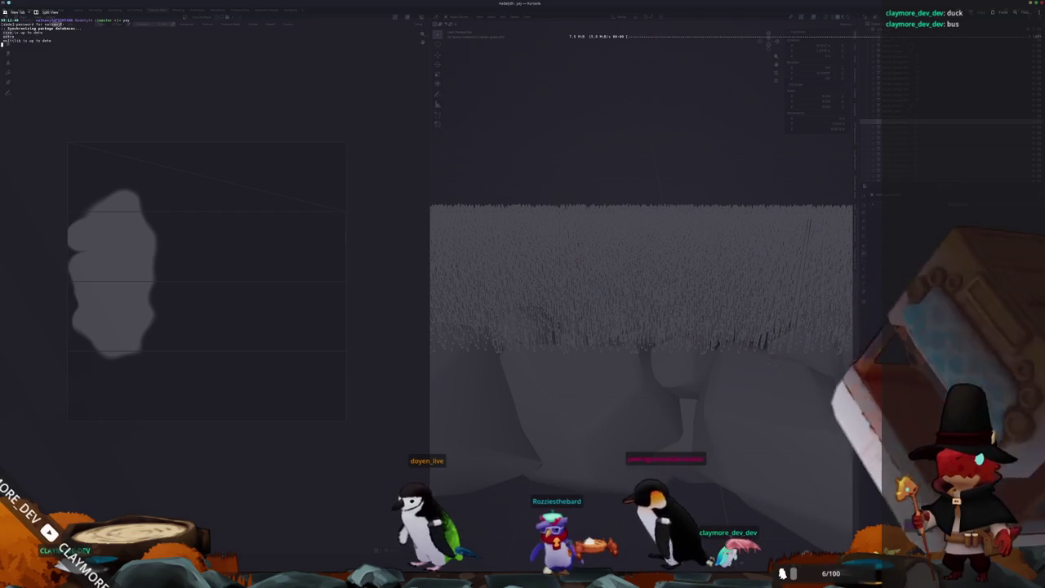
key("Return")
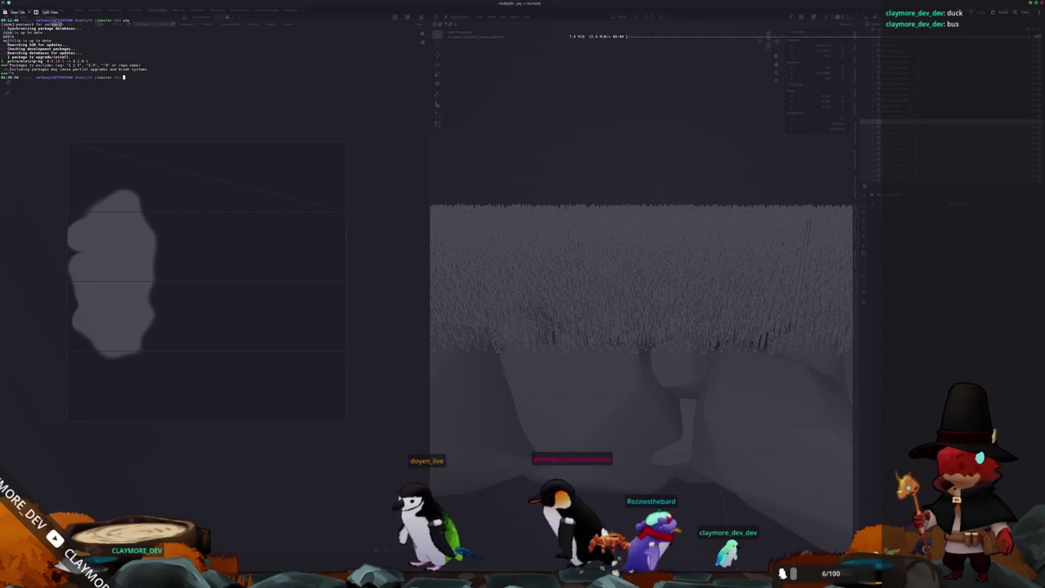
type("clear")
key("Return")
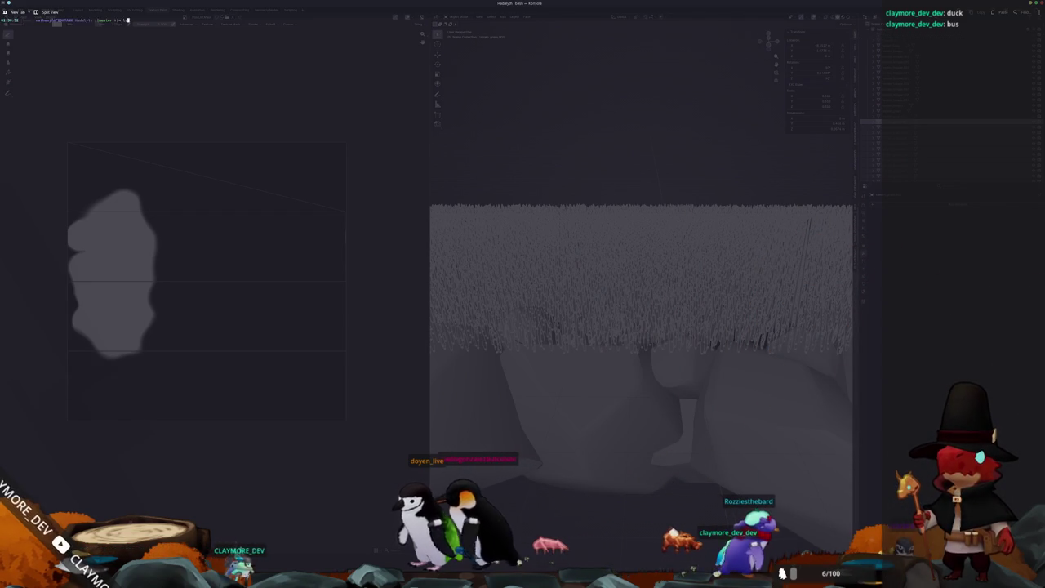
type("ls")
key("Return")
type("cd ..")
key("Return")
type("ls")
key("Return")
type("ls -l")
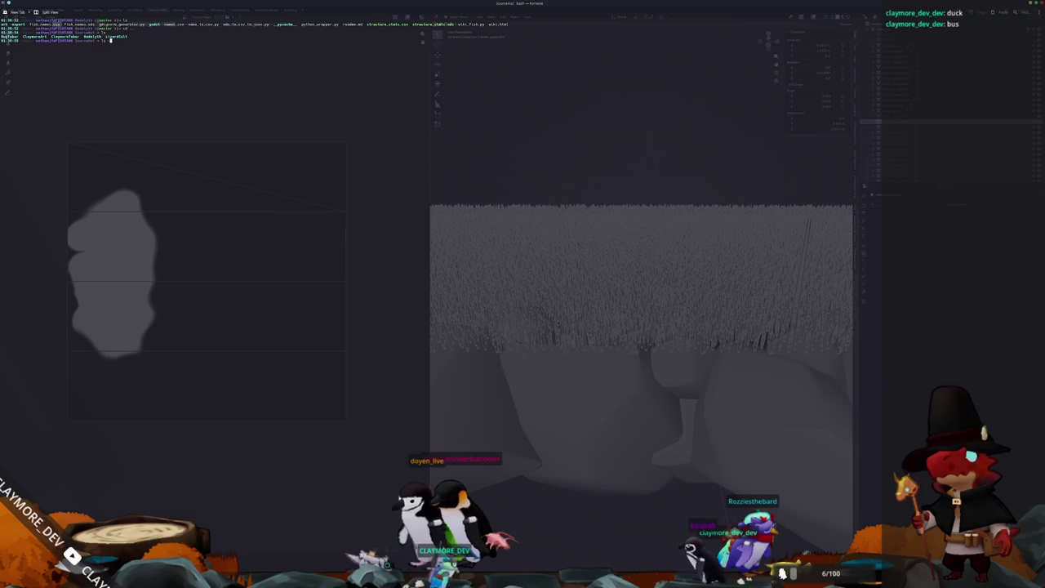
key("Return")
type("cd ..")
key("Return")
type("cd ")
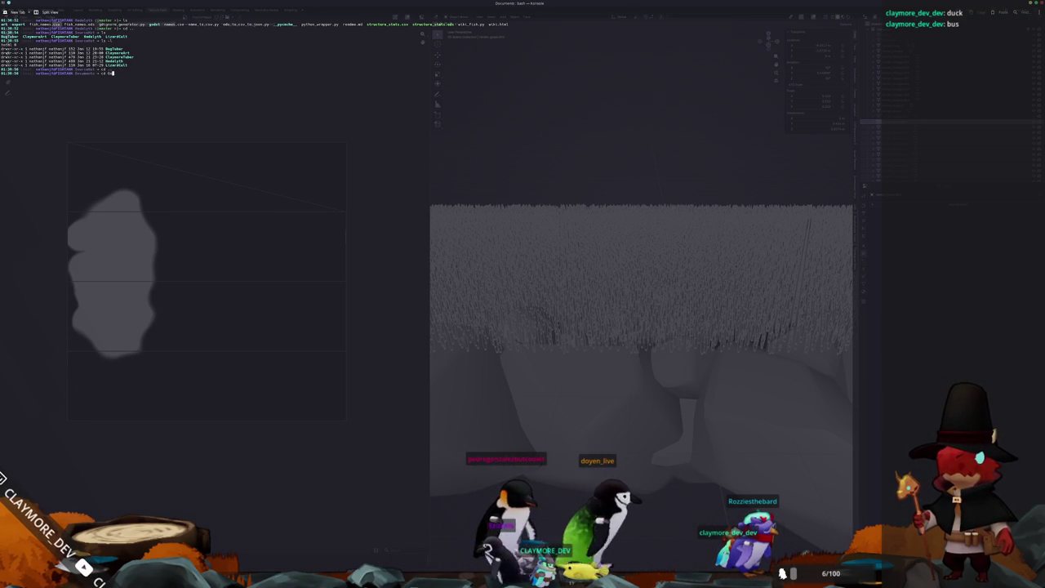
type("GitHub/")
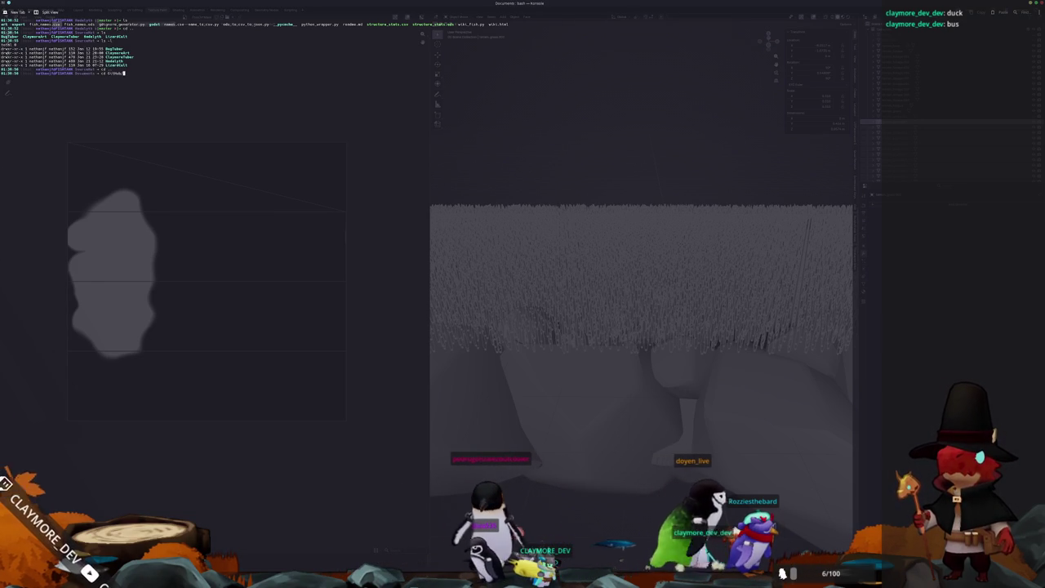
key("Return")
type("ls")
key("Return")
type("cd DungeonWorks/")
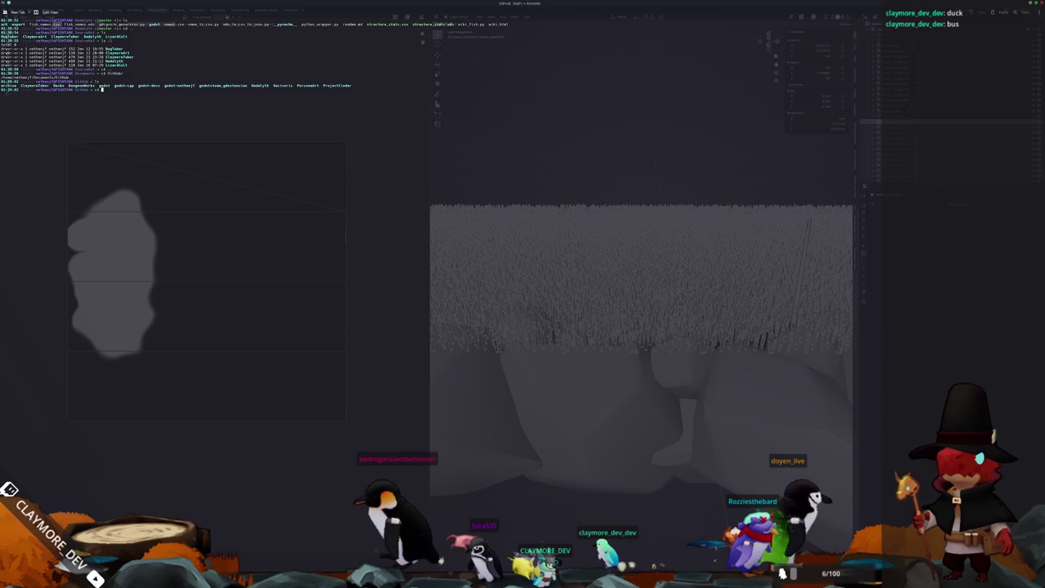
key("Return")
type("ls")
key("Return")
type("cat Reference/")
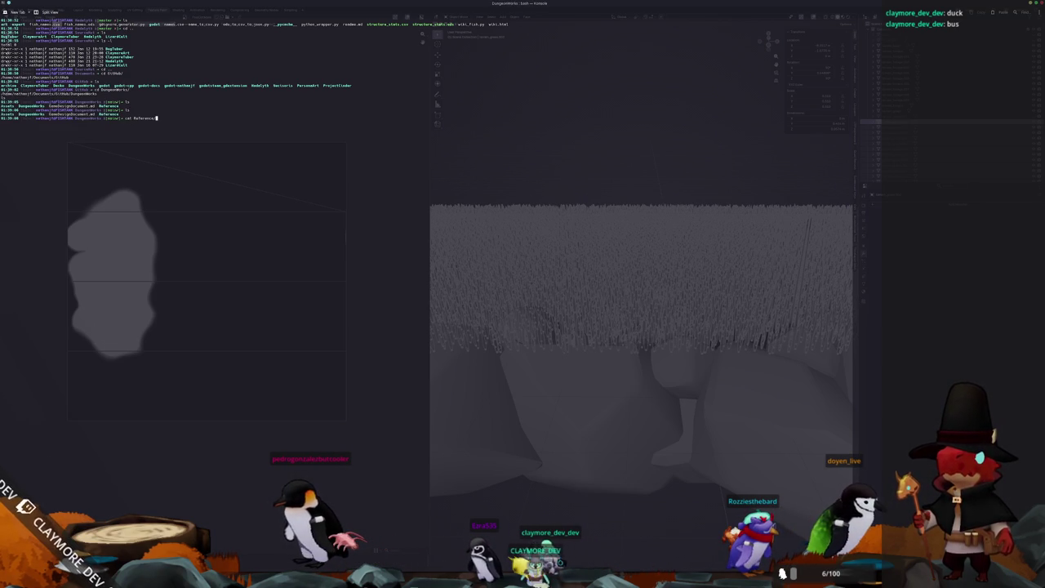
type("ls Reference/")
key("Return")
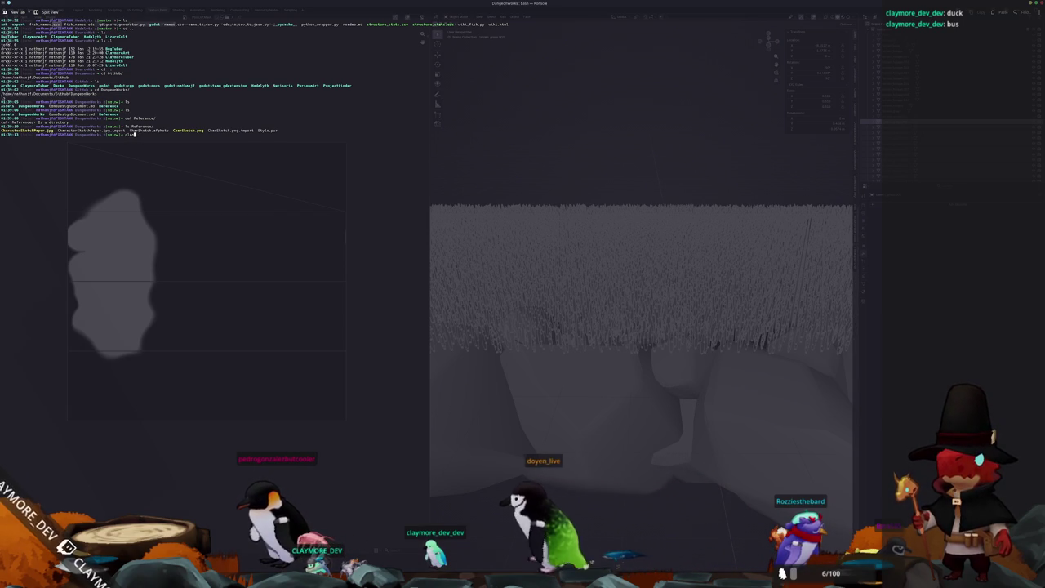
type("ls -l")
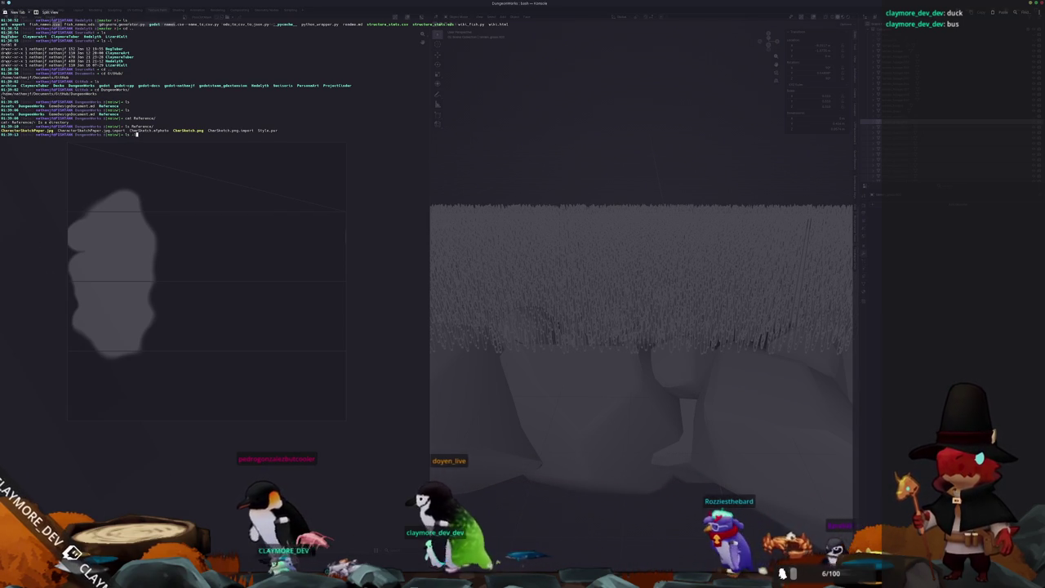
key("Return")
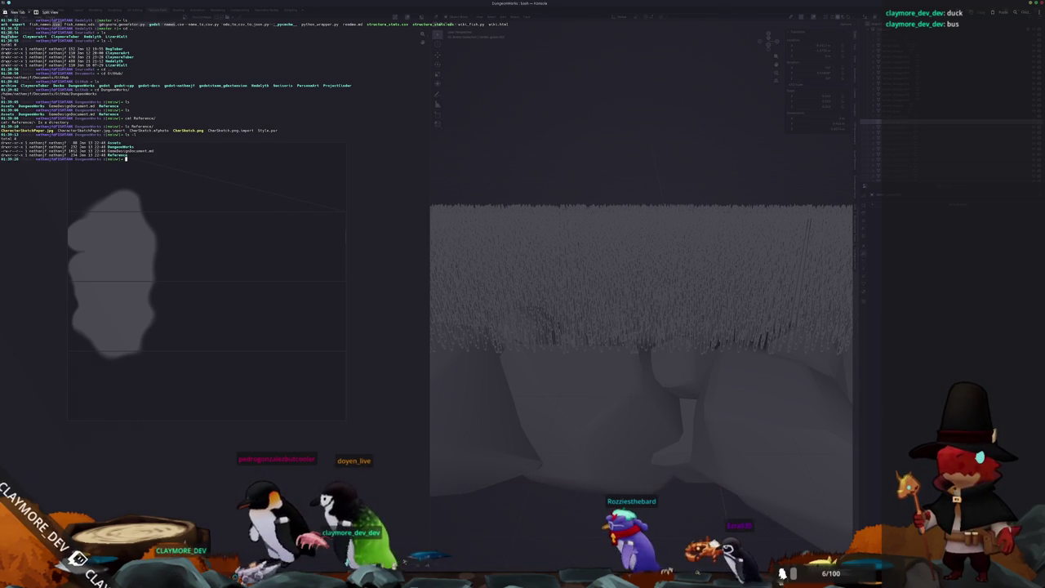
type("cat GameDesignDocument.md")
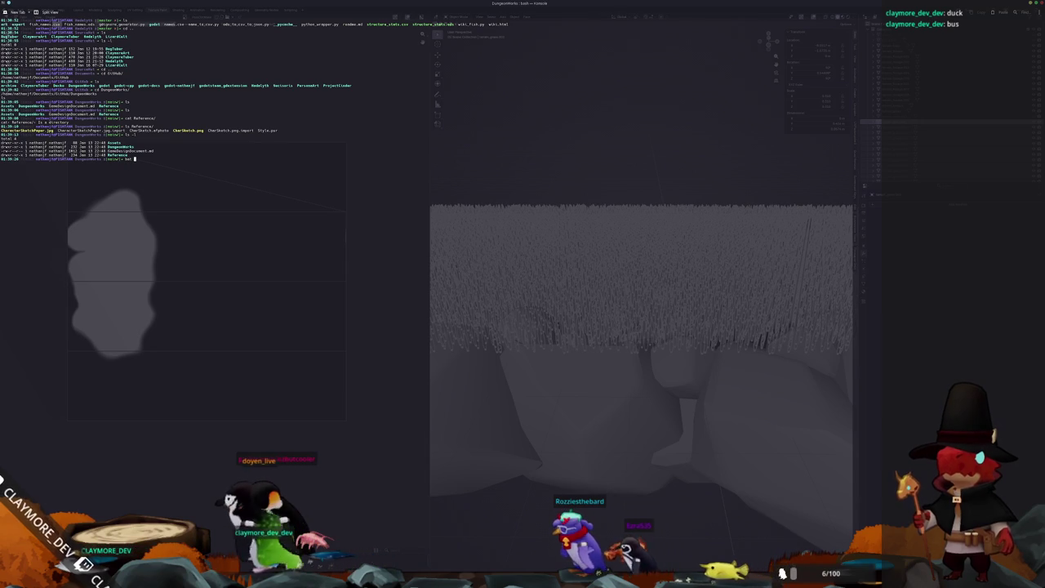
key("Return")
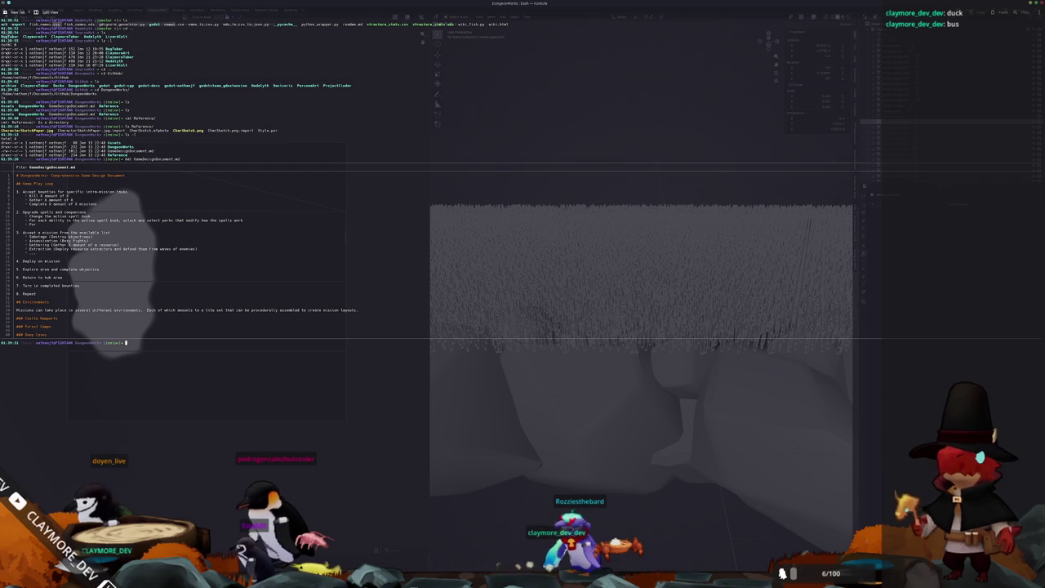
type("CLEAR")
key("Return")
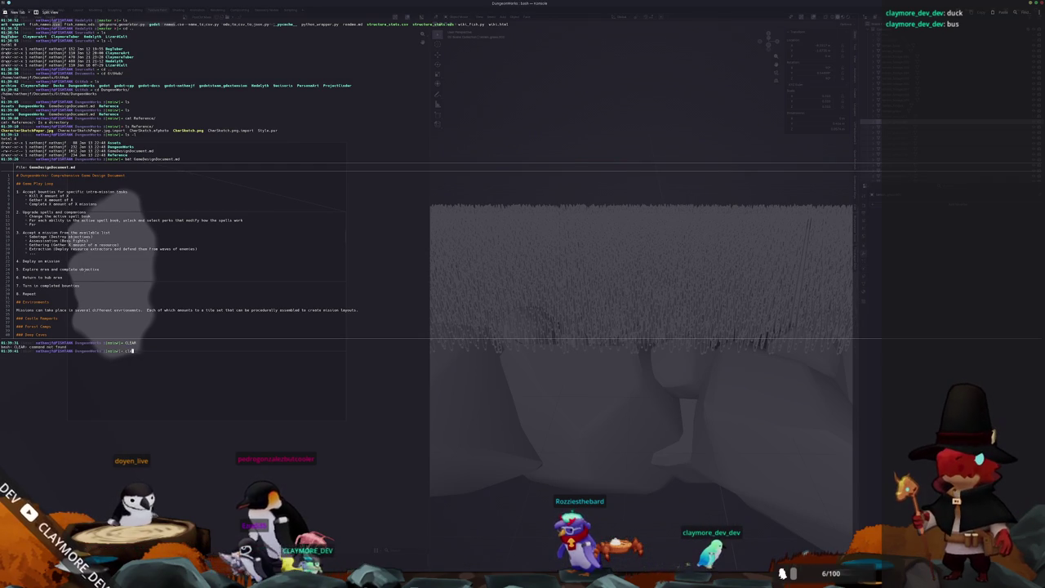
type("clear")
key("Return")
key("alt+Tab")
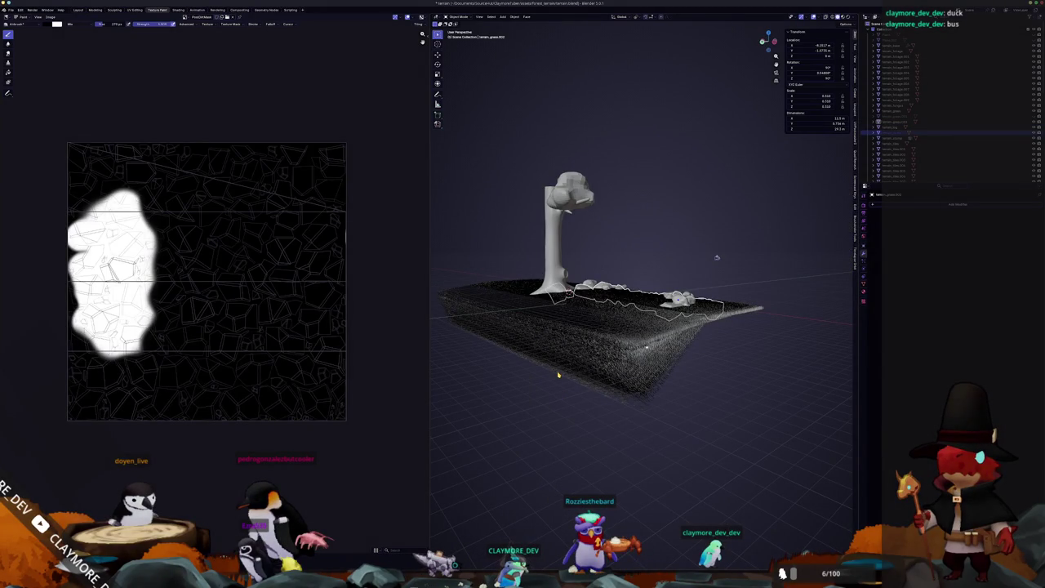
Orbit around the terrain and tree, then select the grass mesh covering the terrain.
middle_click_drag(559, 375, 662, 347)
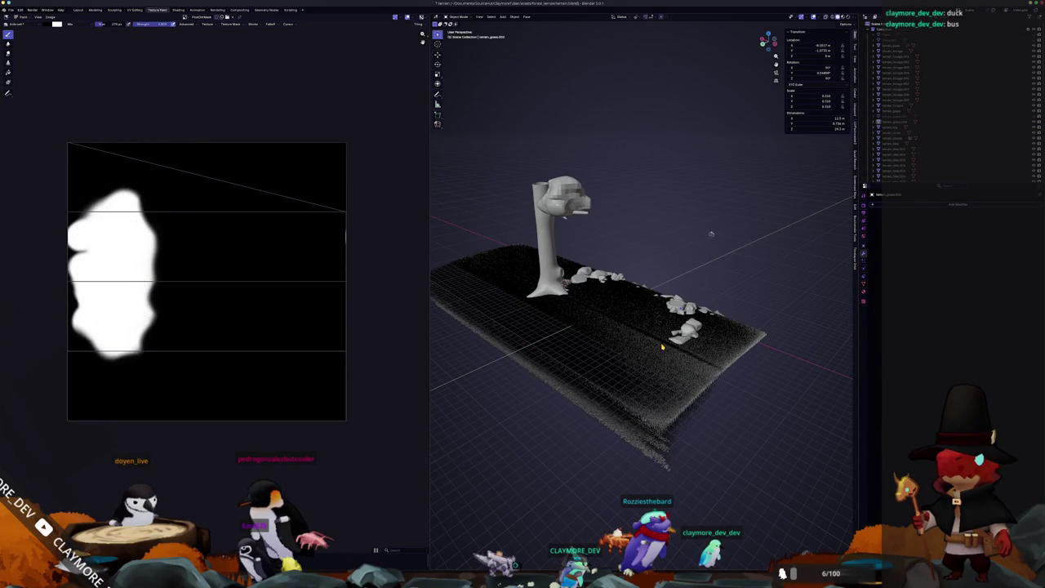
scroll(731, 348, "up", 2)
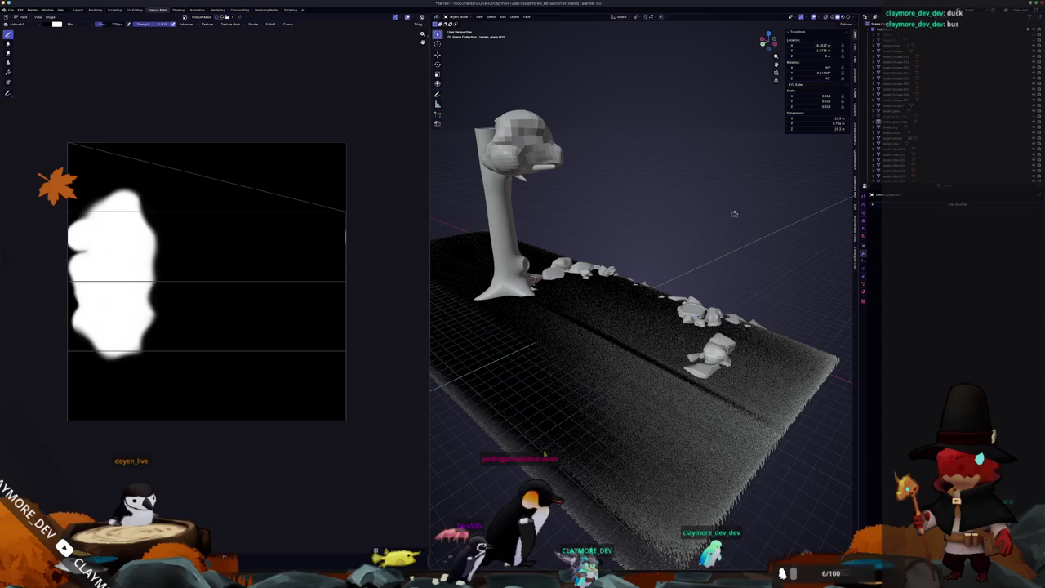
left_click(618, 299)
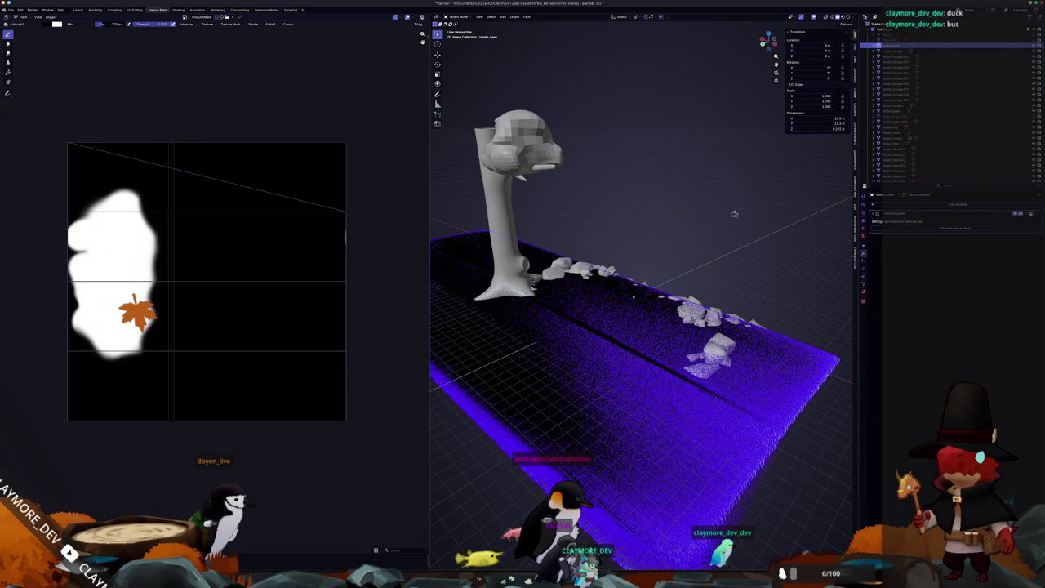
key("ctrl+alt+t")
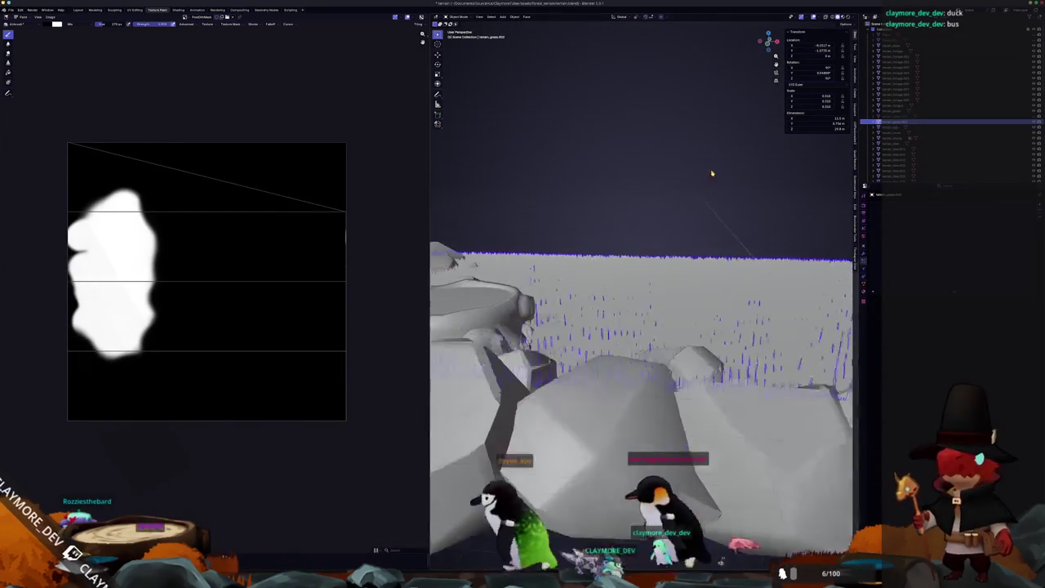
mouse_move(711, 173)
middle_mouse_down()
mouse_move(652, 228)
mouse_move(588, 245)
middle_mouse_up()
Make terrain_grass.002 active and select every grass object using Select Pattern.
key("Tab")
right_click(539, 212)
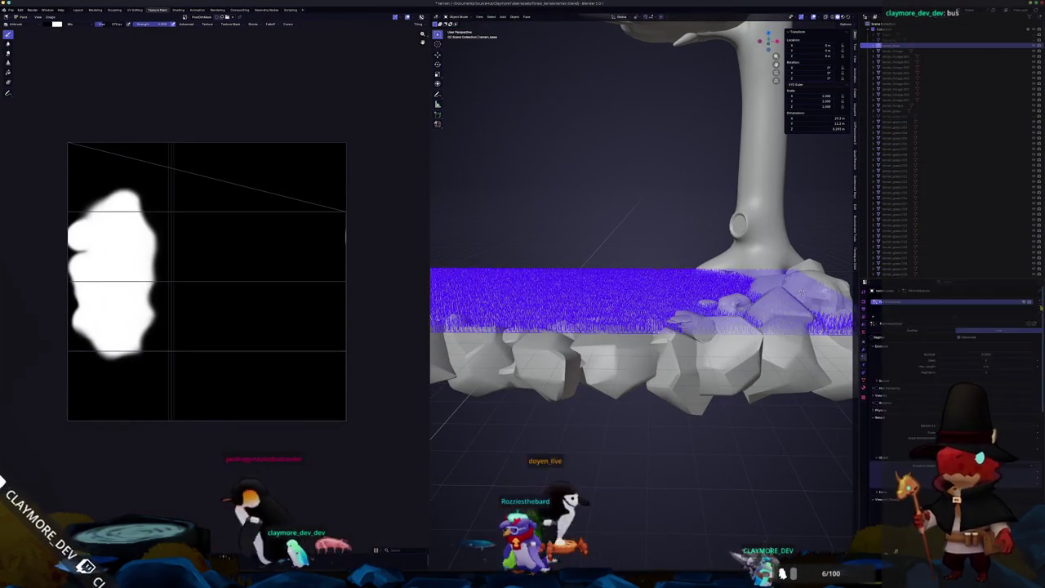
left_click(800, 290)
middle_click_drag(794, 288, 686, 295)
key("F3")
key("Return")
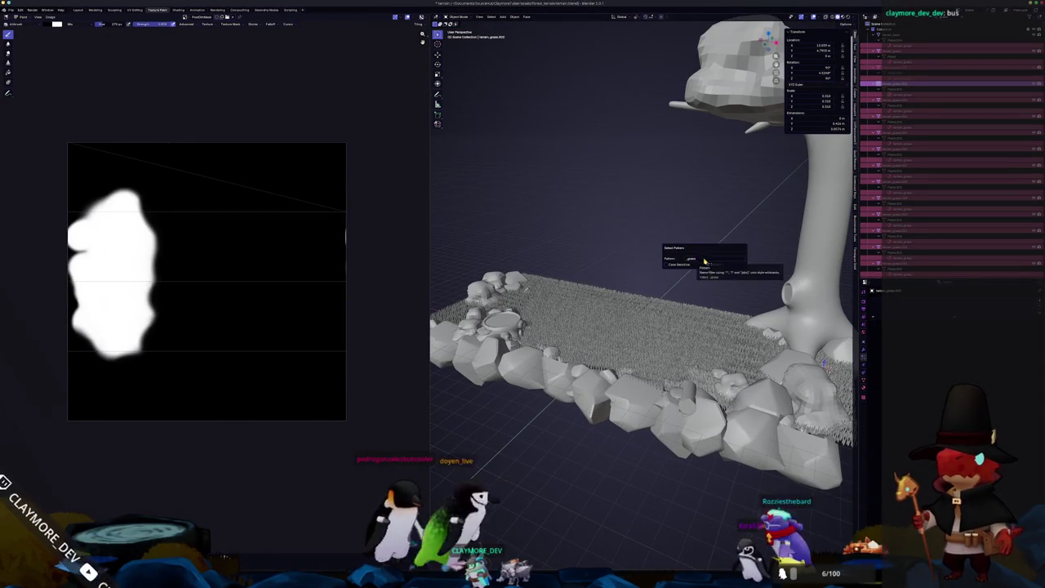
key("Return")
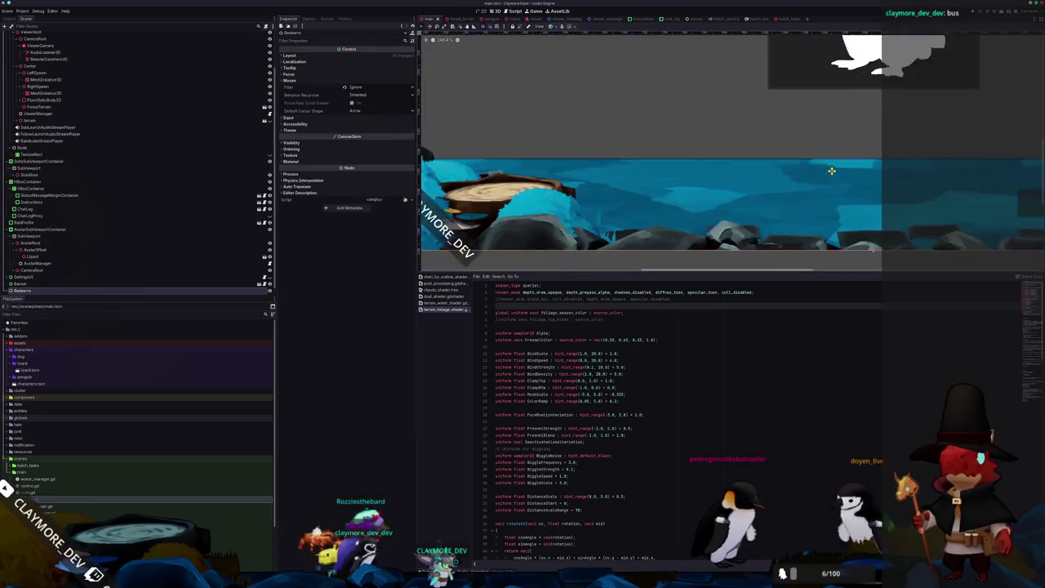
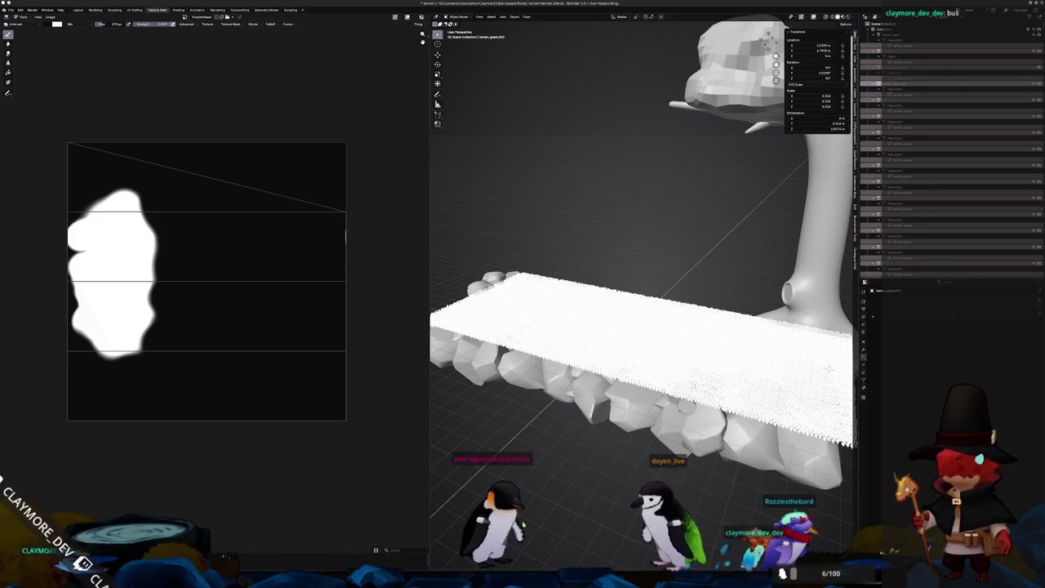
Kill the frozen Blender with pkill blender in the drop-down terminal, then hide the terminal.
key("alt+Tab")
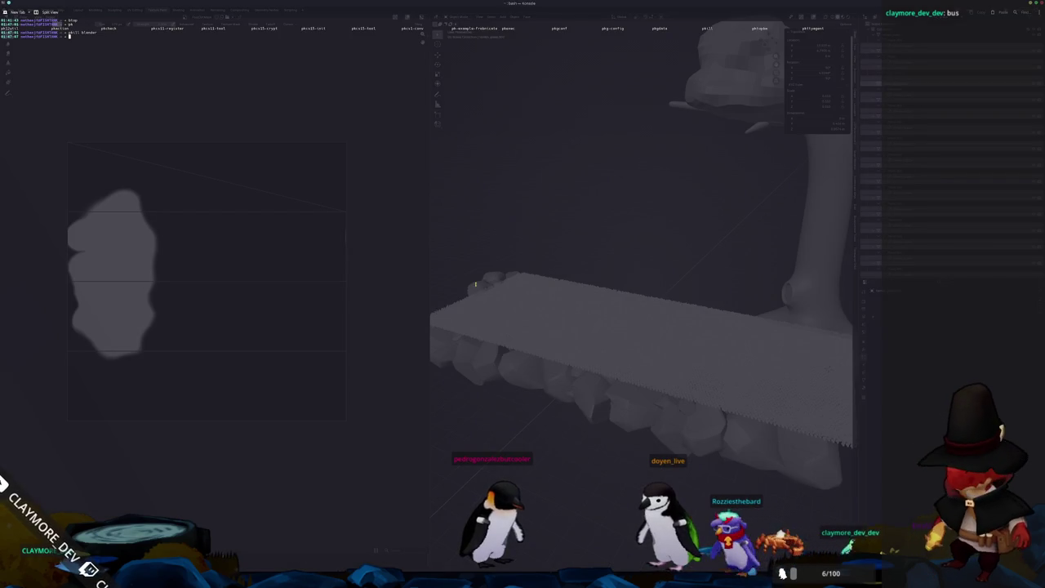
type("pkill ble")
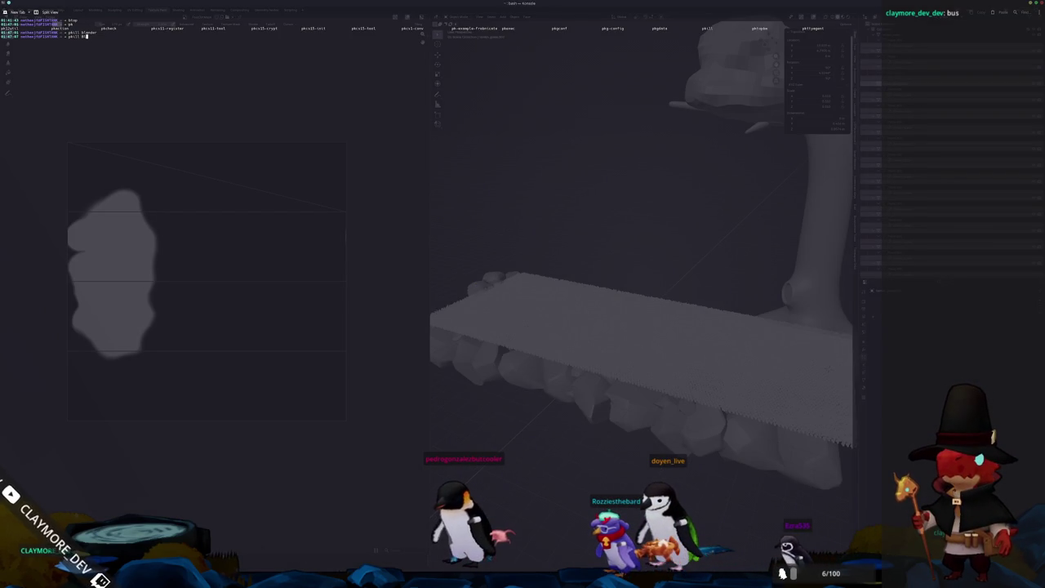
key("Tab")
key("Return")
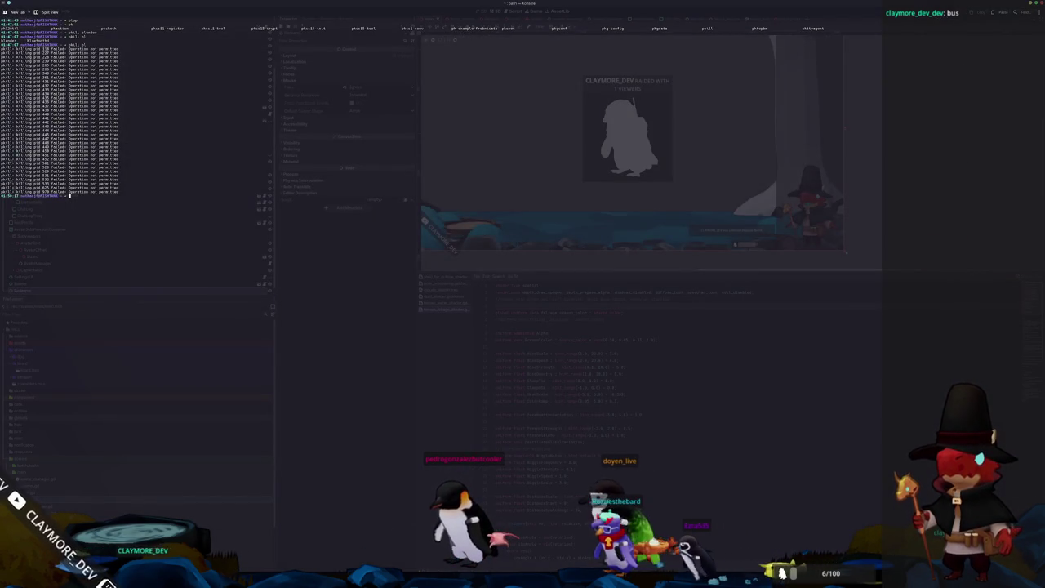
key("alt+Tab")
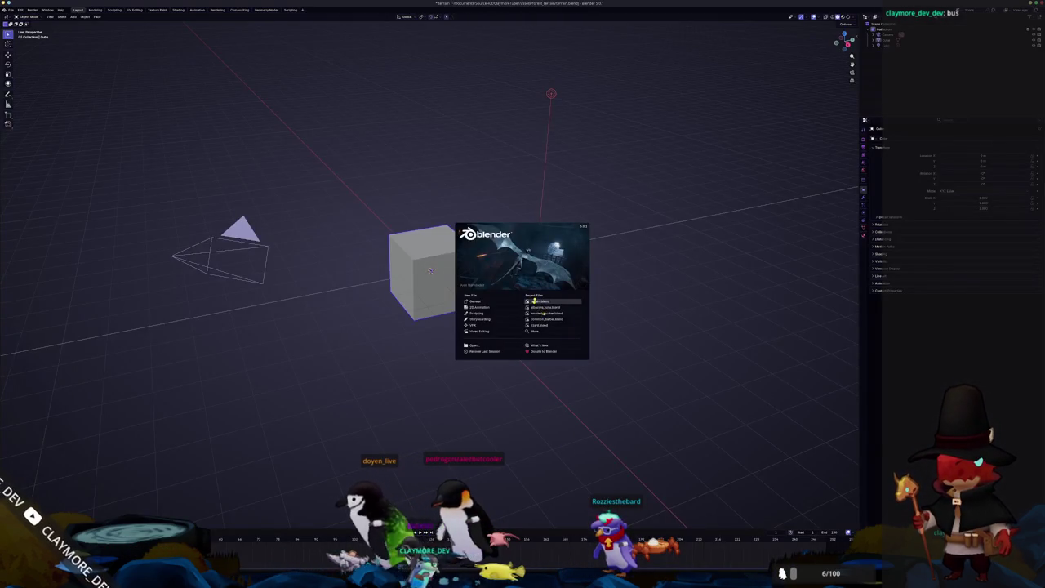
Reopen terrain.blend from recent files and orbit down onto the grass field.
left_click(533, 301)
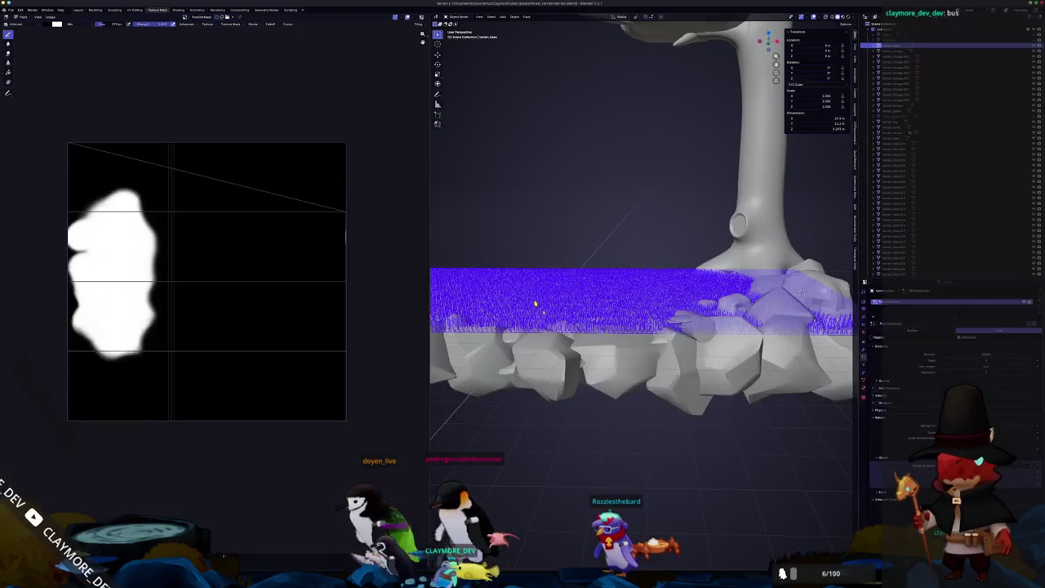
mouse_move(582, 286)
middle_mouse_down()
mouse_move(653, 380)
mouse_move(614, 299)
middle_mouse_up()
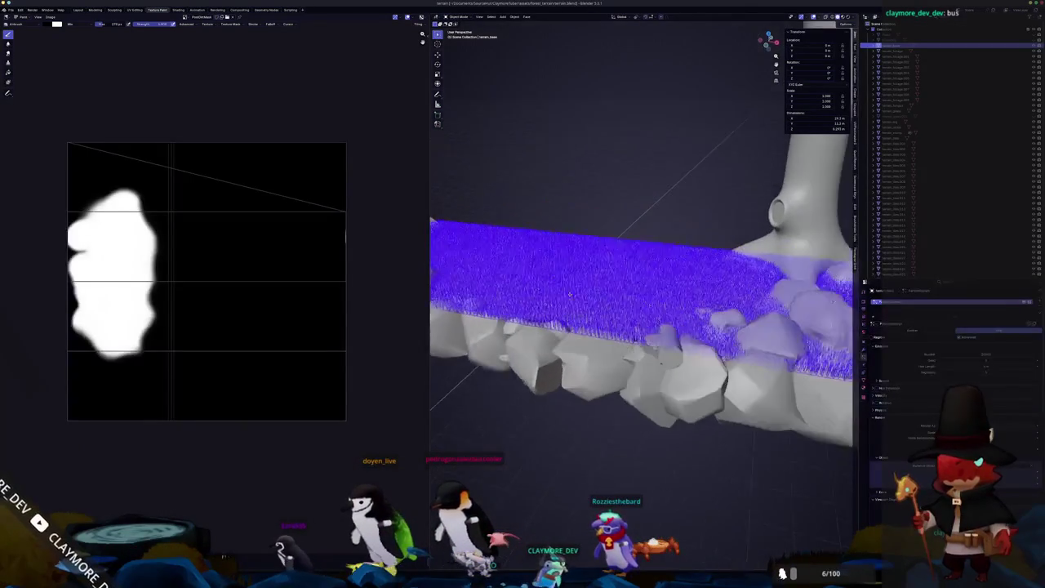
scroll(614, 299, "up", 5)
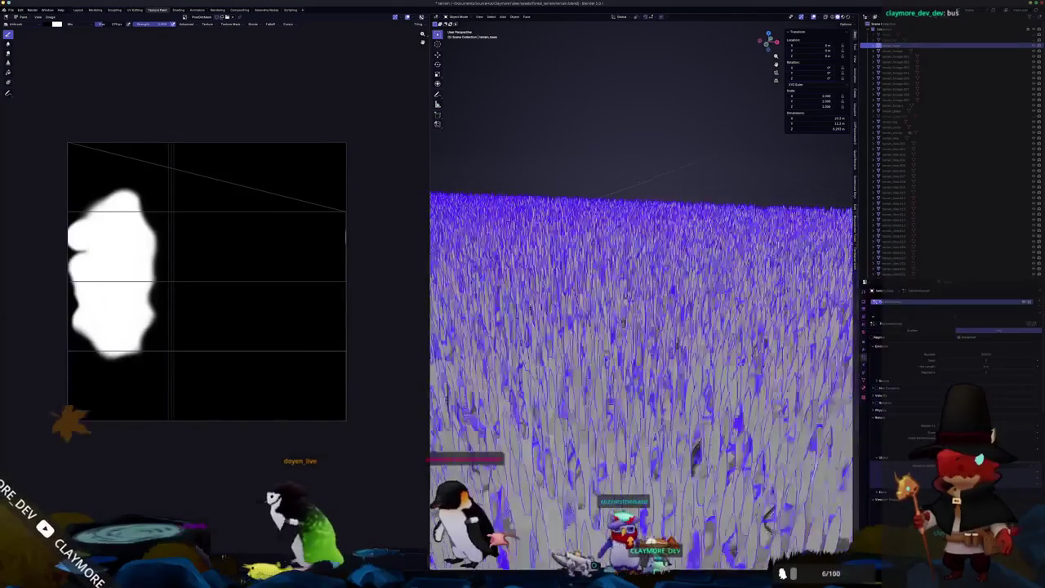
mouse_move(627, 301)
middle_mouse_down()
mouse_move(627, 375)
mouse_move(629, 304)
middle_mouse_up()
scroll(662, 269, "down", 4)
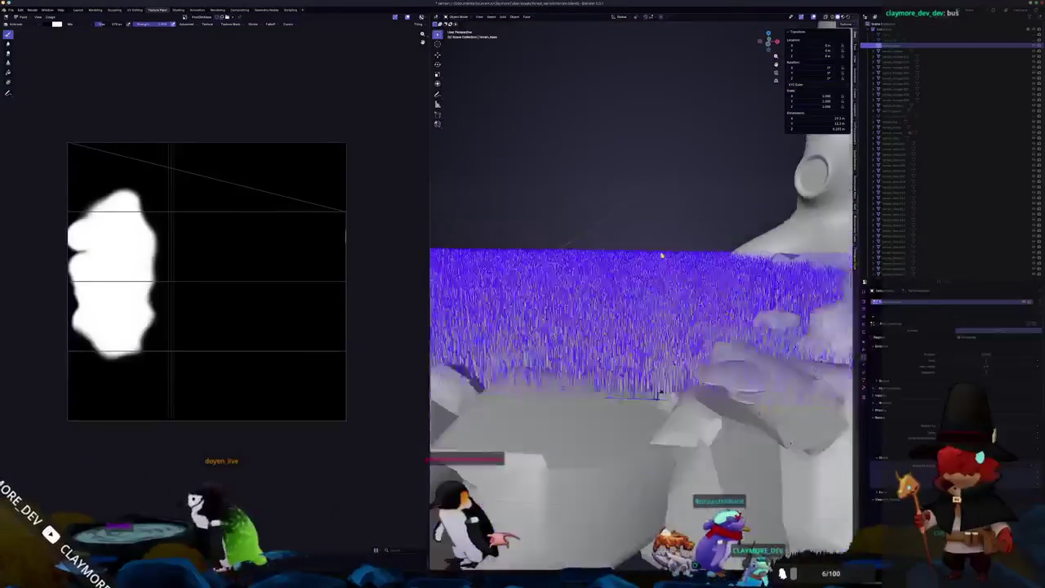
scroll(662, 270, "down", 4)
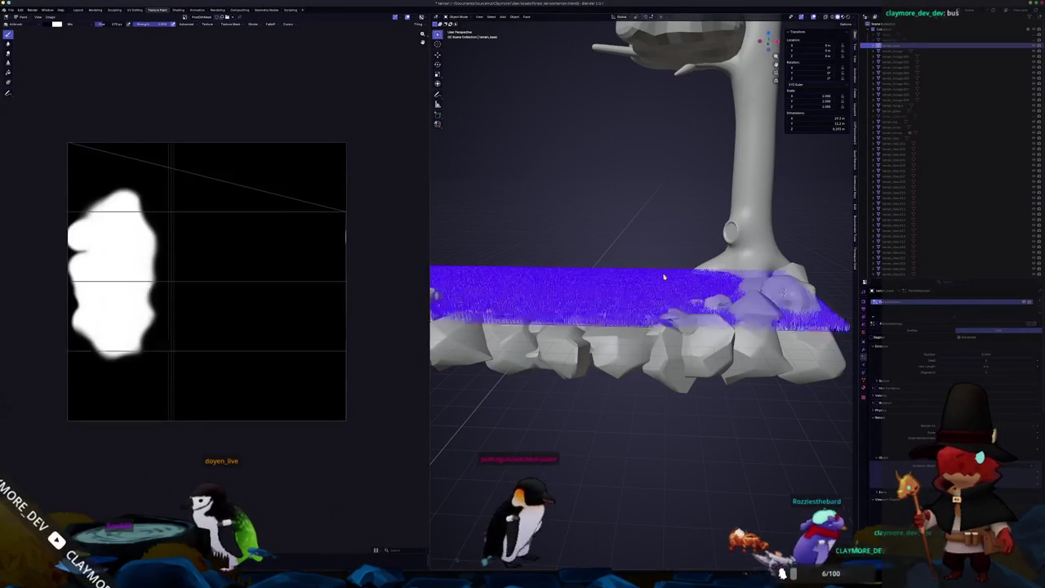
Start a vertical move of the grass slab, cancel it, and orbit to an overhead view.
key("g")
key("z")
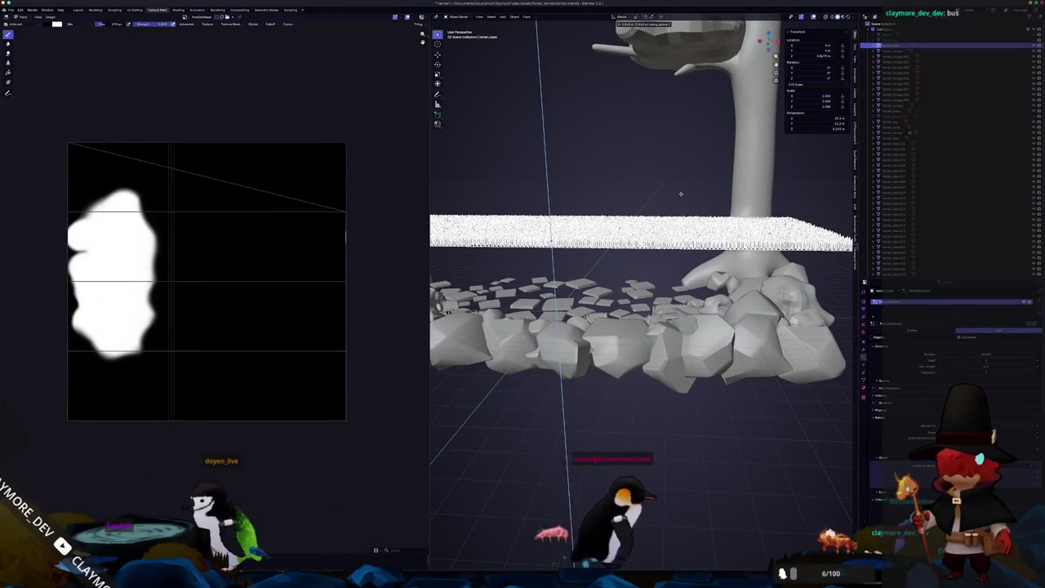
key("Escape")
scroll(642, 311, "up", 4)
middle_click_drag(677, 325, 728, 314)
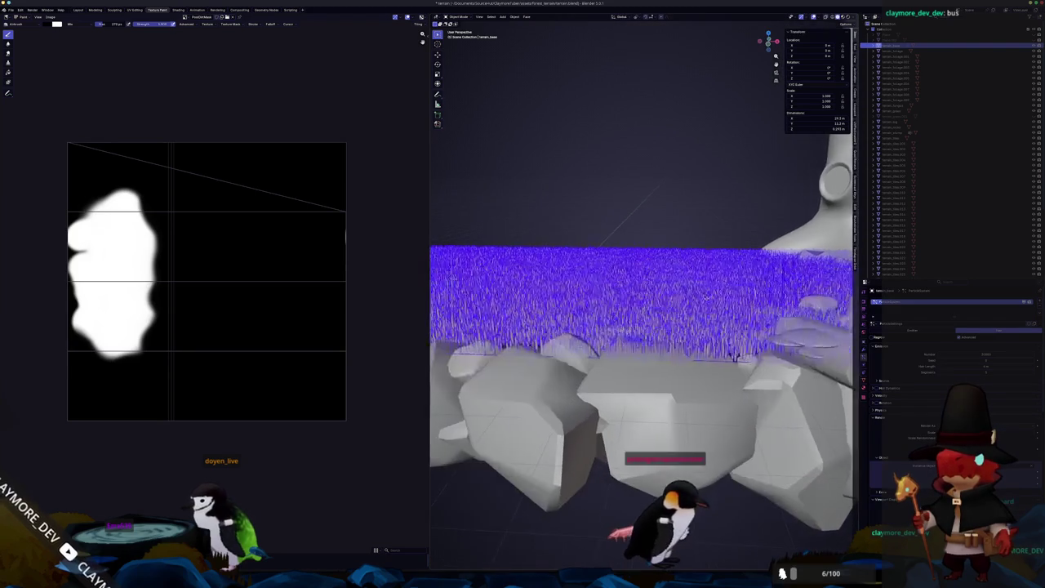
Snap to top orthographic view and switch the grass into Particle Edit mode.
key("KP_7")
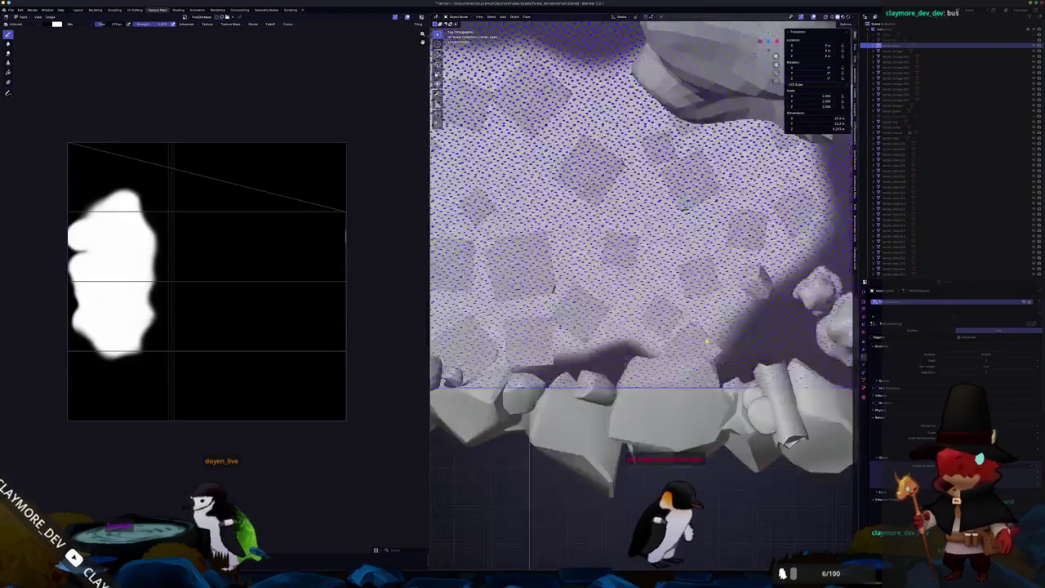
scroll(708, 342, "down", 3)
scroll(707, 342, "up", 3)
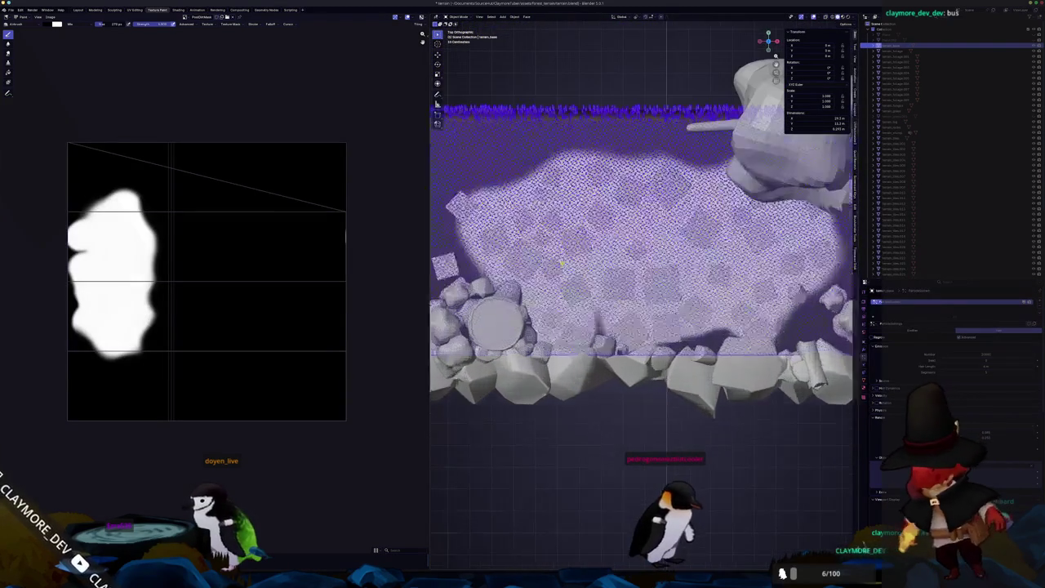
key("ctrl+Tab")
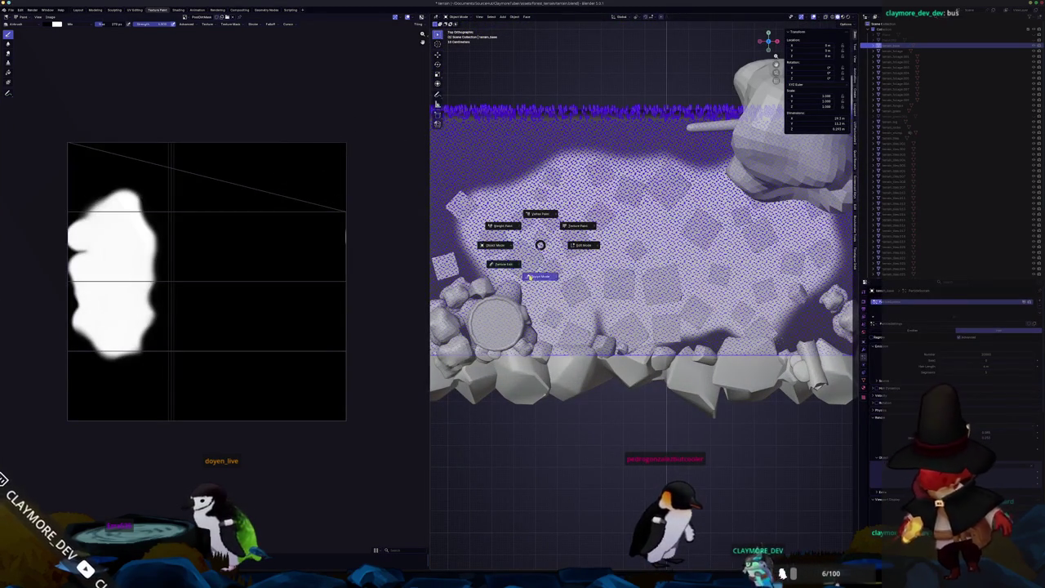
left_click(504, 265)
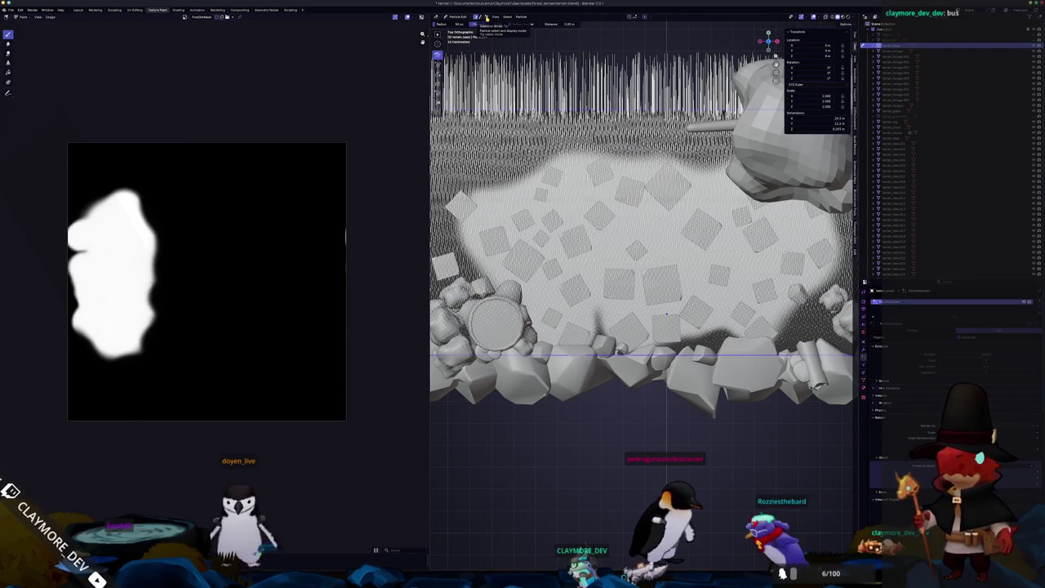
Change the hair selection mode, pick the Cut brush, and enable X-ray with Alt+Z.
left_click(486, 17)
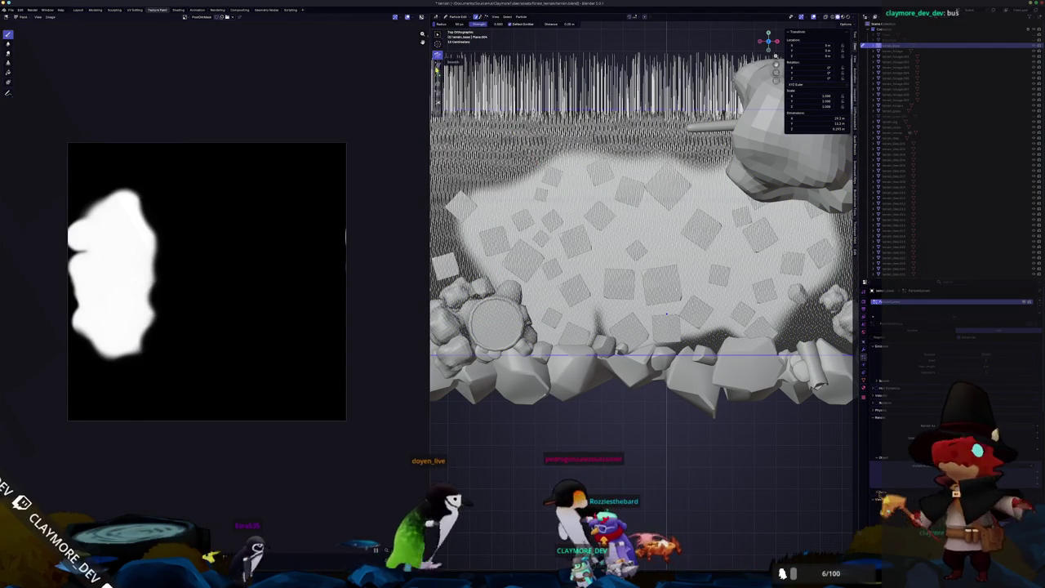
left_click(437, 102)
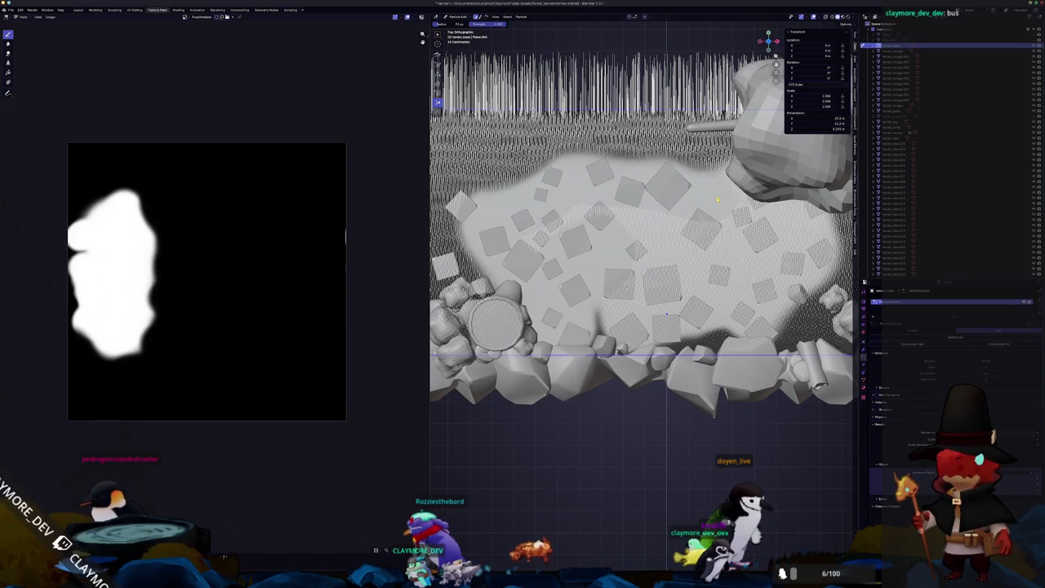
scroll(691, 241, "up", 2)
key("alt+z")
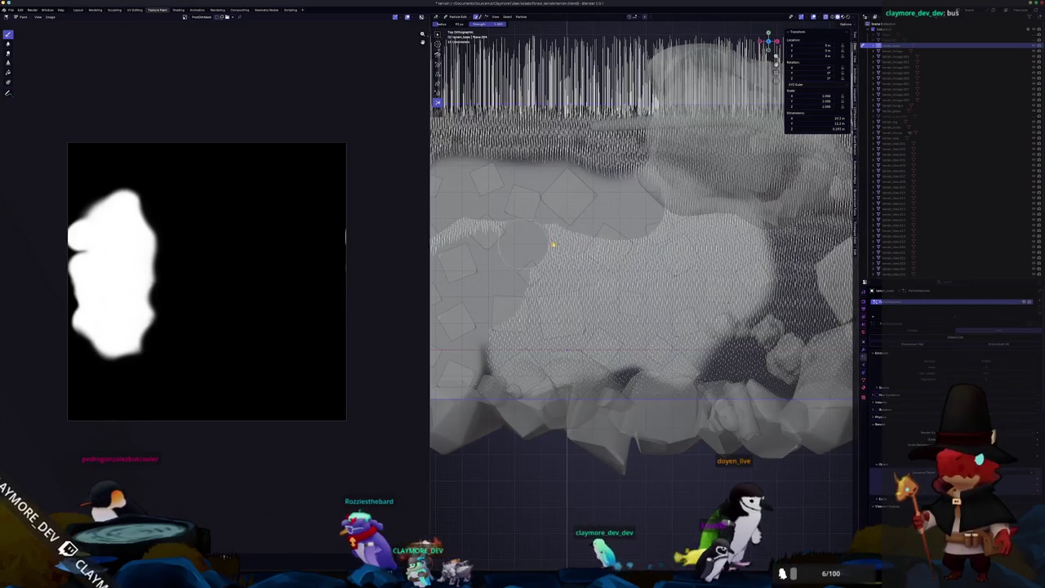
Cut hair strands along a streak and near the lower rocks, then view them tilted.
left_click_drag(673, 197, 753, 275)
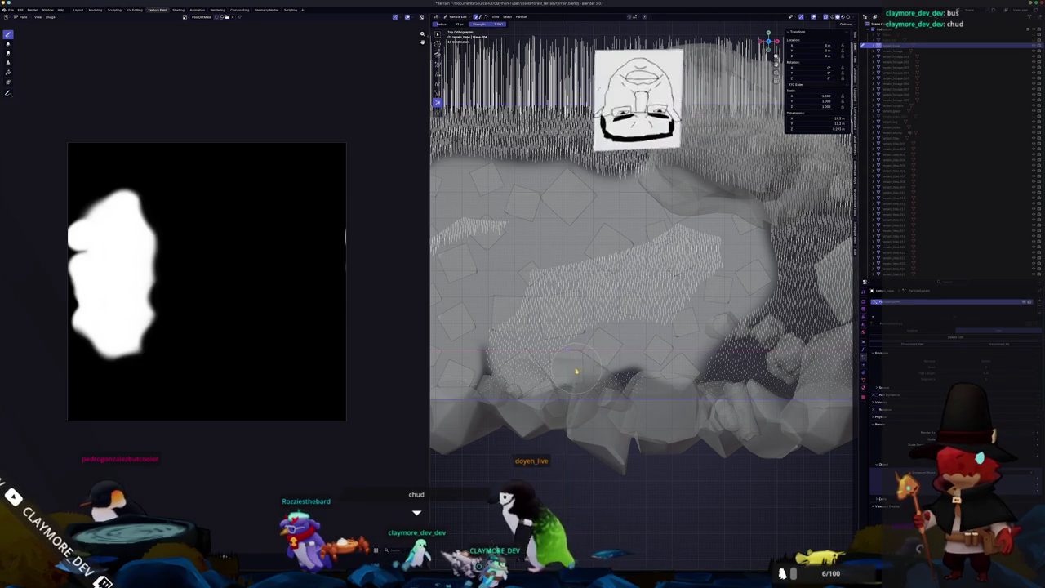
mouse_move(536, 383)
left_mouse_down()
mouse_move(595, 312)
mouse_move(681, 264)
left_mouse_up()
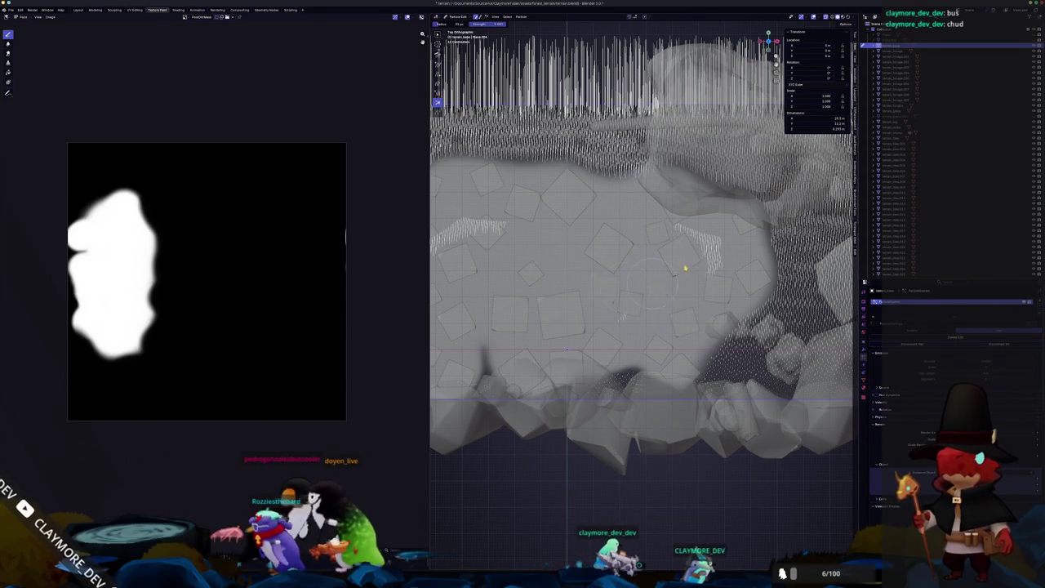
middle_click_drag(584, 298, 630, 303, "shift")
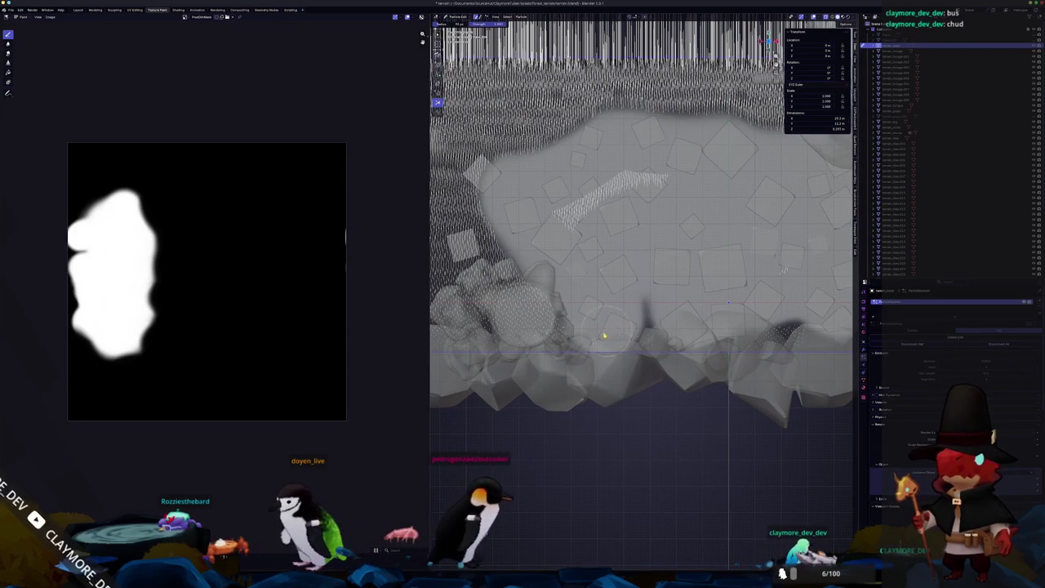
middle_click_drag(623, 328, 678, 321, "shift")
scroll(678, 322, "up", 2)
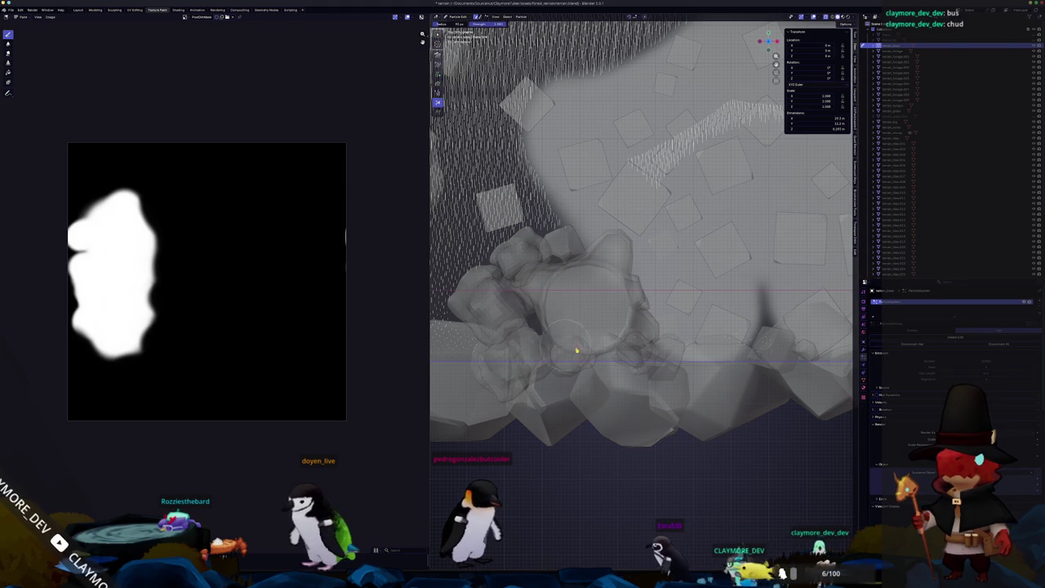
mouse_move(646, 350)
middle_mouse_down()
mouse_move(632, 310)
mouse_move(681, 250)
mouse_move(644, 279)
middle_mouse_up()
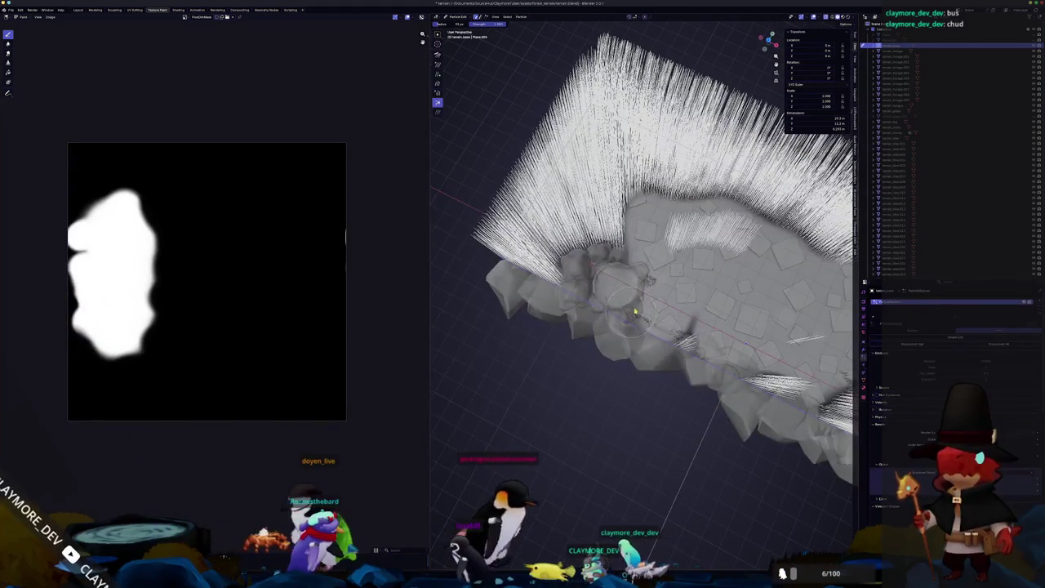
From top view, cut the hair over the rocks, the upper area and near the hollow.
key("KP_7")
scroll(634, 309, "up", 3)
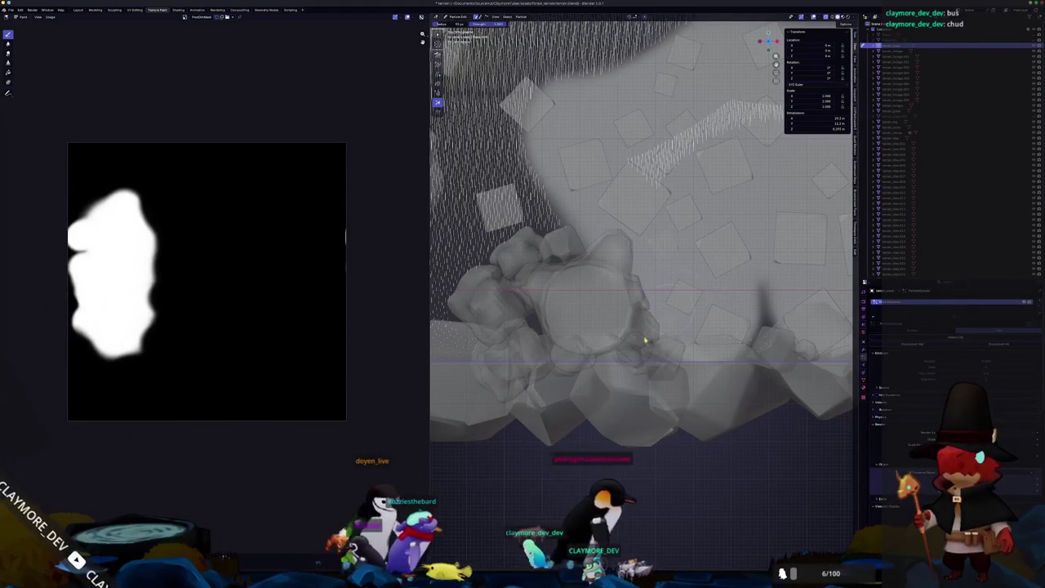
mouse_move(666, 353)
middle_mouse_down()
mouse_move(682, 311)
mouse_move(661, 327)
mouse_move(550, 327)
mouse_move(599, 350)
middle_mouse_up()
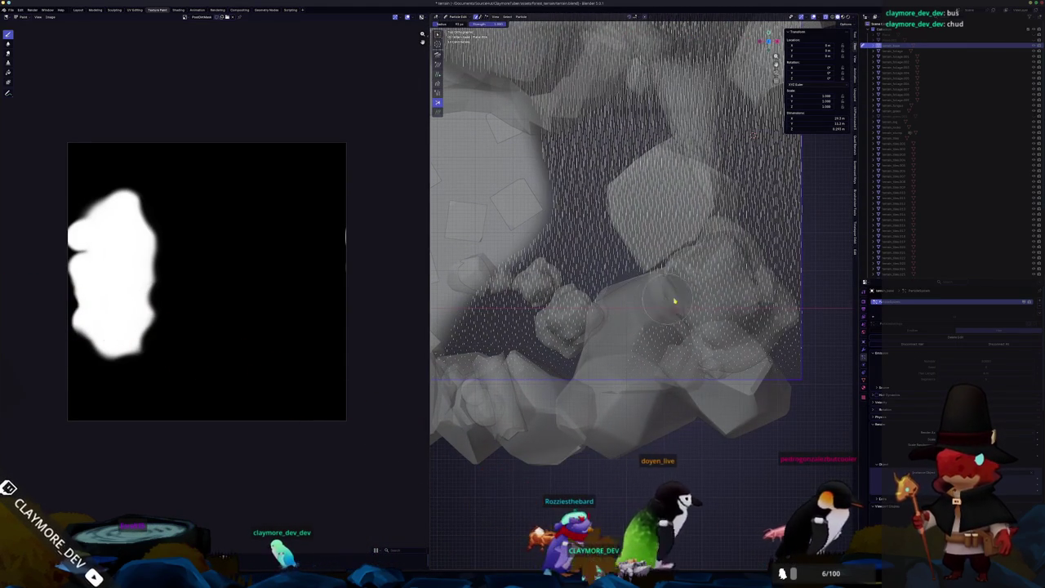
left_click_drag(716, 266, 688, 286)
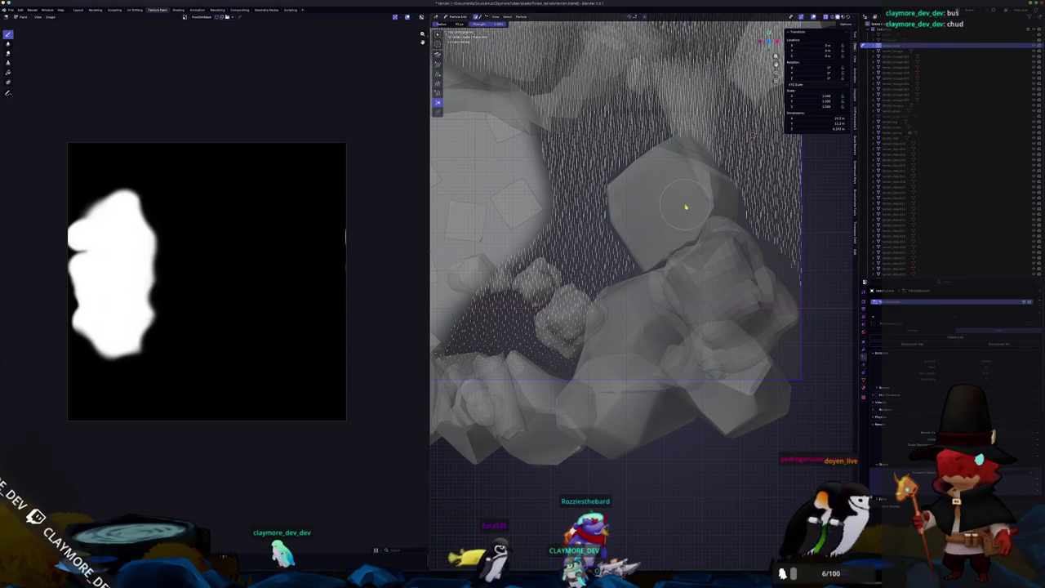
middle_click_drag(686, 208, 618, 317)
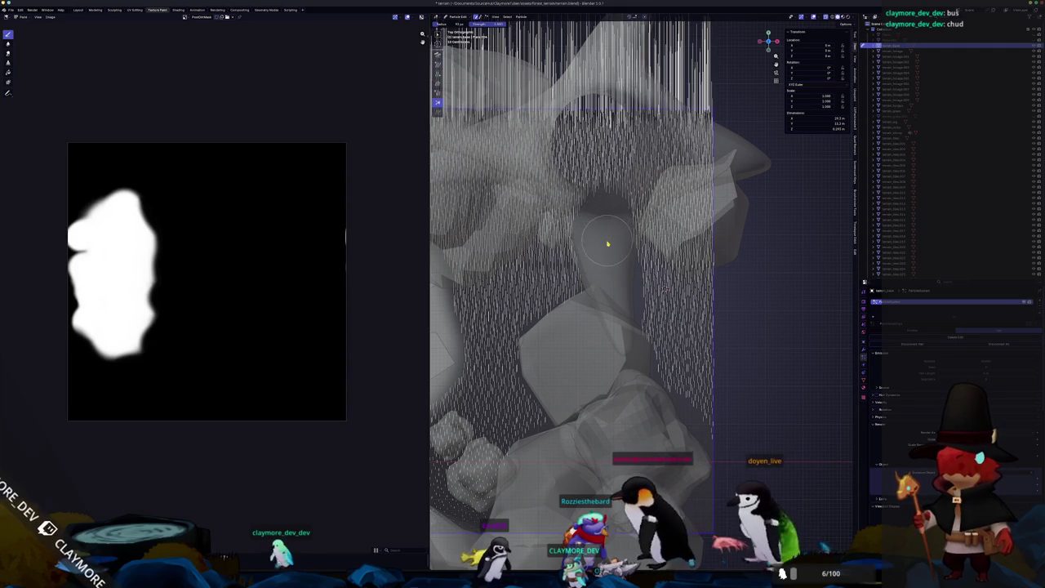
mouse_move(654, 184)
left_mouse_down()
mouse_move(688, 126)
mouse_move(627, 176)
left_mouse_up()
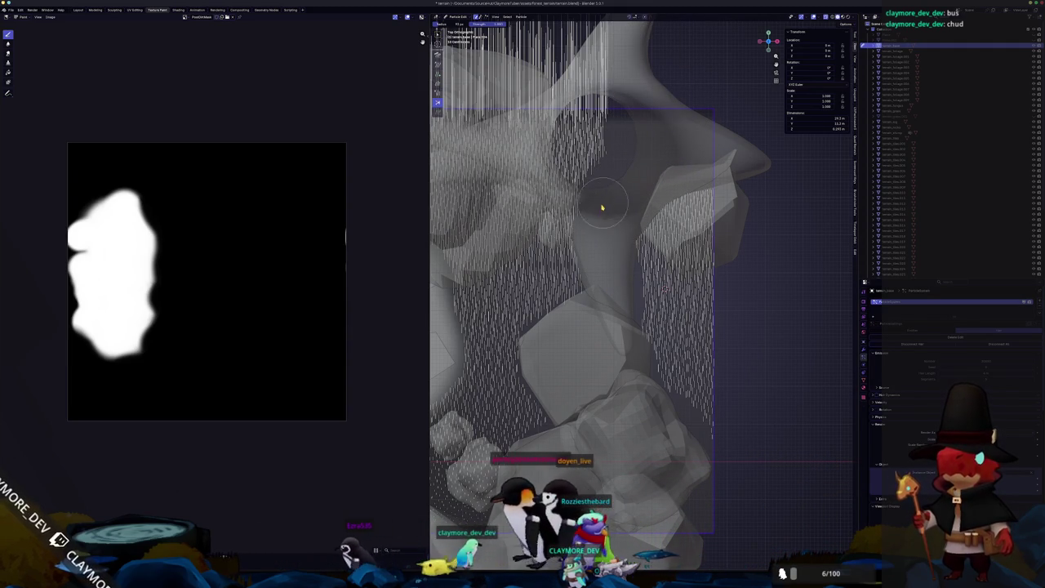
scroll(760, 278, "up", 2)
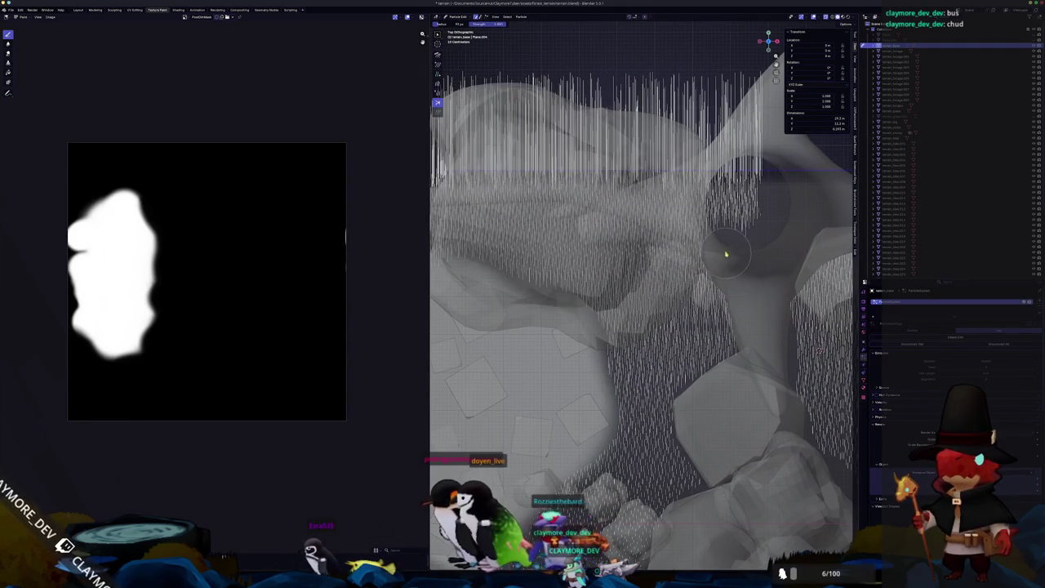
mouse_move(654, 200)
left_mouse_down()
mouse_move(626, 197)
mouse_move(700, 220)
mouse_move(755, 215)
left_mouse_up()
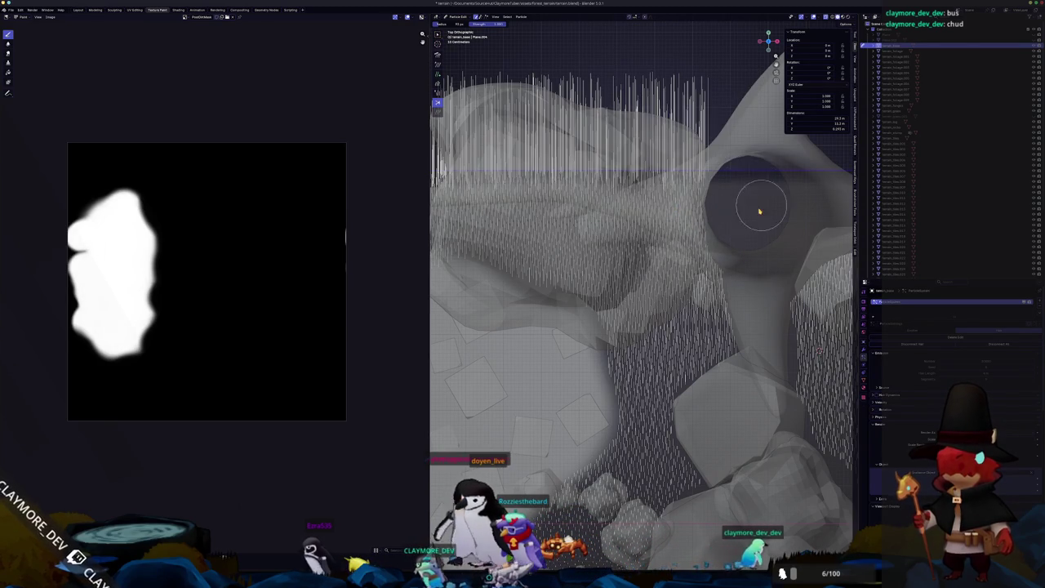
Enlarge the Cut brush radius with F, then return to Object Mode and view from the side.
middle_click_drag(755, 215, 714, 243)
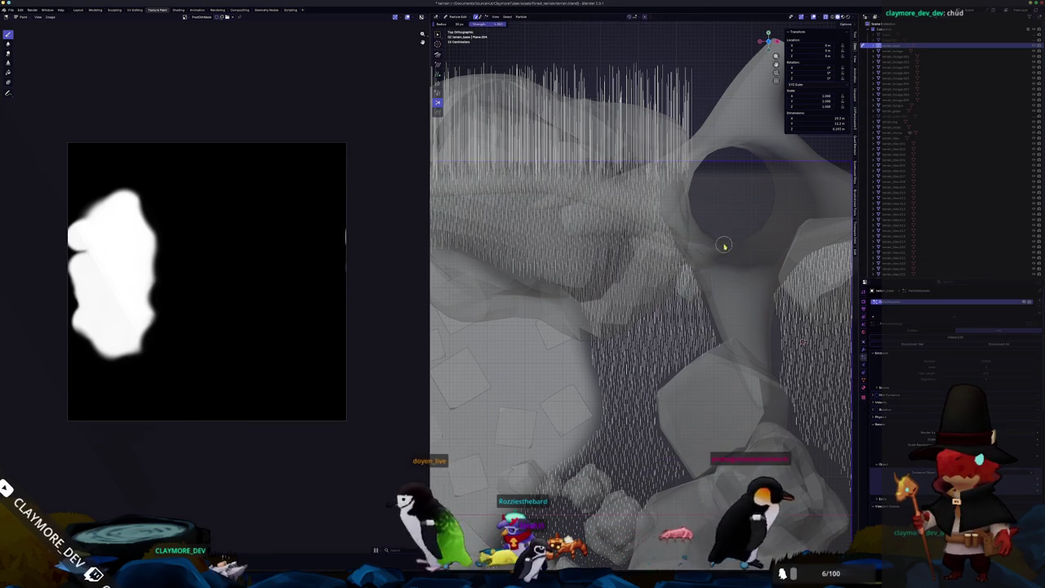
middle_click_drag(723, 245, 656, 316)
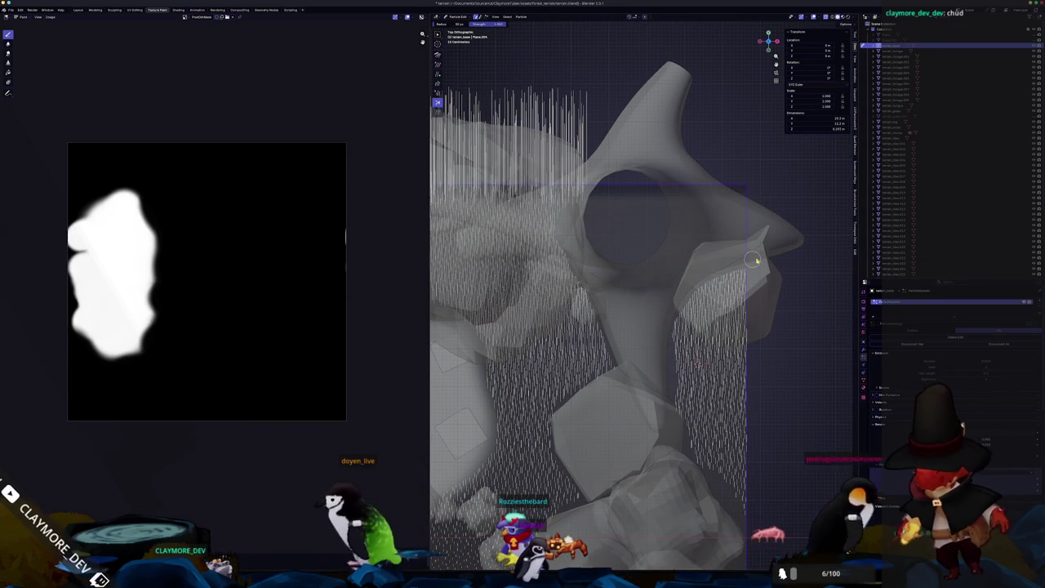
key("f")
left_click(733, 270)
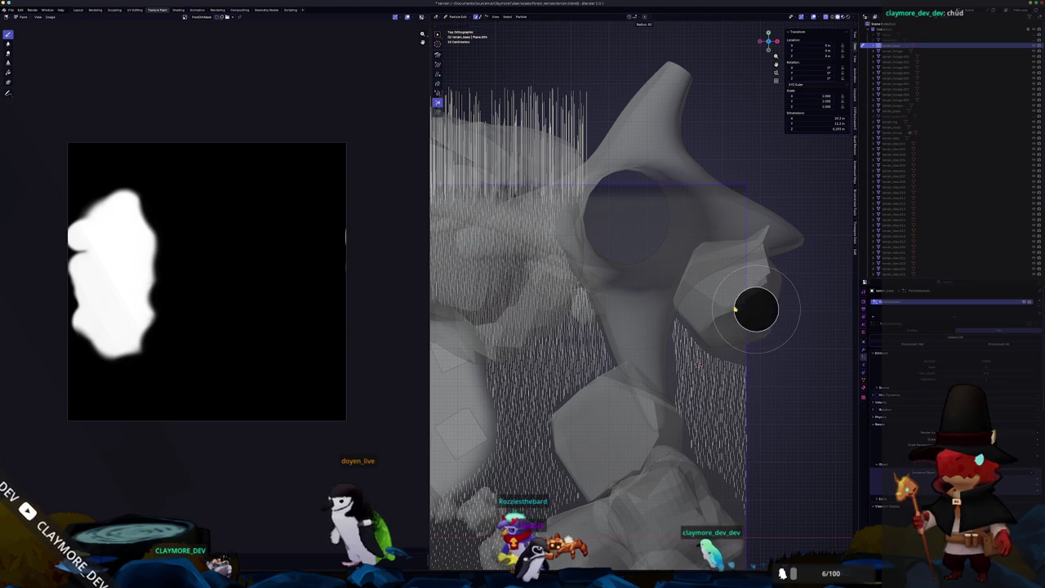
middle_click_drag(765, 316, 641, 271)
key("ctrl+z")
key("ctrl+shift+z")
key("ctrl+z")
middle_click_drag(623, 312, 676, 322)
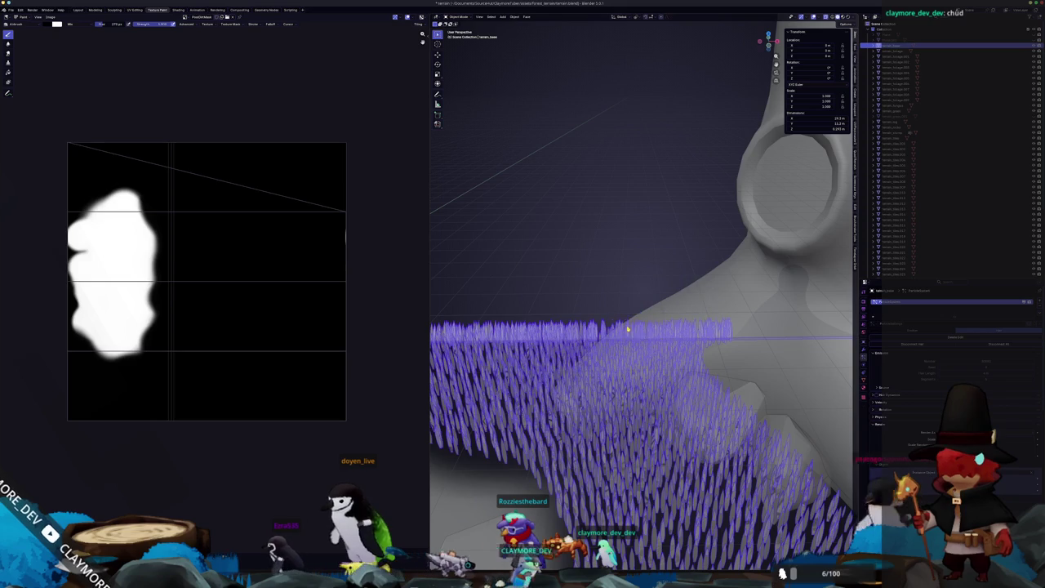
key("ctrl+Tab")
left_click(590, 356)
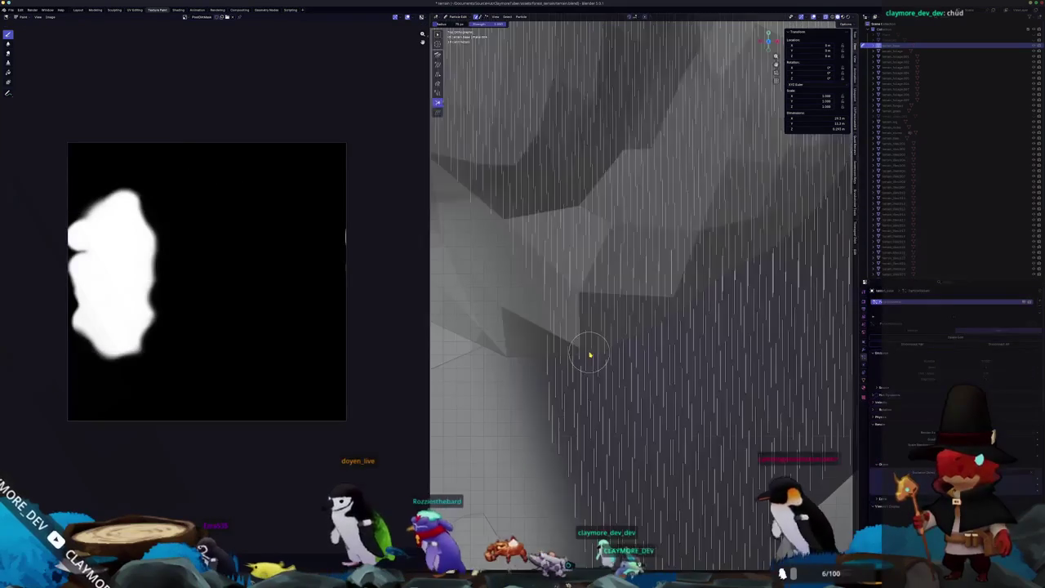
mouse_move(583, 284)
middle_mouse_down()
mouse_move(583, 237)
mouse_move(626, 280)
mouse_move(738, 317)
middle_mouse_up()
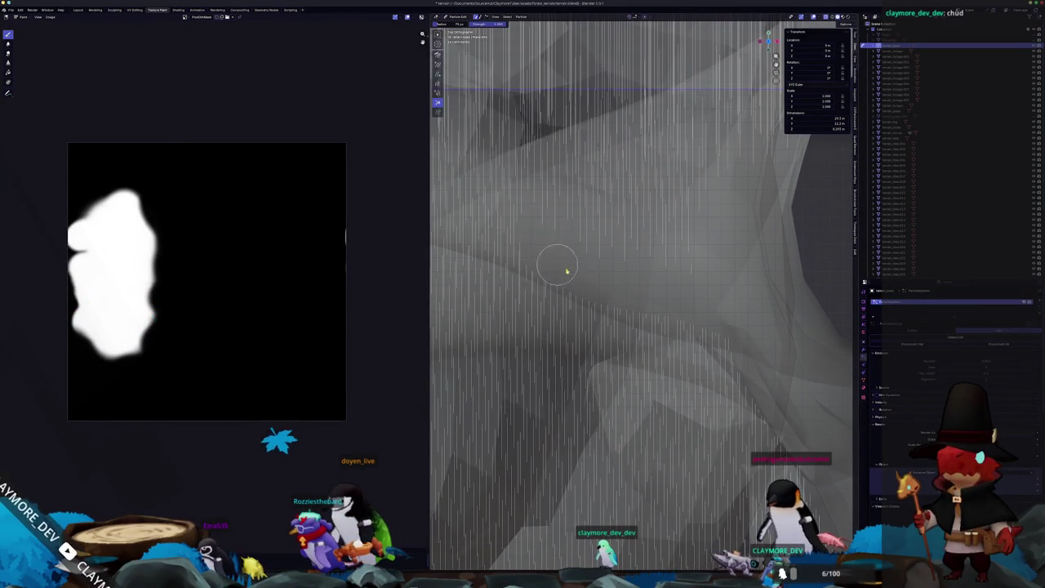
middle_click_drag(733, 347, 811, 400)
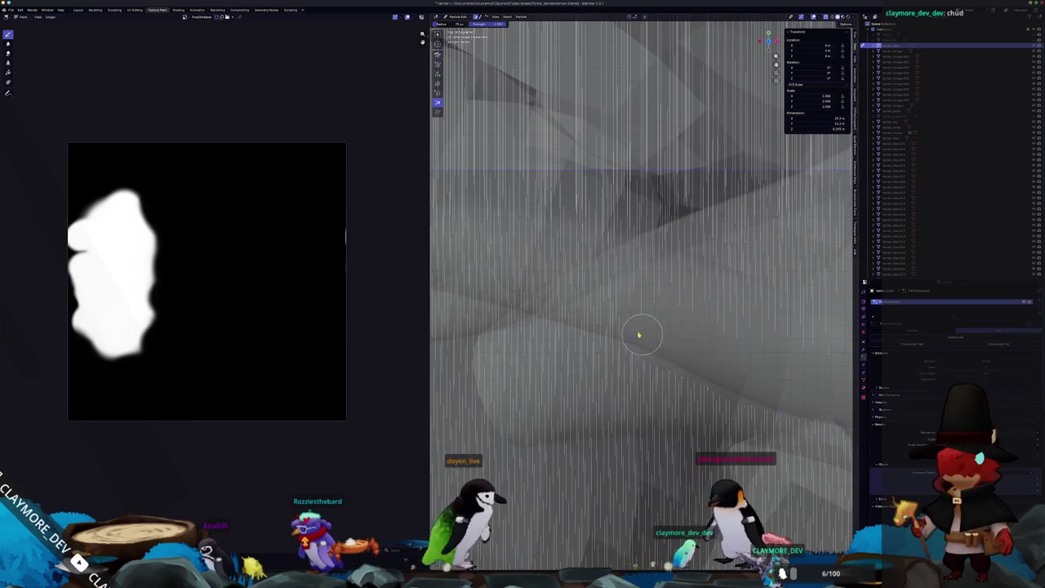
mouse_move(561, 305)
middle_mouse_down()
mouse_move(724, 334)
mouse_move(678, 360)
mouse_move(688, 347)
mouse_move(684, 308)
mouse_move(679, 330)
middle_mouse_up()
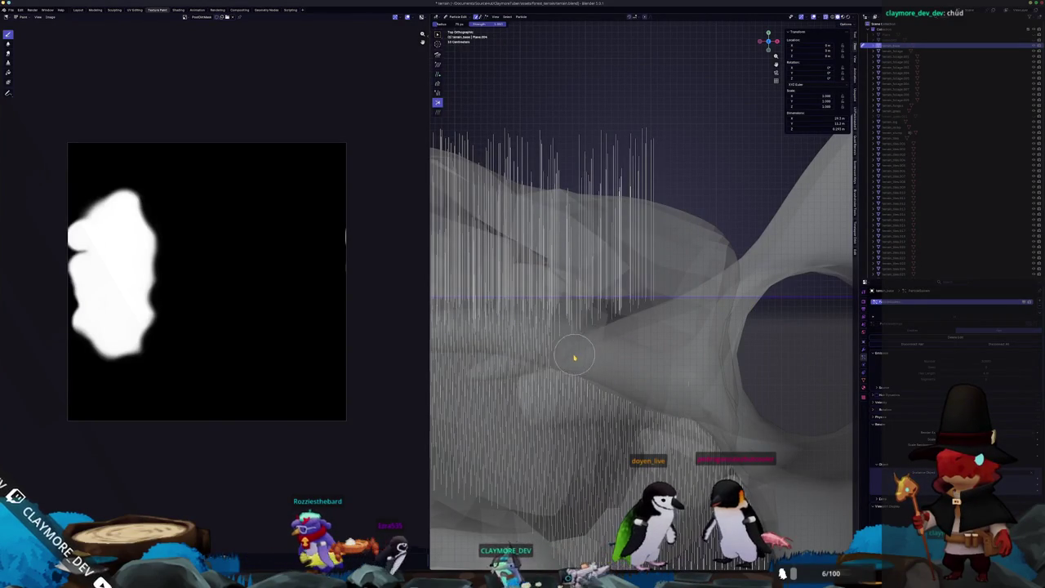
middle_click_drag(613, 394, 588, 401)
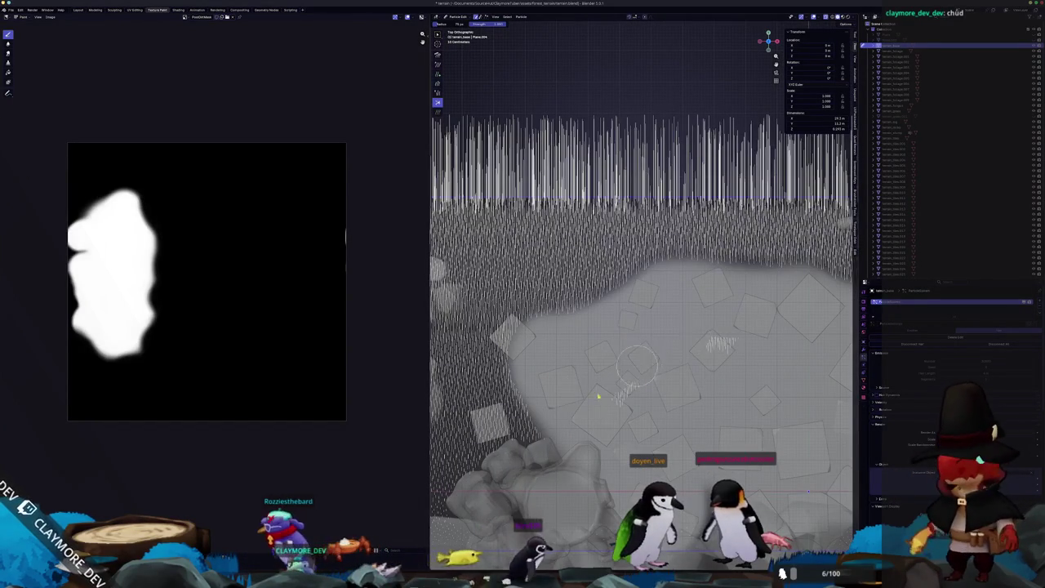
middle_click_drag(591, 404, 643, 318)
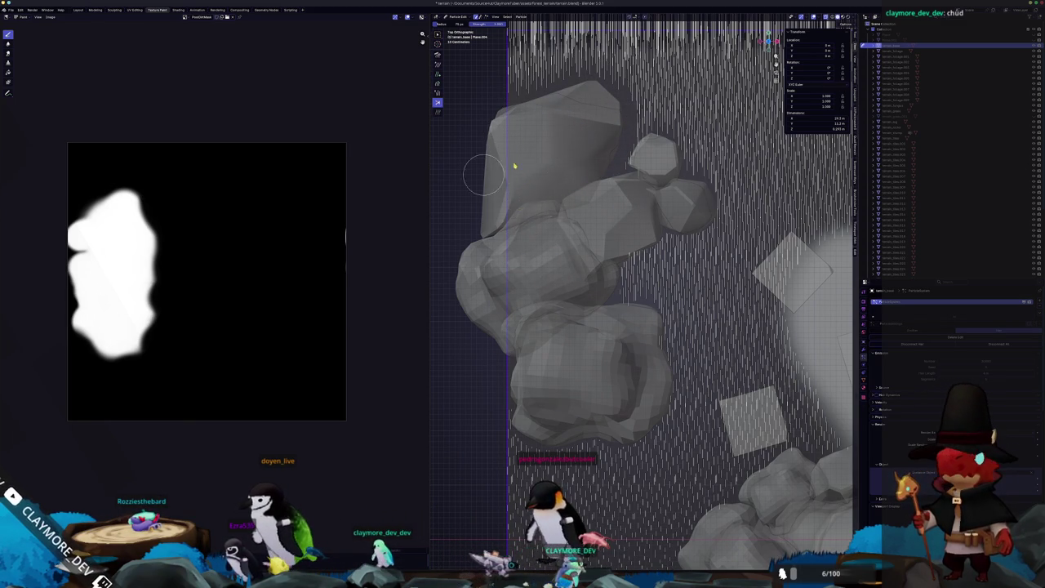
mouse_move(537, 189)
middle_mouse_down()
mouse_move(567, 296)
mouse_move(537, 291)
mouse_move(643, 333)
mouse_move(611, 373)
middle_mouse_up()
key("ctrl+Tab")
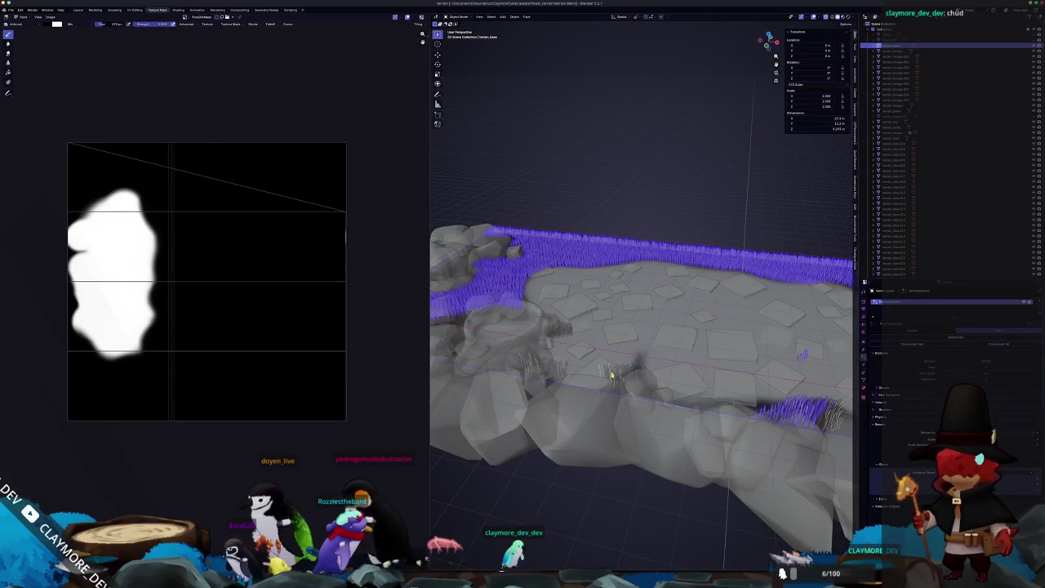
Select and delete the stray small grass patch objects.
left_click(607, 375)
left_click(608, 375)
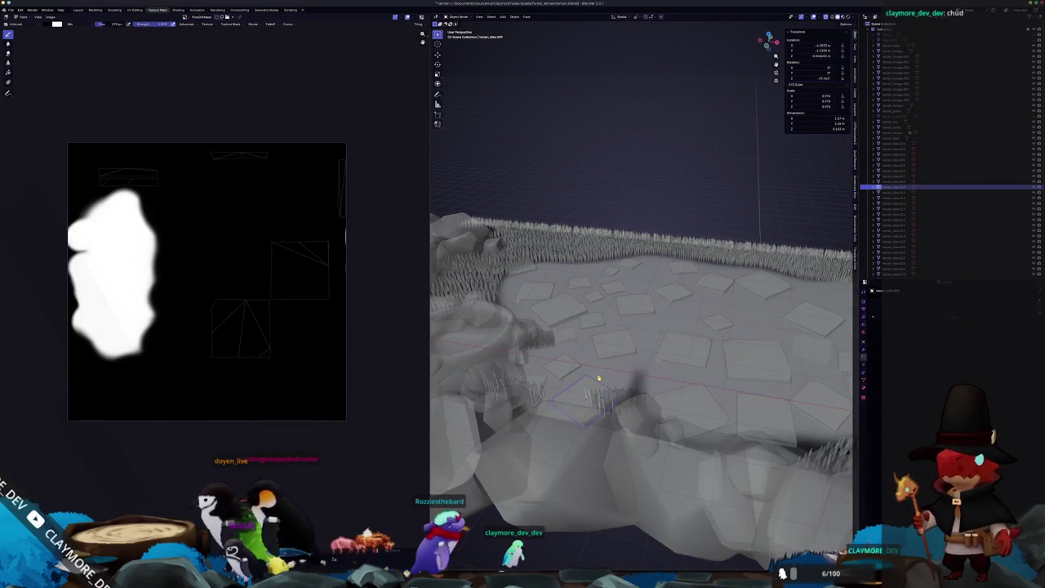
left_click(599, 376)
left_click(592, 391)
left_click(589, 394)
left_click(590, 396)
left_click(590, 396)
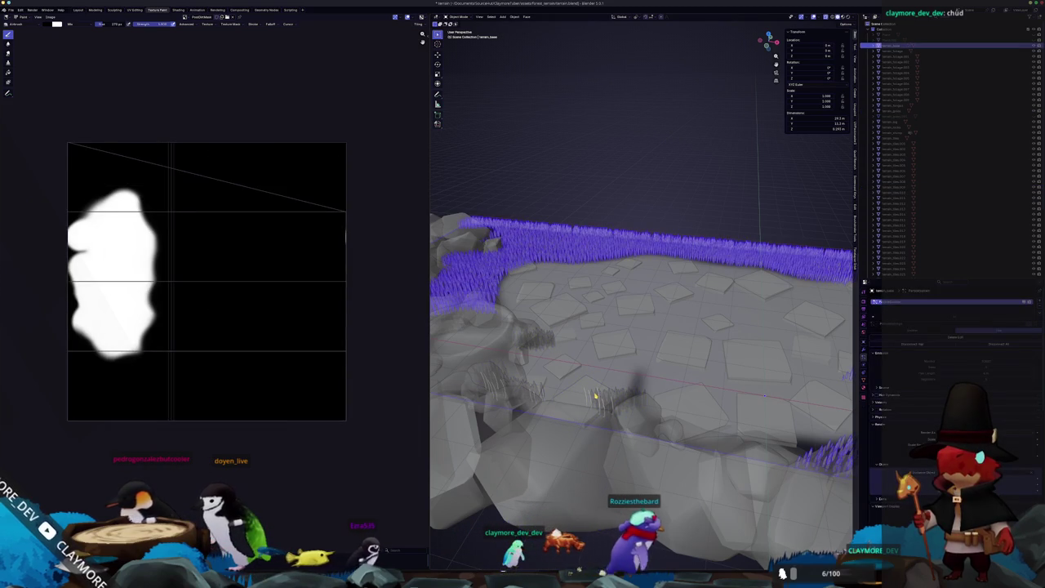
left_click(597, 395)
left_click(598, 394)
middle_click_drag(602, 397, 633, 412)
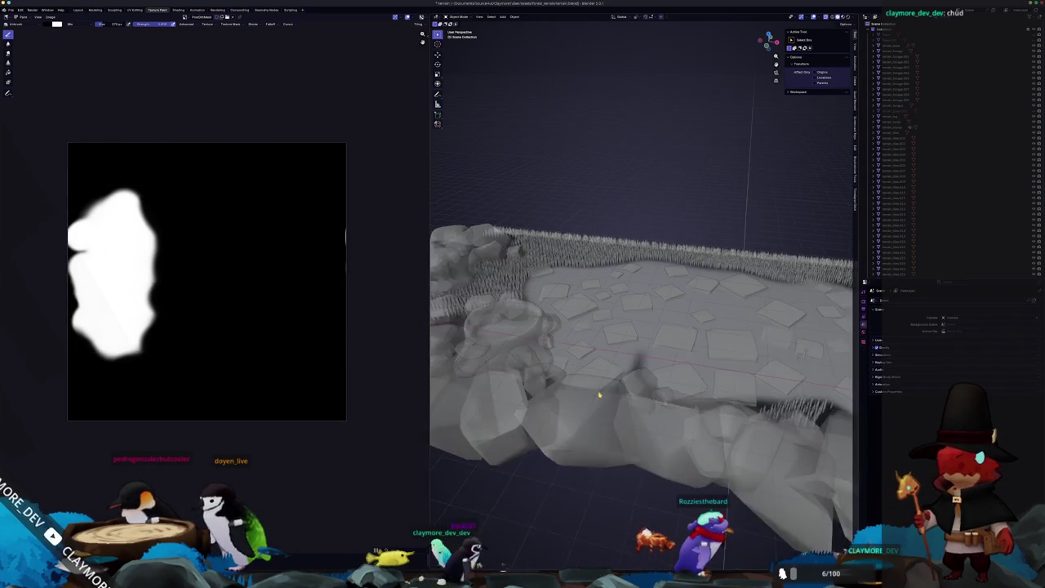
Enter Particle Edit on the grass field and cut stray hair in the rock gap with a larger brush.
left_click(810, 444)
mouse_move(810, 444)
middle_mouse_down()
mouse_move(668, 379)
mouse_move(654, 362)
mouse_move(630, 380)
mouse_move(695, 273)
mouse_move(793, 217)
middle_mouse_up()
key("ctrl+Tab")
left_click(630, 397)
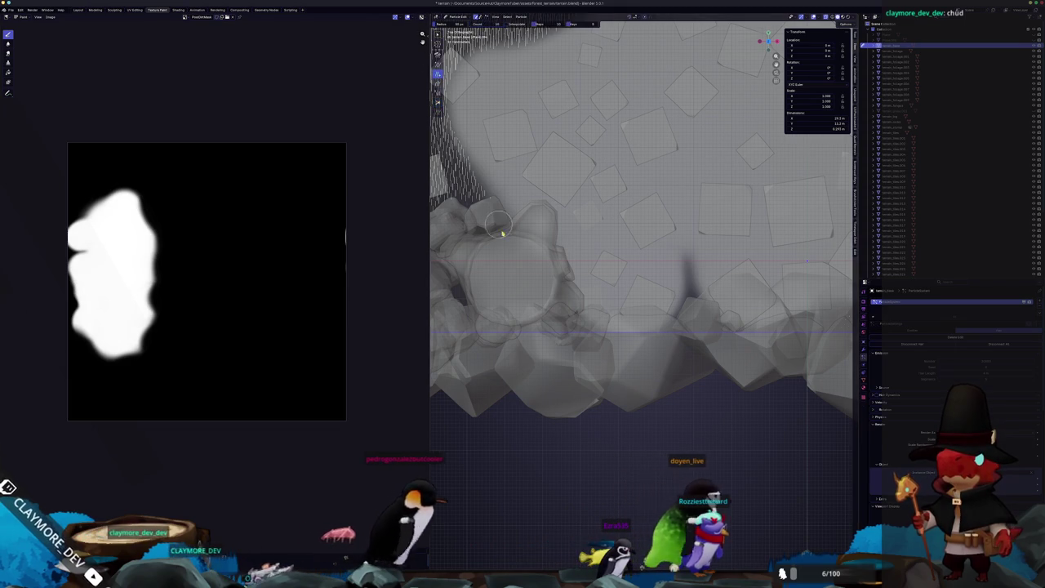
scroll(560, 338, "up", 3)
middle_click_drag(560, 338, 603, 356)
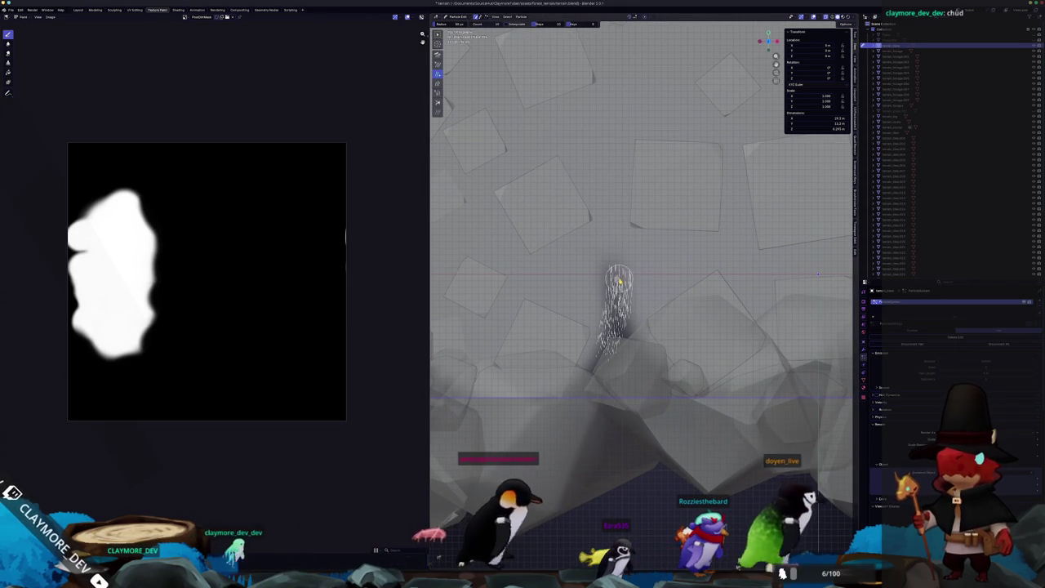
key("f")
left_click(646, 303)
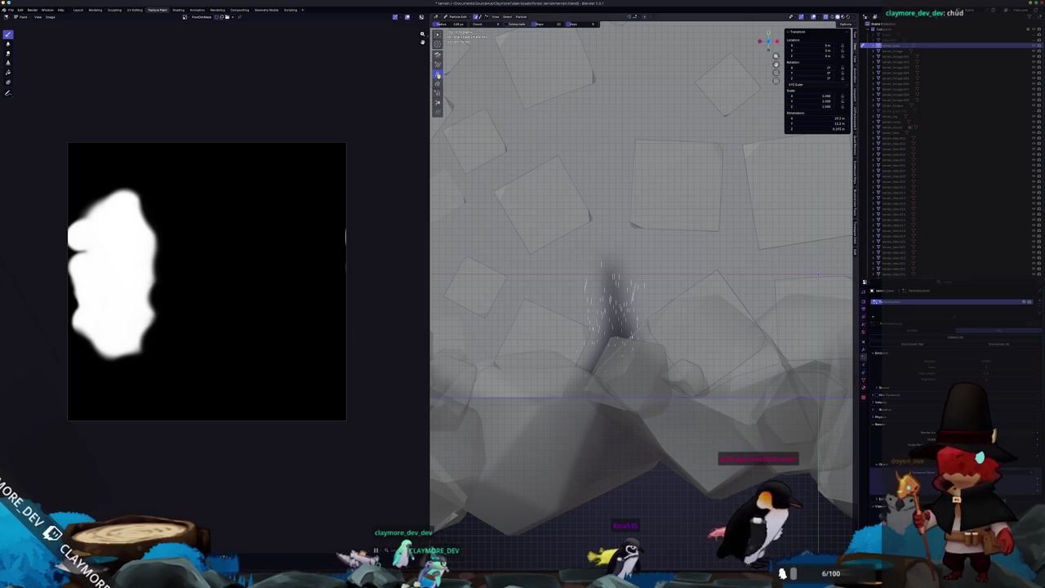
left_click_drag(579, 322, 593, 275)
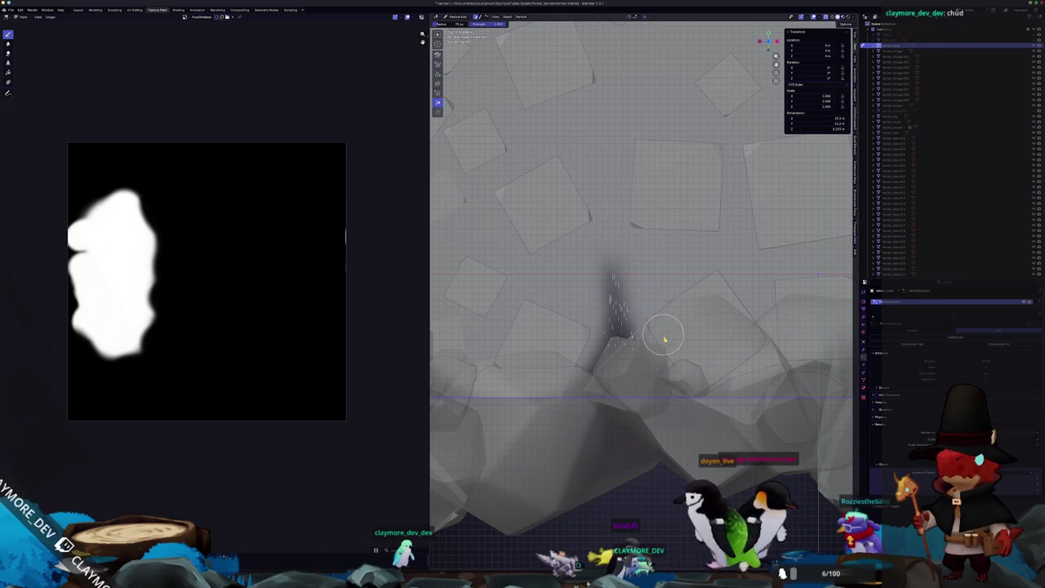
Drop briefly to Object Mode, then back in Particle Edit comb the hair near the rock.
mouse_move(630, 367)
middle_mouse_down()
mouse_move(675, 344)
mouse_move(700, 310)
middle_mouse_up()
key("Tab")
mouse_move(620, 311)
middle_mouse_down()
mouse_move(576, 308)
mouse_move(599, 332)
middle_mouse_up()
key("ctrl+Tab")
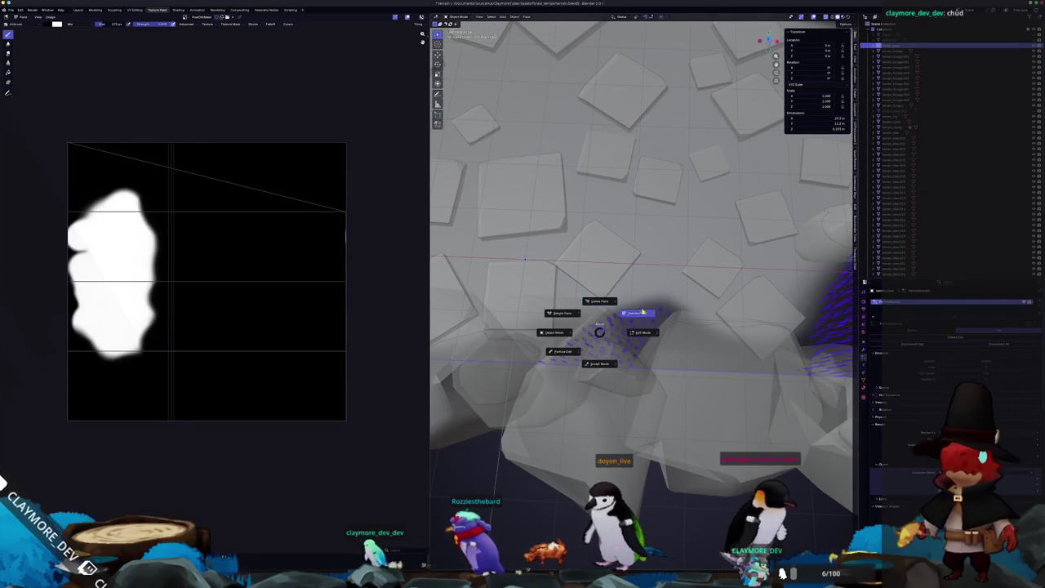
left_click(559, 355)
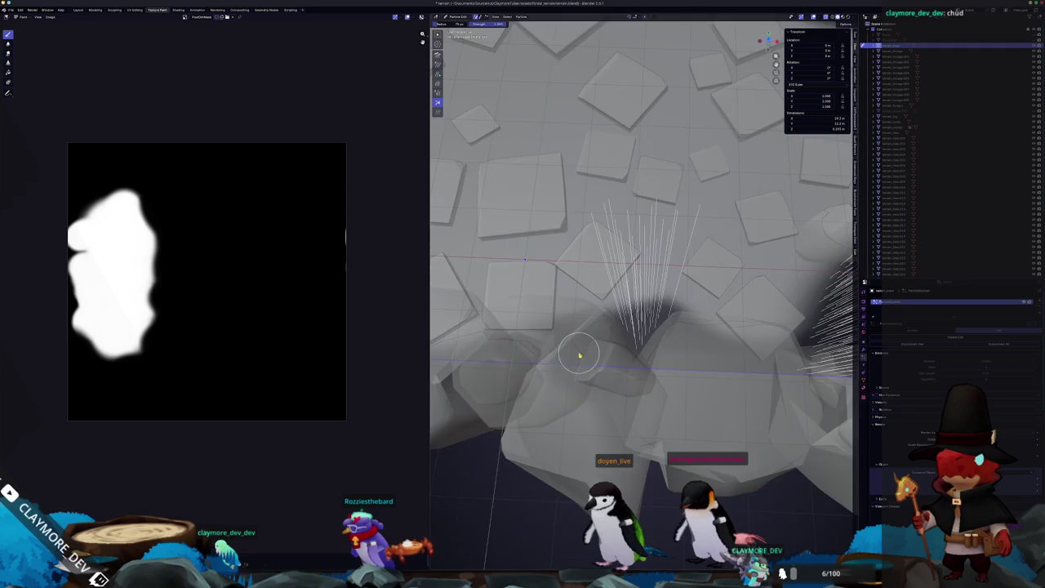
middle_click_drag(579, 355, 532, 342)
left_click_drag(592, 333, 631, 339)
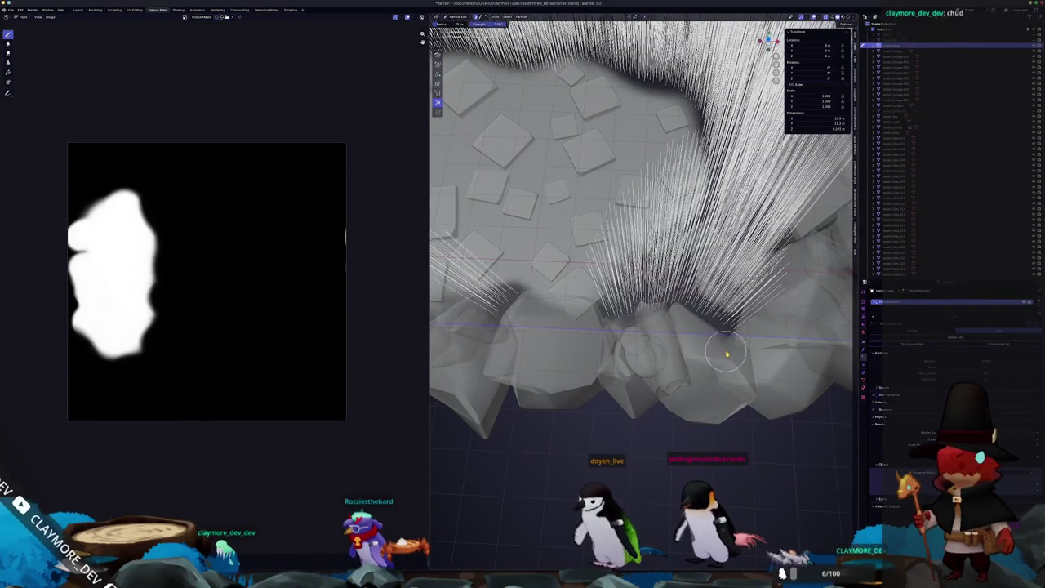
Inspect the rocks from several angles, return to Object Mode, toggle X-ray, and view from the top.
middle_click_drag(727, 352, 632, 357)
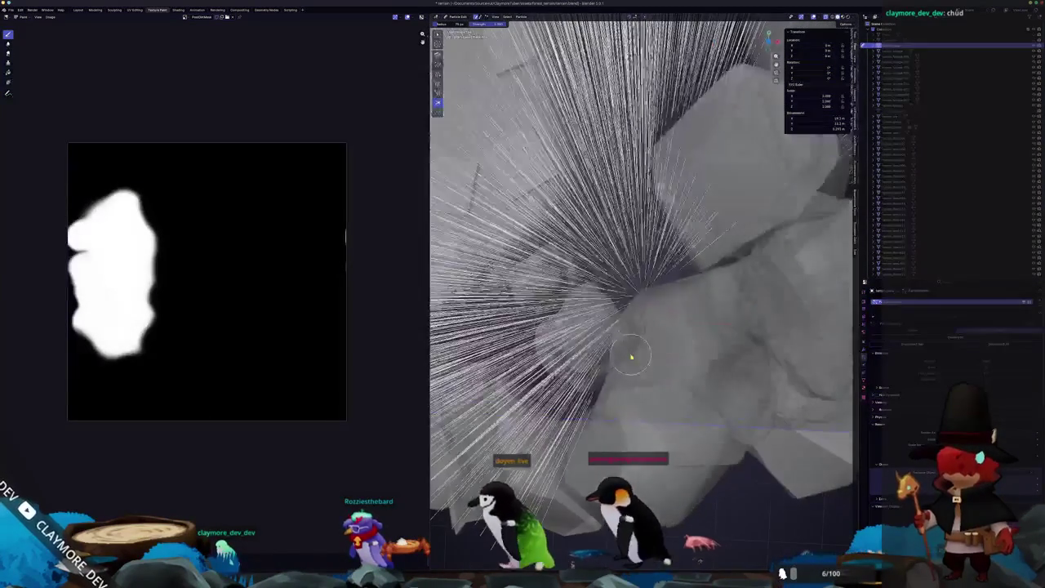
scroll(625, 345, "down", 3)
scroll(630, 341, "up", 2)
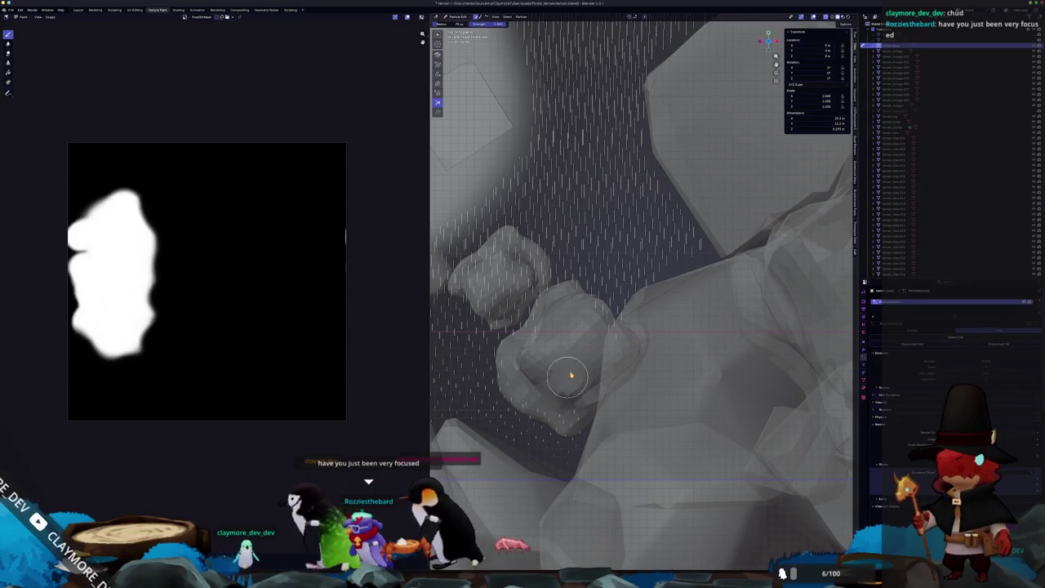
middle_click_drag(560, 374, 665, 346)
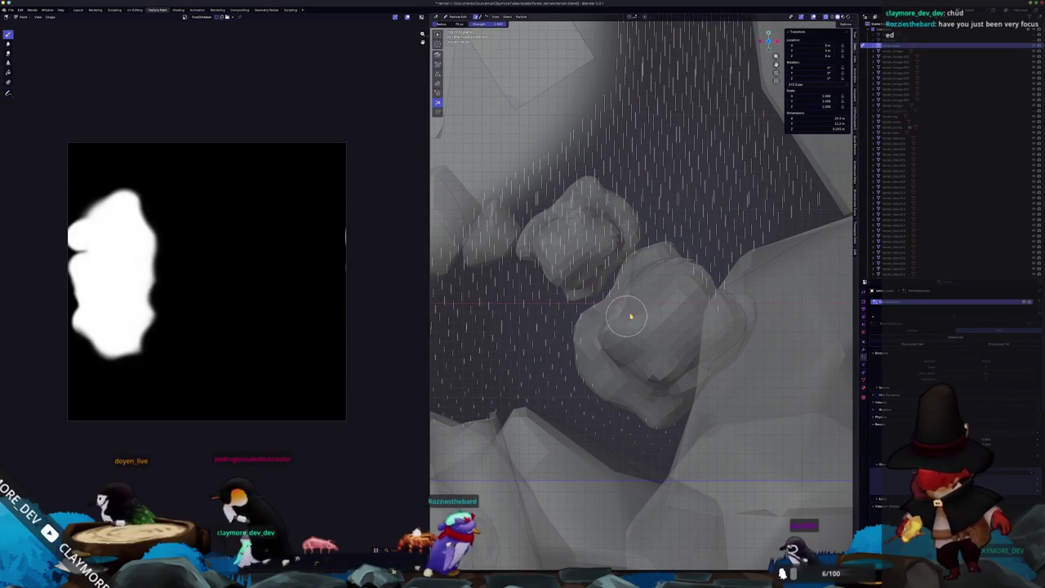
middle_click_drag(635, 310, 626, 334)
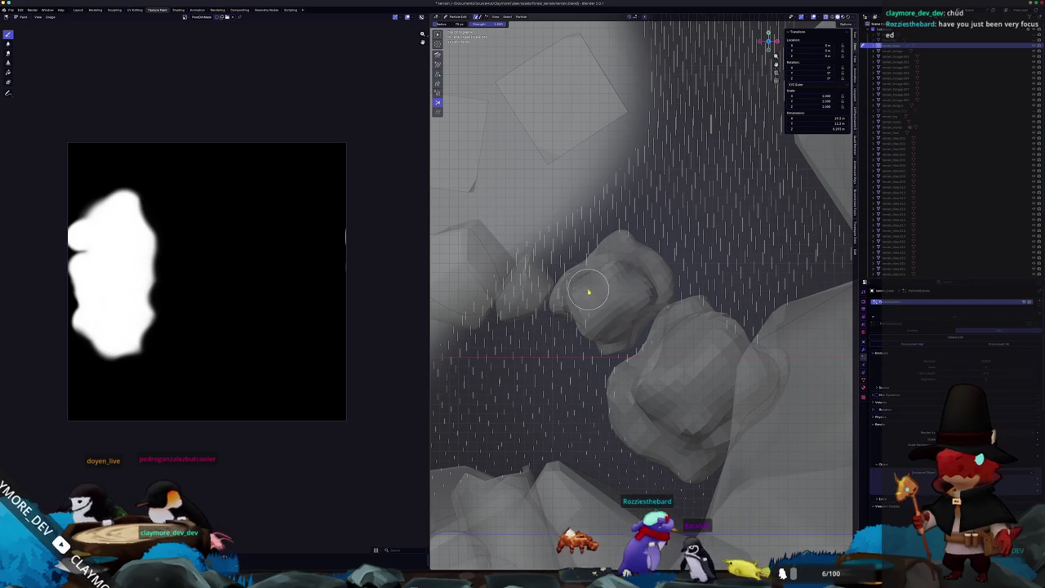
mouse_move(595, 305)
middle_mouse_down()
mouse_move(687, 335)
mouse_move(632, 327)
middle_mouse_up()
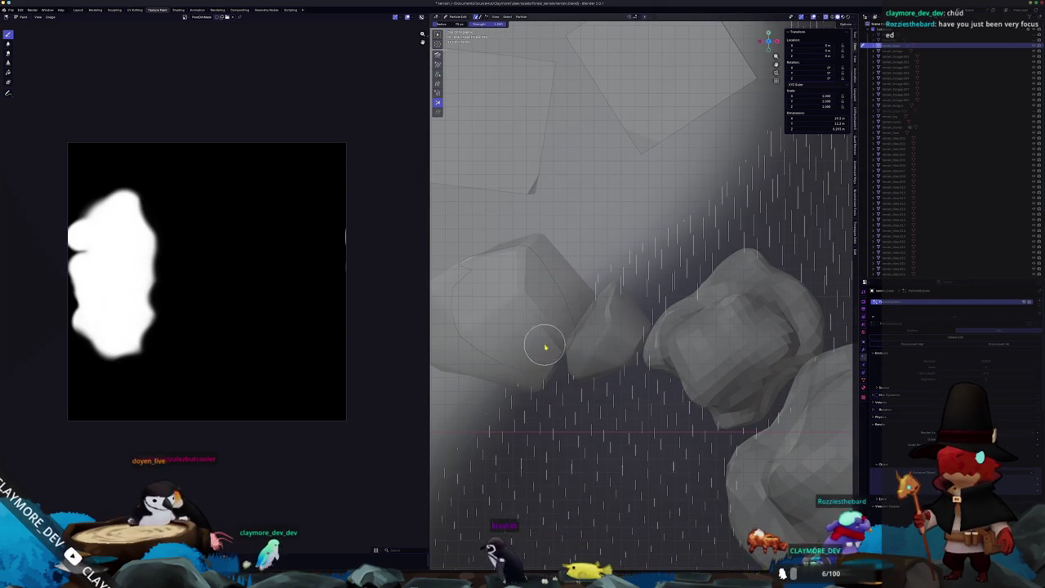
key("KP_7")
mouse_move(532, 336)
middle_mouse_down("shift")
mouse_move(625, 373)
mouse_move(691, 380)
middle_mouse_up("shift")
key("Tab")
mouse_move(588, 372)
middle_mouse_down()
mouse_move(622, 338)
mouse_move(675, 395)
mouse_move(600, 390)
middle_mouse_up()
scroll(676, 396, "up", 3)
key("alt+z")
key("alt+z")
key("alt+z")
key("alt+z")
key("alt+z")
key("alt+z")
key("alt+z")
key("KP_7")
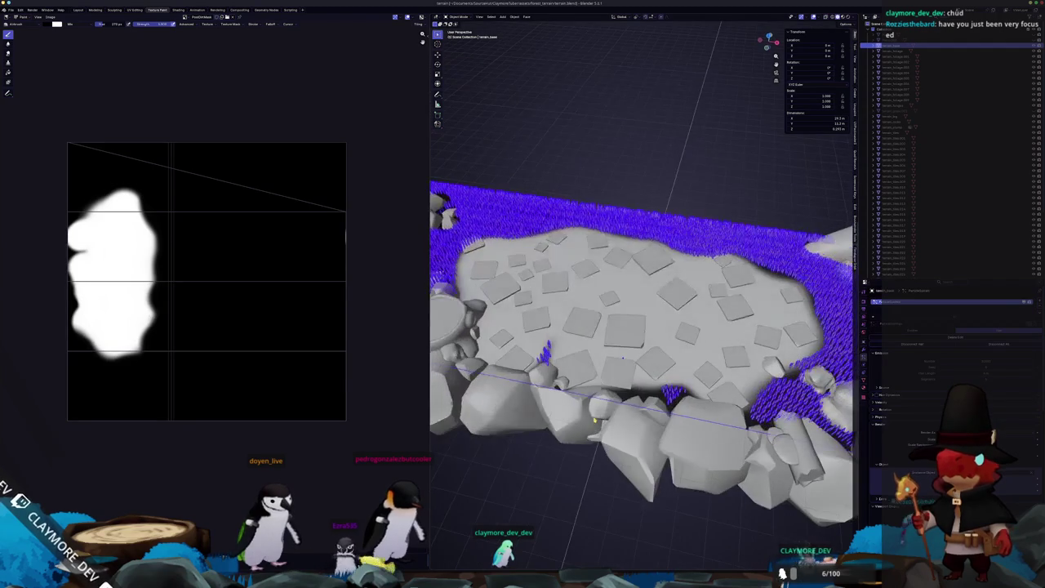
Close in on the rocks, enter Particle Edit, and try two different particle brushes.
middle_click_drag(595, 421, 571, 327)
scroll(572, 327, "up", 3)
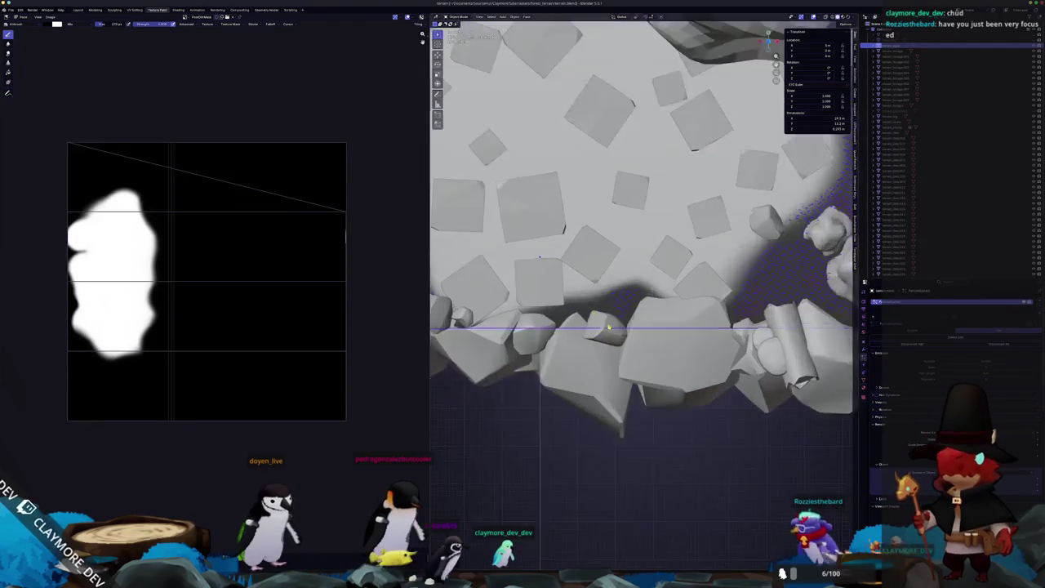
scroll(572, 327, "up", 3)
key("ctrl+Tab")
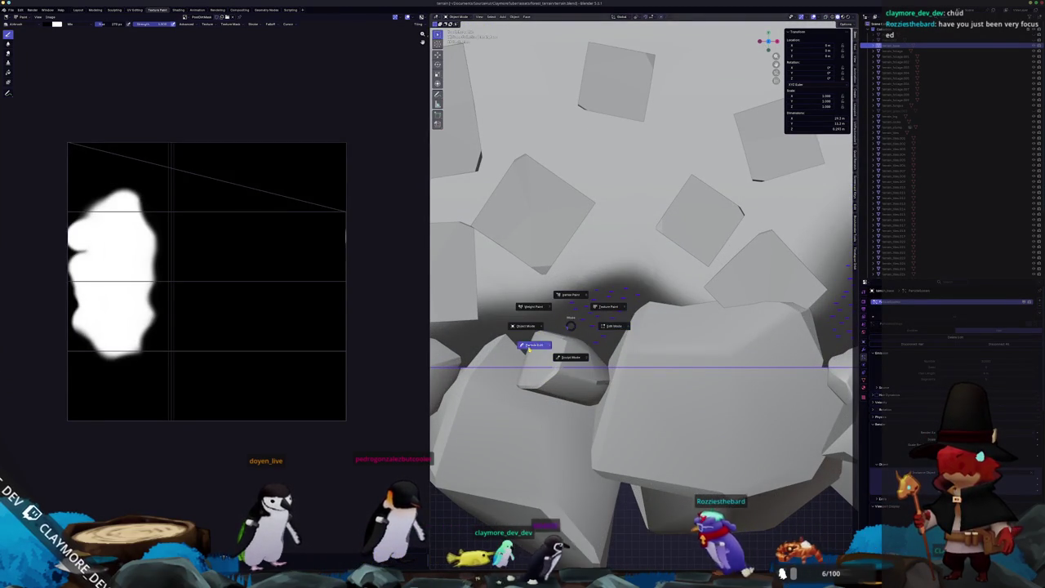
left_click(535, 345)
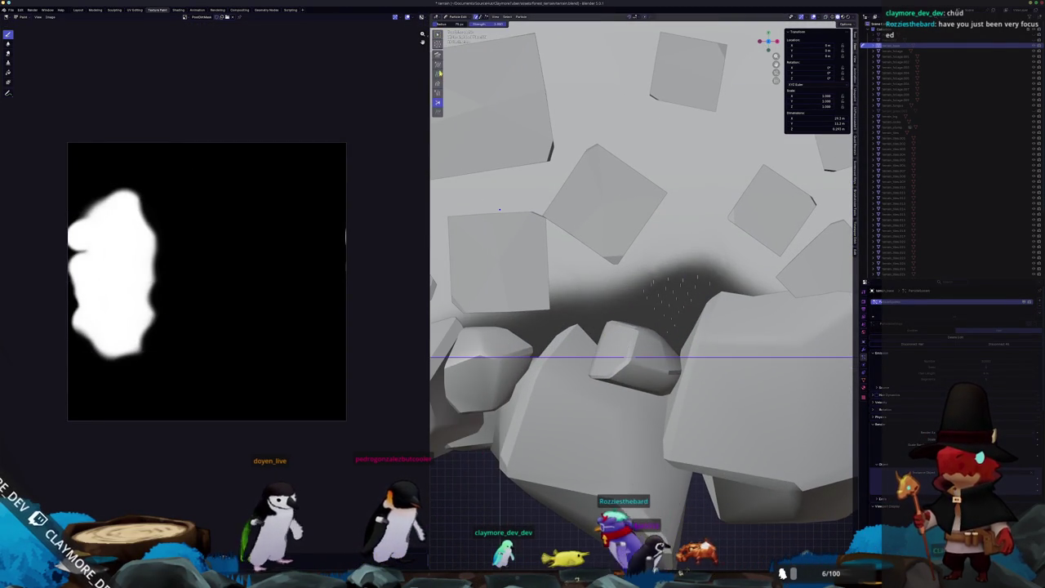
left_click(437, 74)
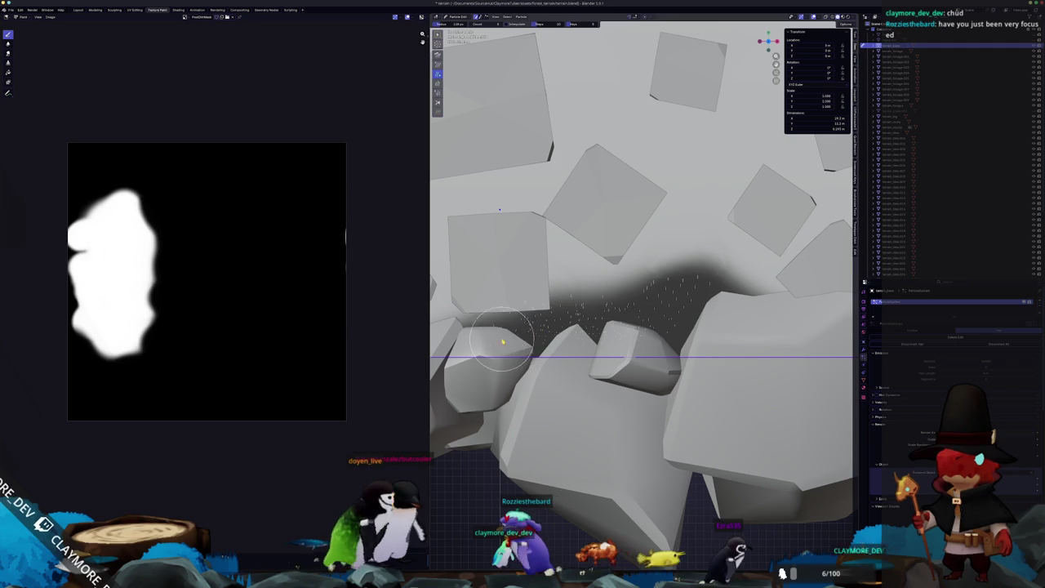
scroll(667, 328, "down", 3)
scroll(668, 328, "up", 2)
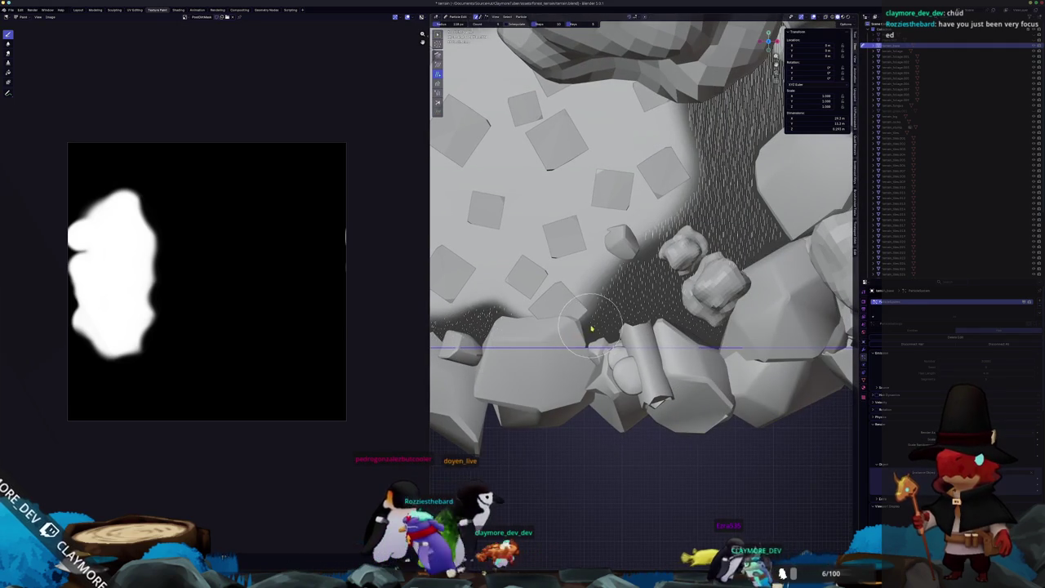
mouse_move(758, 313)
middle_mouse_down()
mouse_move(563, 321)
mouse_move(605, 309)
middle_mouse_up()
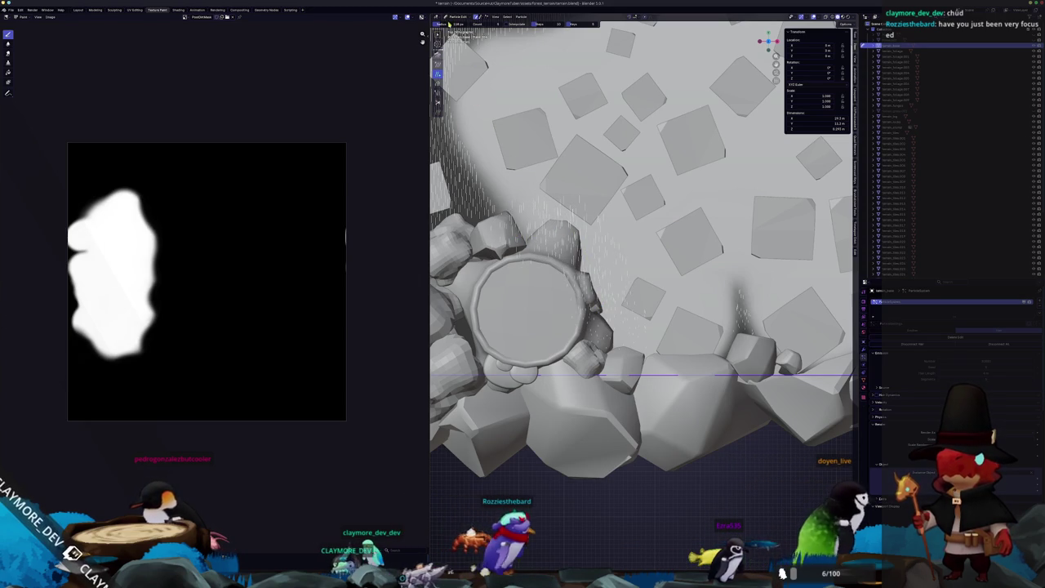
left_click(437, 100)
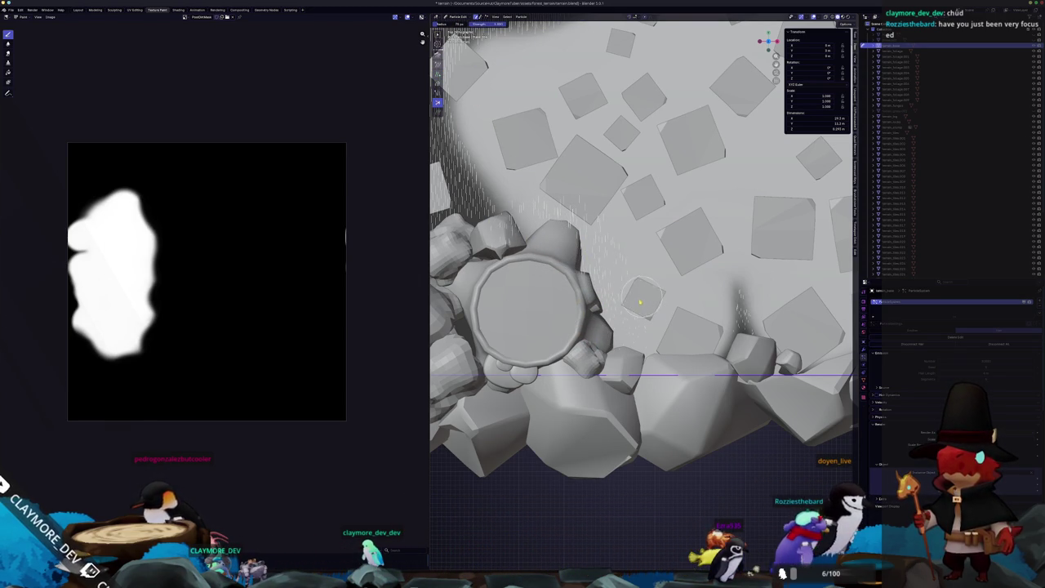
Switch the terrain back to Texture Paint mode and tilt the view more top-down.
mouse_move(668, 309)
middle_mouse_down()
mouse_move(523, 339)
mouse_move(580, 349)
mouse_move(613, 206)
middle_mouse_up()
key("ctrl+Tab")
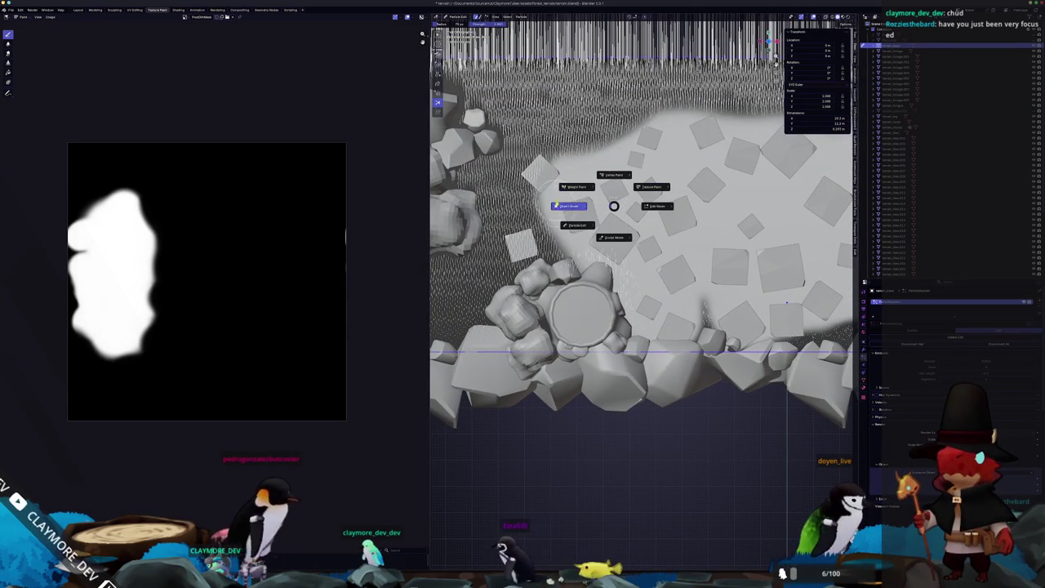
left_click(664, 187)
middle_click_drag(621, 164, 506, 63)
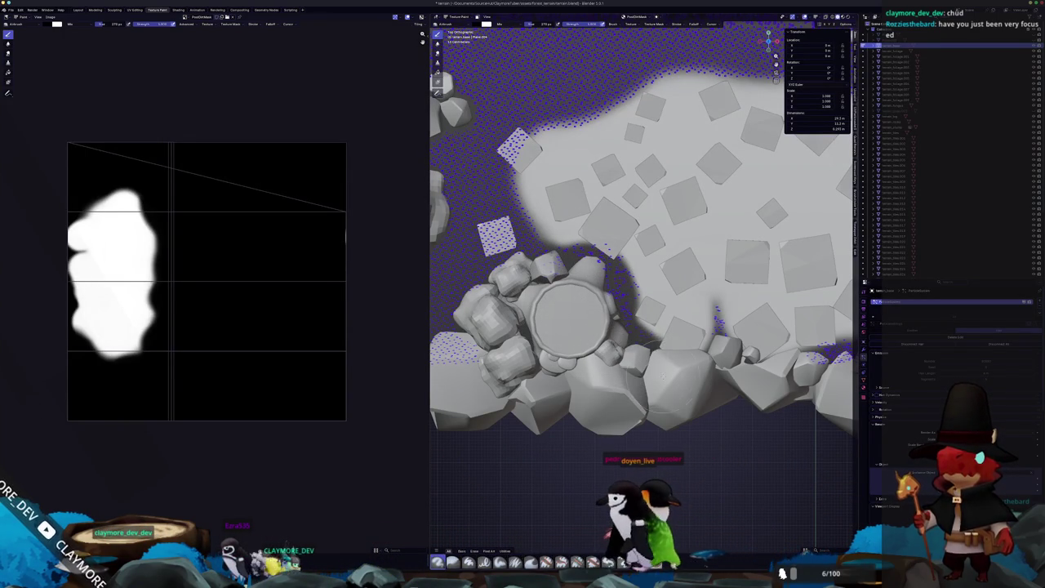
Frame the stump and grass, switch to Object Mode, select the grass, and enlarge the properties panel.
scroll(645, 245, "up", 2)
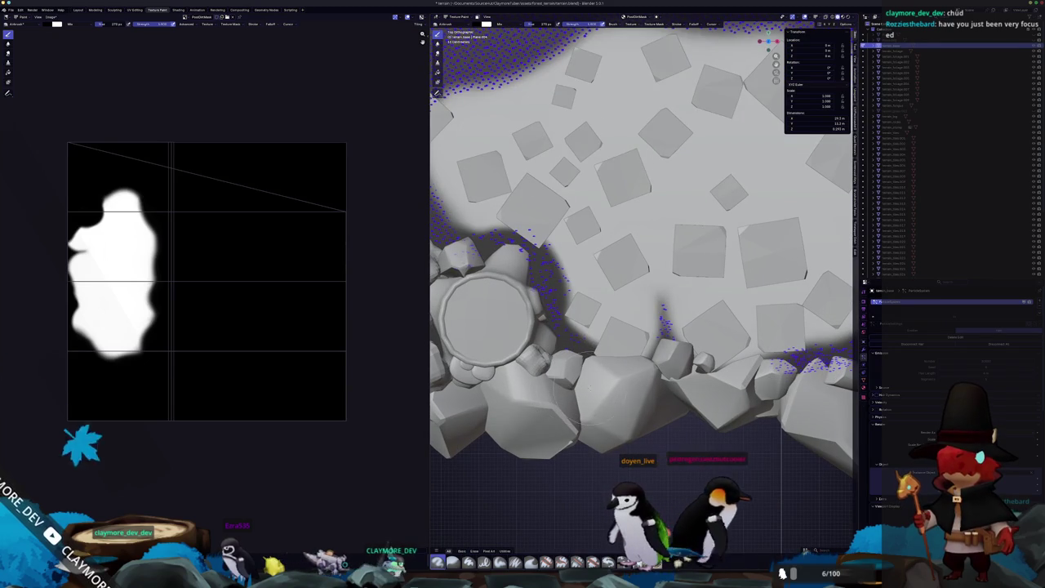
middle_click_drag(646, 245, 615, 256, "shift")
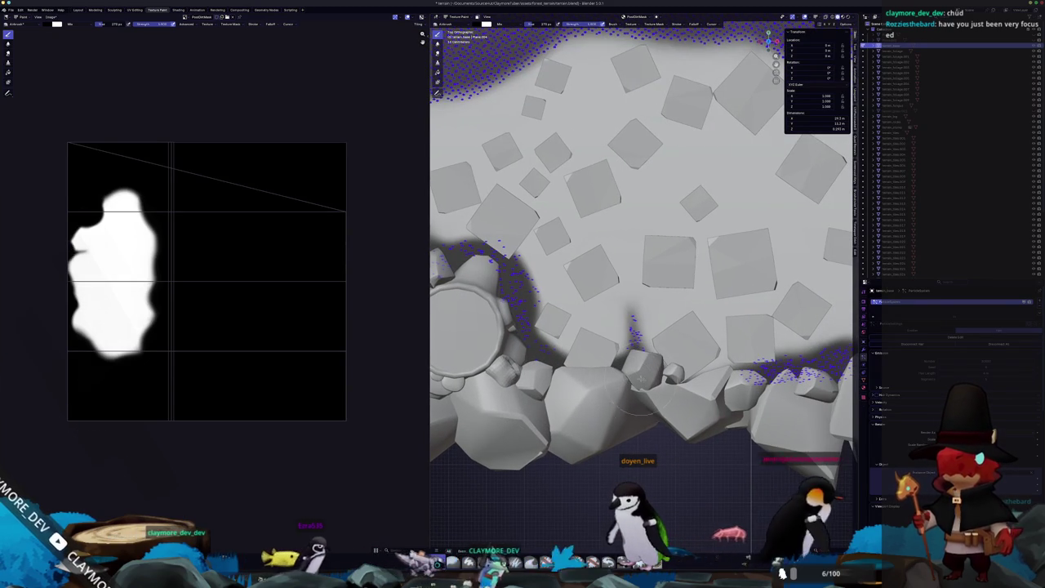
middle_click_drag(653, 400, 759, 404, "shift")
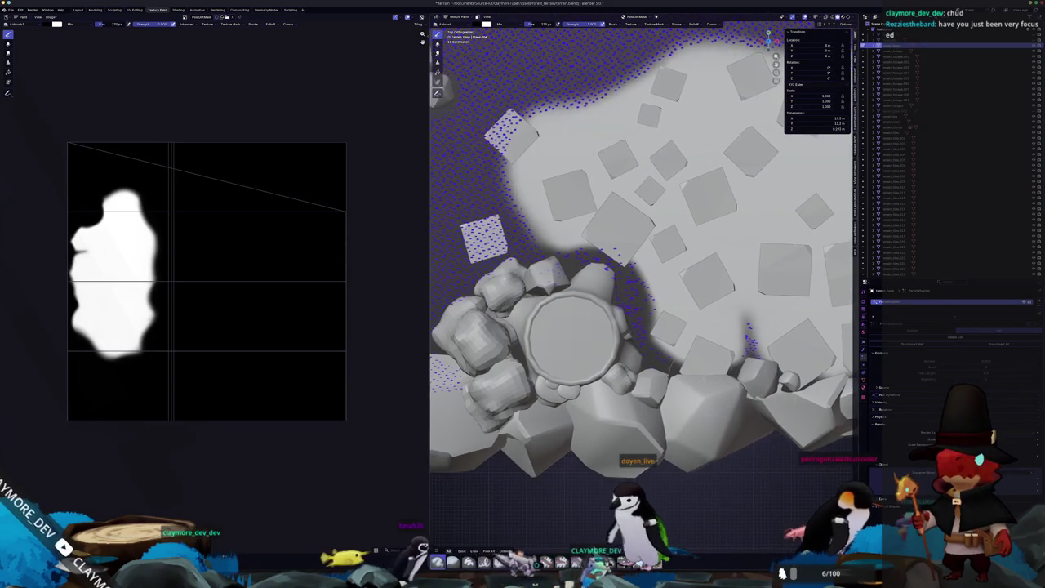
middle_click_drag(576, 335, 588, 245)
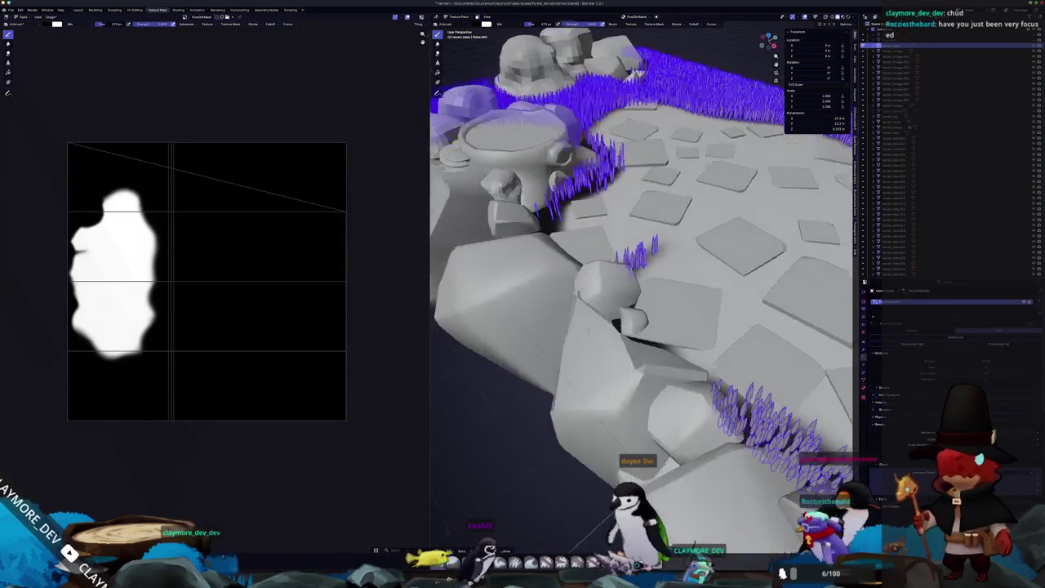
mouse_move(600, 322)
middle_mouse_down()
mouse_move(616, 336)
mouse_move(559, 397)
mouse_move(574, 285)
mouse_move(583, 294)
mouse_move(575, 289)
middle_mouse_up()
left_click(556, 309)
left_click(573, 284)
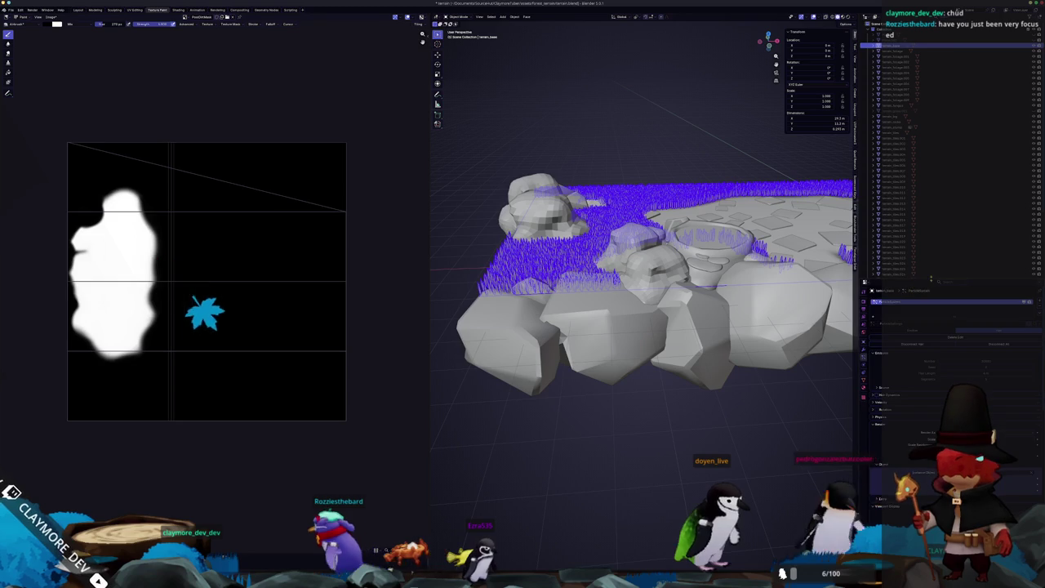
left_click_drag(899, 411, 897, 390)
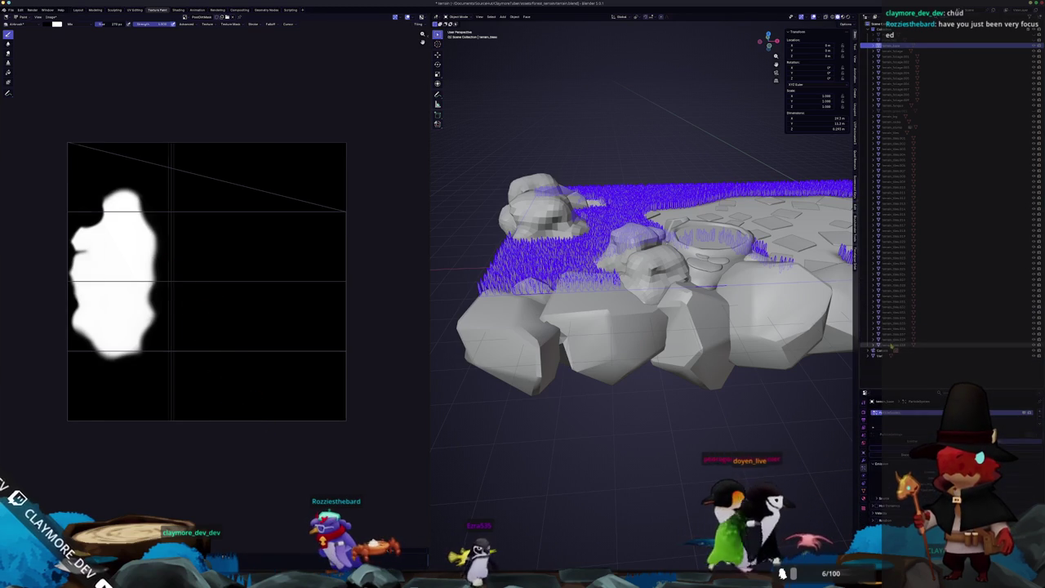
Select the rocks and the stone tiles, and frame the view close on the tiles.
left_click(893, 346)
left_click(890, 141, "shift")
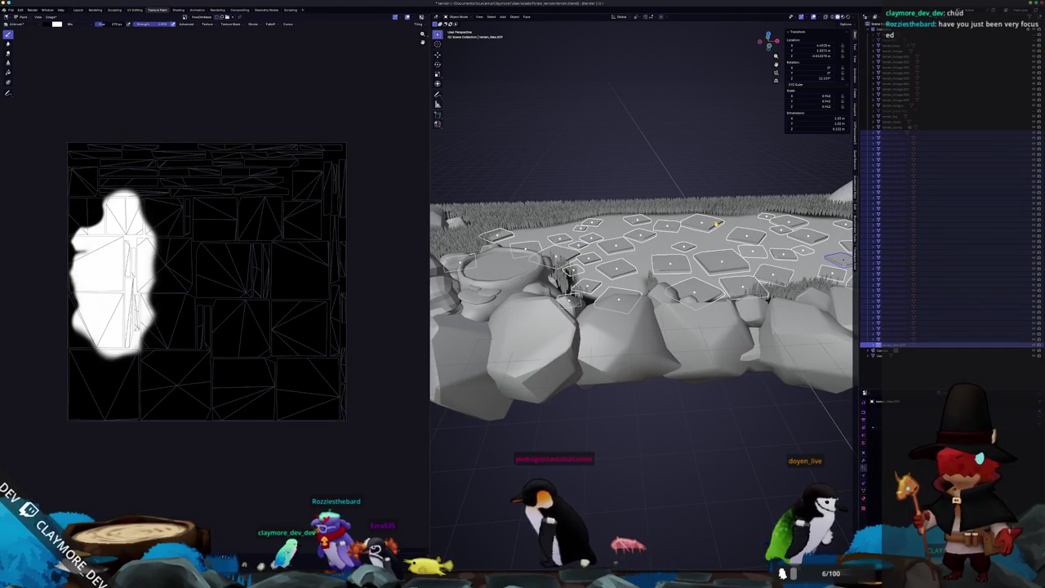
middle_click_drag(717, 272, 762, 264)
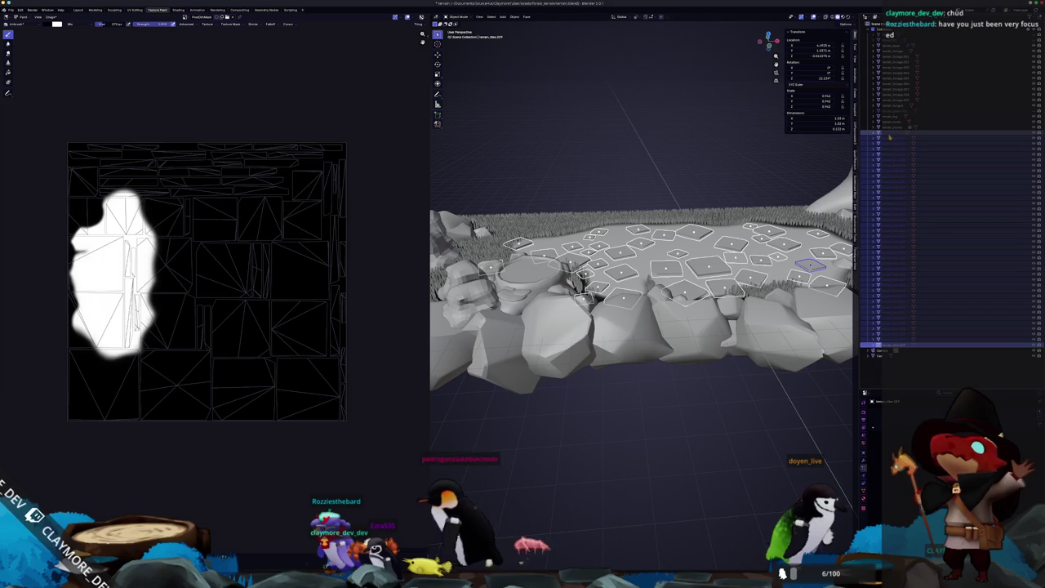
left_click(891, 143)
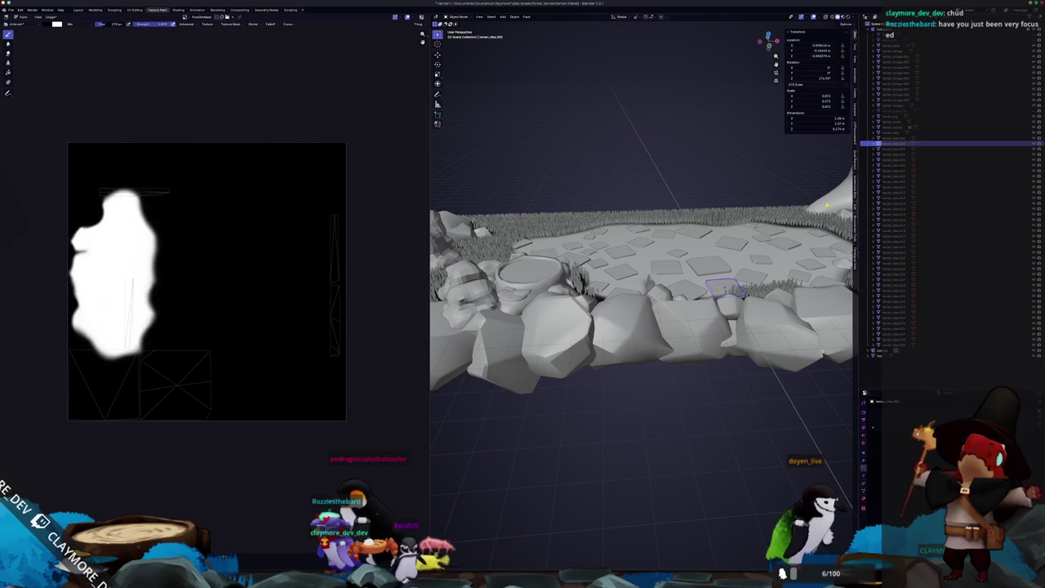
left_click(890, 170)
key("KP_Decimal")
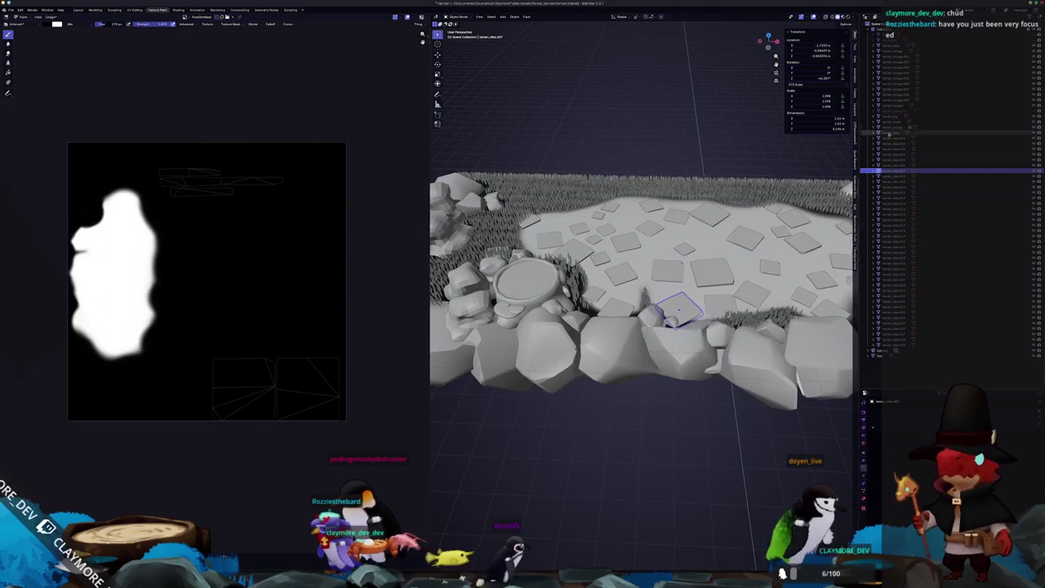
left_click(880, 349, "shift")
middle_click_drag(580, 439, 506, 356)
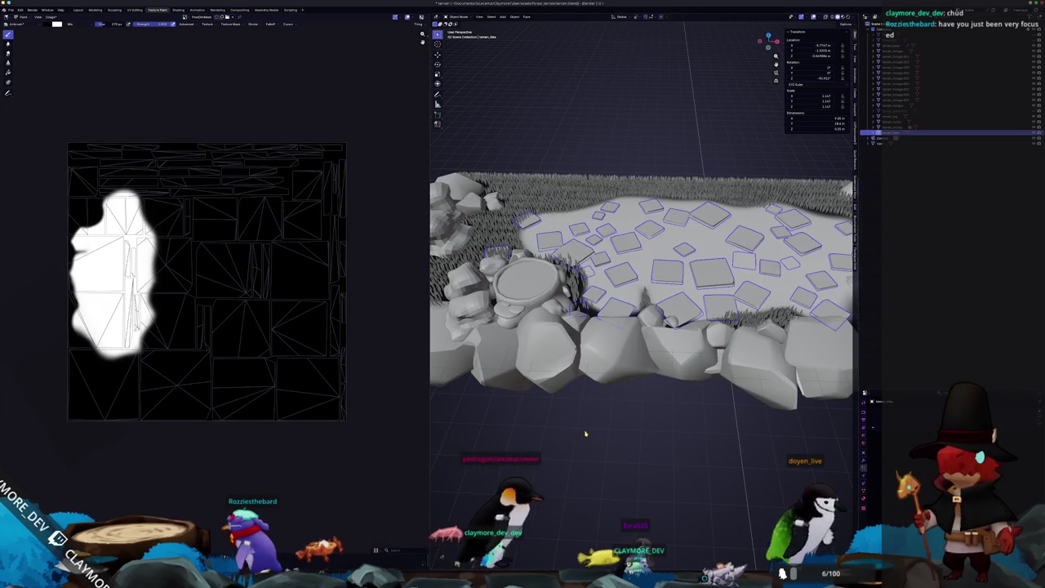
scroll(506, 356, "up", 4)
In Edit Mode, move the stray stone tile into the middle tile field and rotate it around Z.
key("Tab")
key("alt+z")
left_click(488, 333)
key("alt+z")
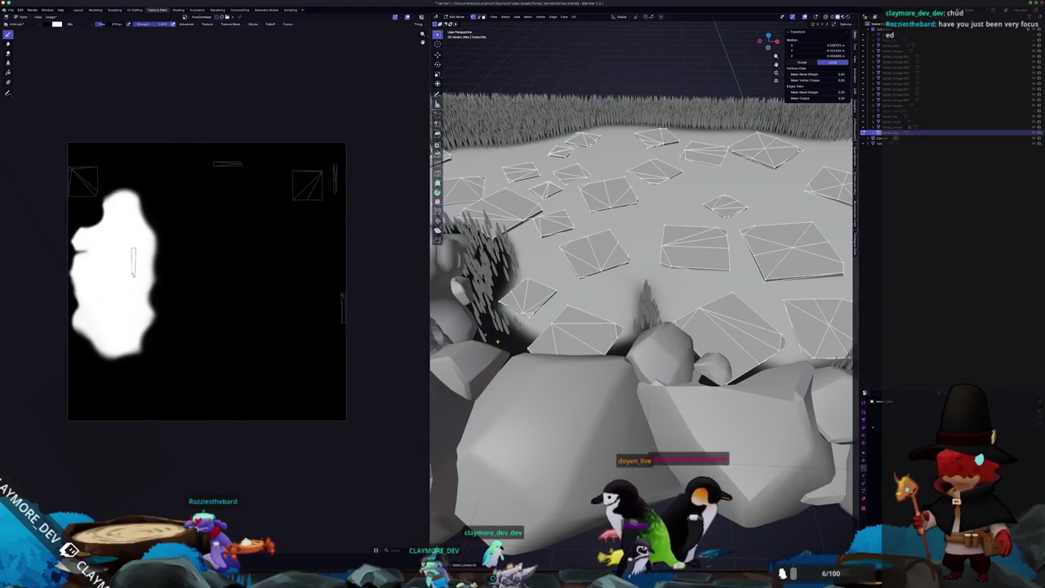
key("g")
key("shift+z")
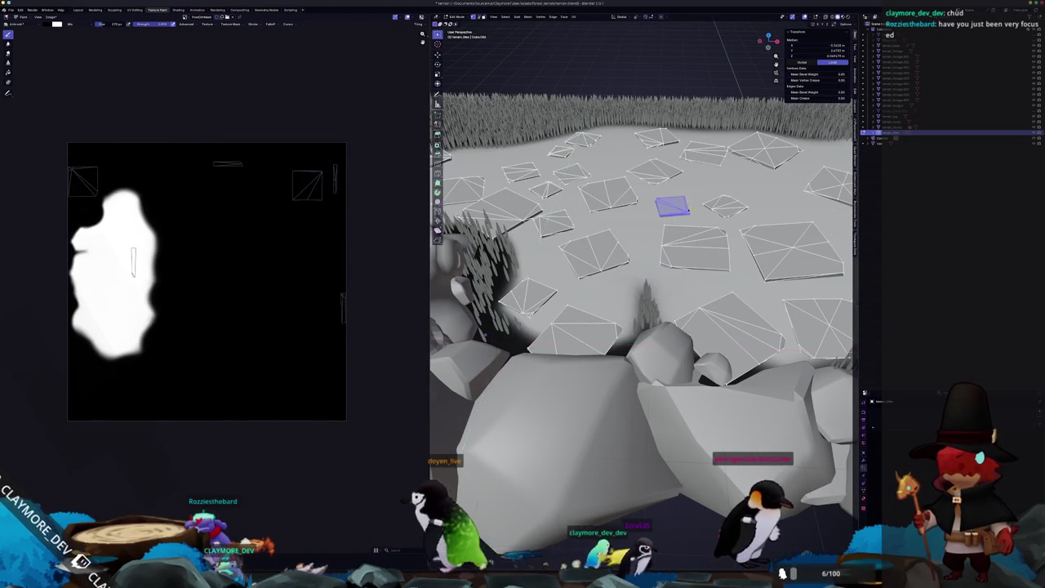
middle_click_drag(696, 259, 695, 284)
key("r")
key("z")
key("g")
middle_click_drag(694, 258, 721, 299)
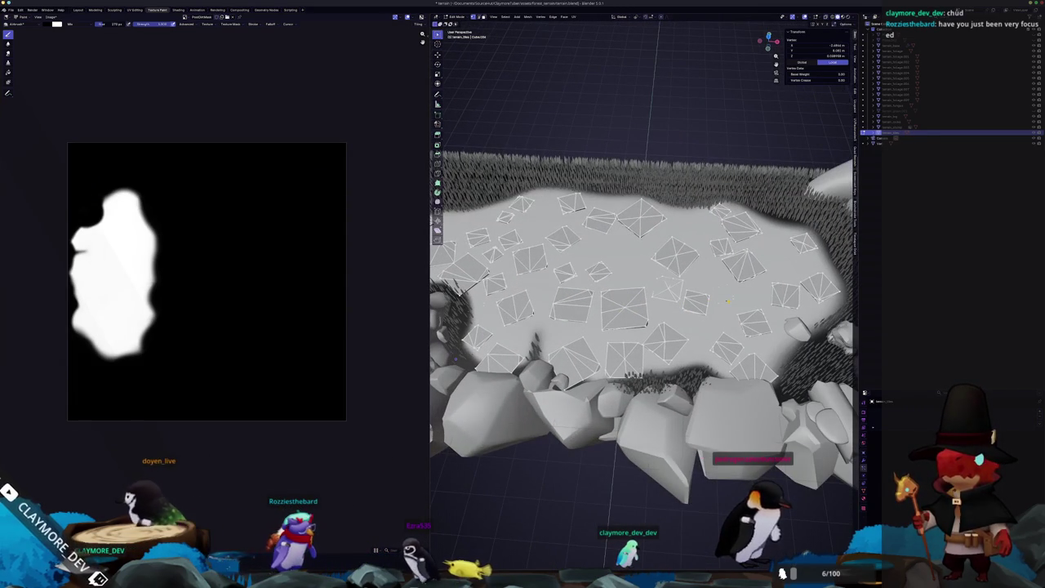
Back in Object Mode, start a vertical move of the tiles and cancel it.
middle_click_drag(727, 300, 719, 310)
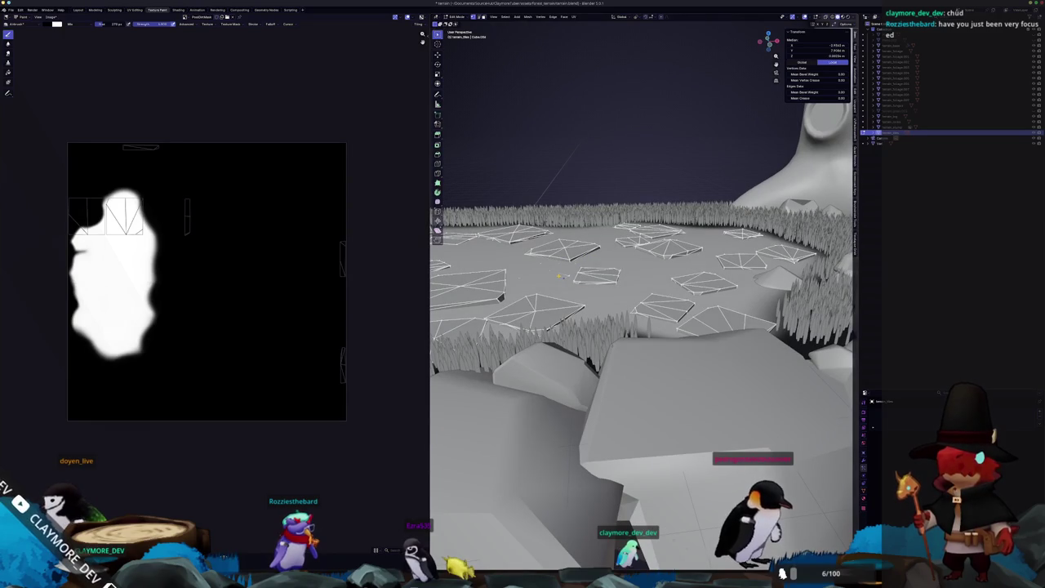
middle_click_drag(564, 278, 571, 273)
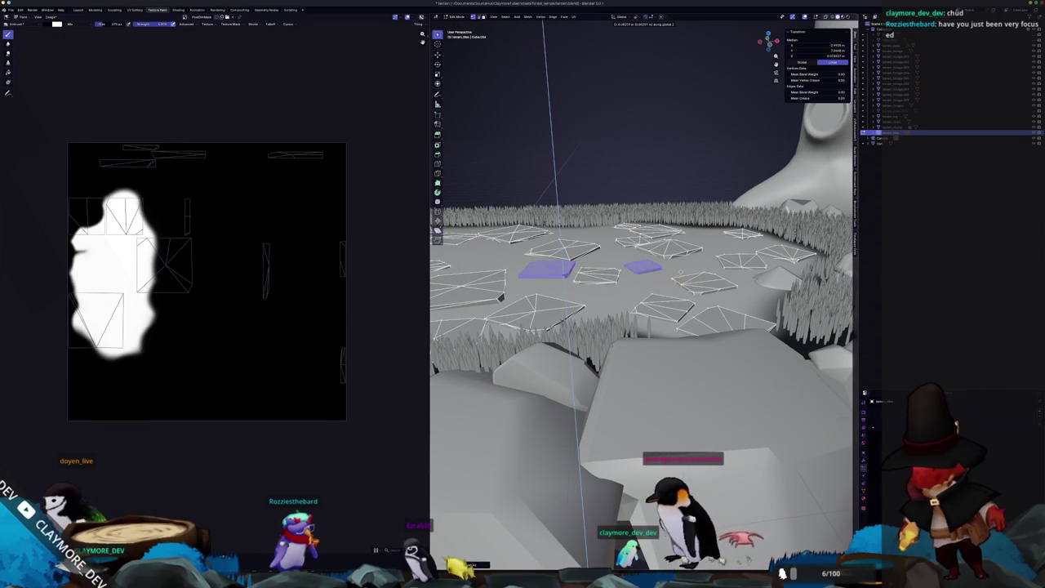
scroll(641, 274, "down", 3)
key("Tab")
mouse_move(640, 269)
middle_mouse_down()
mouse_move(496, 277)
mouse_move(510, 303)
middle_mouse_up()
key("g")
key("z")
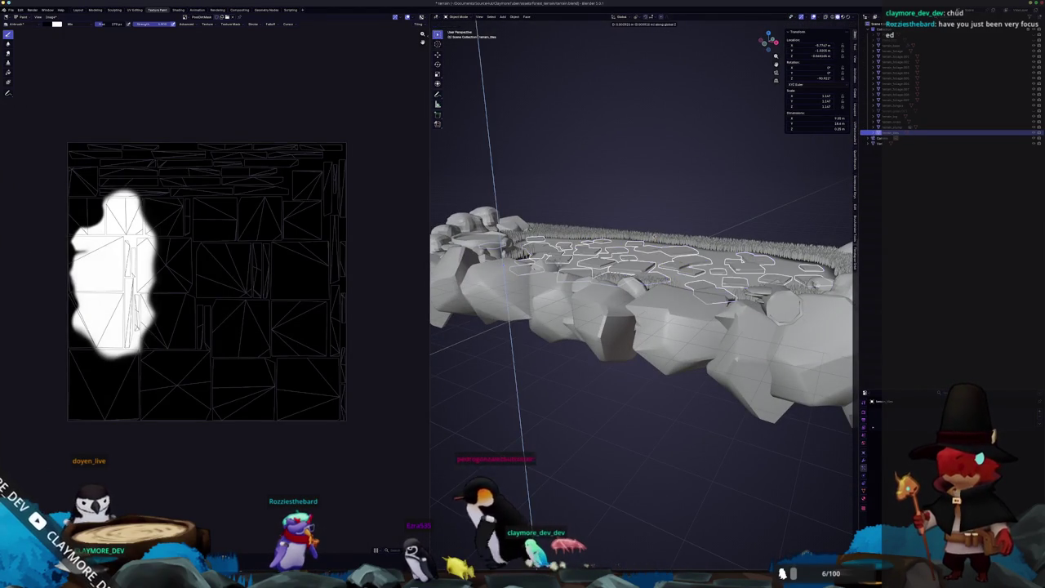
key("Escape")
mouse_move(539, 506)
middle_mouse_down()
mouse_move(551, 519)
mouse_move(669, 457)
middle_mouse_up()
scroll(552, 518, "down", 3)
Re-enter Edit Mode, select one whole tile with Ctrl+L, then return to Object Mode.
key("Tab")
left_click(540, 271)
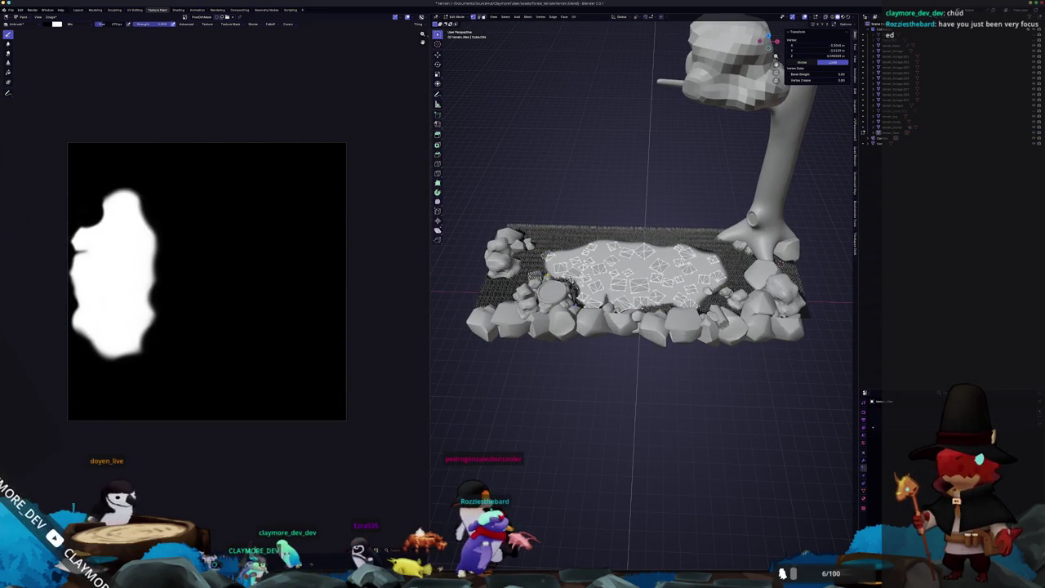
key("ctrl+l")
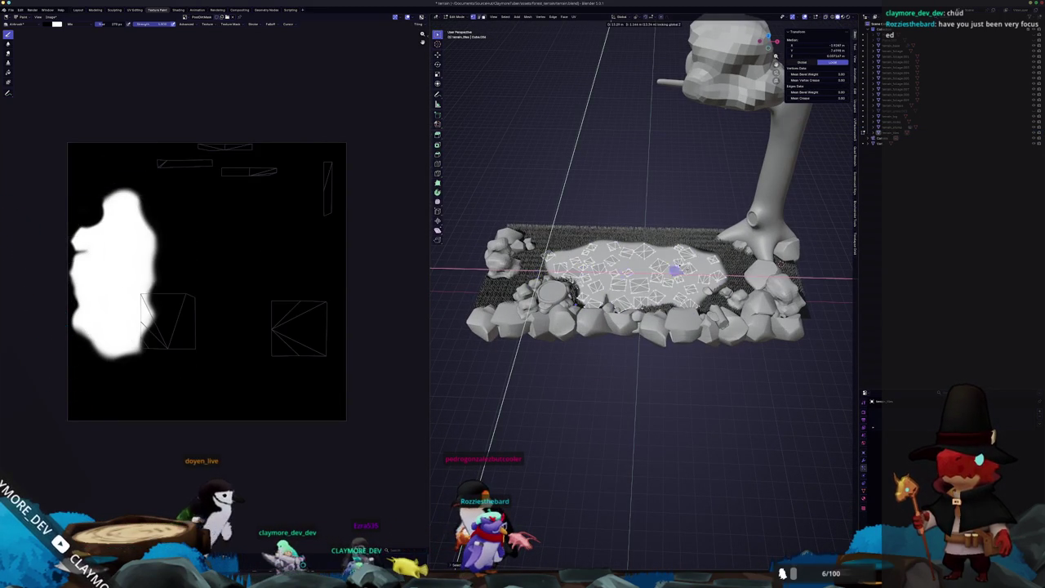
scroll(641, 277, "up", 2)
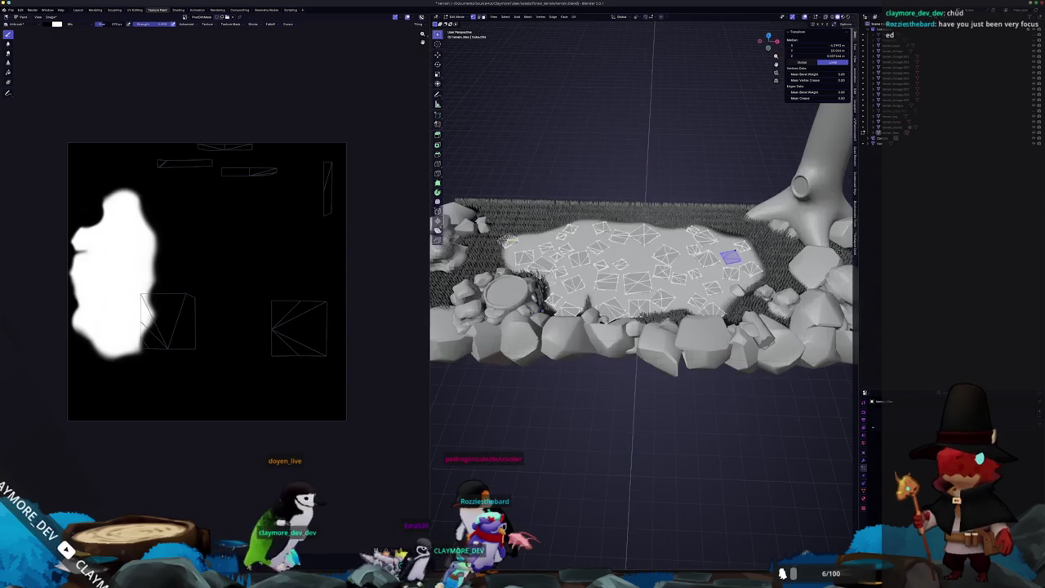
middle_click_drag(511, 239, 576, 259, "shift")
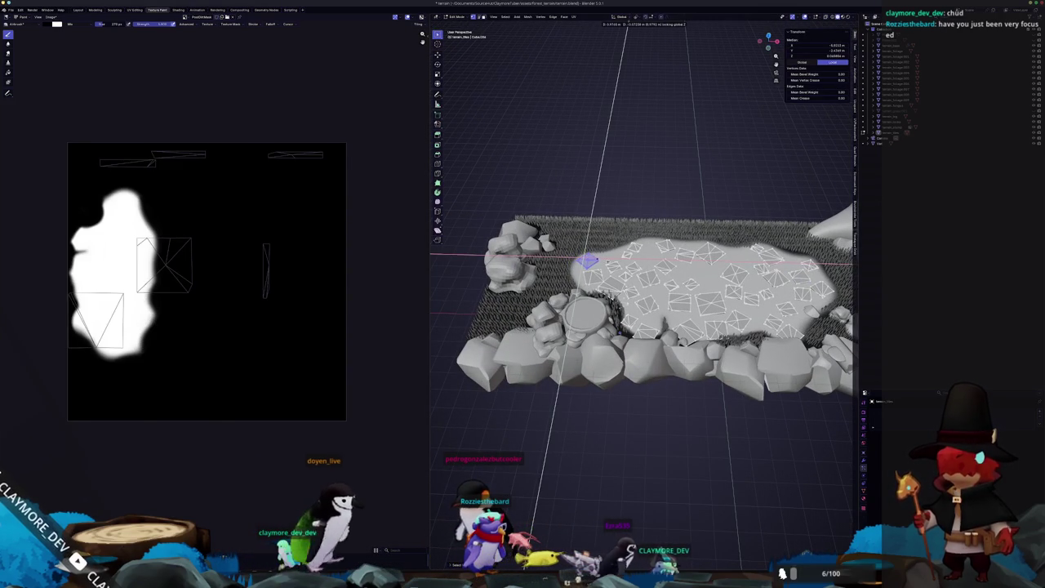
key("Tab")
scroll(641, 277, "down", 3)
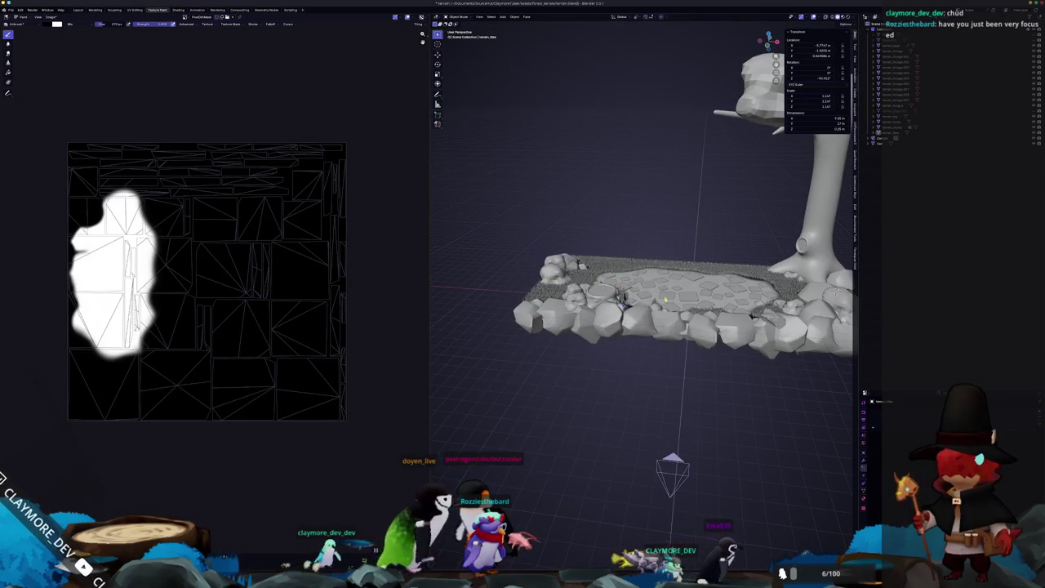
Apply rotation and scale to the path stones object.
left_click(665, 301)
scroll(666, 301, "up", 3)
key("ctrl+a")
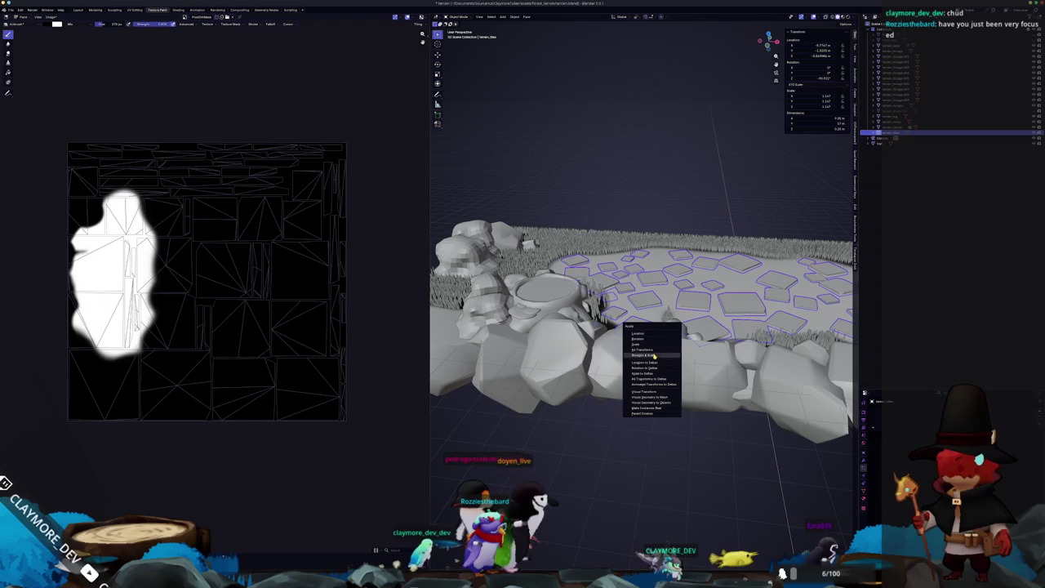
left_click(654, 356)
Convert the grass object's instances into real objects with Make Instances Real, then deselect.
middle_click_drag(623, 336, 642, 236)
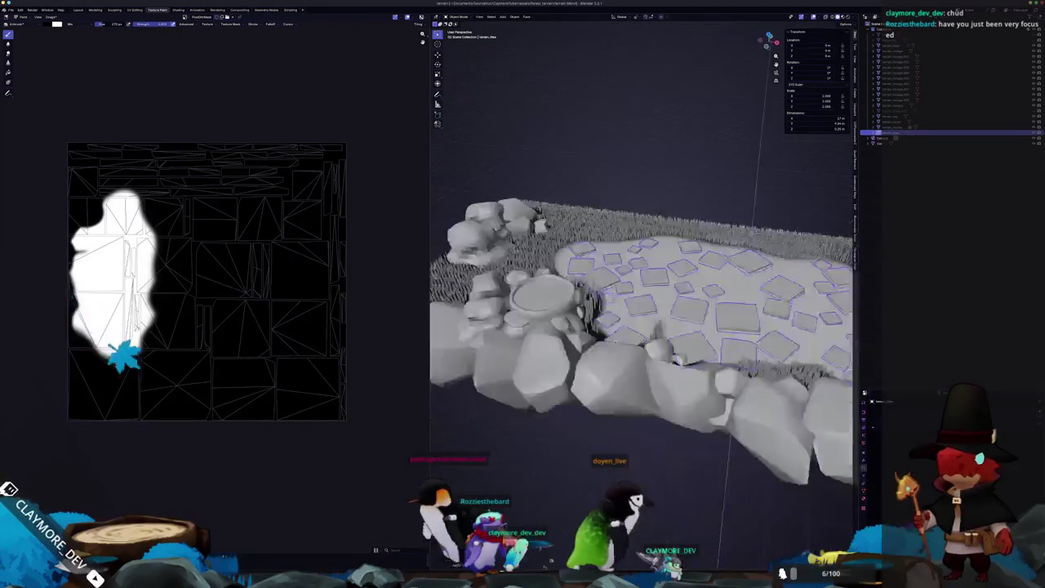
left_click(642, 236)
scroll(642, 236, "down", 3)
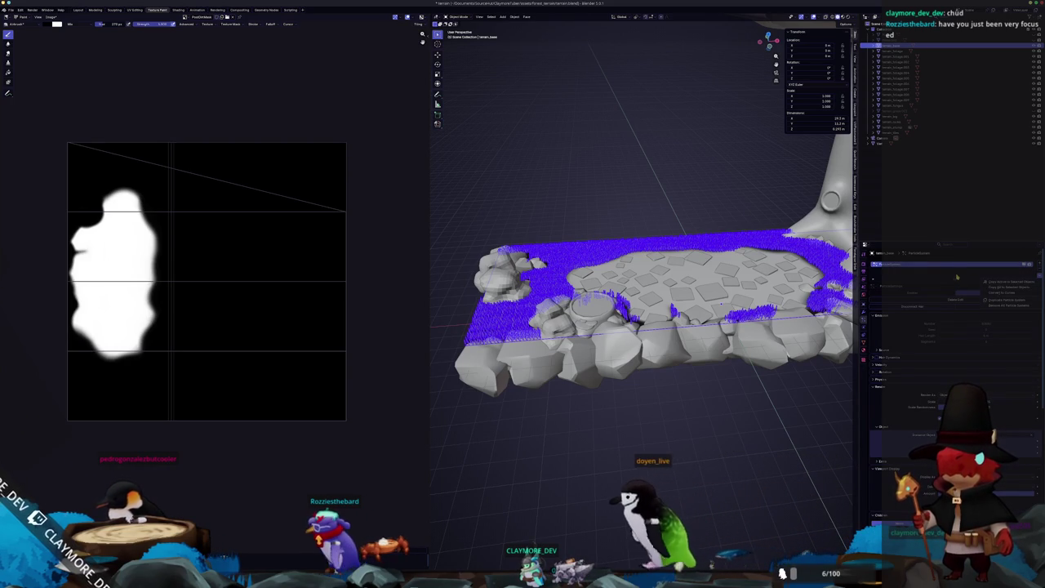
left_click(924, 282)
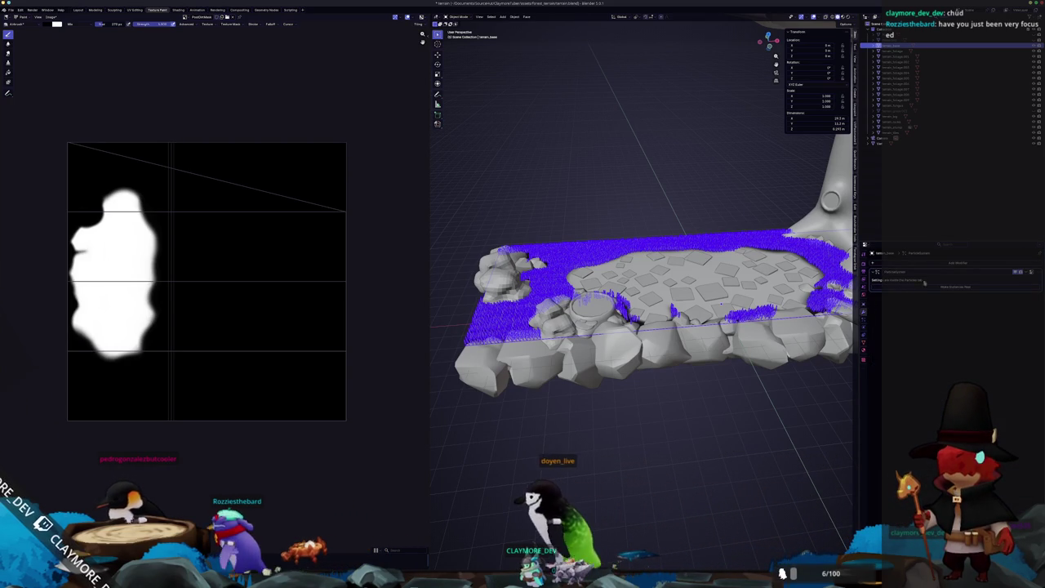
left_click(1016, 273)
left_click(1012, 283)
mouse_move(730, 383)
middle_mouse_down()
mouse_move(695, 362)
mouse_move(702, 379)
middle_mouse_up()
key("Tab")
key("Tab")
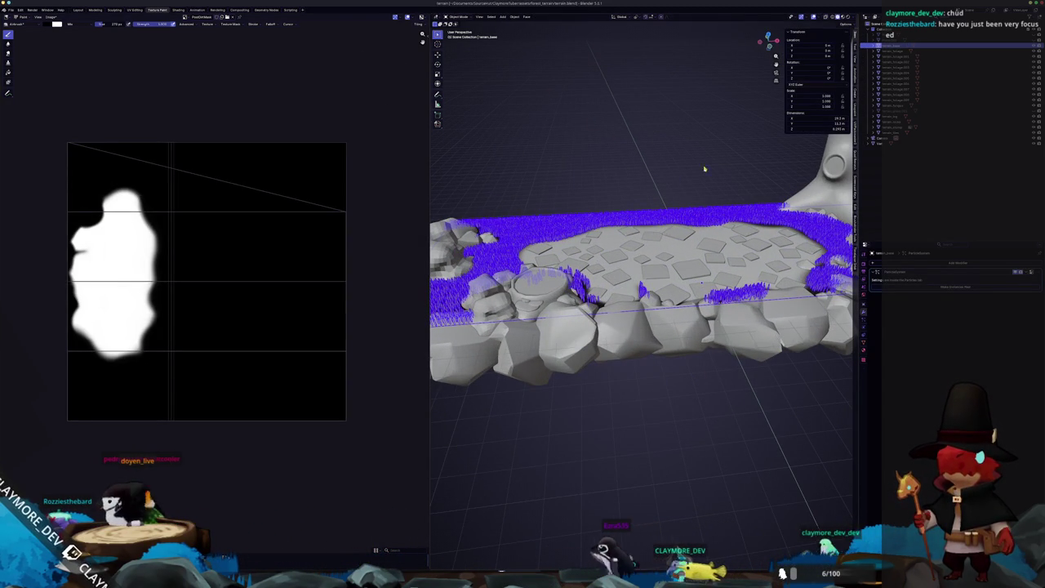
left_click(709, 395)
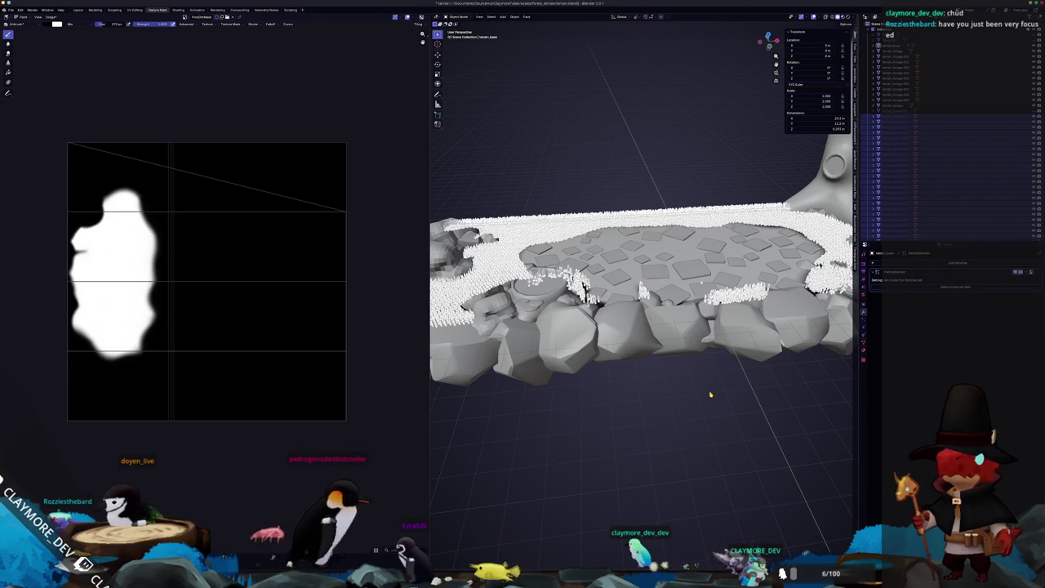
scroll(689, 394, "up", 3)
scroll(670, 343, "up", 3)
scroll(638, 245, "up", 5)
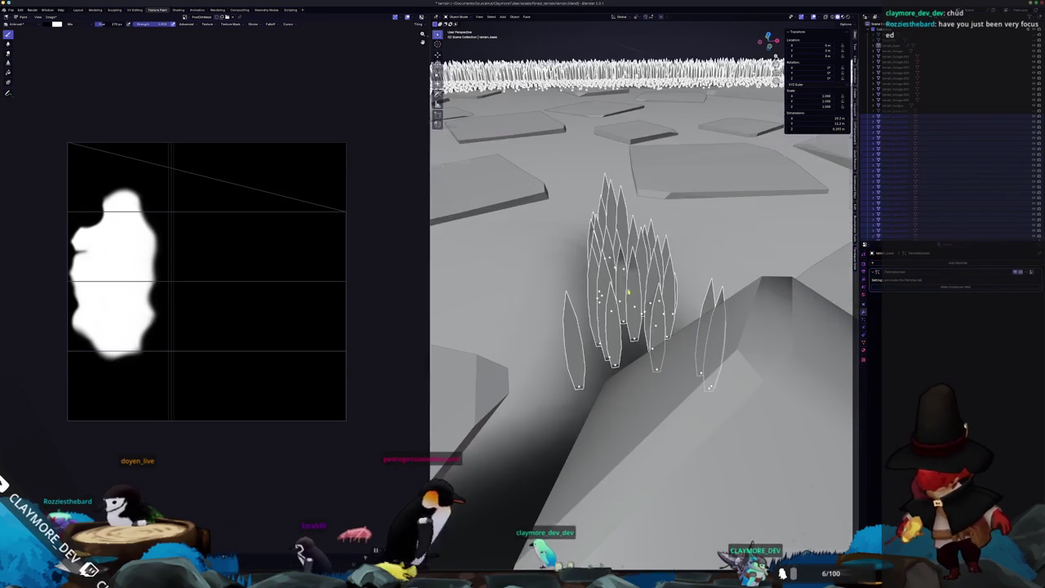
left_click(891, 45)
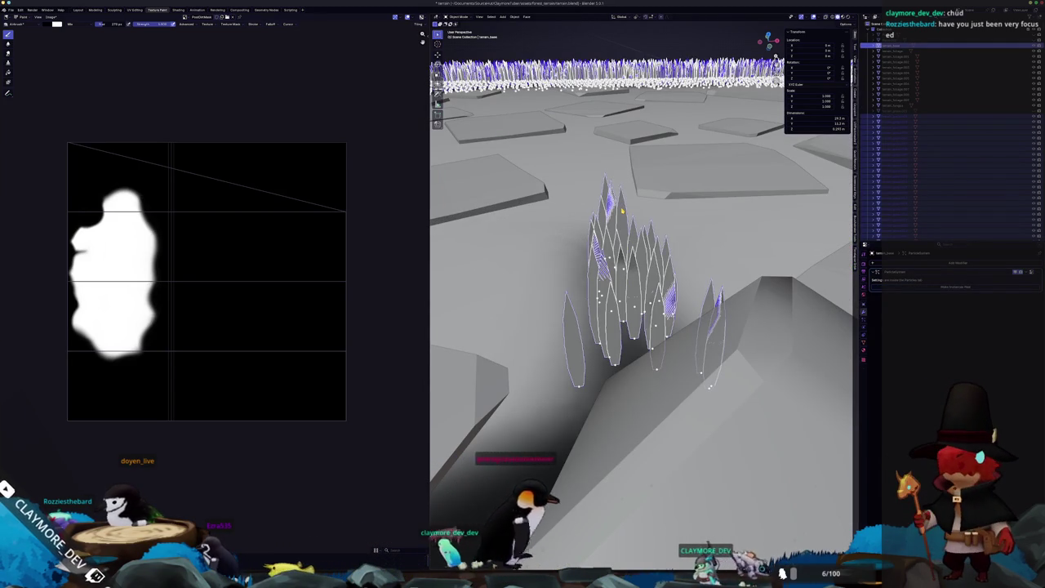
key("KP_Decimal")
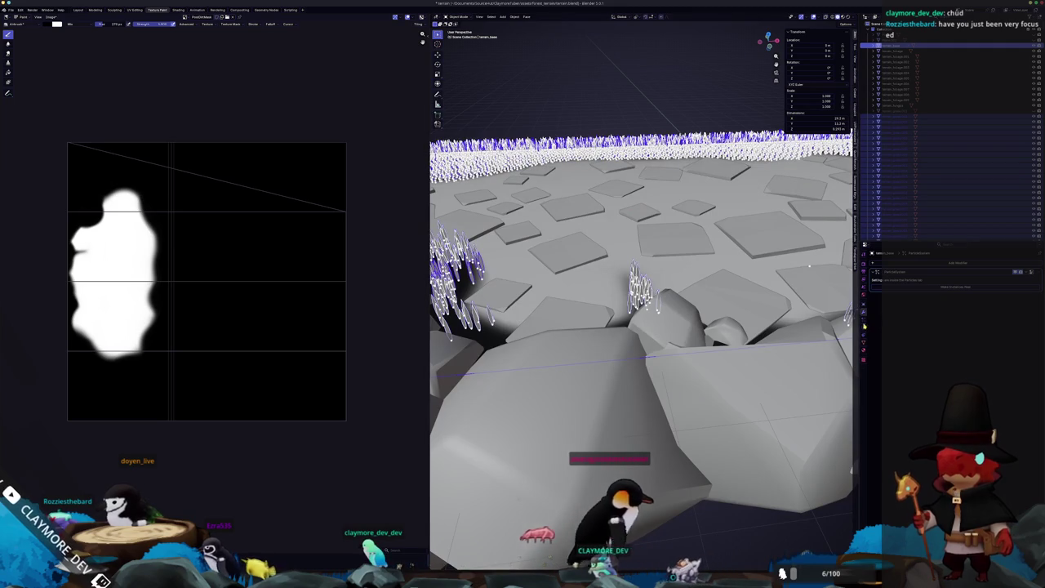
left_click(864, 324)
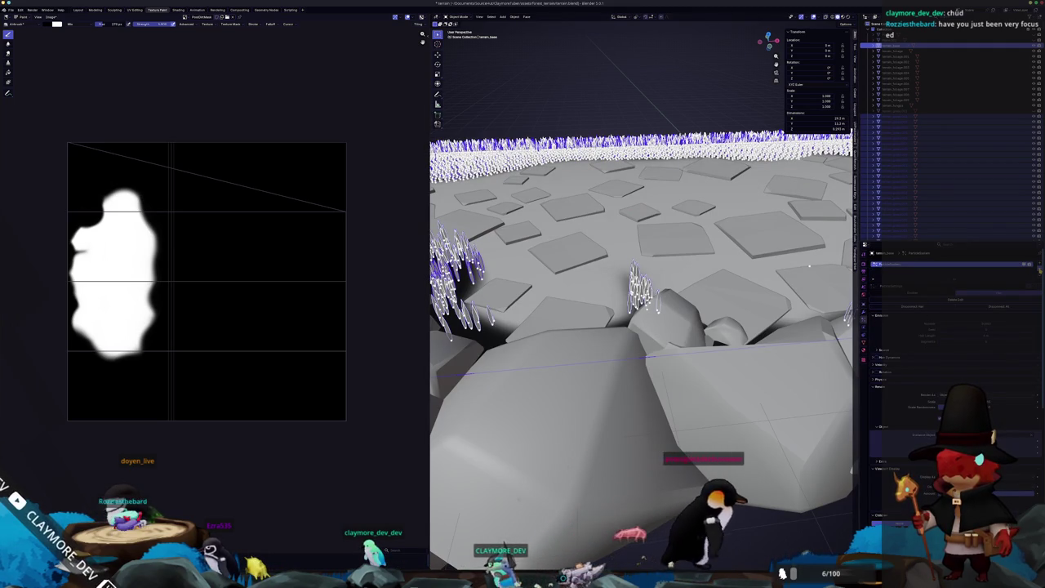
left_click(641, 290)
middle_click_drag(641, 290, 653, 278)
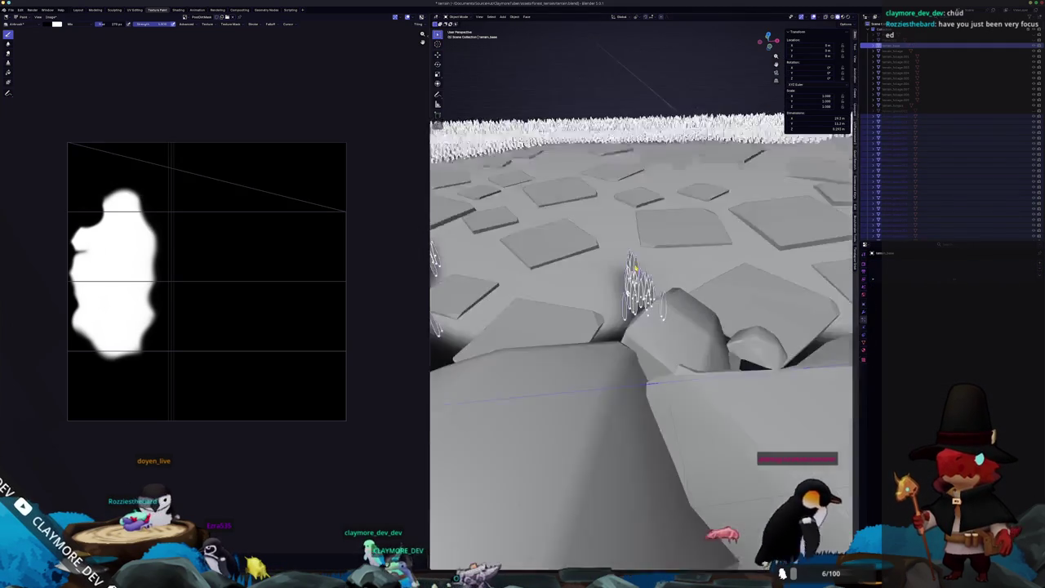
scroll(642, 326, "down", 5)
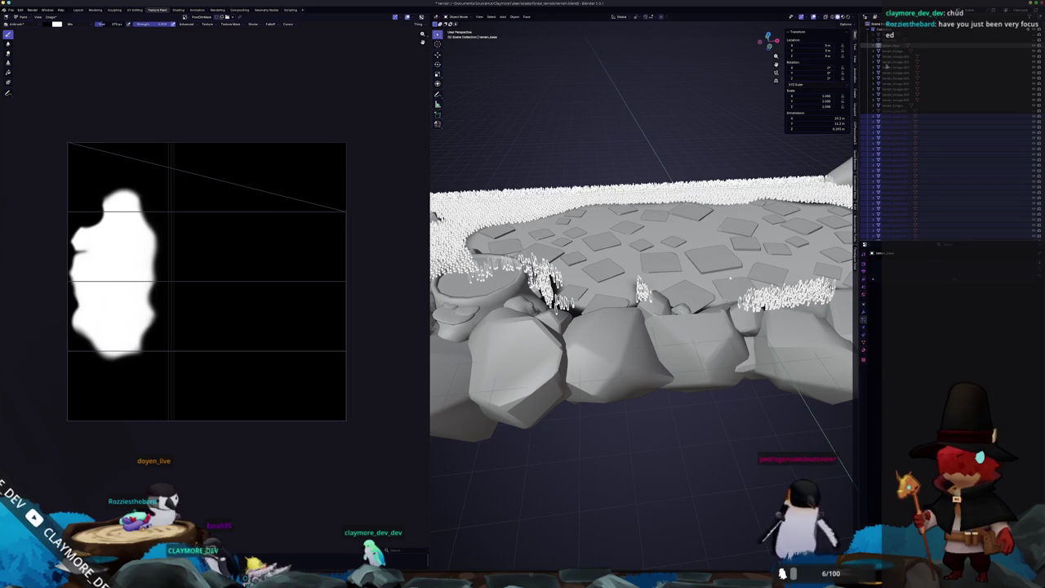
scroll(641, 302, "up", 3)
scroll(641, 302, "up", 5)
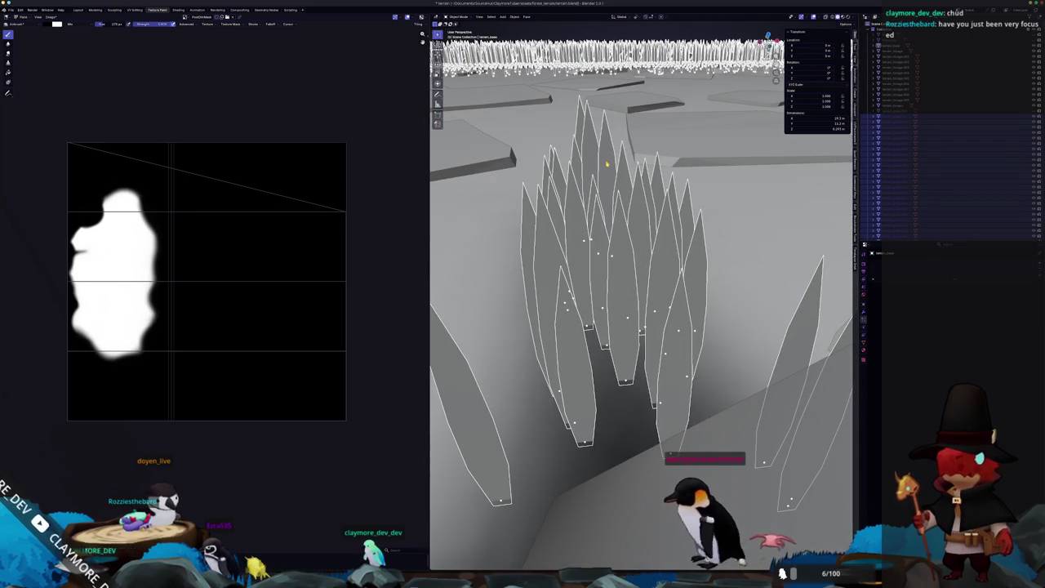
scroll(641, 290, "down", 5)
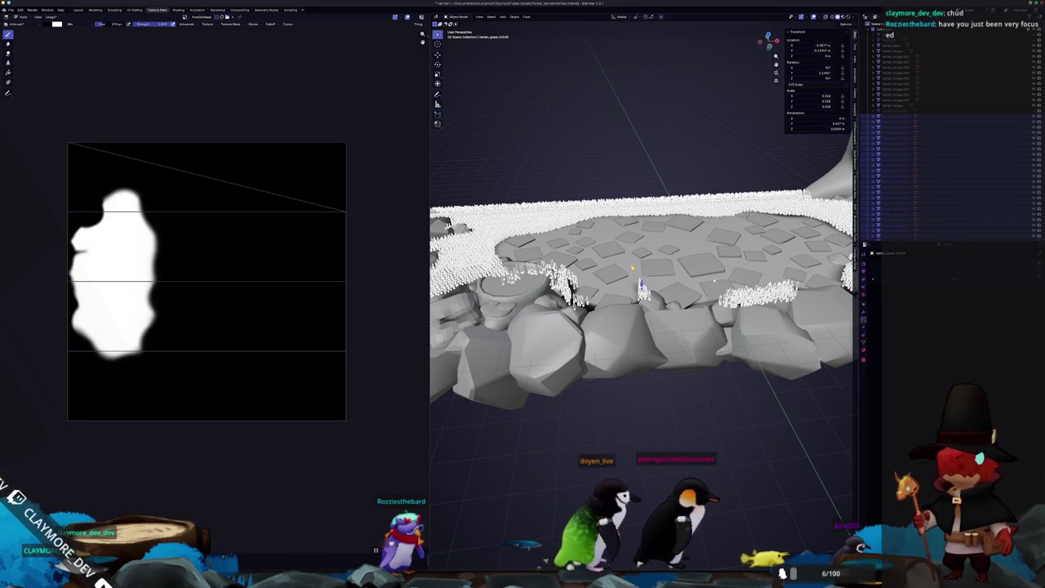
Join the grass clumps into one object and merge all its vertices by distance.
key("ctrl+z")
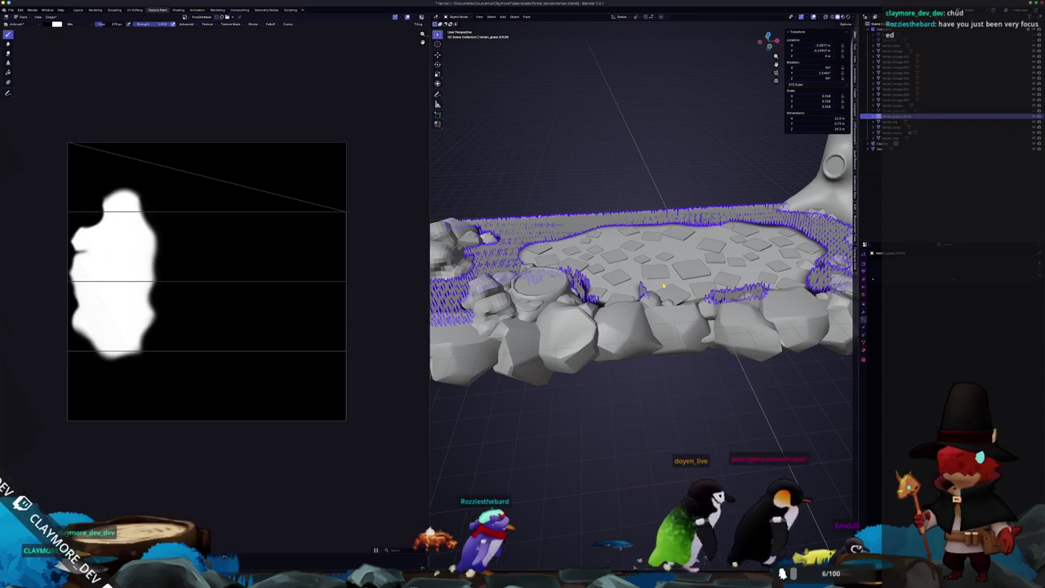
scroll(632, 267, "up", 6)
key("Tab")
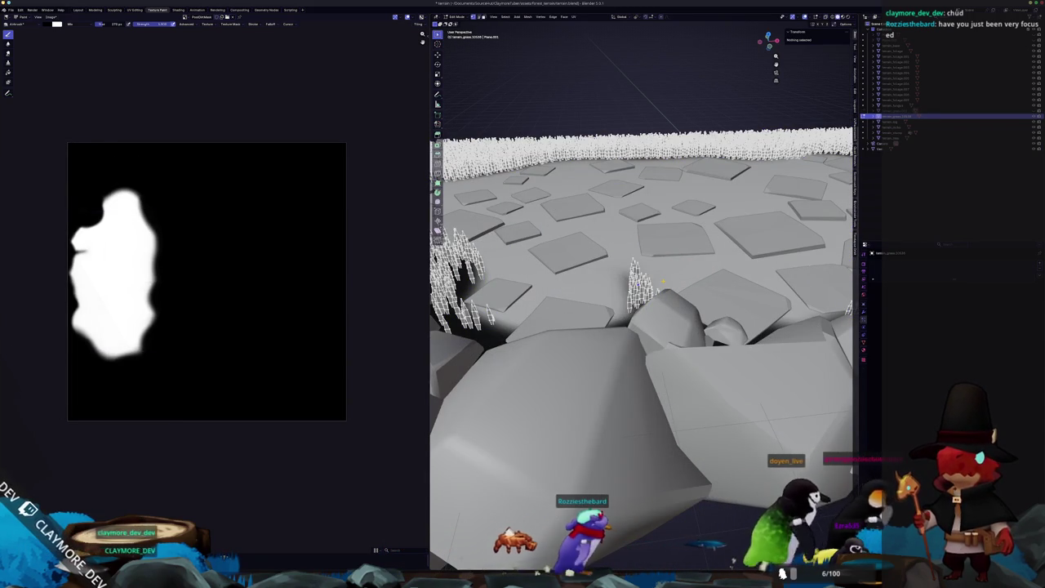
key("a")
right_click(663, 290)
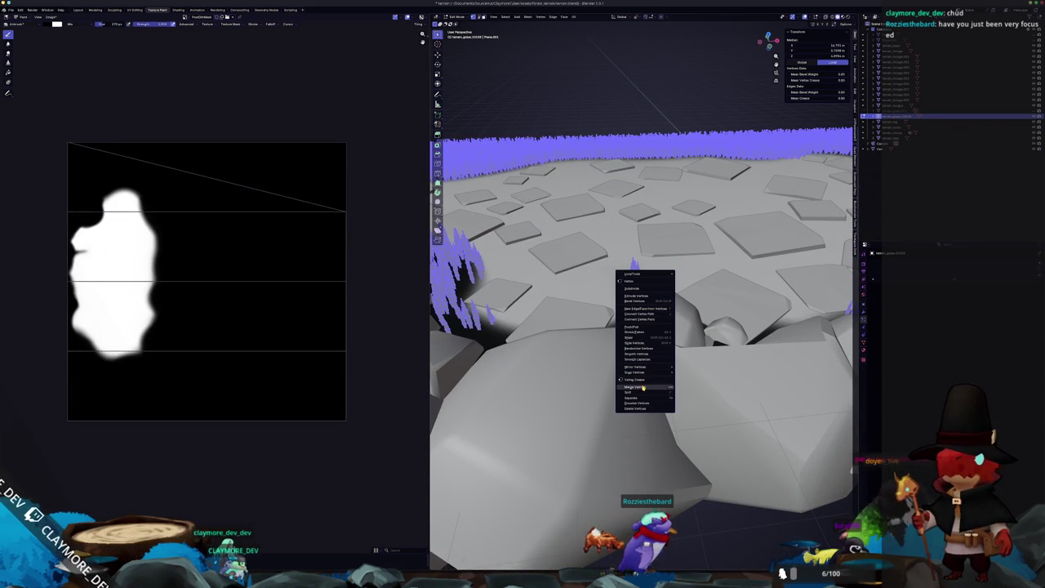
left_click(697, 406)
scroll(697, 403, "down", 3)
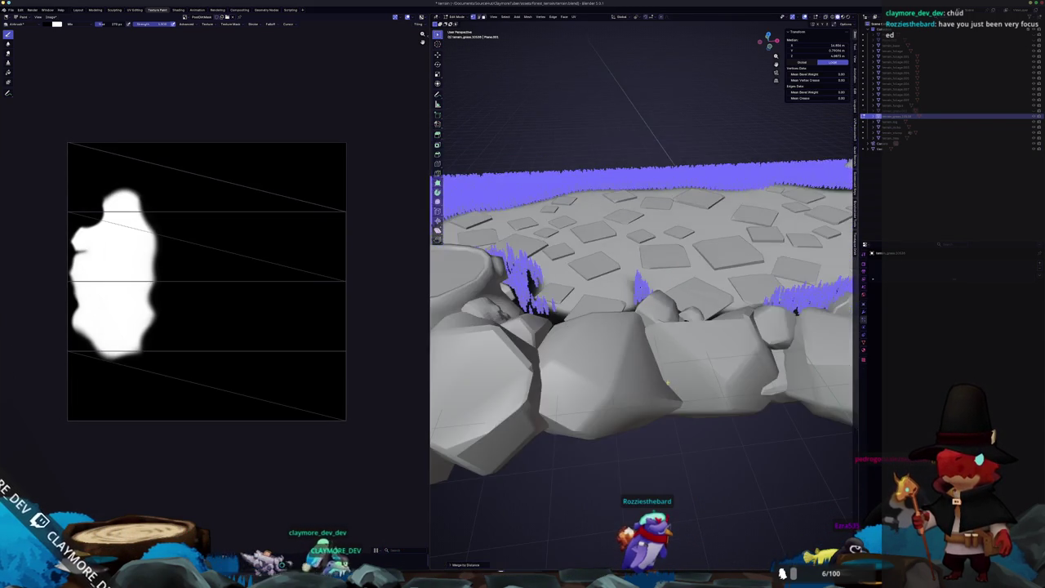
scroll(686, 392, "down", 2)
scroll(670, 375, "down", 2)
scroll(654, 359, "down", 1)
scroll(654, 359, "up", 3)
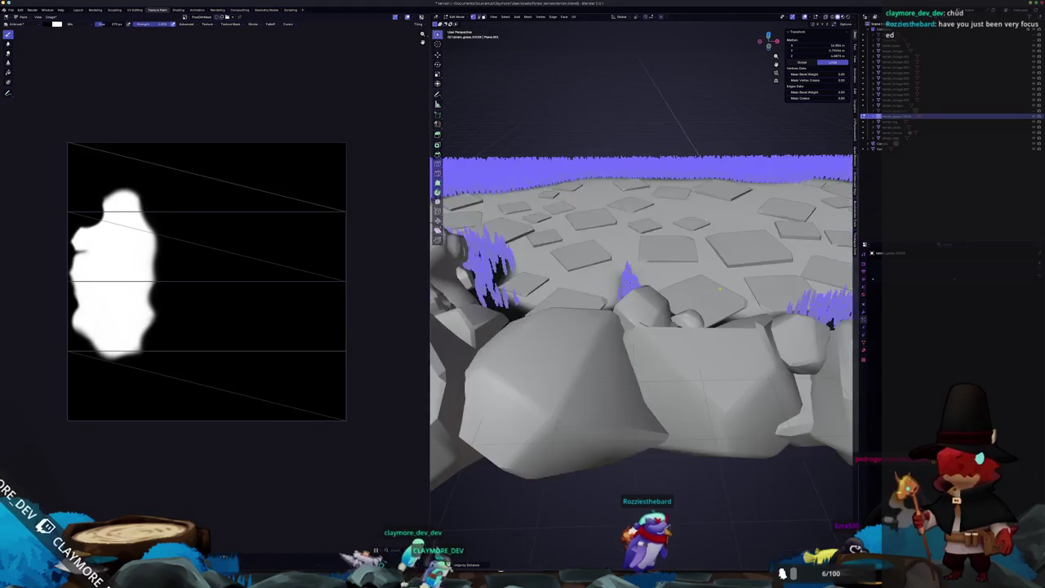
scroll(649, 356, "up", 3)
scroll(643, 353, "up", 2)
scroll(638, 348, "up", 2)
Return to Object Mode and look through the scene camera.
key("Tab")
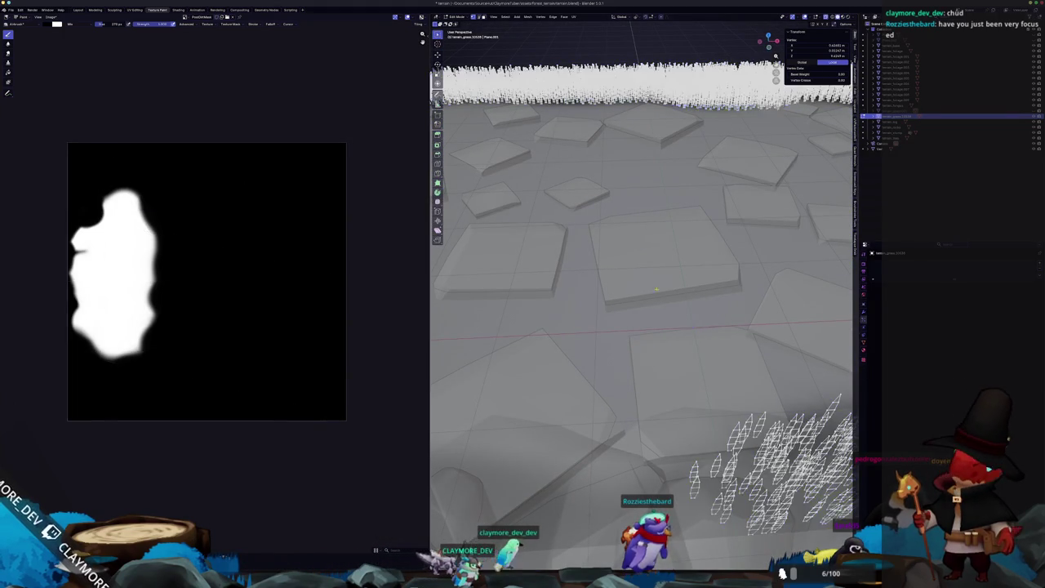
scroll(638, 348, "down", 3)
scroll(644, 327, "down", 3)
scroll(650, 297, "down", 2)
middle_click_drag(651, 297, 654, 303)
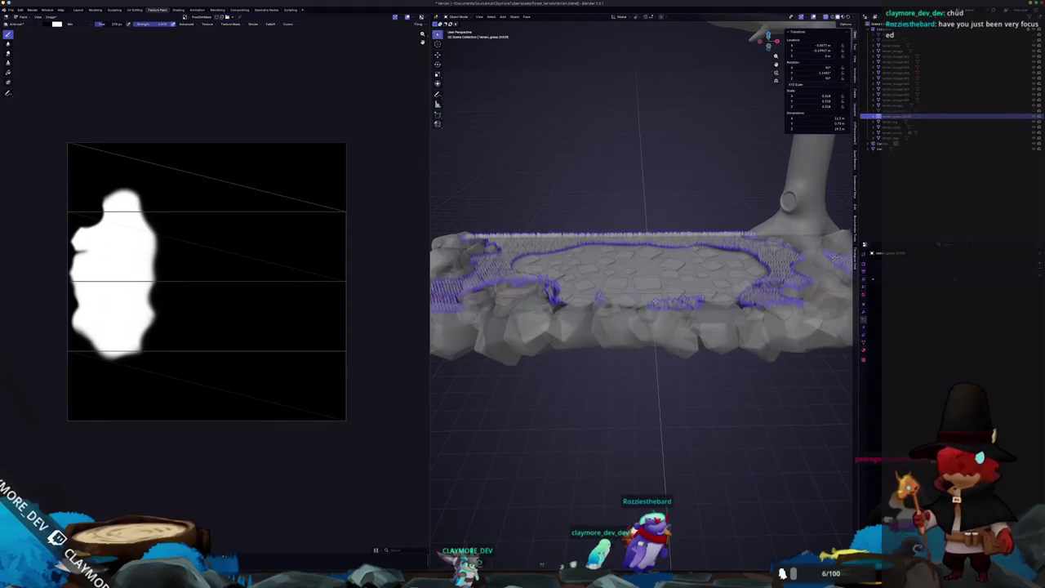
key("KP_0")
scroll(655, 308, "down", 3)
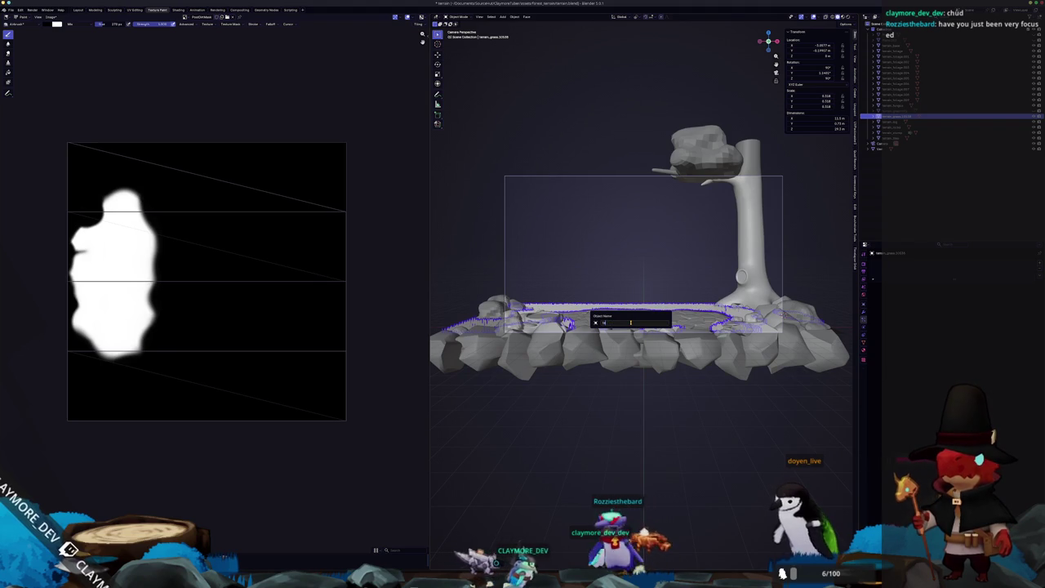
Confirm the grass object's new name and briefly check the trunk and grass meshes in Edit Mode.
key("Return")
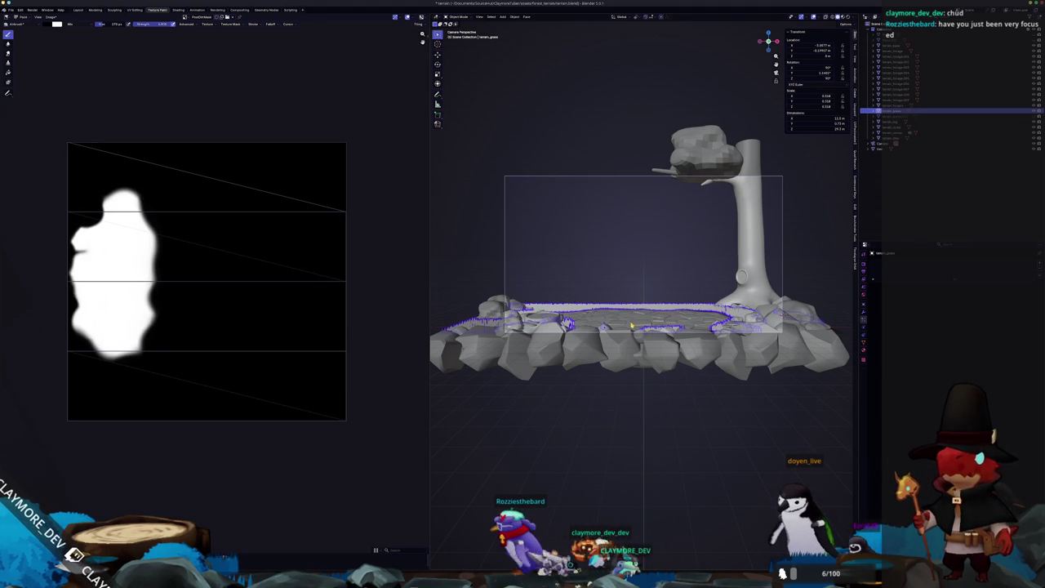
left_click(743, 277)
scroll(642, 245, "up", 1)
key("Tab")
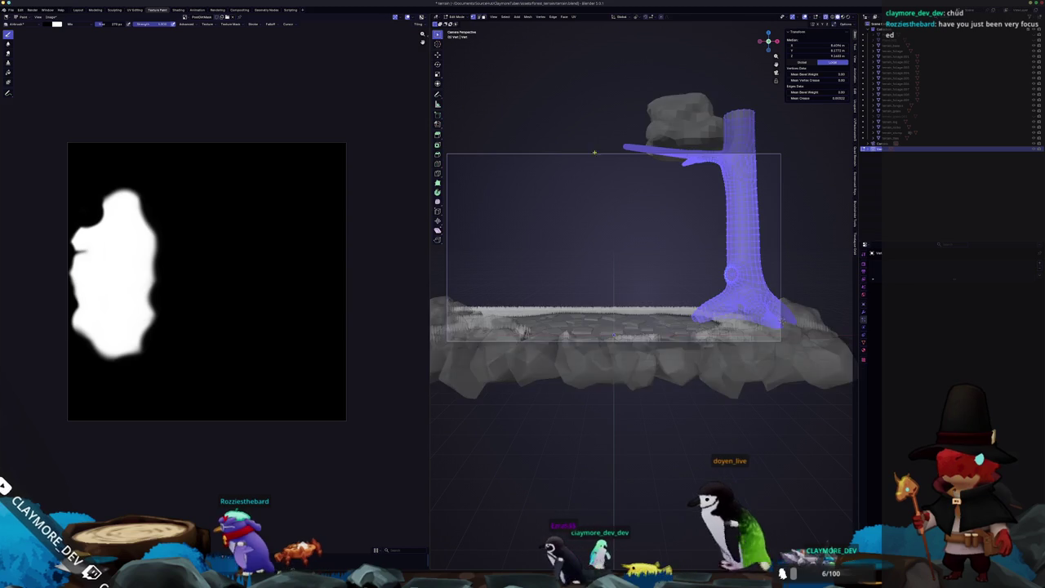
key("Tab")
middle_click_drag(606, 263, 655, 229, "shift")
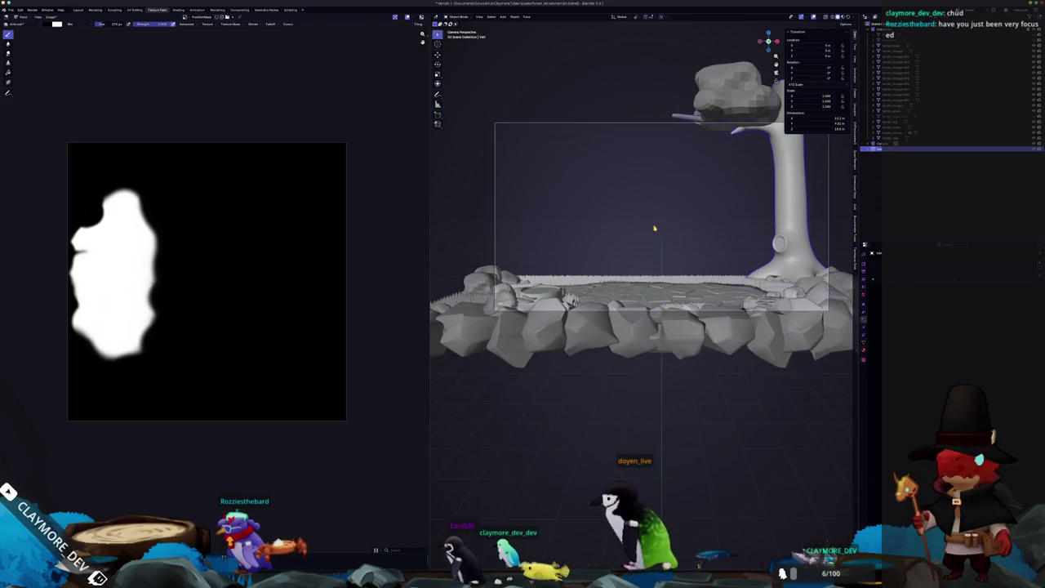
left_click(614, 302)
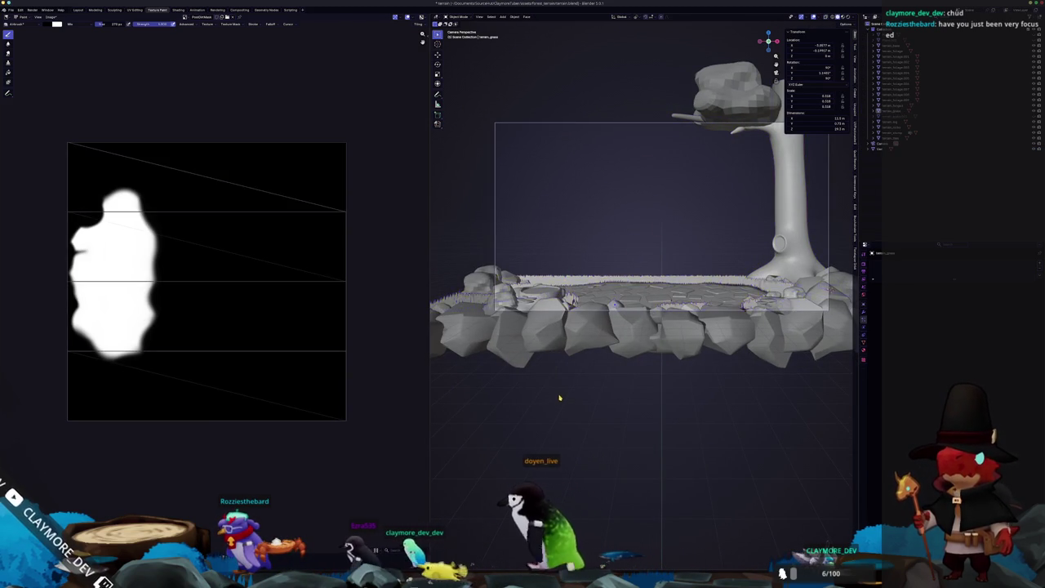
scroll(571, 389, "down", 2)
key("Tab")
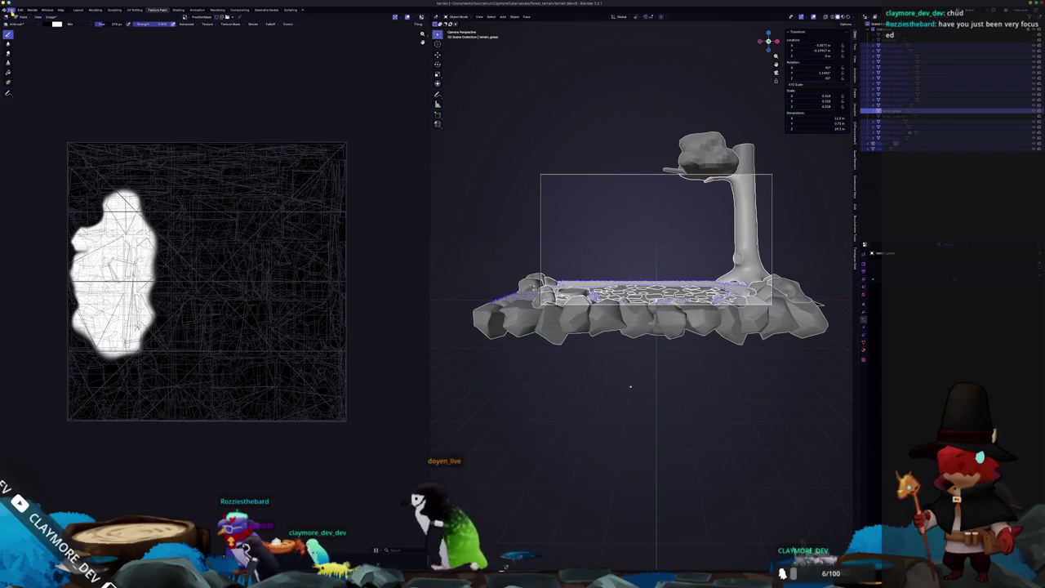
Export the scene as glTF 2.0 over the terrain file.
left_click(50, 17)
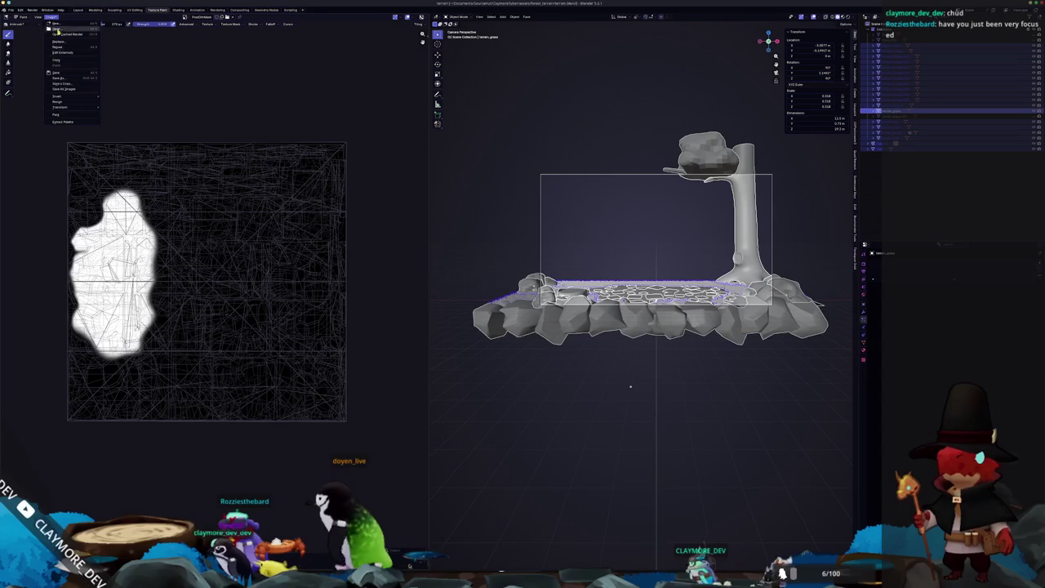
left_click(10, 9)
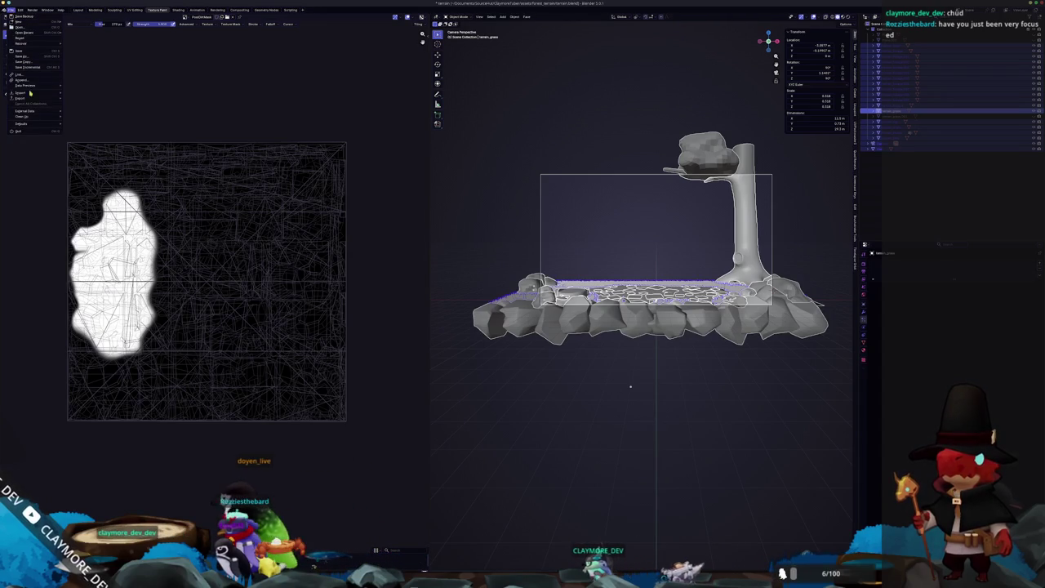
left_click(89, 148)
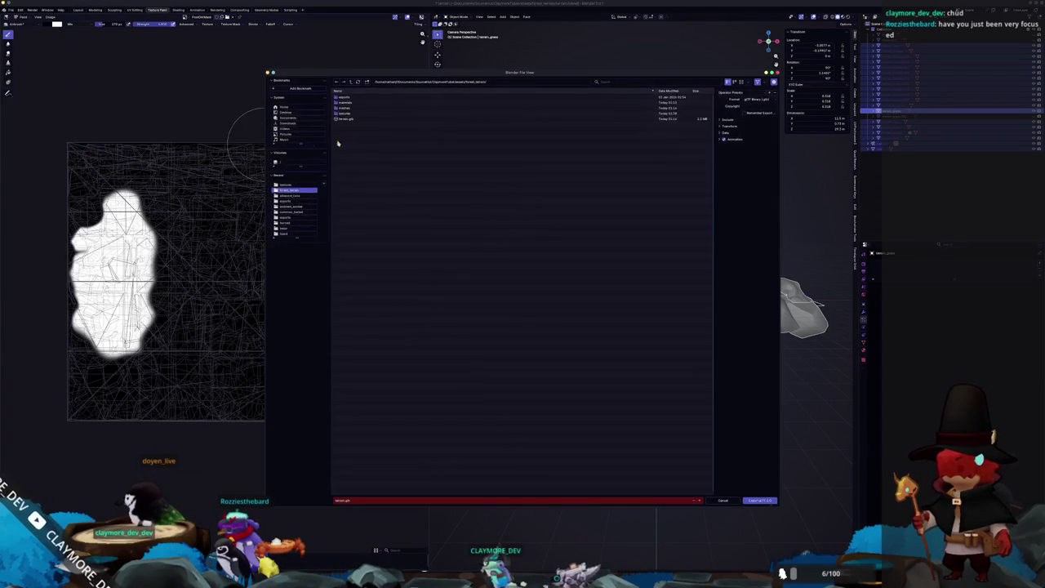
left_click(760, 501)
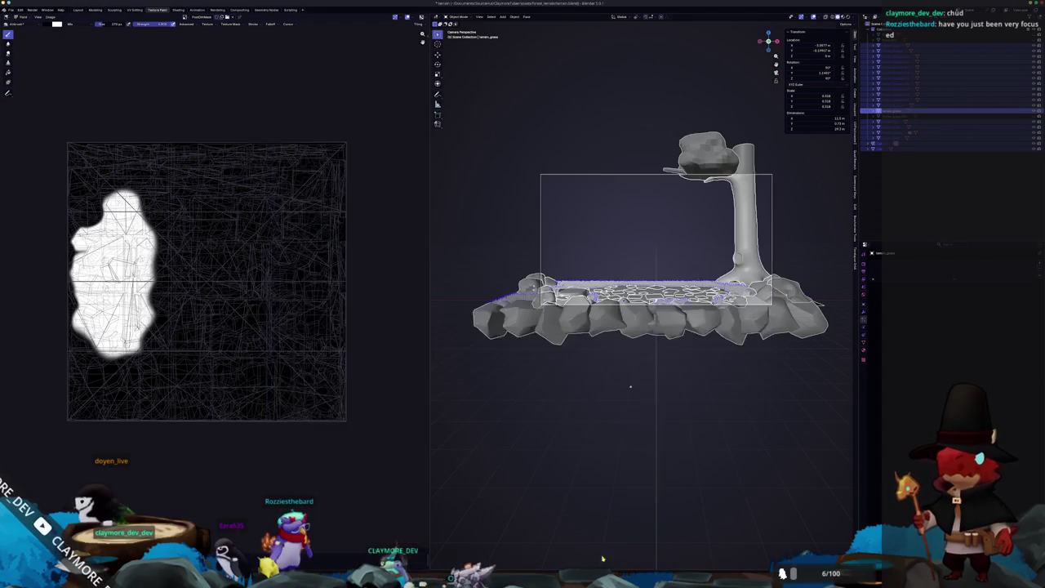
Inspect the updated terrain in Godot, then return to Blender's camera view.
key("super+Tab")
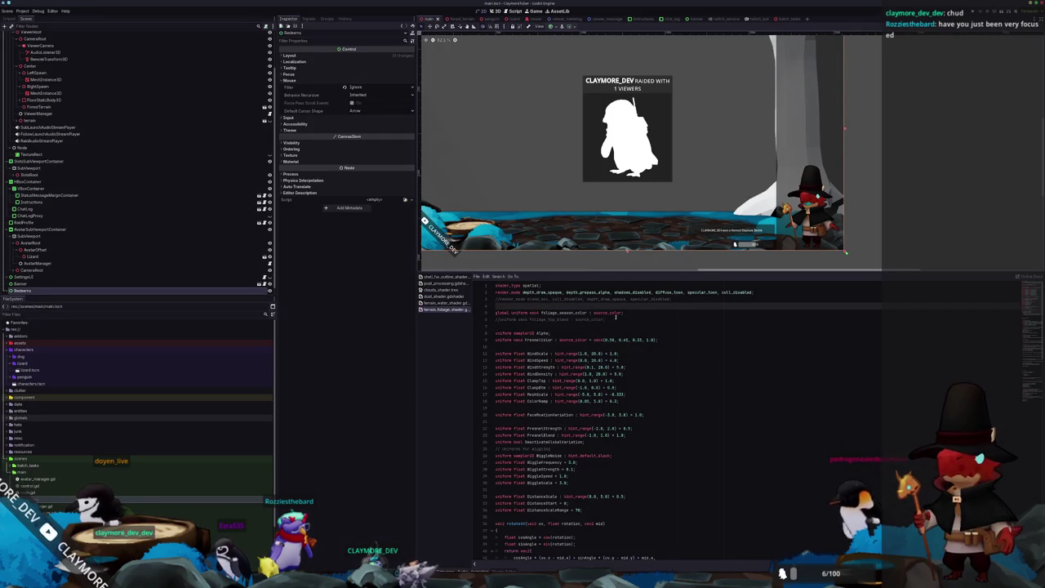
scroll(694, 163, "up", 2)
middle_click_drag(670, 163, 755, 182)
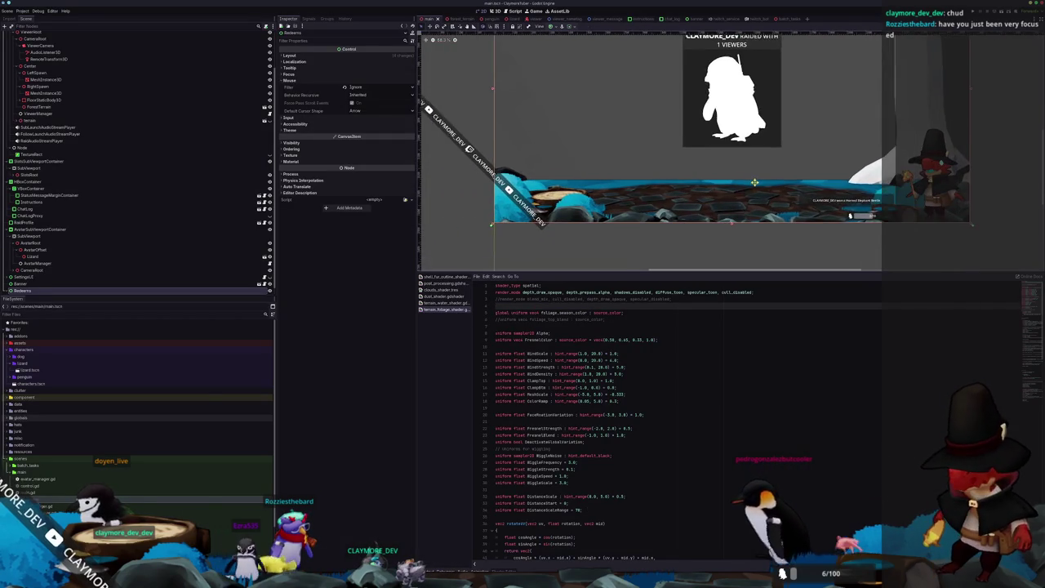
scroll(703, 186, "up", 1)
scroll(653, 190, "up", 2)
scroll(637, 192, "up", 2)
scroll(632, 194, "up", 1)
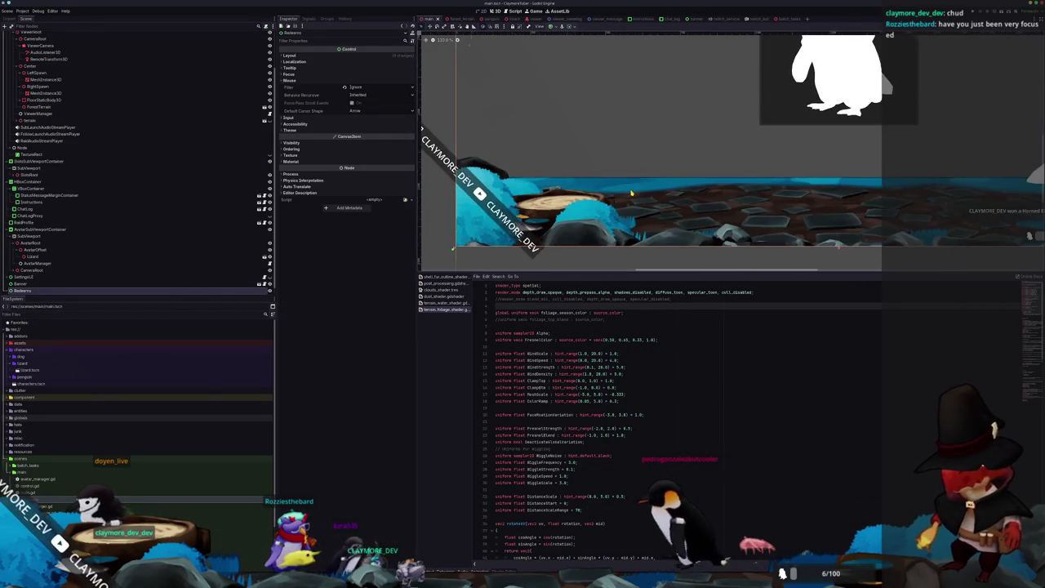
key("super+Tab")
key("KP_0")
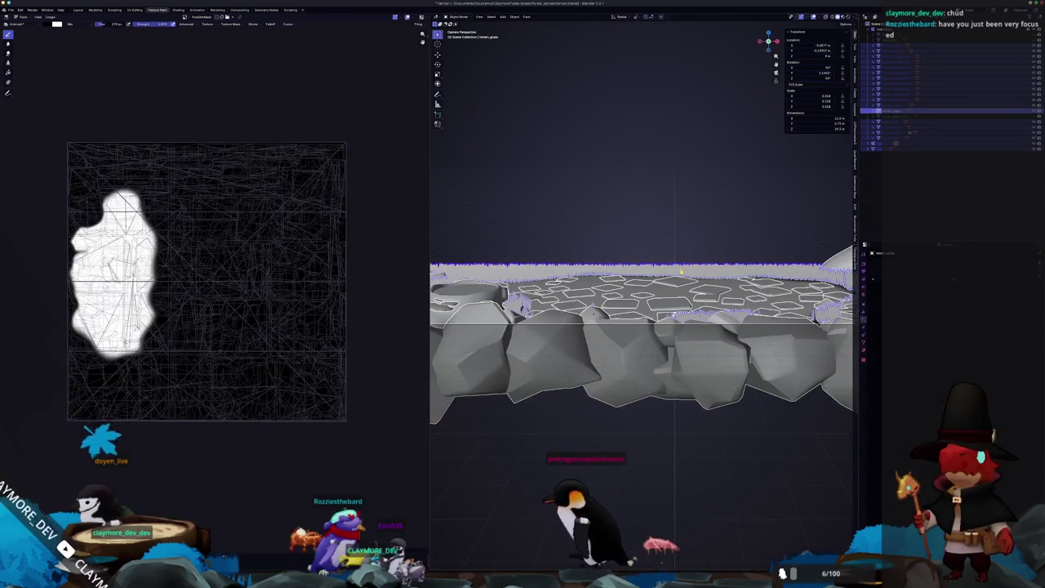
Toggle Edit Mode in and out on the terrain and then on the grass object.
scroll(642, 334, "up", 1)
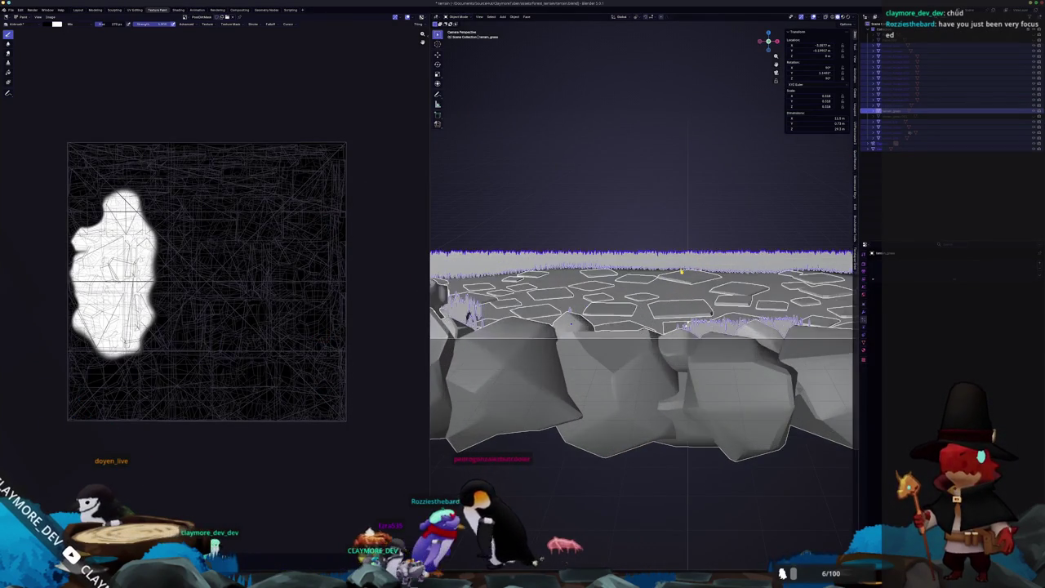
key("a")
key("Tab")
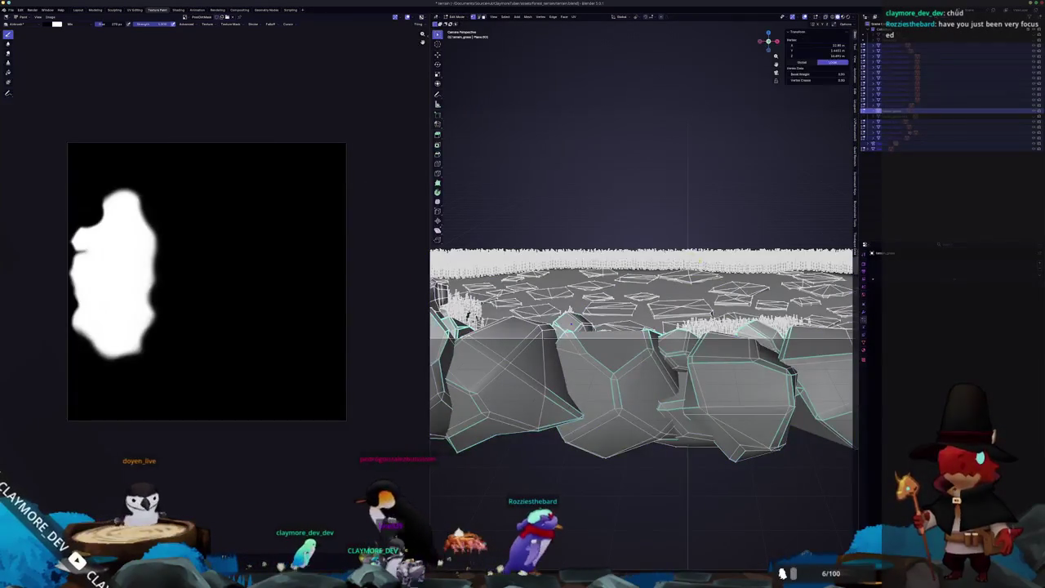
key("Tab")
left_click(722, 258)
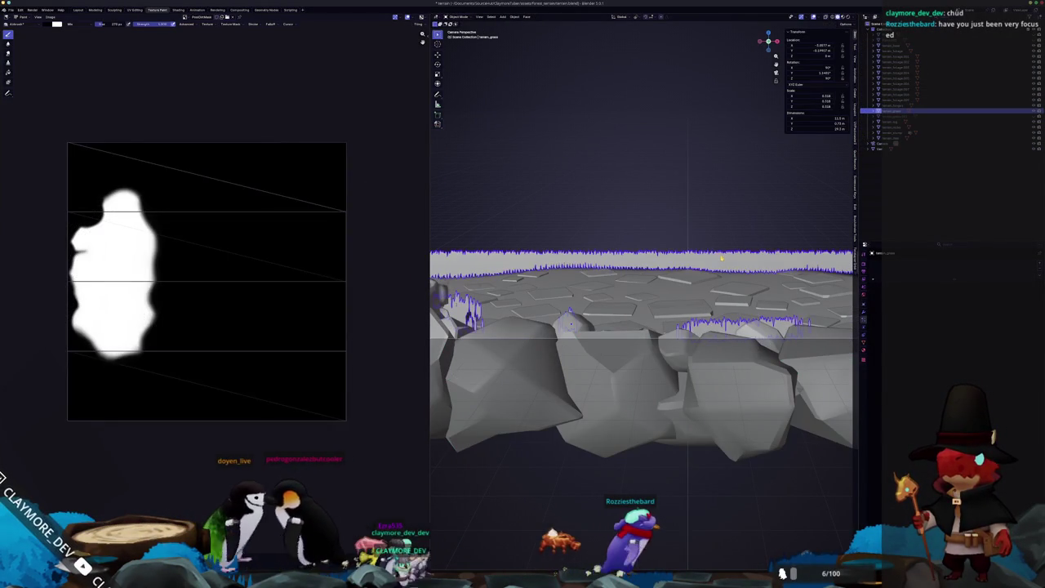
key("Tab")
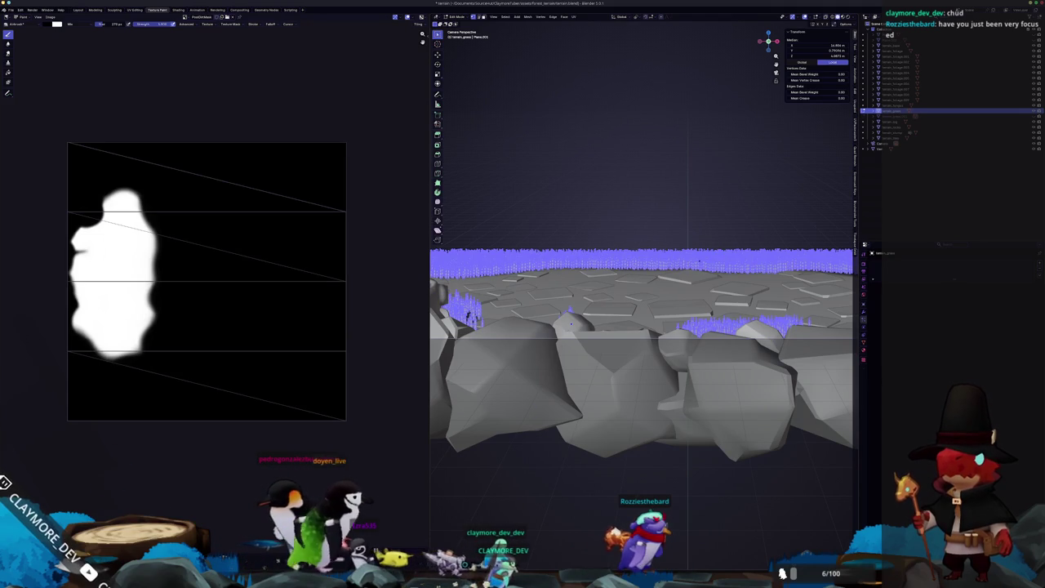
key("Tab")
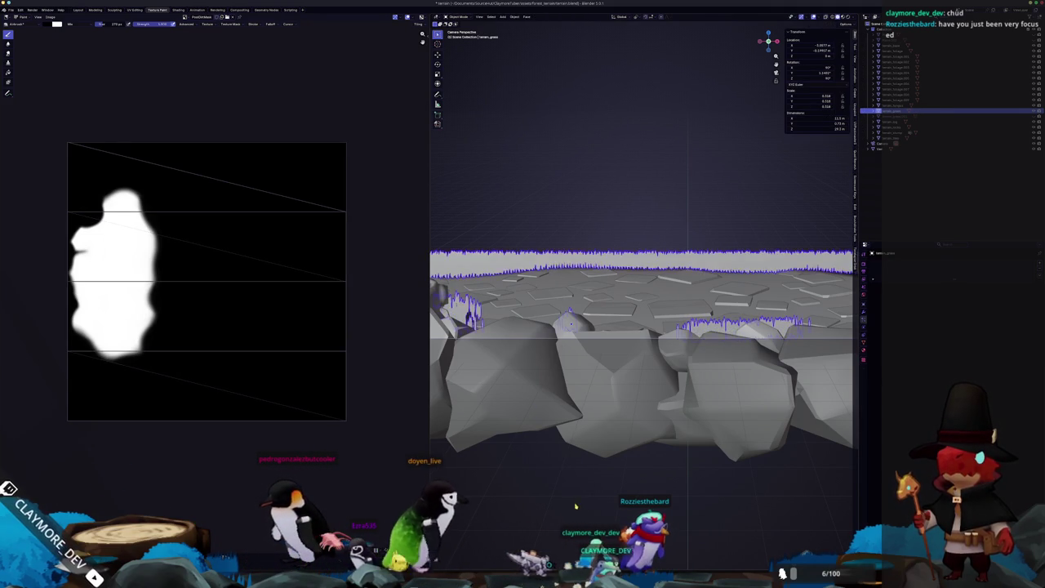
scroll(576, 508, "down", 1)
scroll(580, 474, "down", 2)
scroll(586, 426, "down", 2)
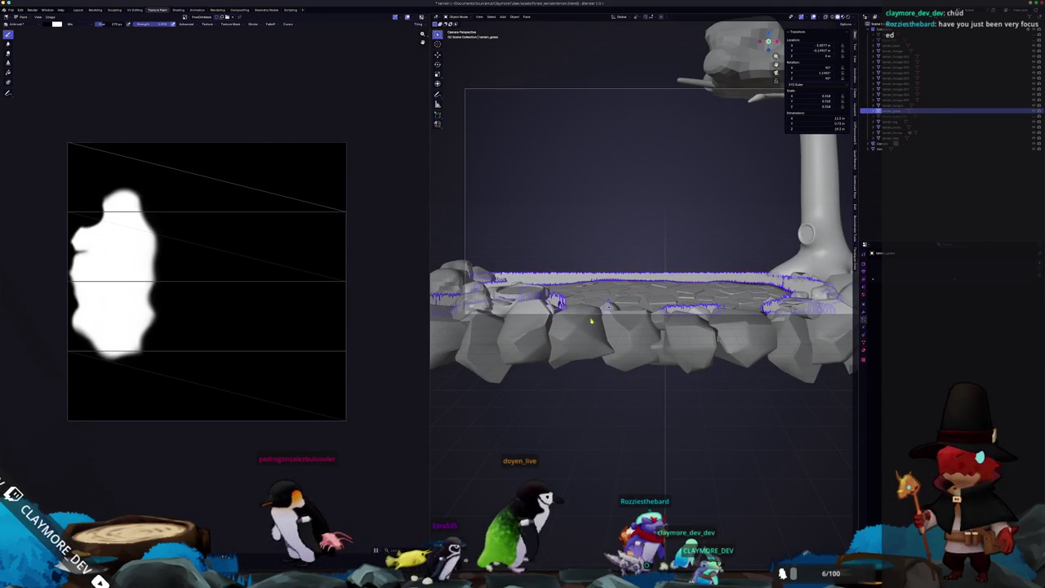
Export the scene as glTF to terrain.glb and switch to the Godot editor.
left_click(12, 10)
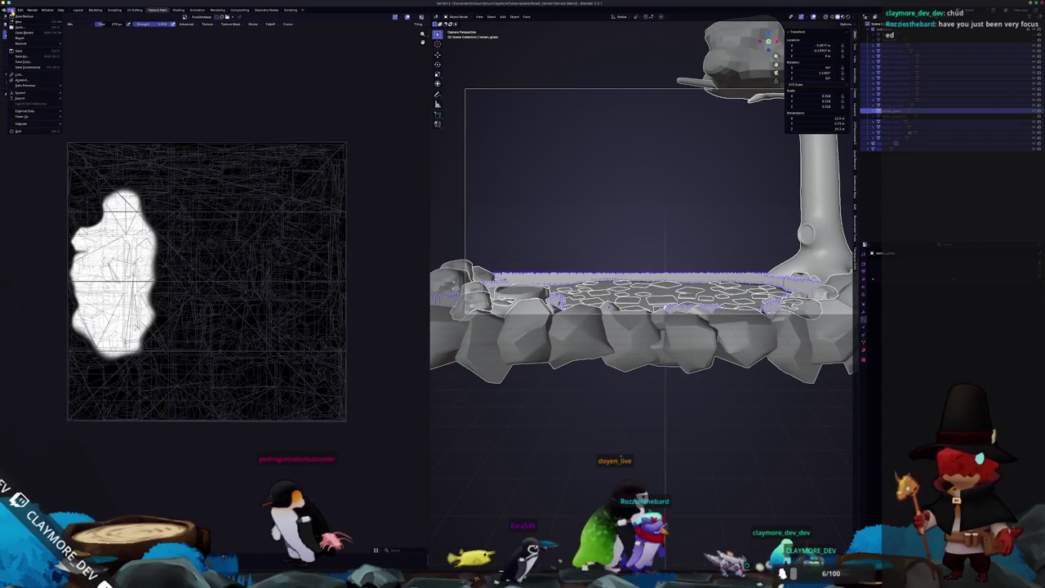
mouse_move(21, 98)
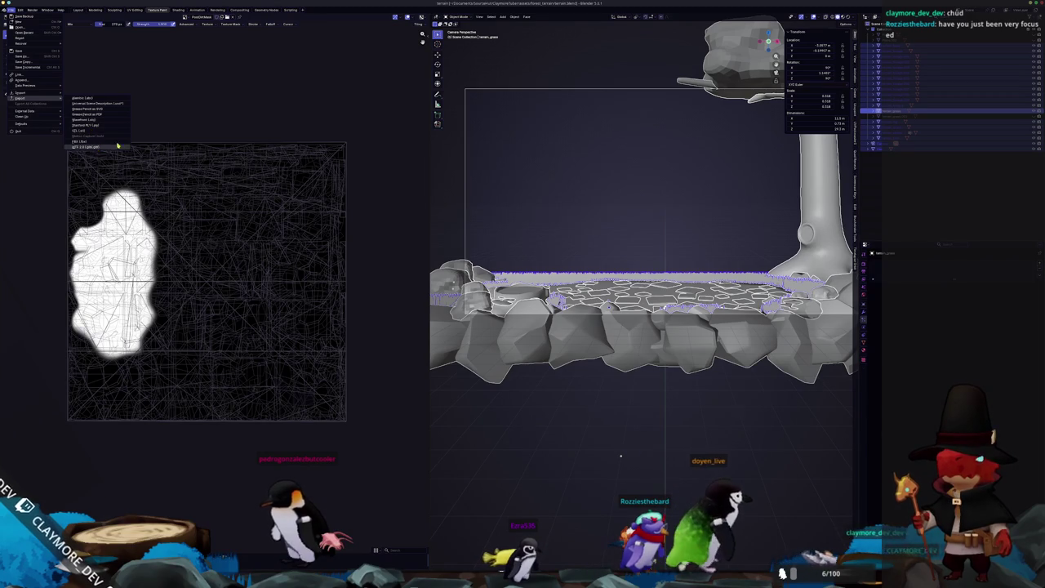
left_click(118, 145)
left_click(350, 119)
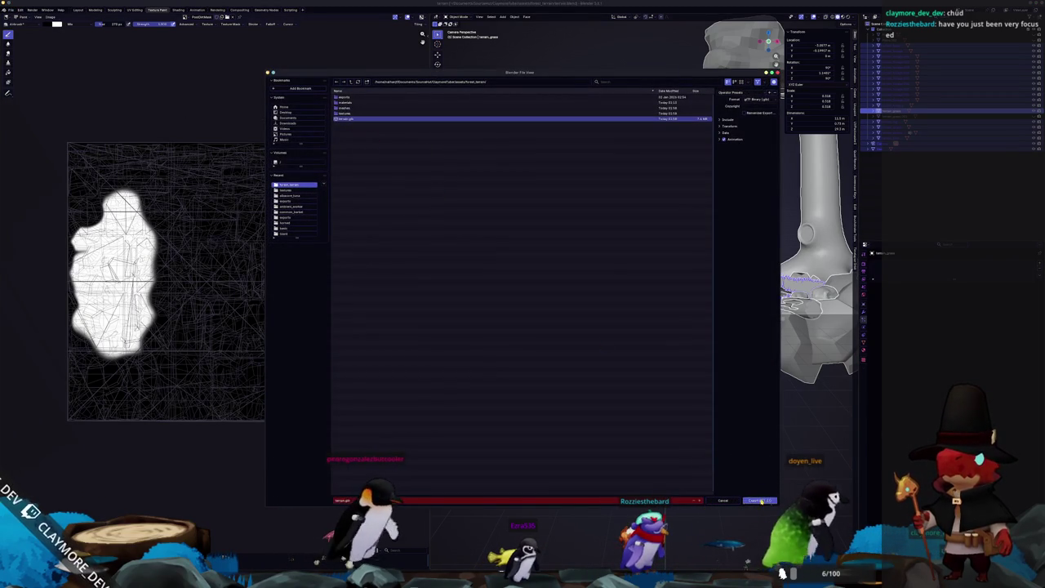
left_click(760, 501)
key("alt+Tab")
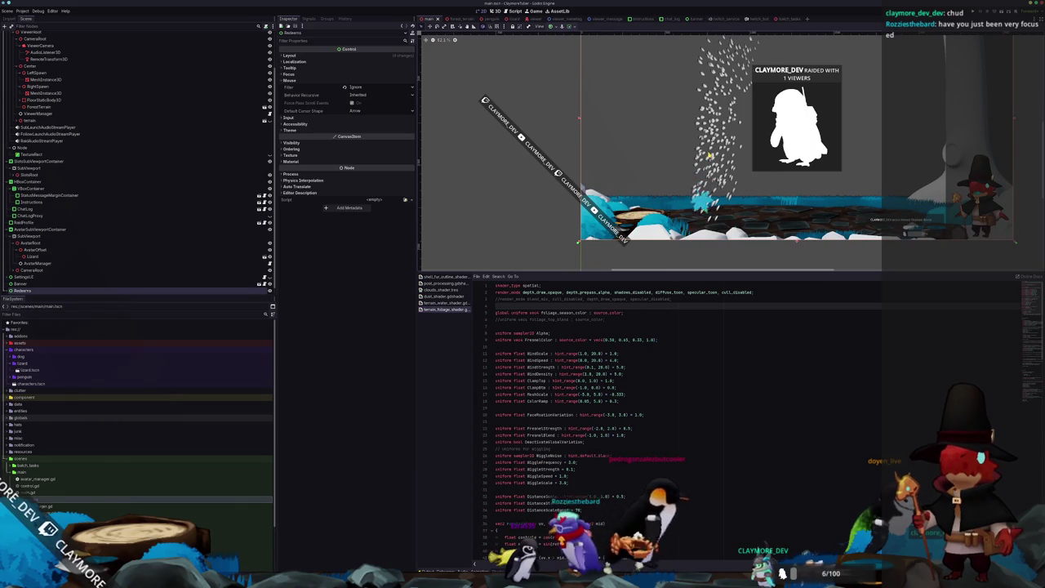
Switch through the open scene tabs to the forest_terrain scene.
scroll(710, 155, "up", 3)
scroll(702, 160, "up", 3)
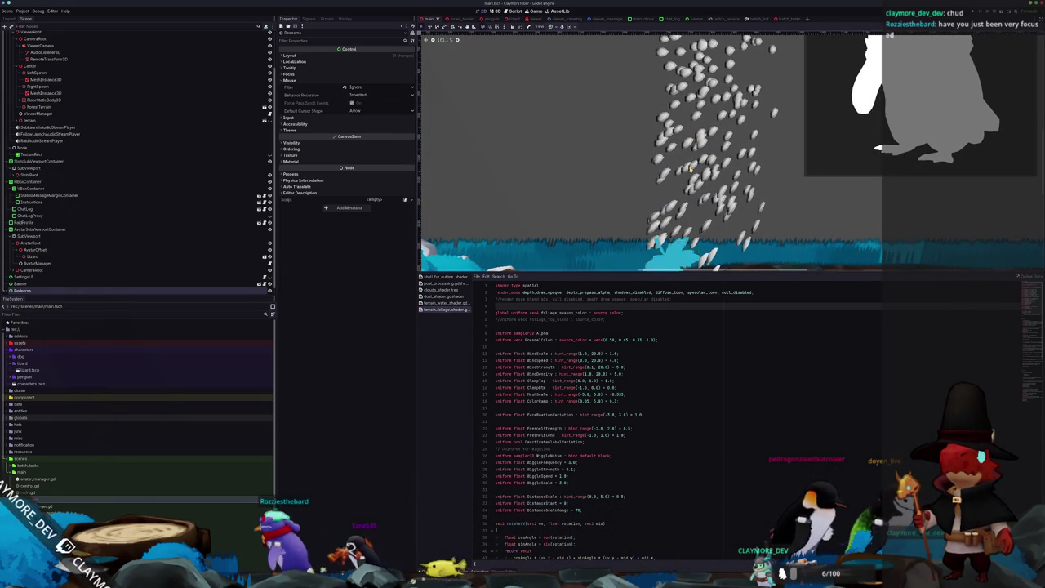
scroll(685, 173, "down", 2)
scroll(465, 86, "down", 1)
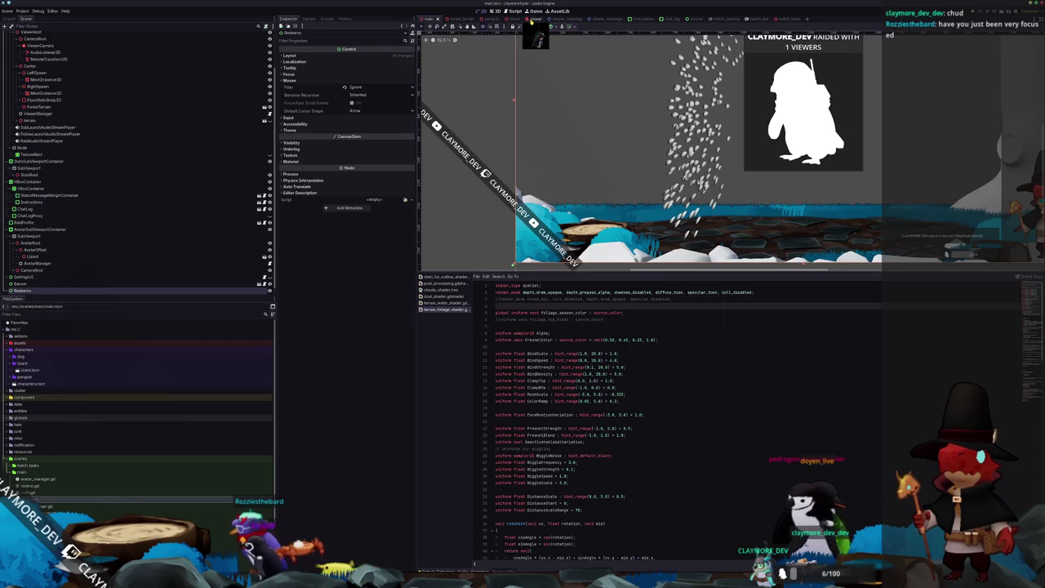
left_click(531, 18)
left_click(511, 18)
left_click(487, 18)
left_click(458, 18)
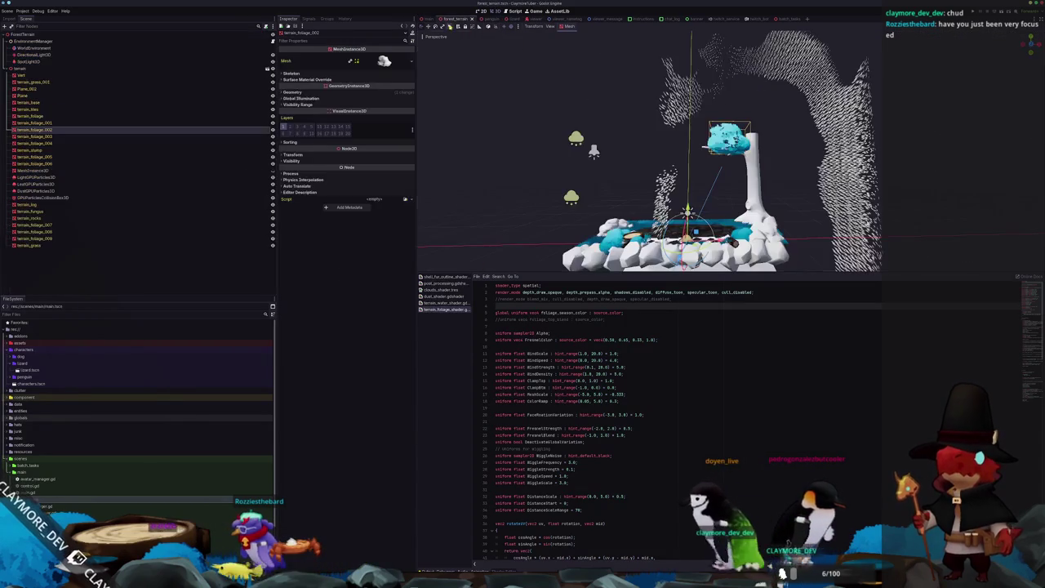
Orbit around the terrain, select the terrain_grass node and frame it with F.
middle_click_drag(654, 173, 698, 191)
left_click(826, 180)
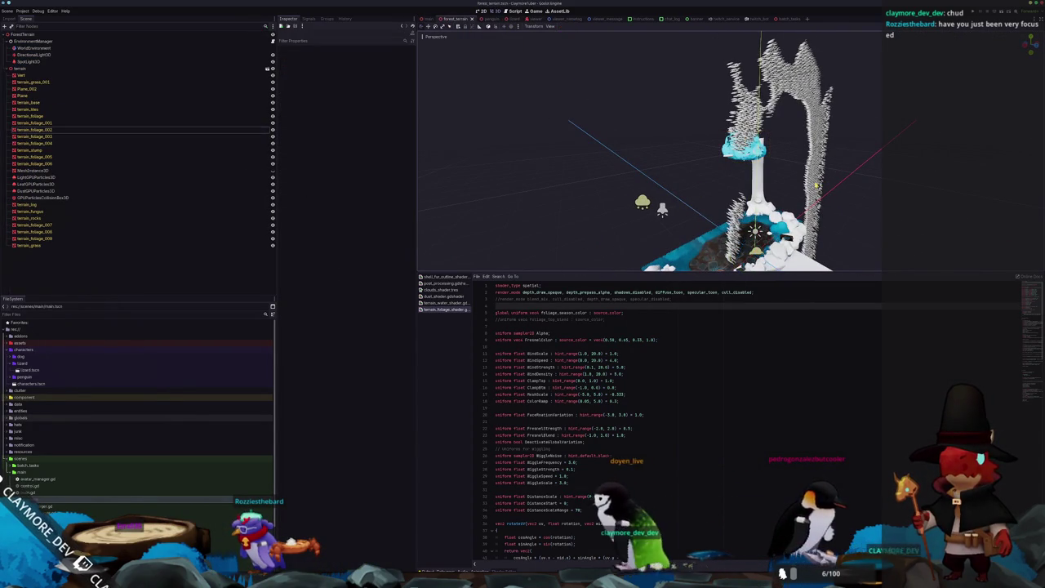
mouse_move(826, 180)
middle_mouse_down()
mouse_move(615, 173)
mouse_move(562, 187)
mouse_move(616, 130)
mouse_move(443, 168)
middle_mouse_up()
left_click(40, 172)
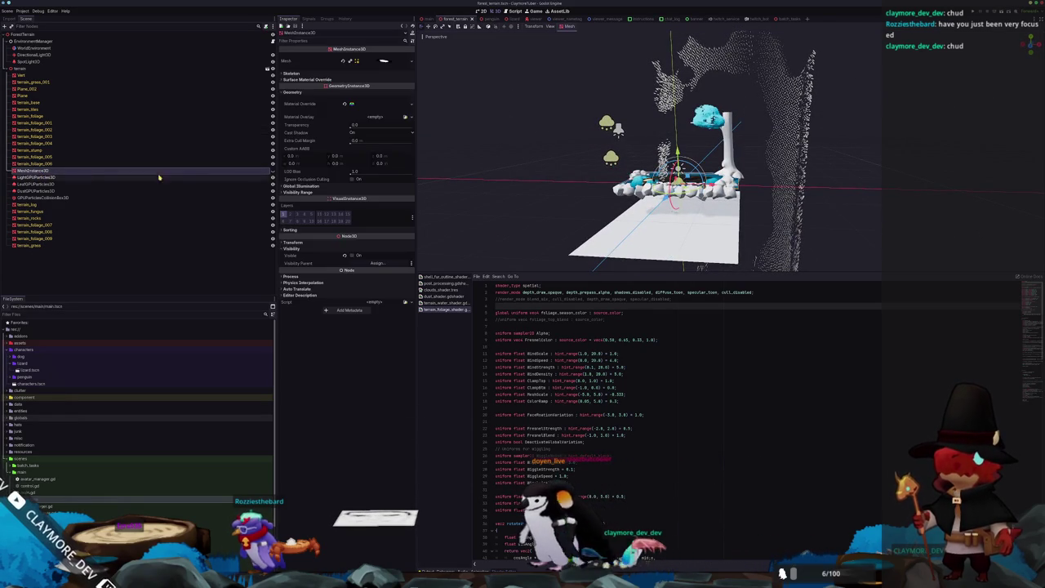
left_click(44, 245)
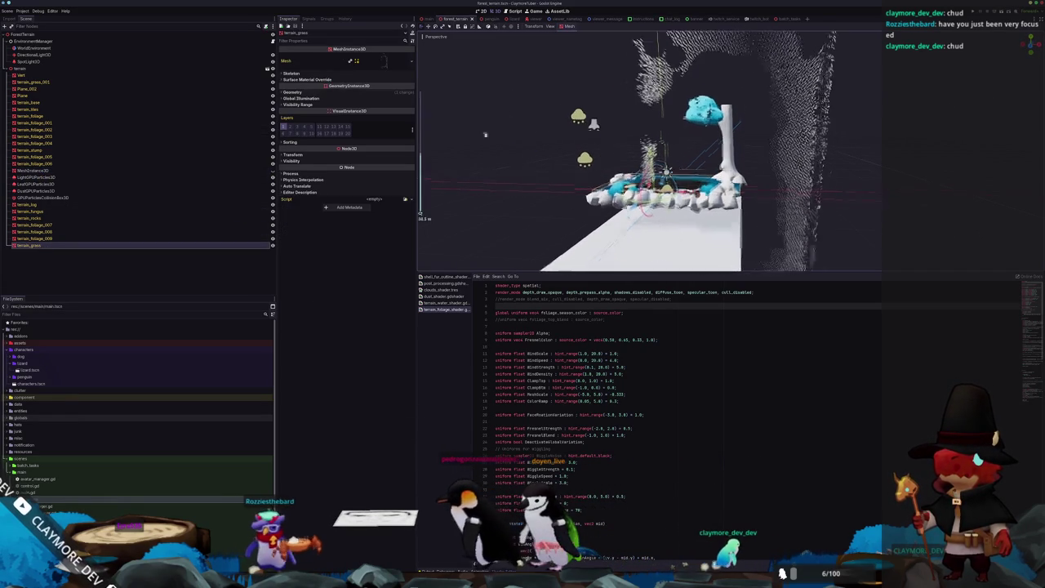
key("f")
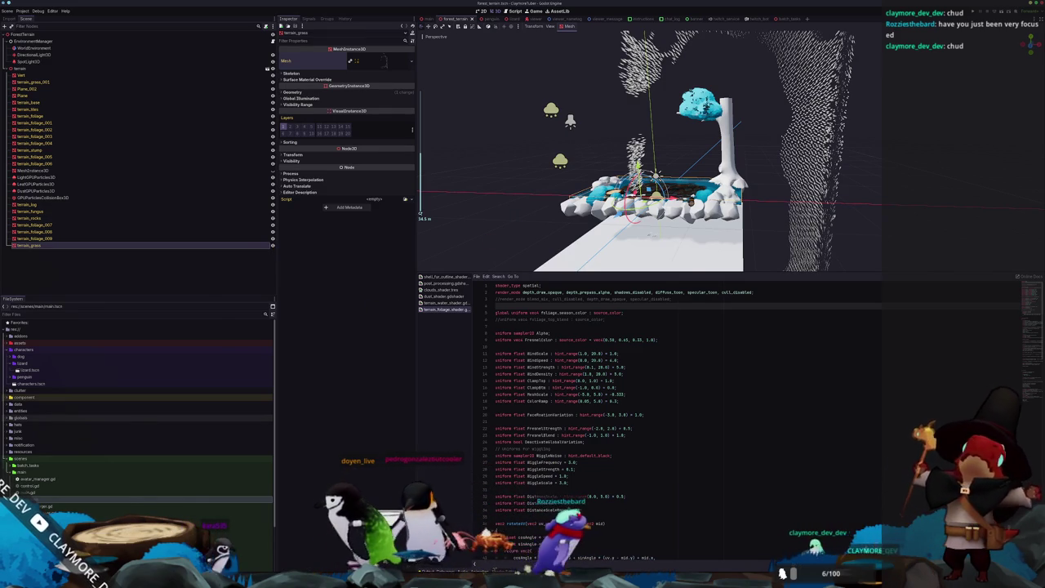
Delete the stray grass strand objects from the terrain scene.
key("alt+Tab")
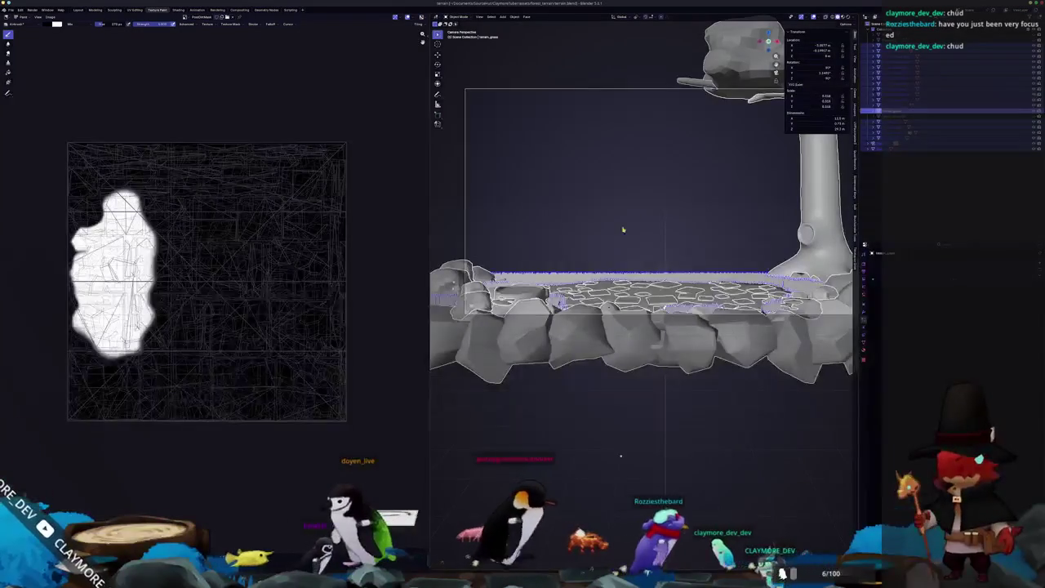
scroll(628, 367, "up", 2)
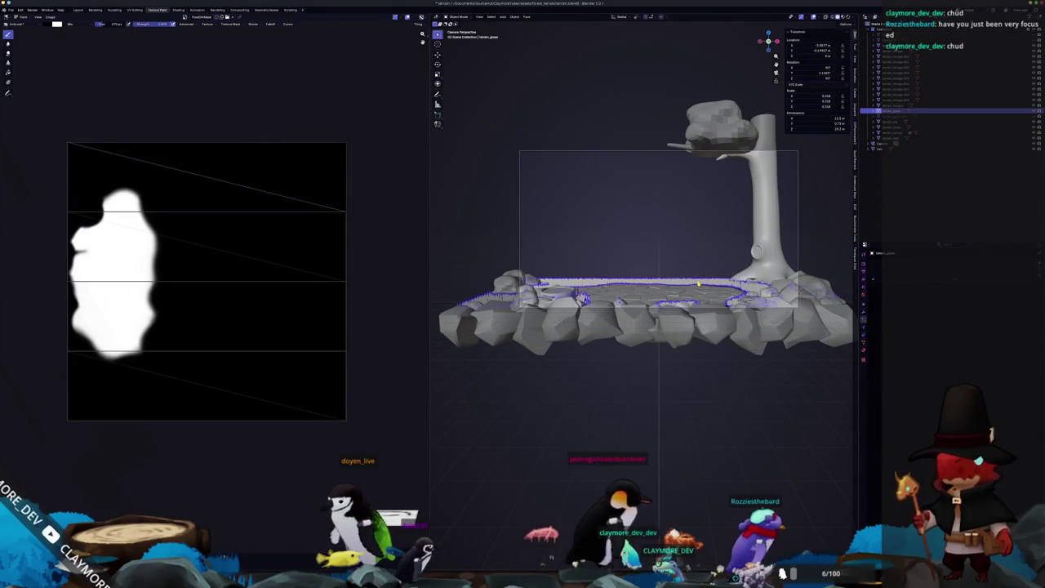
scroll(628, 366, "down", 5)
scroll(697, 285, "up", 4)
middle_click_drag(697, 285, 776, 269)
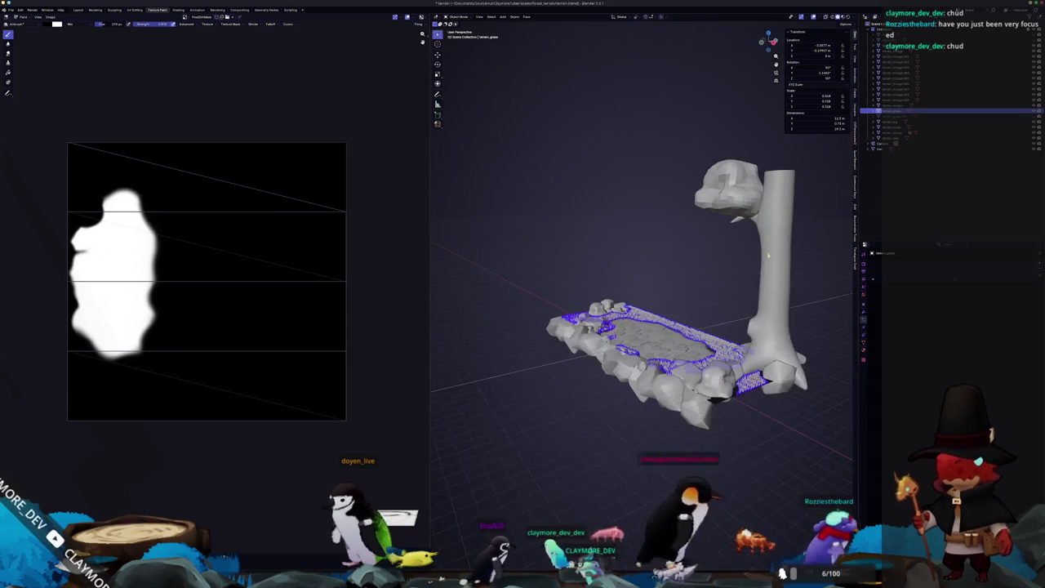
left_click(981, 119)
left_click(1035, 119)
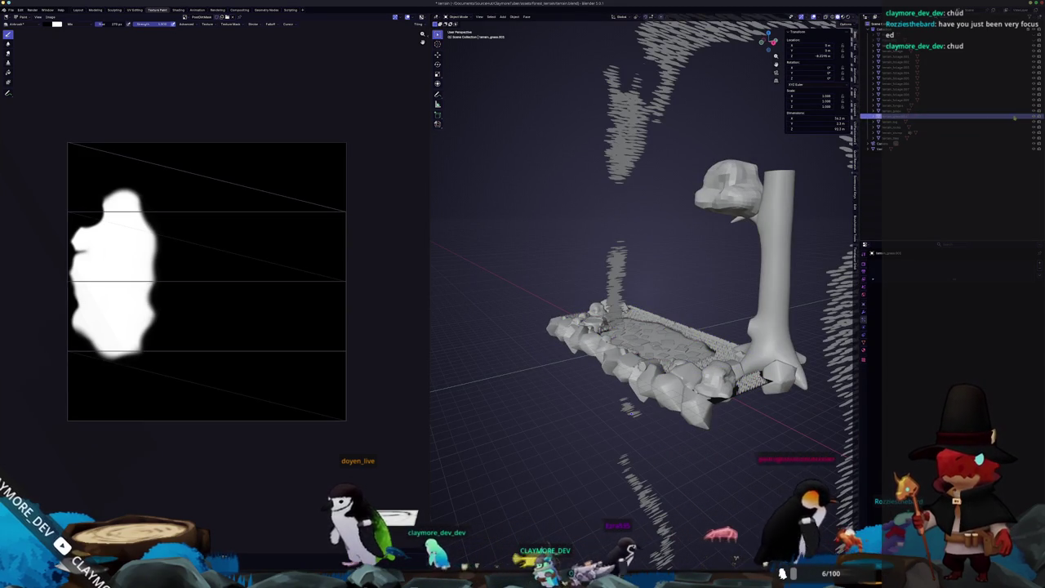
mouse_move(702, 270)
middle_mouse_down()
mouse_move(734, 250)
mouse_move(767, 261)
middle_mouse_up()
left_click(767, 263)
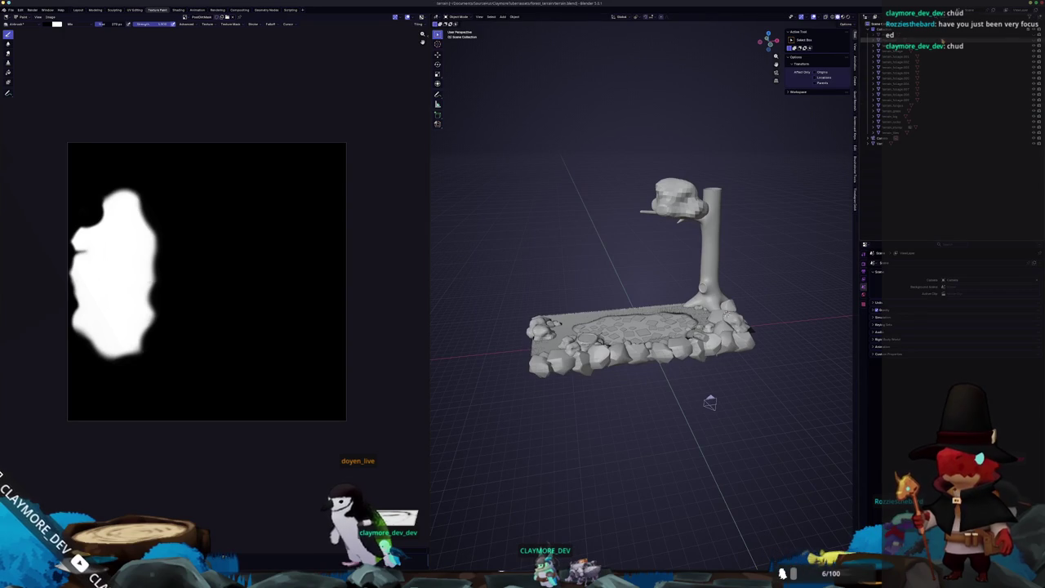
Delete the leftover Plane.002 and one more stray object.
left_click(944, 38)
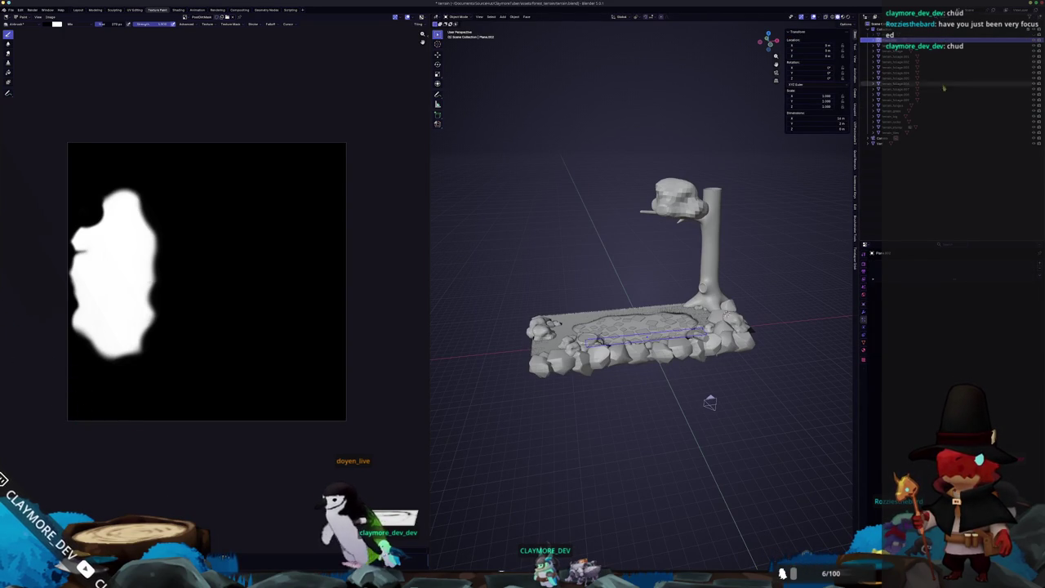
scroll(745, 242, "up", 4)
left_click(744, 240)
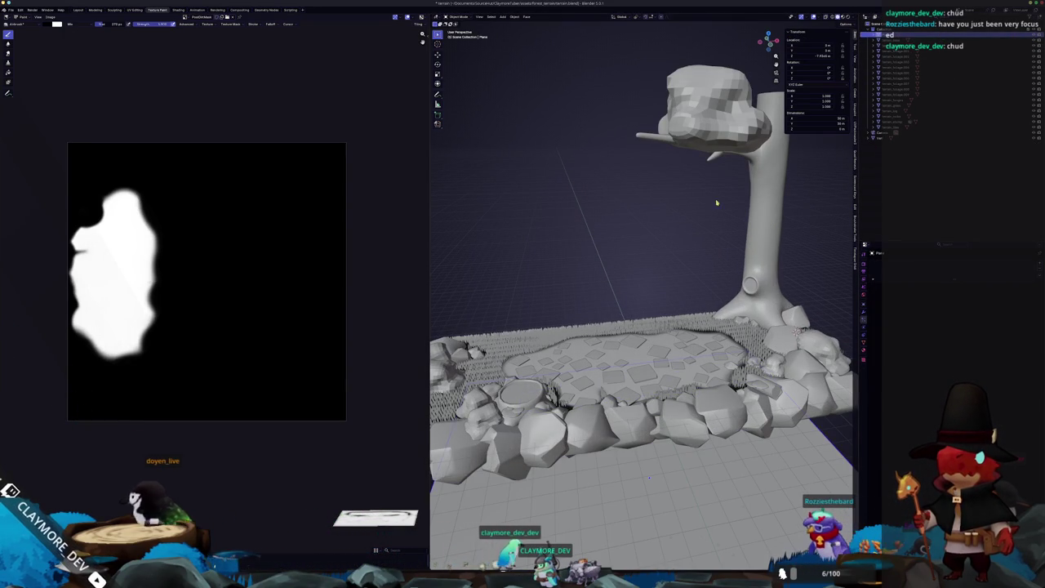
left_click(676, 232)
Look over the cleaned-up terrain and switch to the Layout workspace.
mouse_move(678, 234)
middle_mouse_down()
mouse_move(642, 343)
mouse_move(678, 372)
middle_mouse_up()
left_click(678, 372)
scroll(707, 283, "down", 2)
scroll(706, 273, "down", 3)
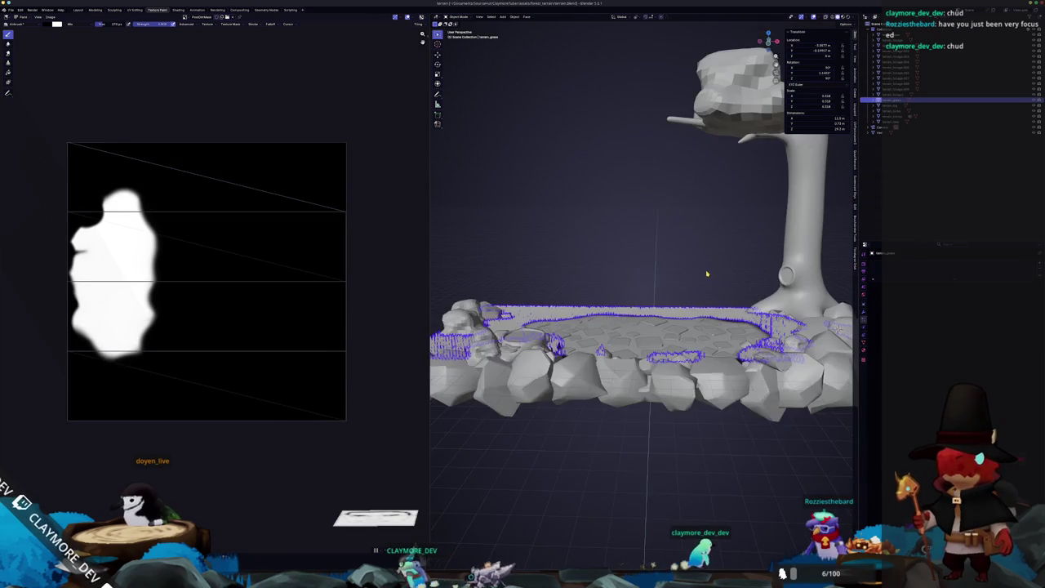
scroll(694, 242, "down", 2)
left_click(694, 242)
scroll(694, 245, "up", 2)
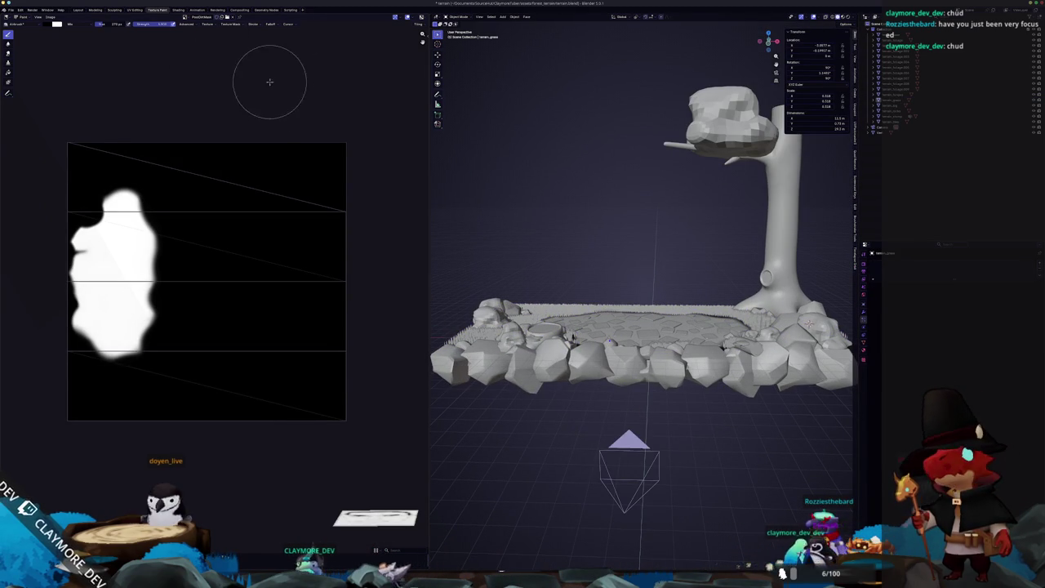
left_click(78, 10)
Orbit around the terrain and select the rock border object.
scroll(420, 216, "up", 3)
scroll(421, 216, "up", 2)
left_click(421, 216)
mouse_move(421, 216)
middle_mouse_down()
mouse_move(424, 237)
mouse_move(469, 205)
middle_mouse_up()
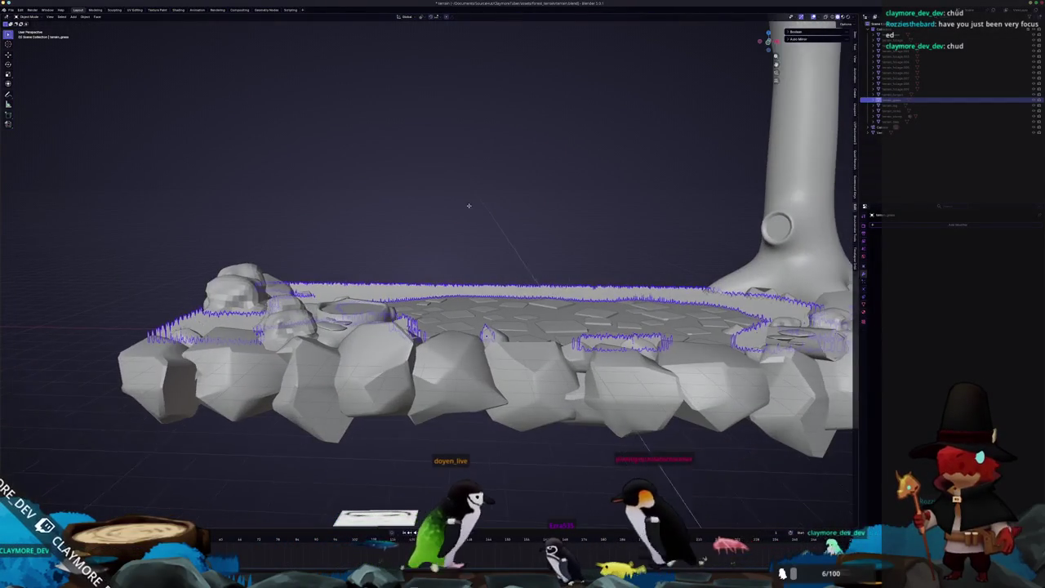
scroll(542, 202, "up", 2)
middle_click_drag(541, 201, 413, 201)
scroll(427, 227, "up", 4)
scroll(433, 227, "up", 2)
scroll(433, 227, "down", 3)
scroll(433, 232, "down", 3)
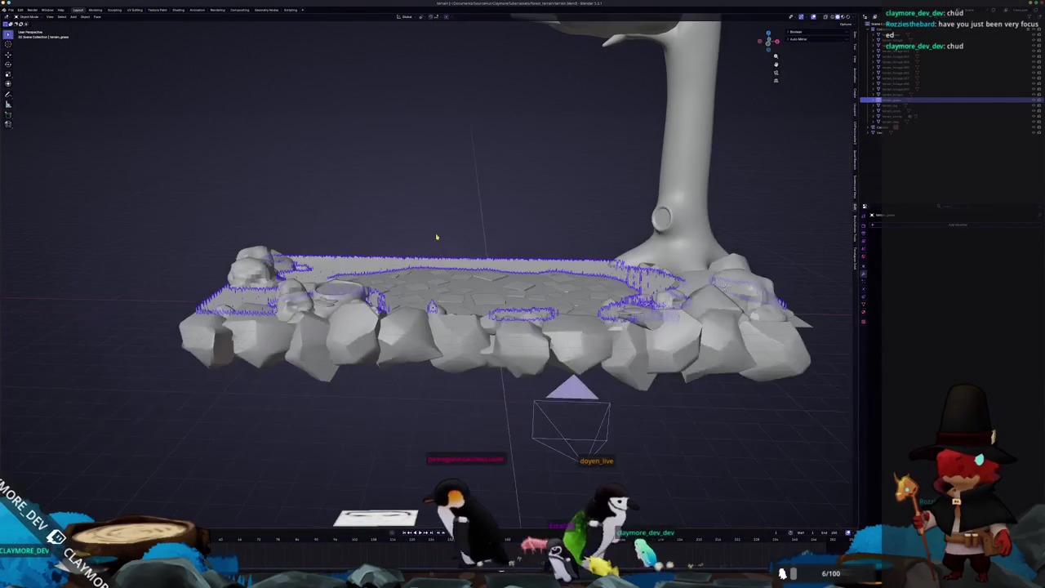
left_click(724, 285)
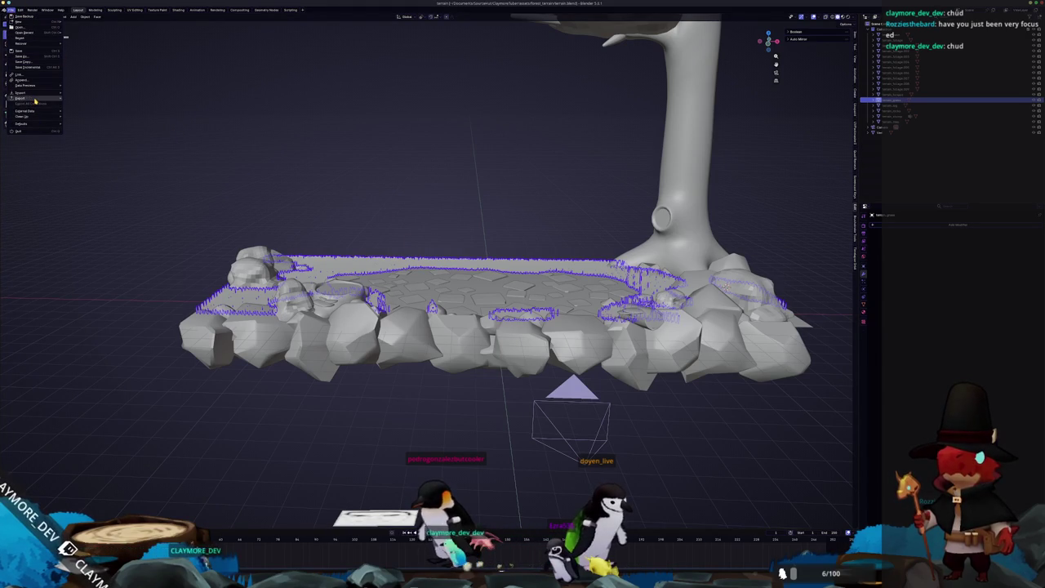
middle_click_drag(368, 128, 523, 343)
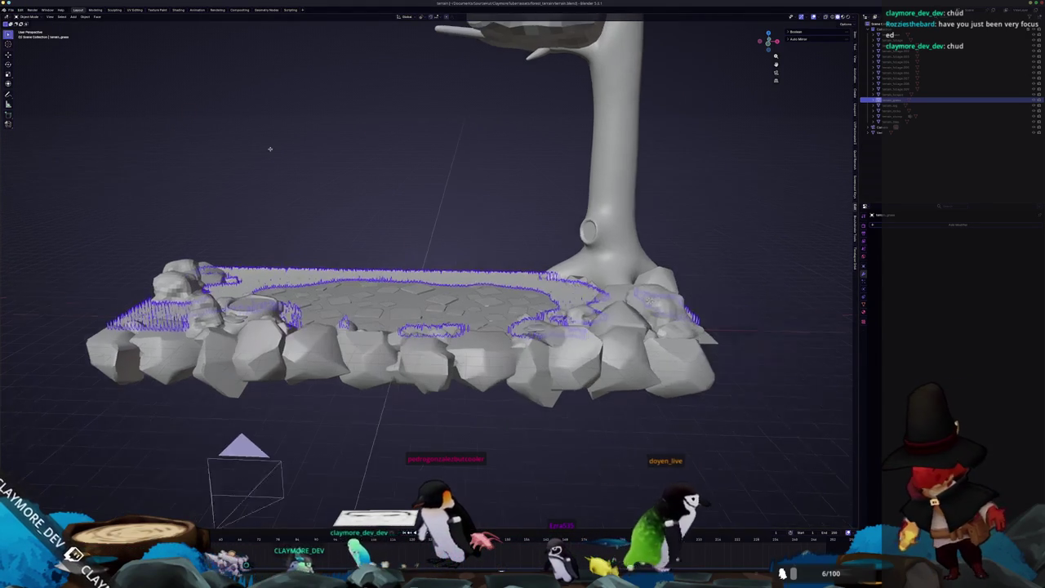
left_click(571, 377)
Smart UV Project the rock mesh and pack its islands with UVPackmaster to fill the tile.
key("Tab")
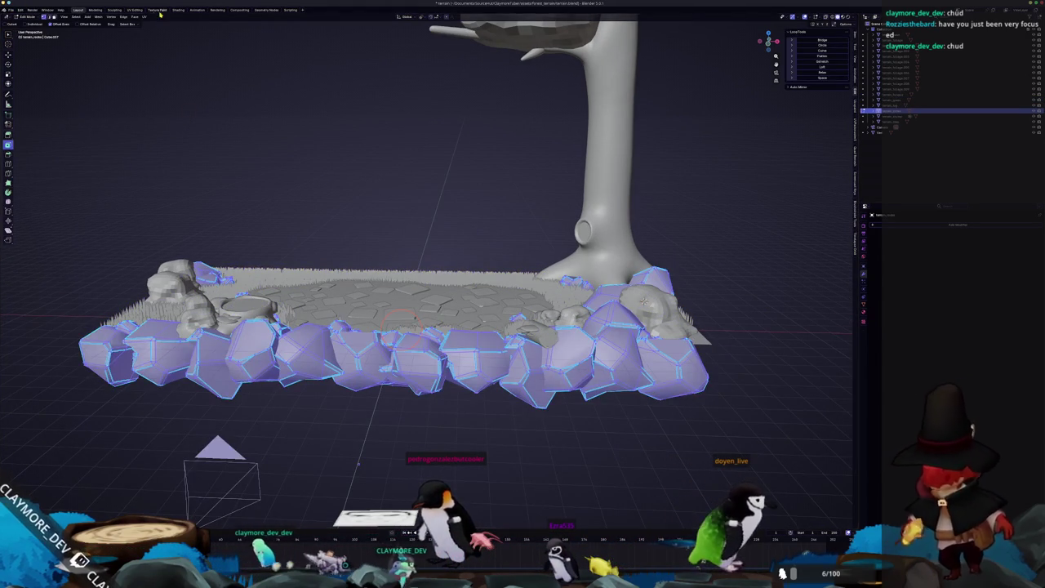
left_click(135, 10)
middle_click_drag(605, 171, 554, 111)
left_click(574, 16)
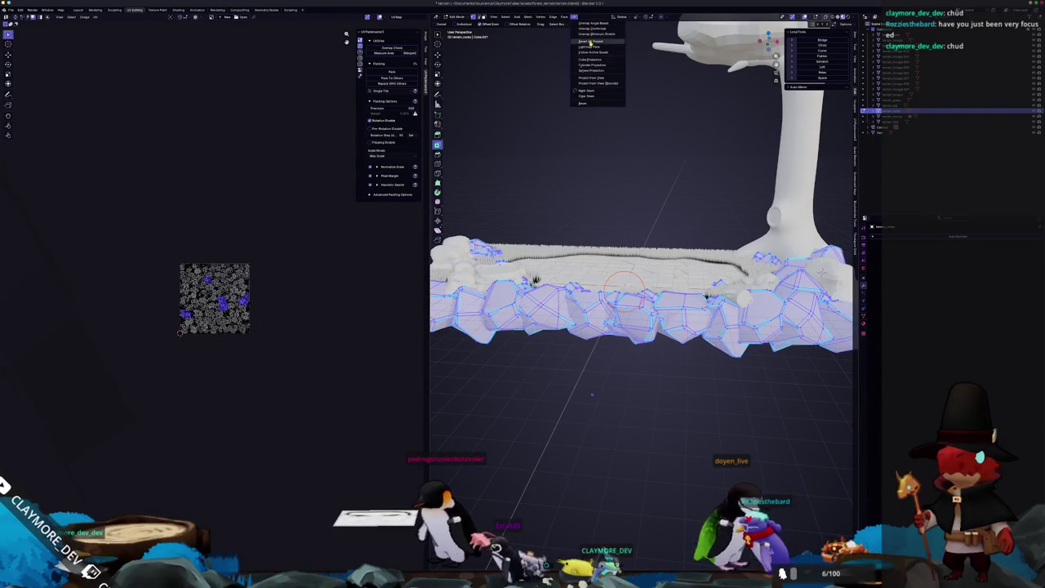
left_click(589, 41)
left_click(576, 94)
scroll(249, 88, "up", 5)
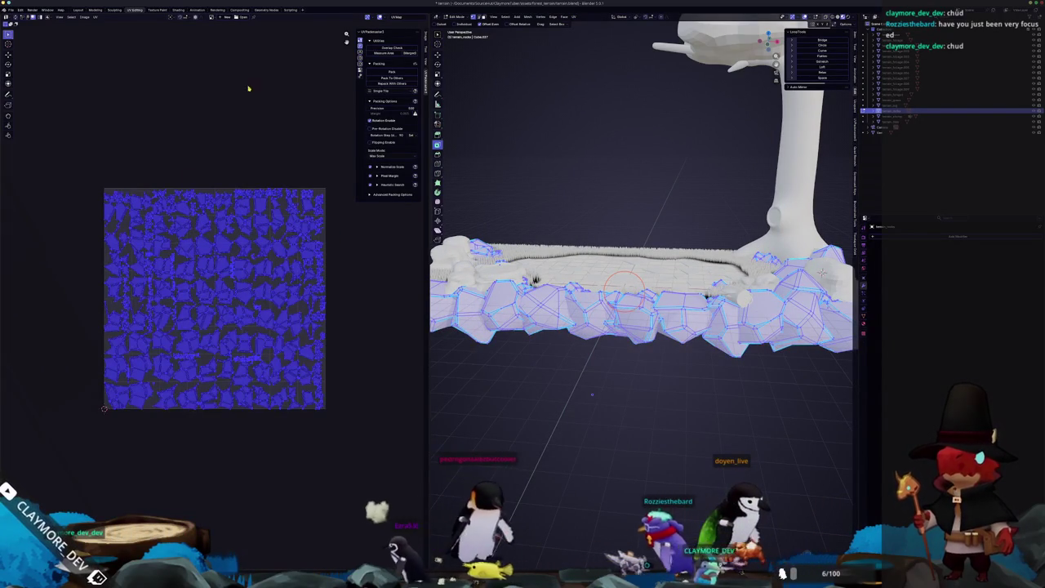
left_click(390, 74)
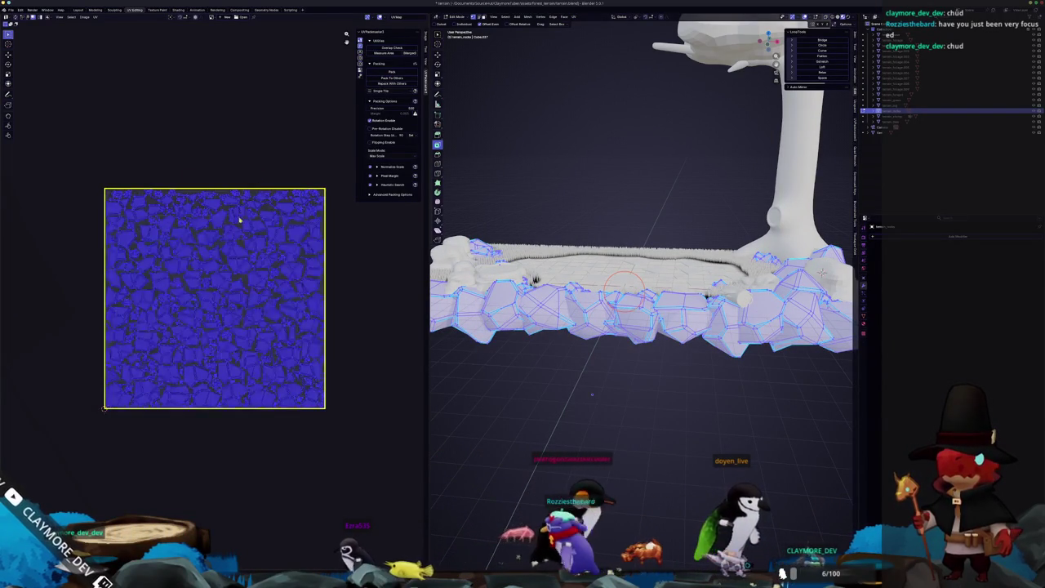
Return to Object Mode and export the scene as FBX.
key("Tab")
left_click(11, 9)
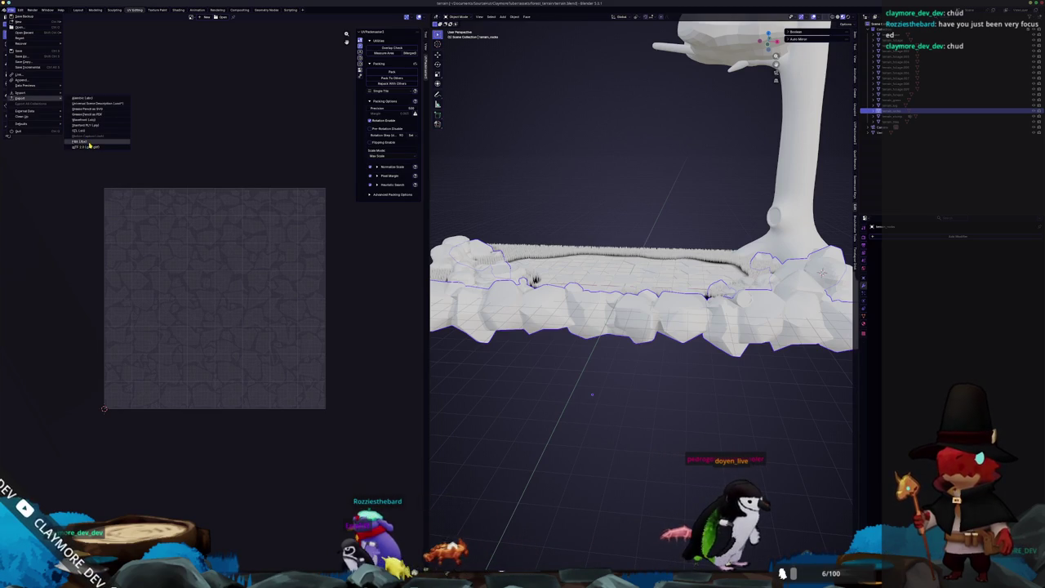
left_click(88, 142)
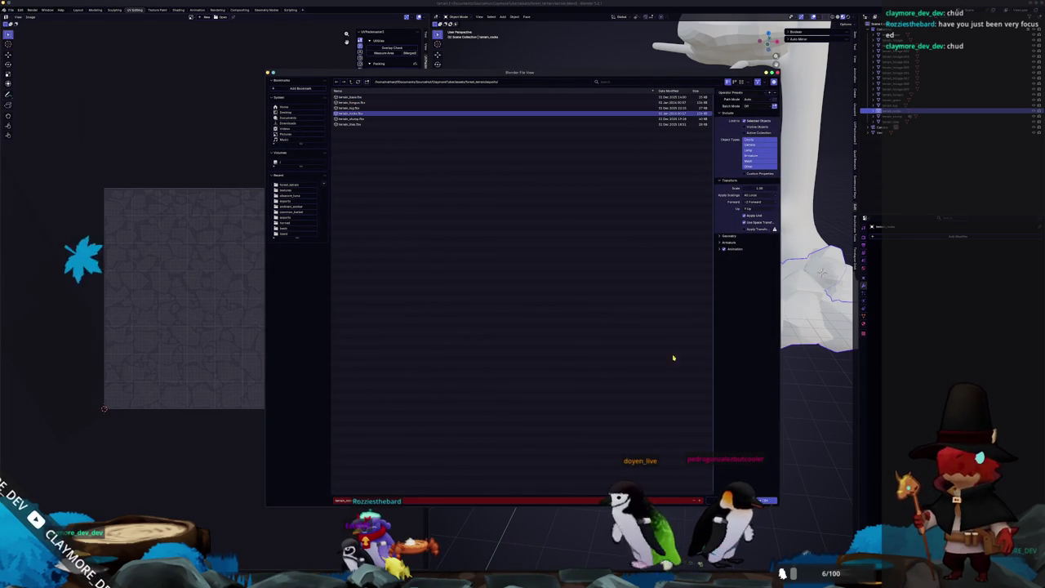
key("Return")
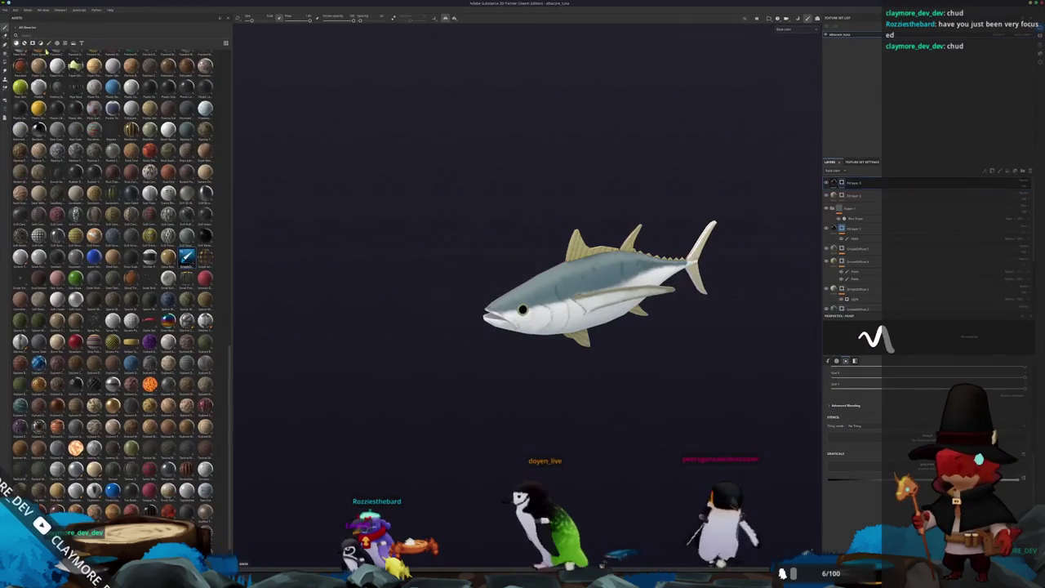
Open a terrain .spp project from the nested Documents folders, answering the tuna project's save prompt.
left_click(6, 10)
left_click(10, 24)
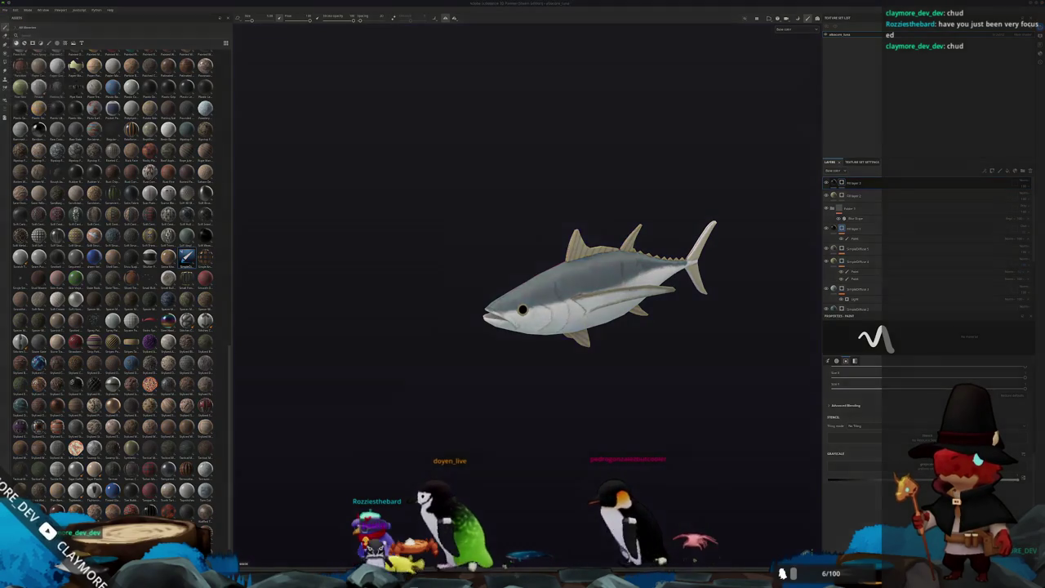
left_click(549, 232)
left_click(579, 230)
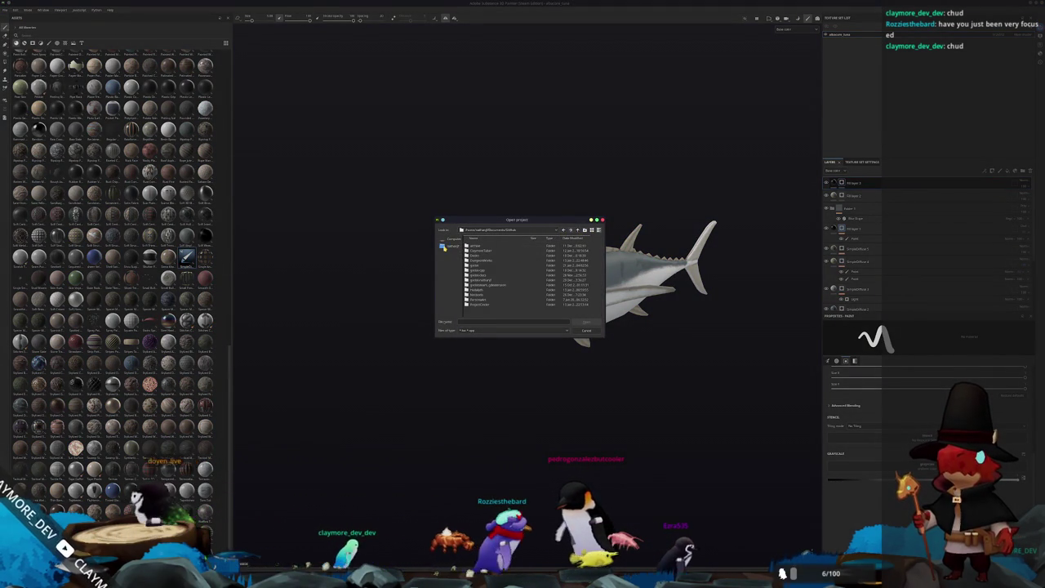
left_click(578, 231)
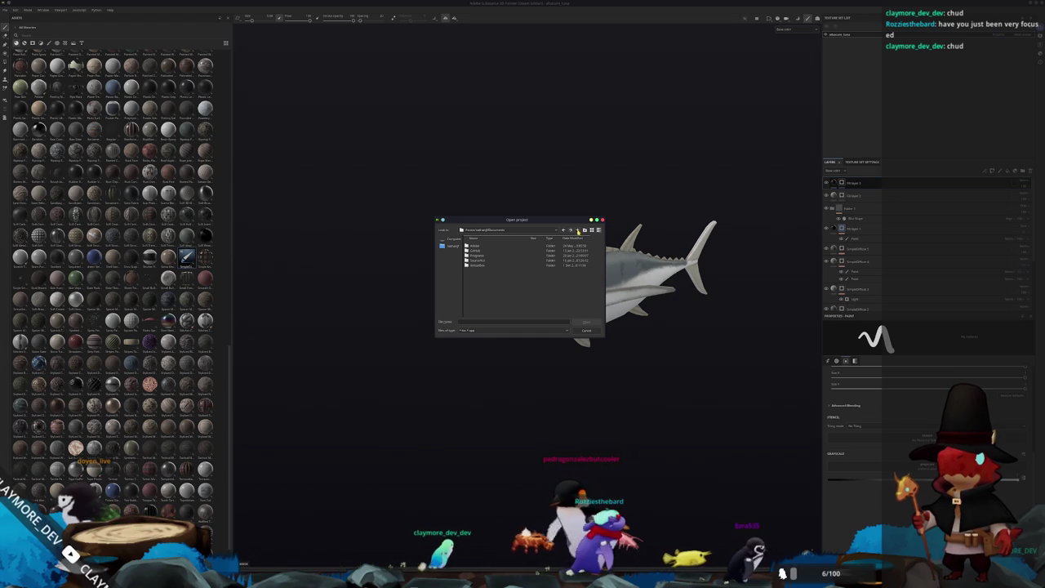
double_click(480, 260)
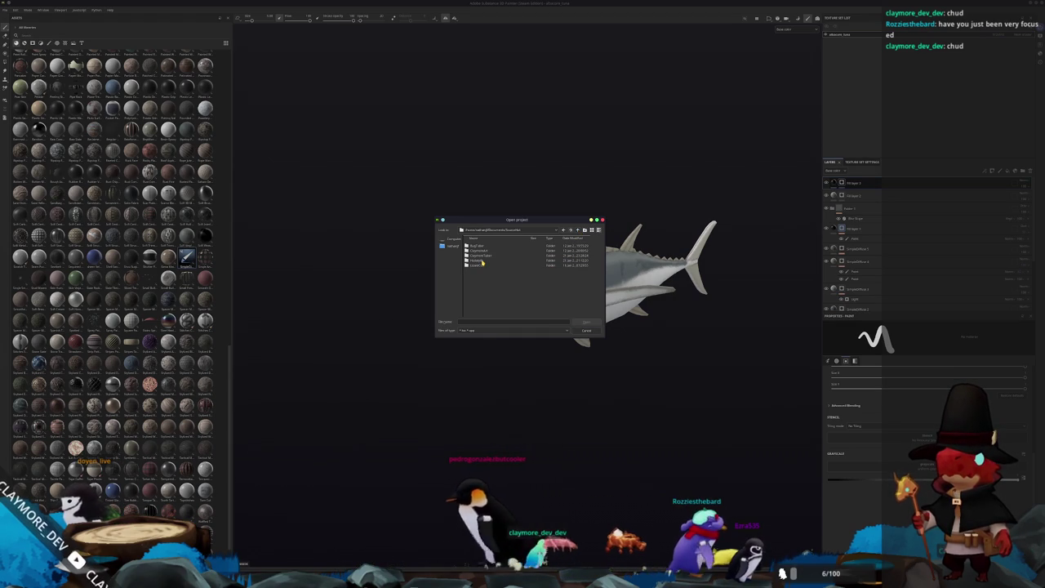
double_click(481, 261)
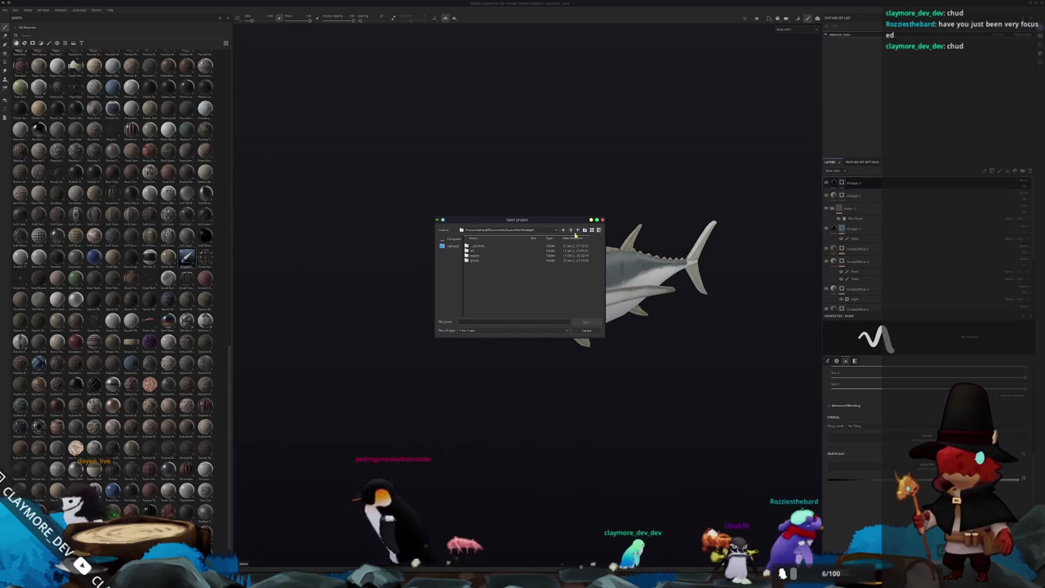
double_click(485, 259)
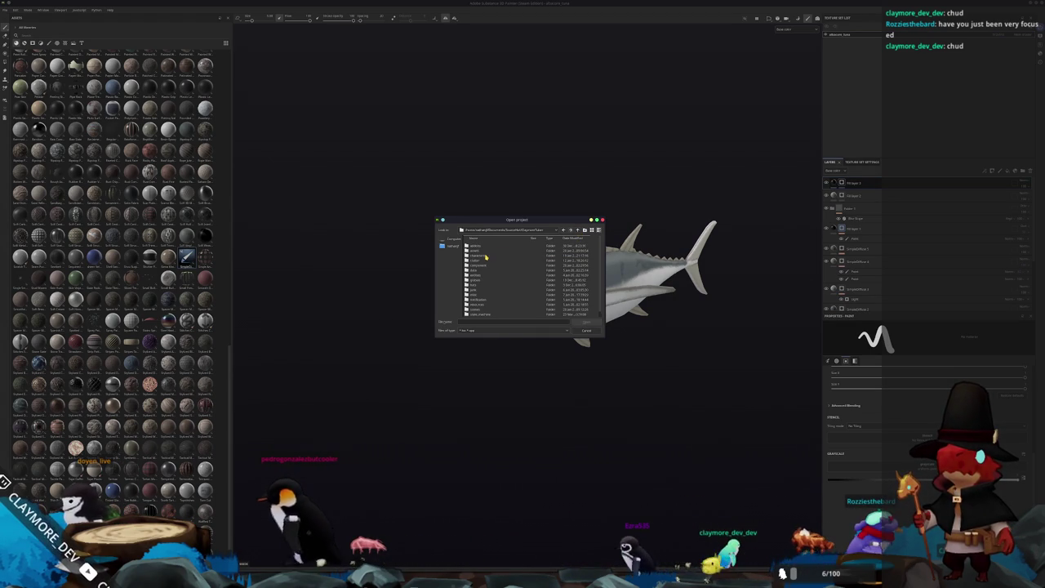
double_click(481, 255)
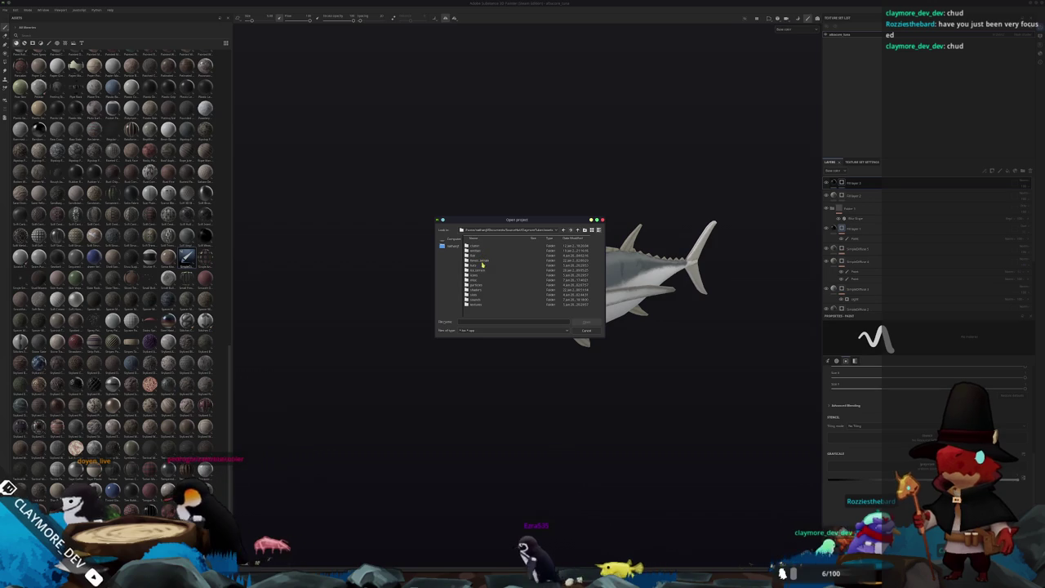
double_click(485, 261)
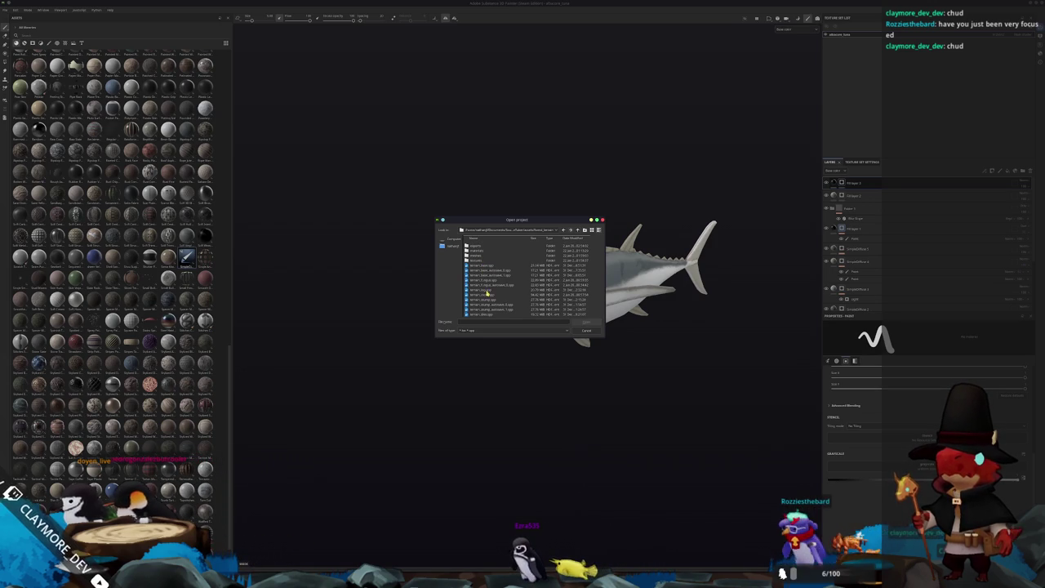
double_click(488, 296)
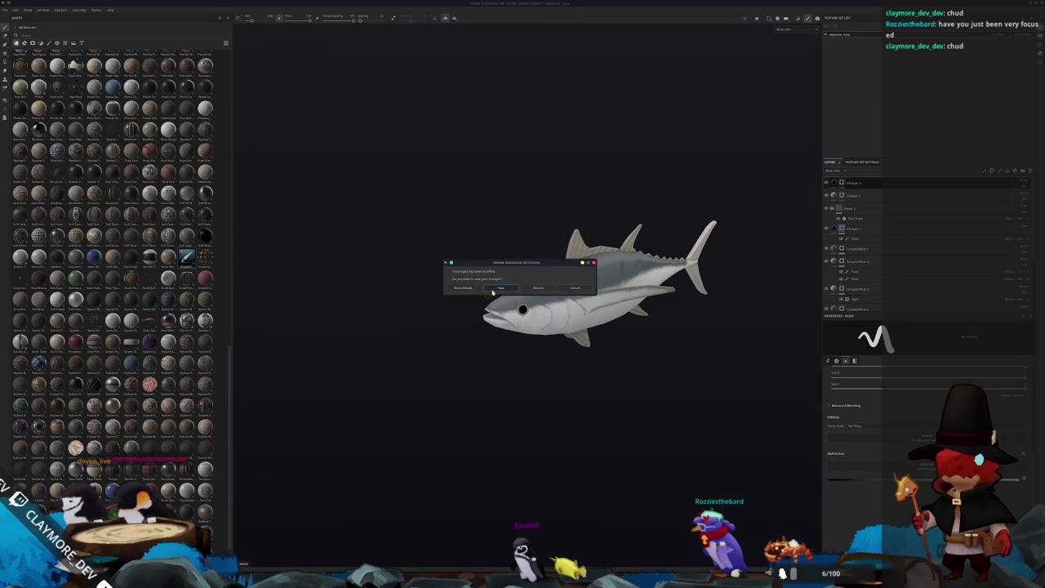
left_click(505, 289)
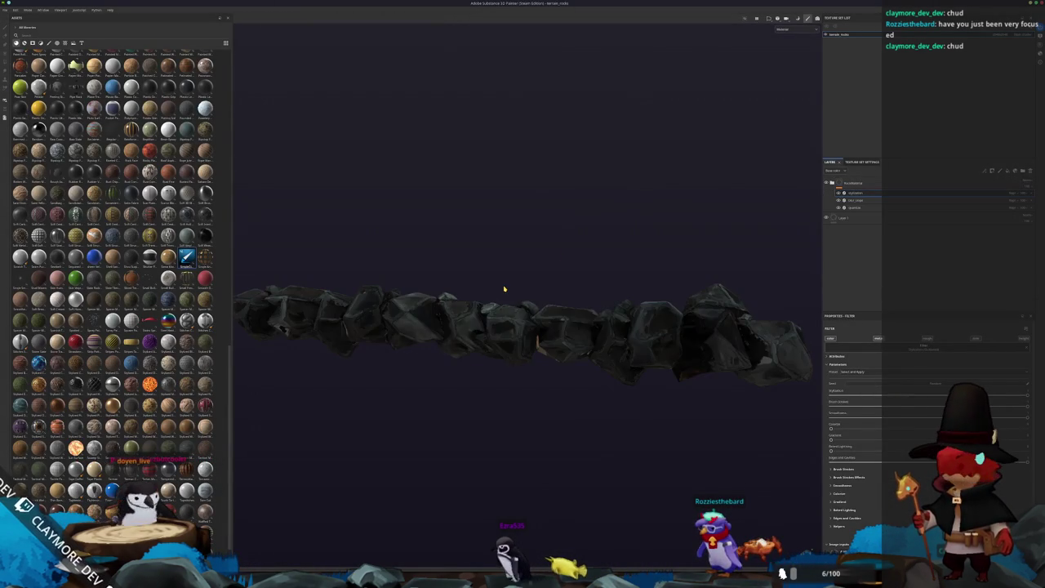
Swap in the rock mesh from forest_terrain via Project configuration and bake its mesh maps.
left_click(784, 29)
left_click(786, 43)
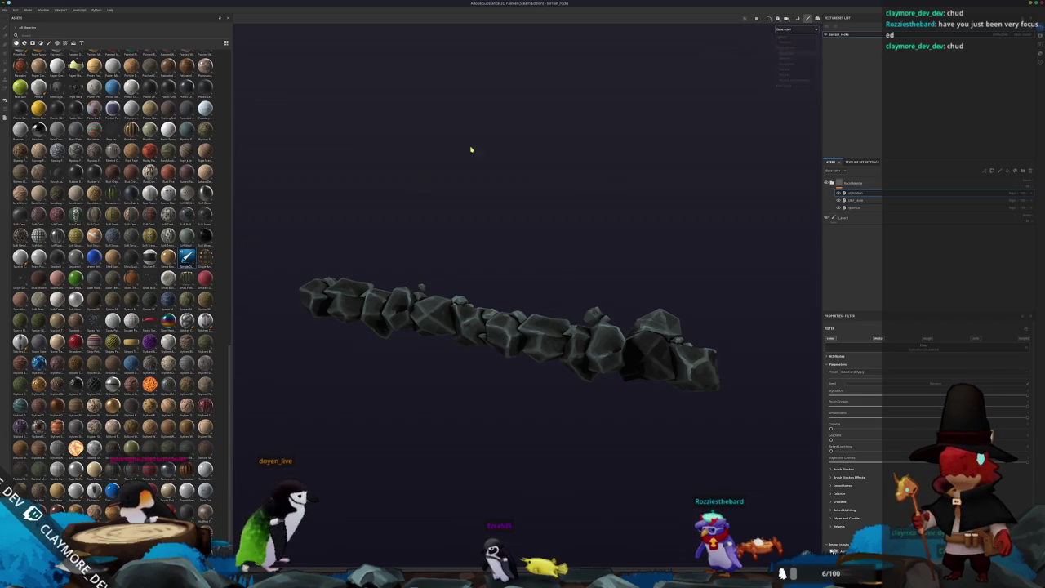
left_click(15, 9)
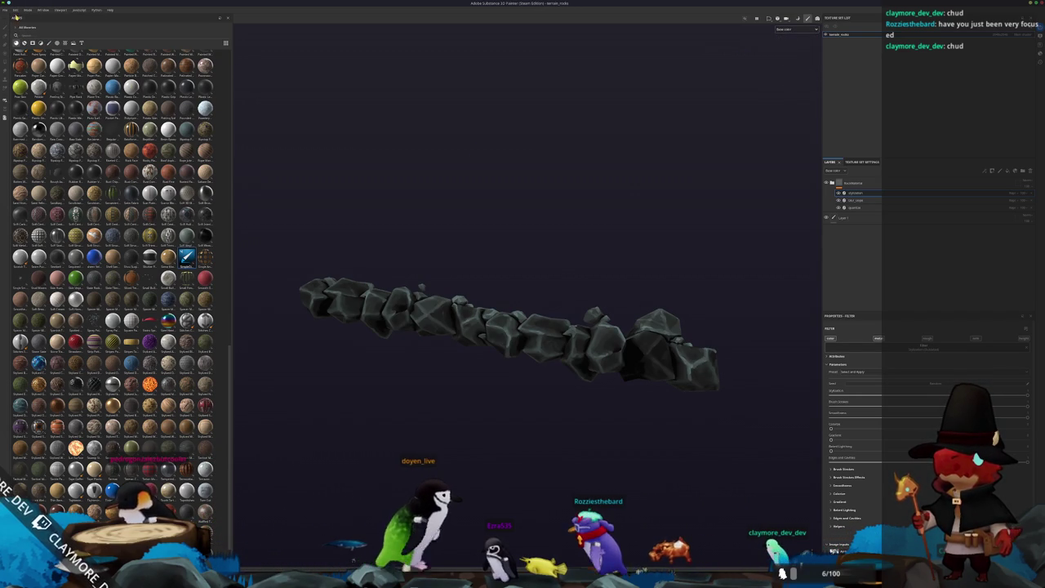
left_click(26, 30)
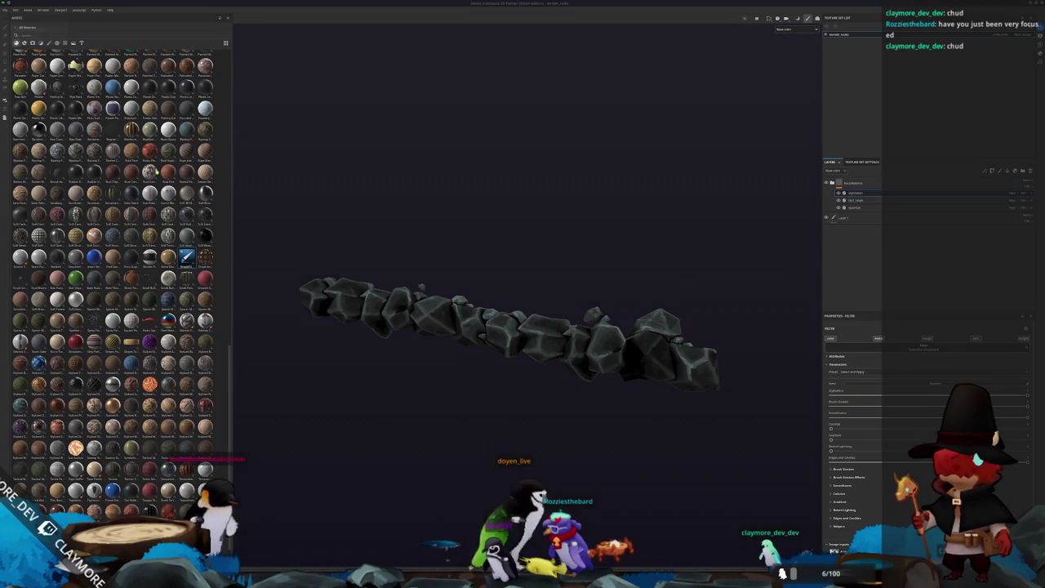
left_click(570, 225)
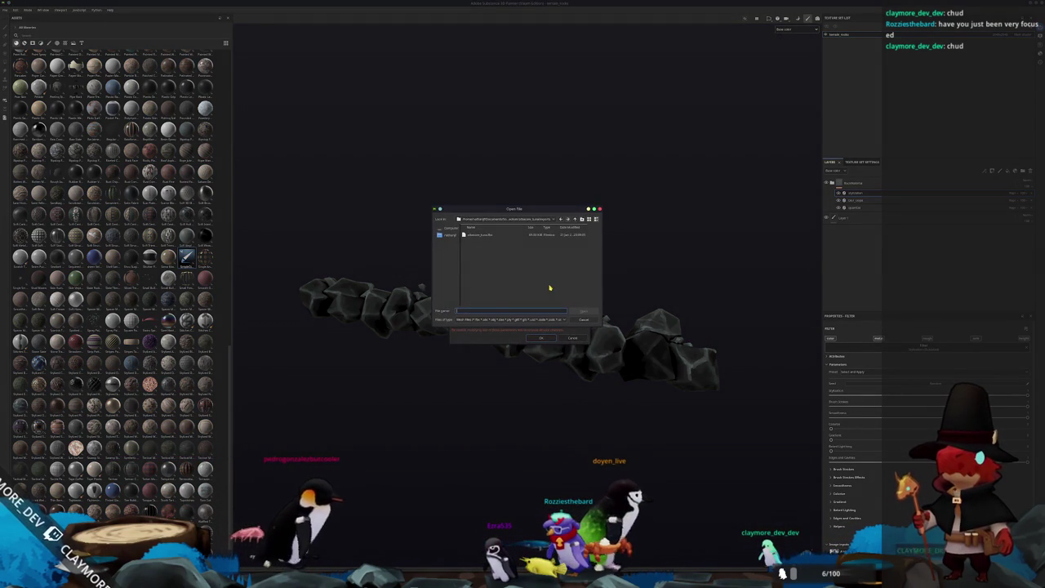
left_click(539, 219)
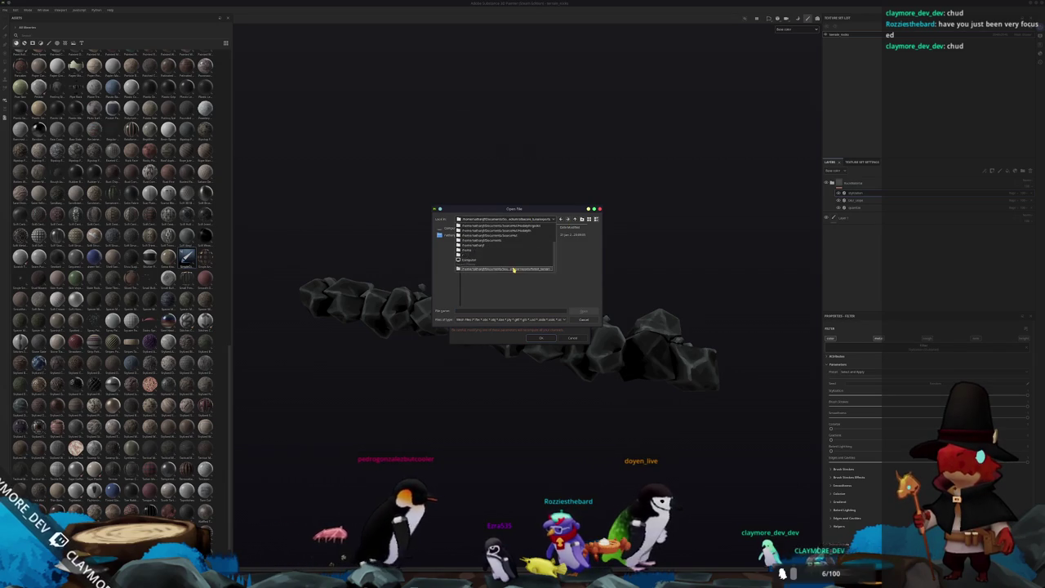
left_click(516, 268)
double_click(475, 246)
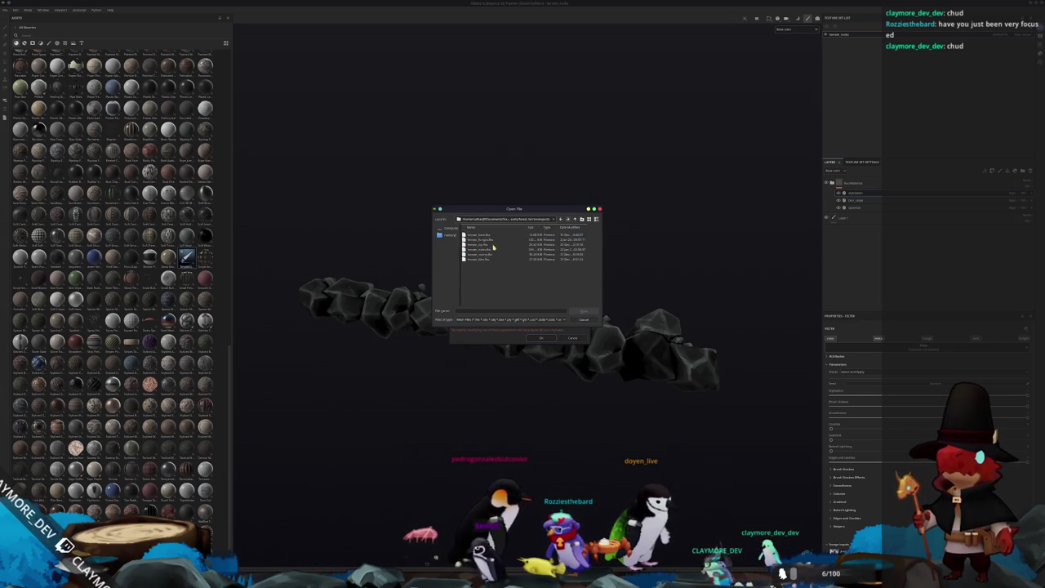
double_click(489, 252)
left_click(543, 338)
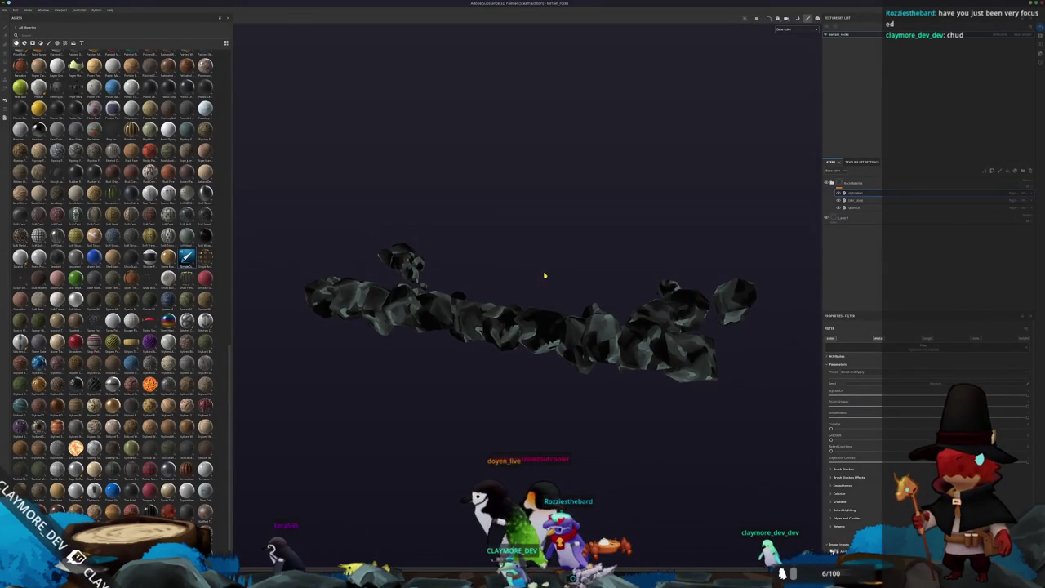
key("ctrl+shift+b")
left_click(636, 555)
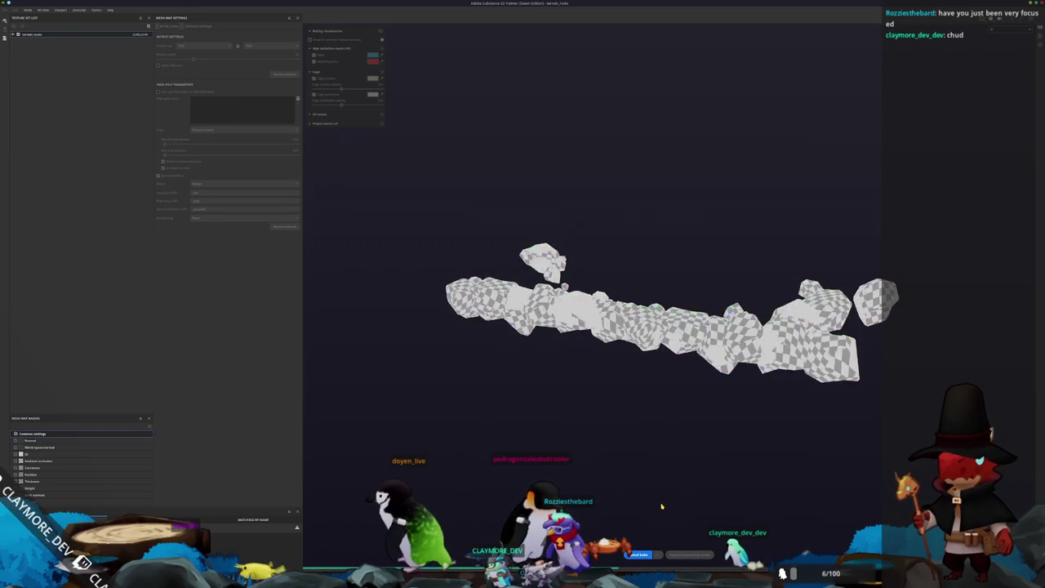
Show the Base color channel and export the rock textures to a new output directory.
left_click(699, 555)
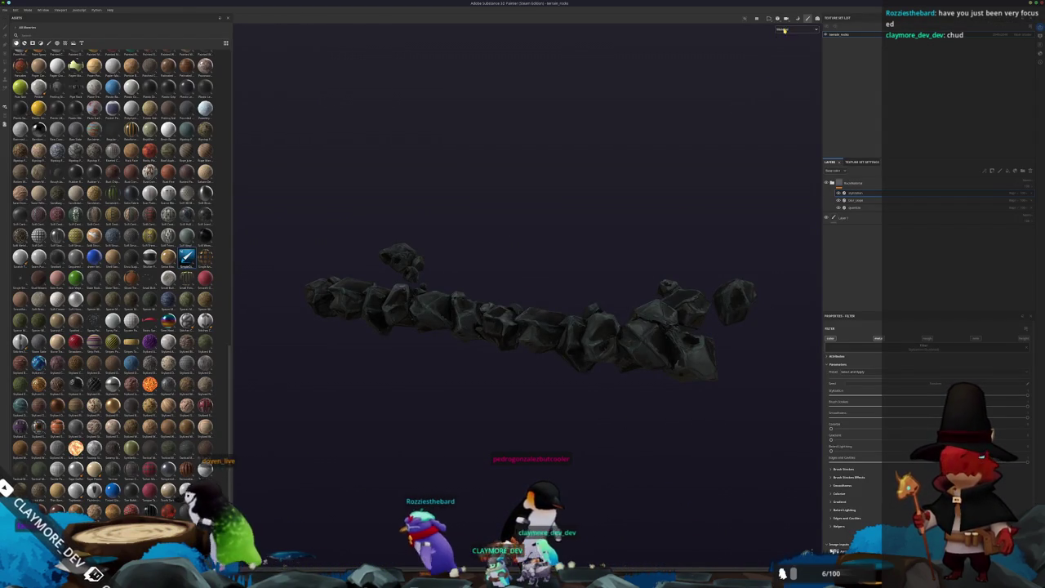
left_click(790, 59)
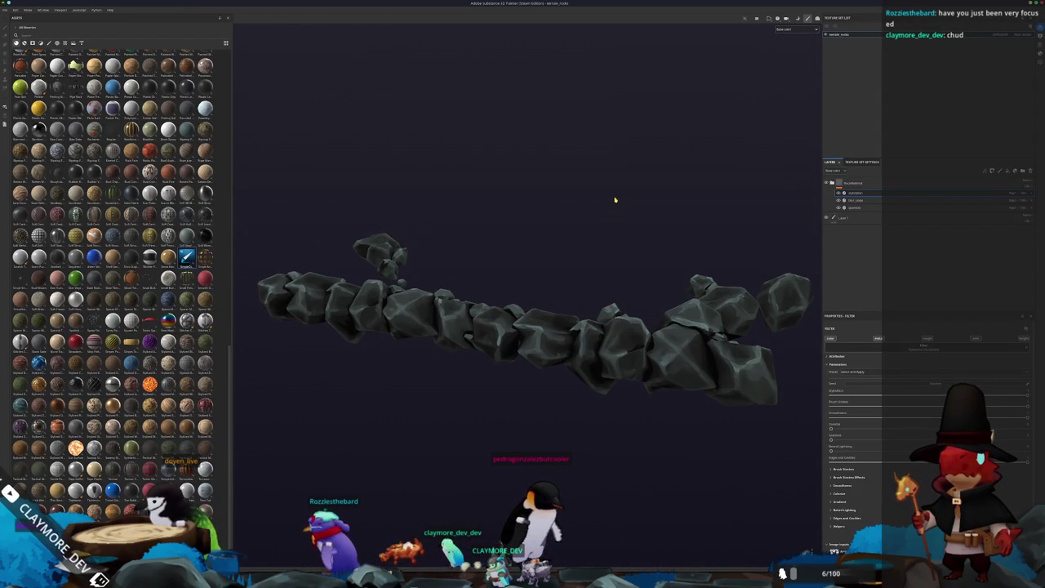
key("ctrl+shift+e")
left_click(409, 209)
left_click(400, 202)
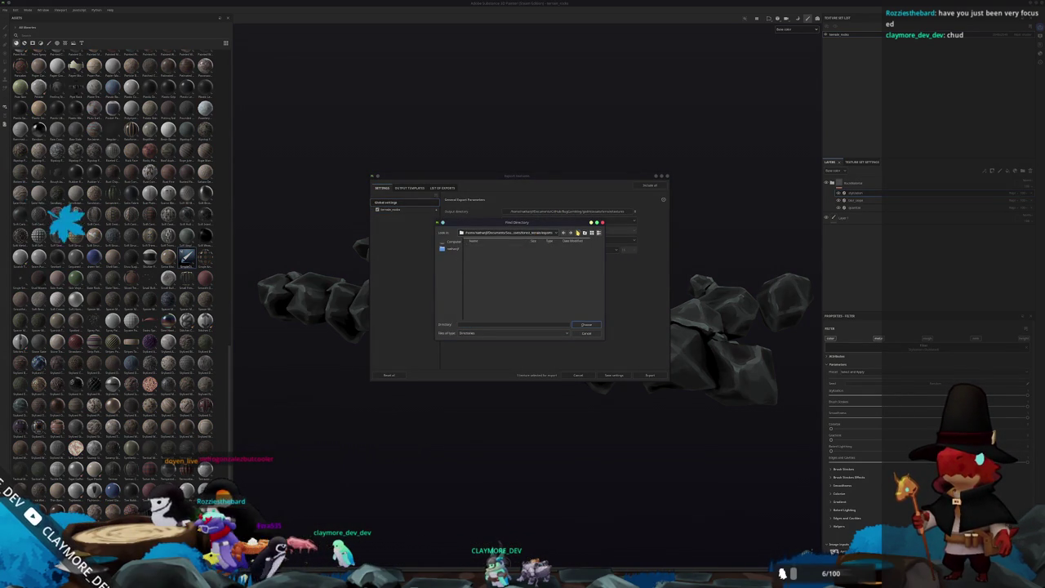
left_click(585, 326)
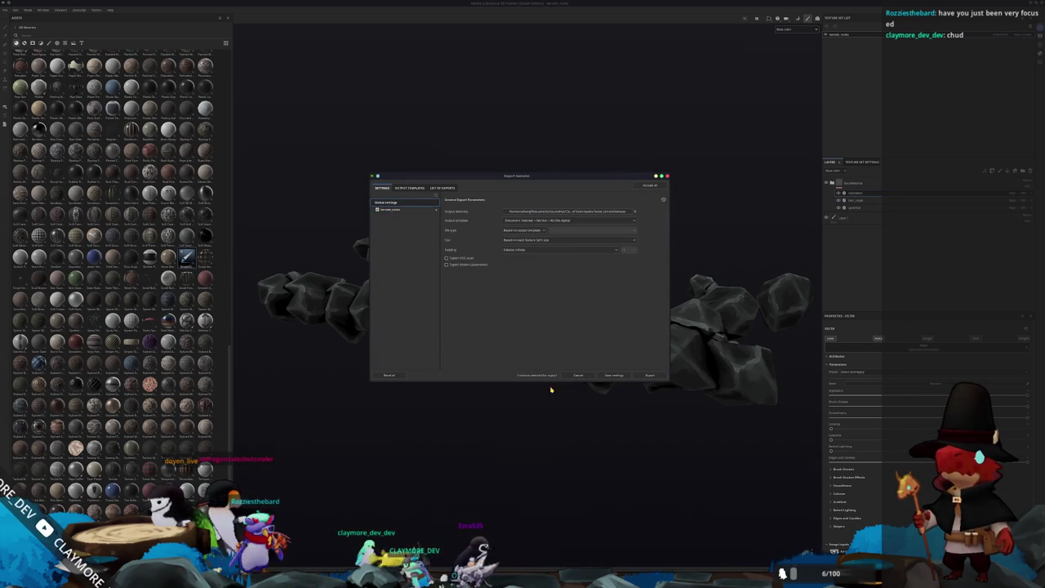
left_click(648, 377)
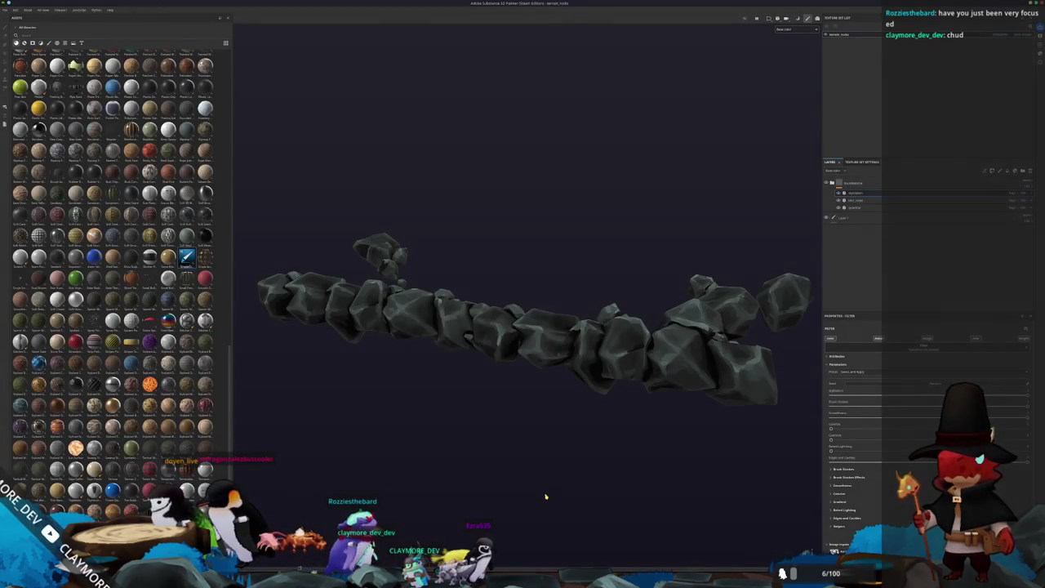
key("alt+Tab")
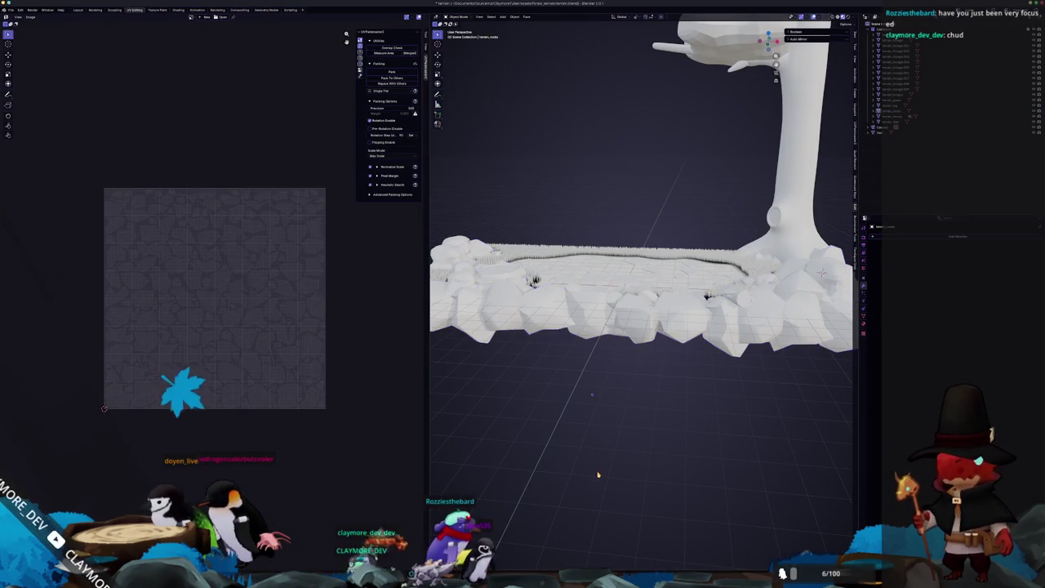
Orbit the Blender view down onto the terrain, then select the ClaymoreTuber project.
middle_click_drag(597, 468, 600, 490)
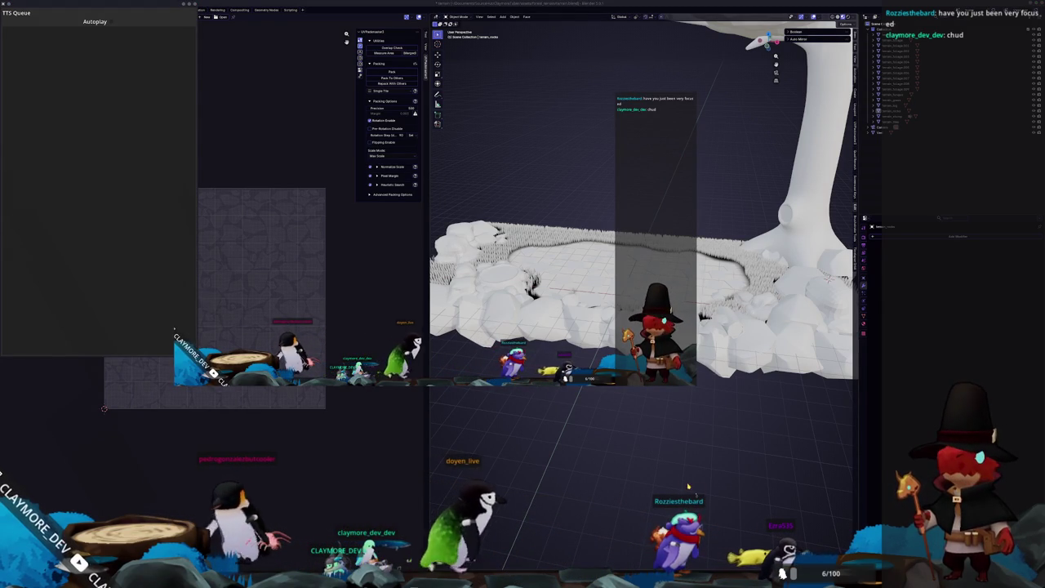
left_click(467, 226)
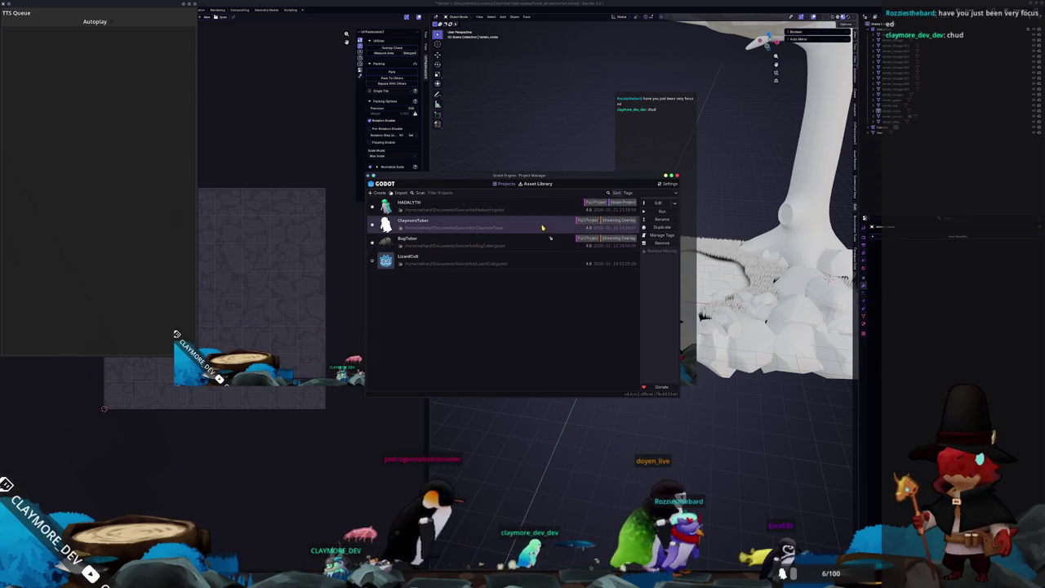
Open ClaymoreTuber and inspect the MeshInstance3D and terrain_grass nodes in the forest_terrain scene.
left_click(658, 204)
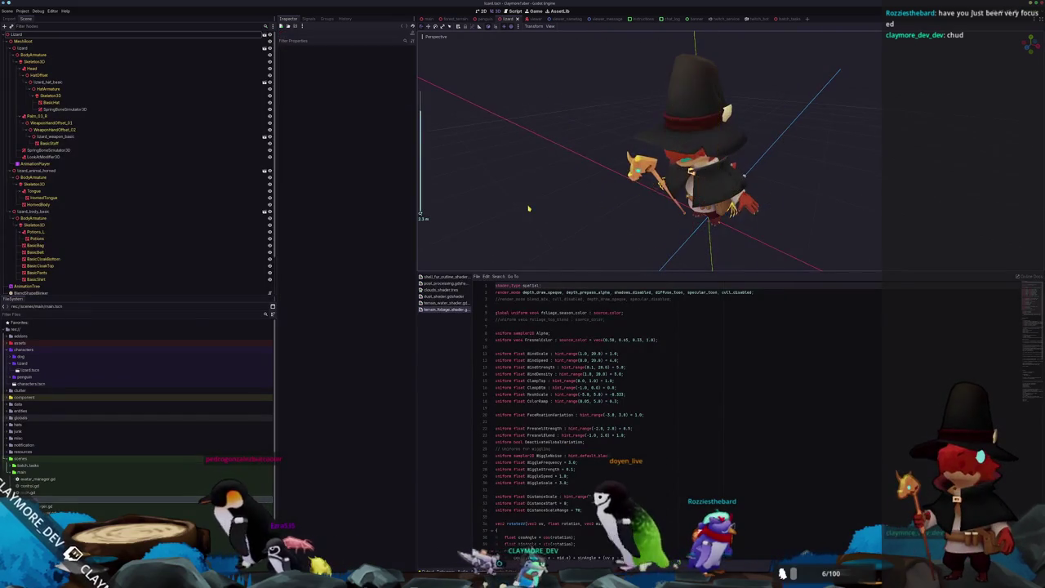
left_click(455, 18)
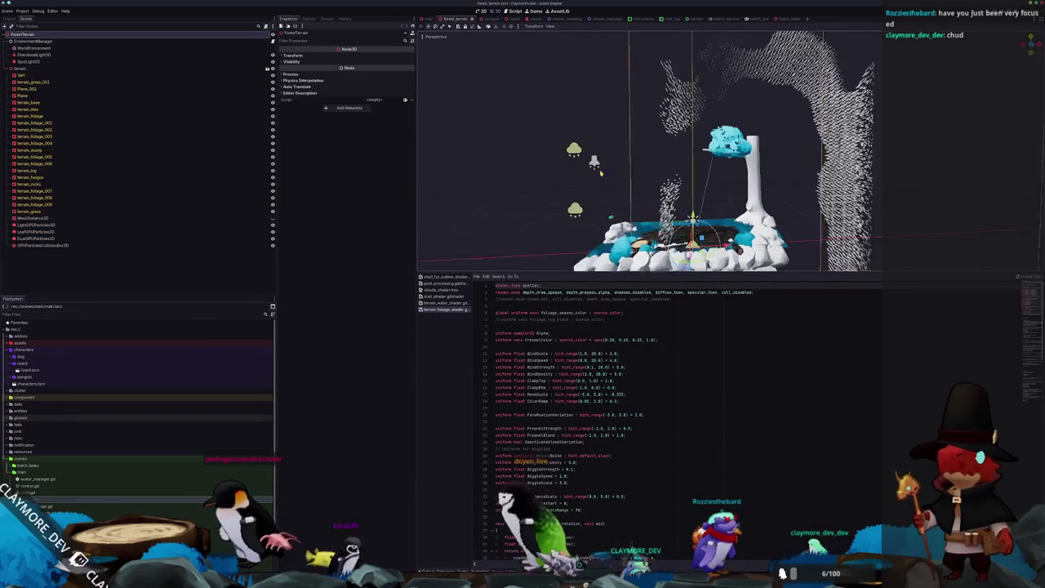
left_click(33, 218)
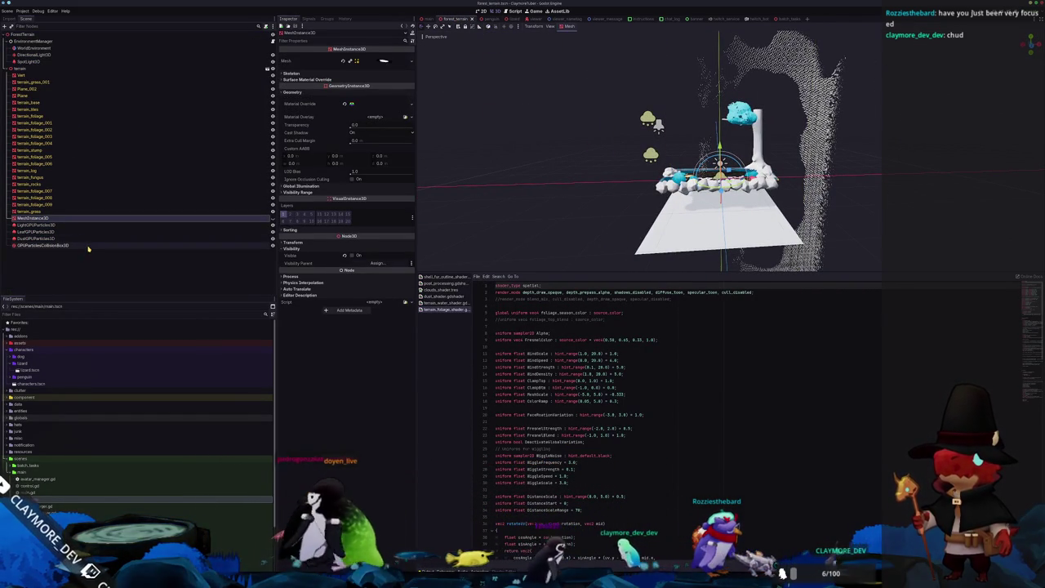
left_click(381, 62)
left_click(380, 63)
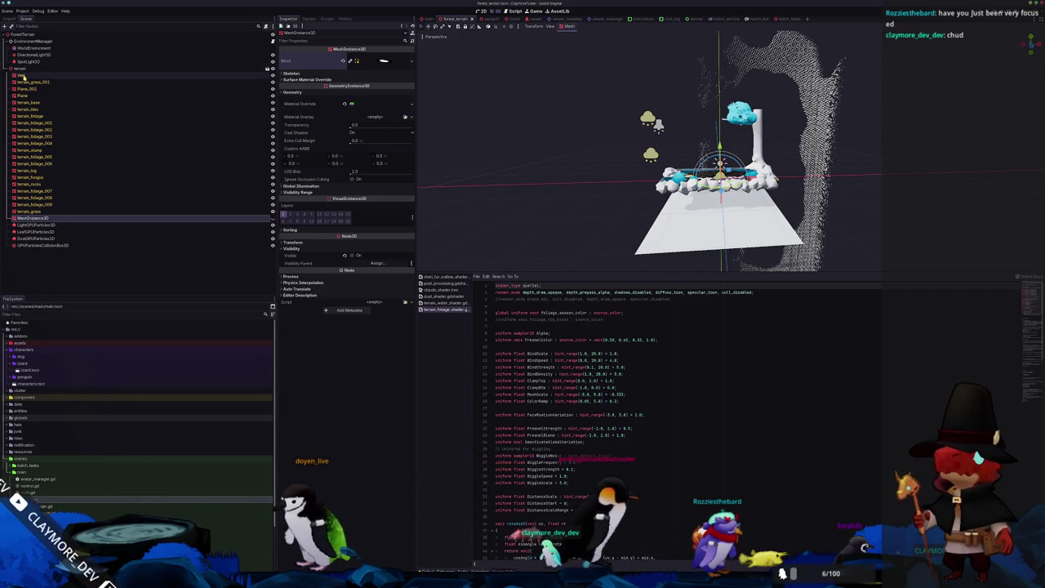
left_click(29, 212)
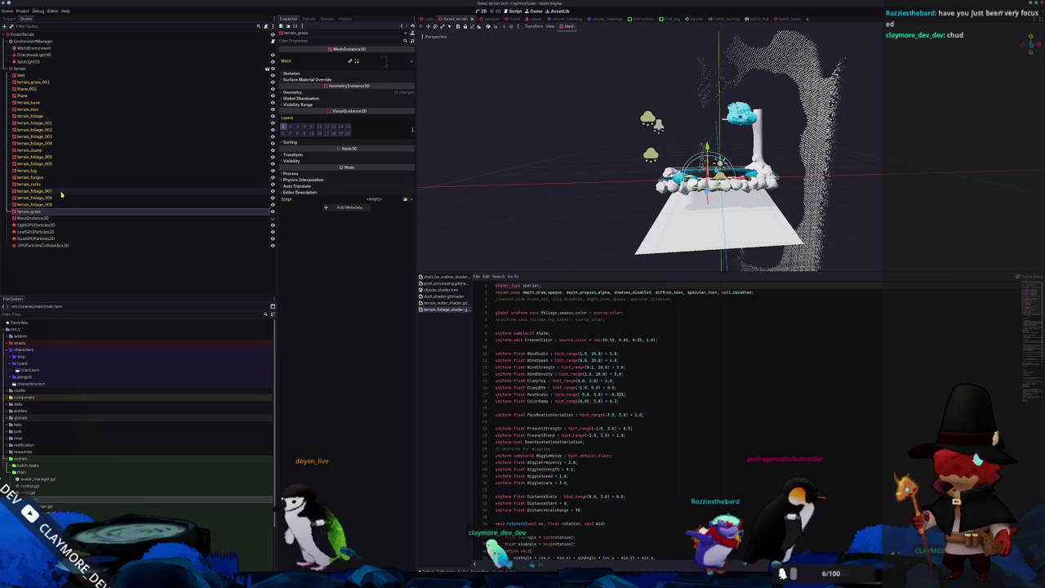
left_click(525, 182)
middle_click_drag(525, 182, 572, 184)
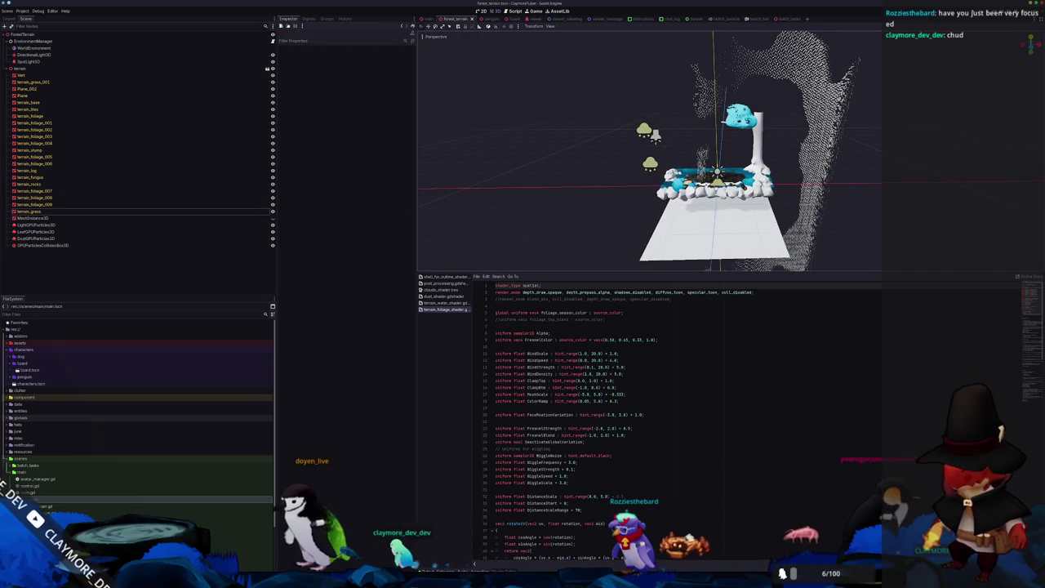
key("alt+Tab")
scroll(579, 366, "down", 5)
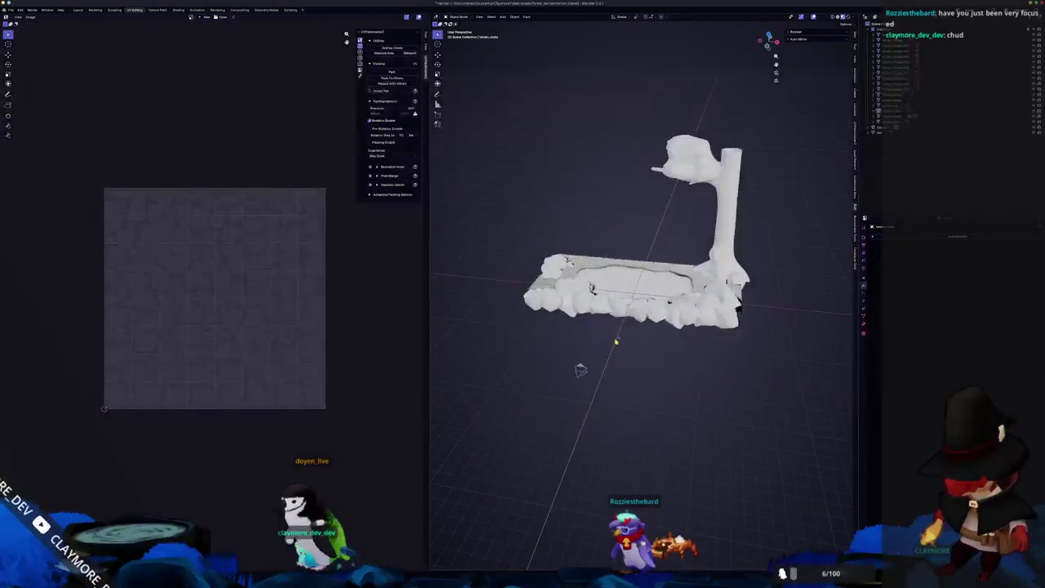
Overwrite terrain.glb with a glTF 2.0 export, setting Material Images to None.
left_click(10, 9)
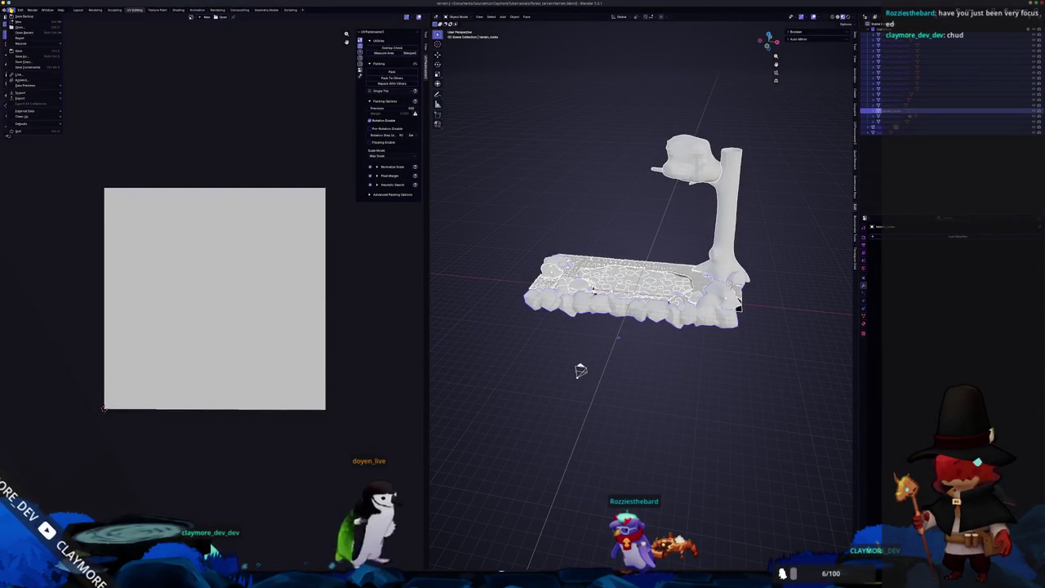
mouse_move(21, 98)
left_click(90, 141)
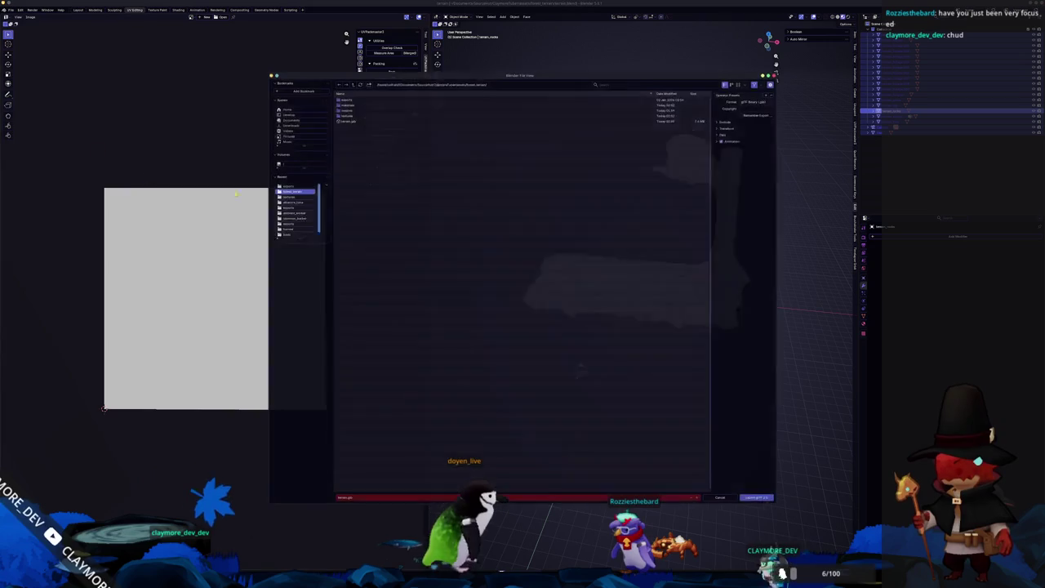
left_click(350, 121)
left_click(727, 119)
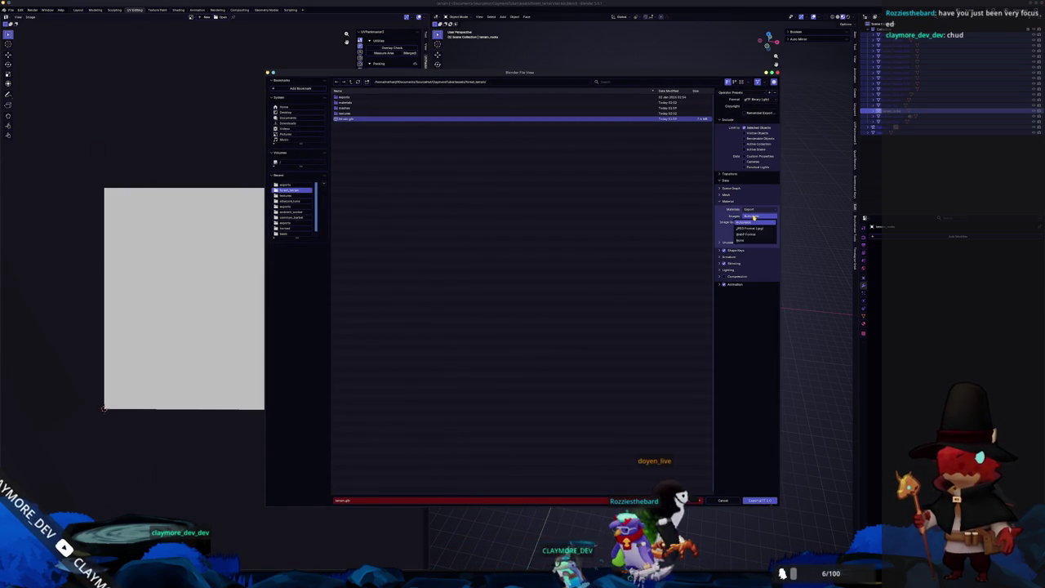
left_click(748, 240)
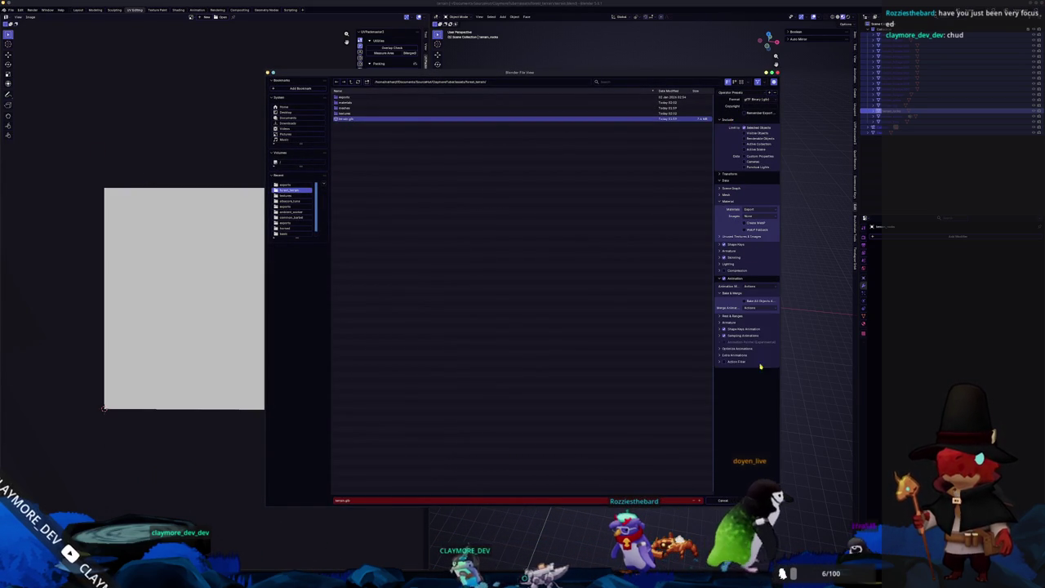
left_click(755, 499)
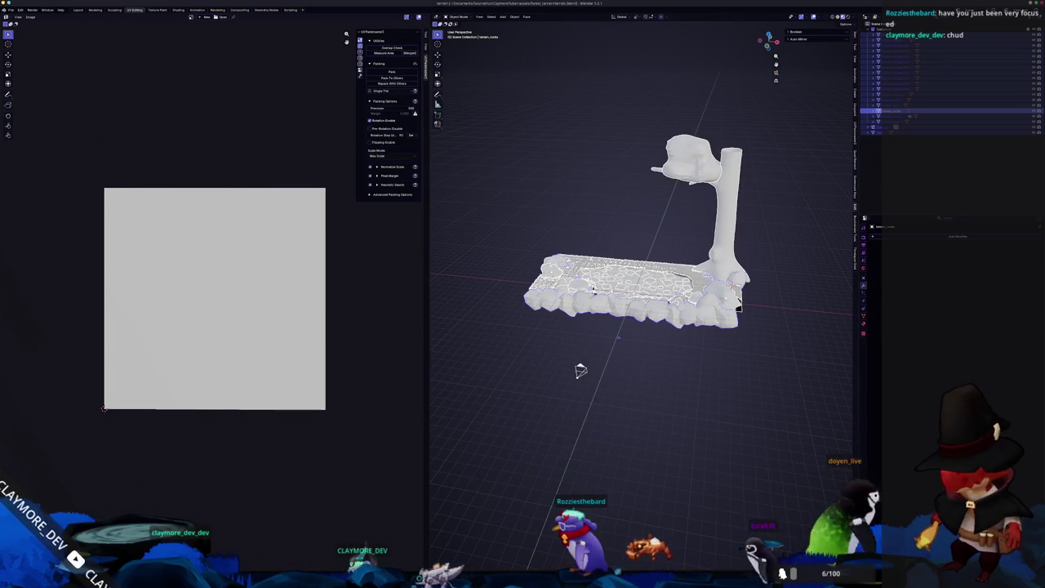
key("super+Tab")
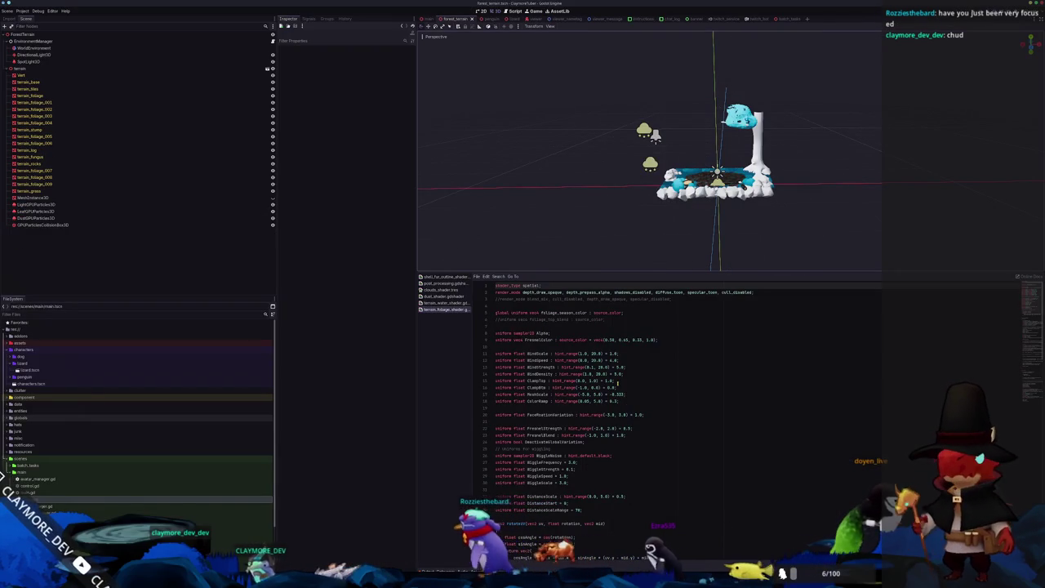
Give the terrain_rocks mesh its rocks material as Material Override.
scroll(602, 236, "up", 5)
left_click(603, 238)
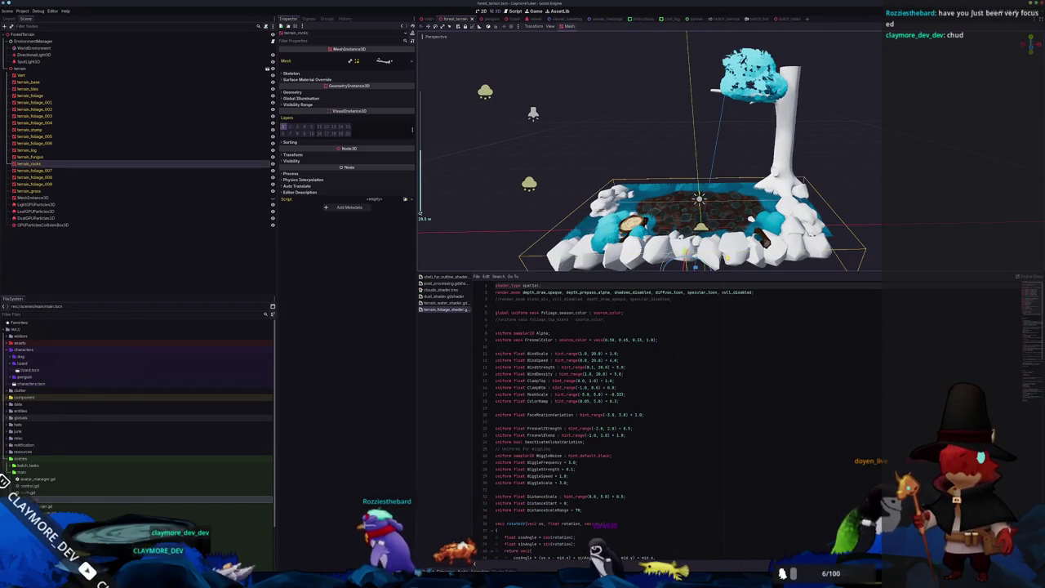
left_click(348, 92)
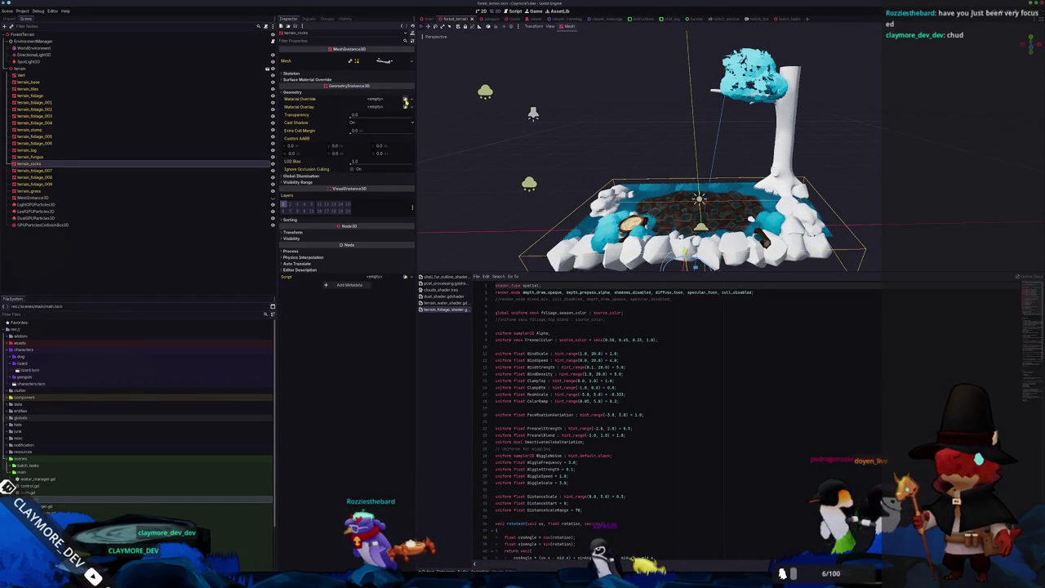
left_click(405, 101)
type("m")
key("Return")
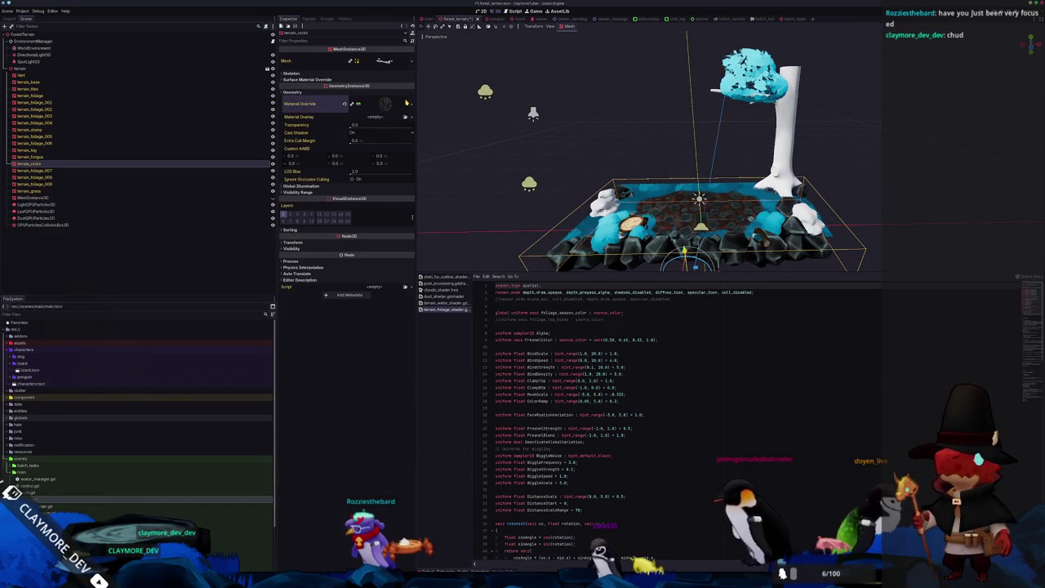
Replace the canopy terrain_foliage_002's override with the blue foliage material.
scroll(702, 123, "up", 3)
scroll(702, 123, "down", 3)
left_click(704, 86)
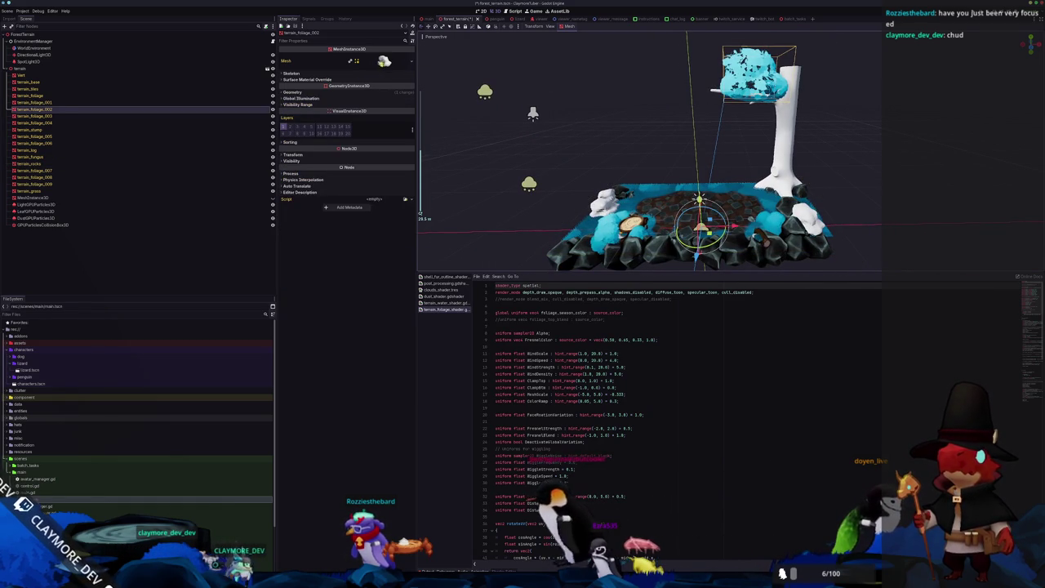
left_click(384, 92)
left_click(346, 105)
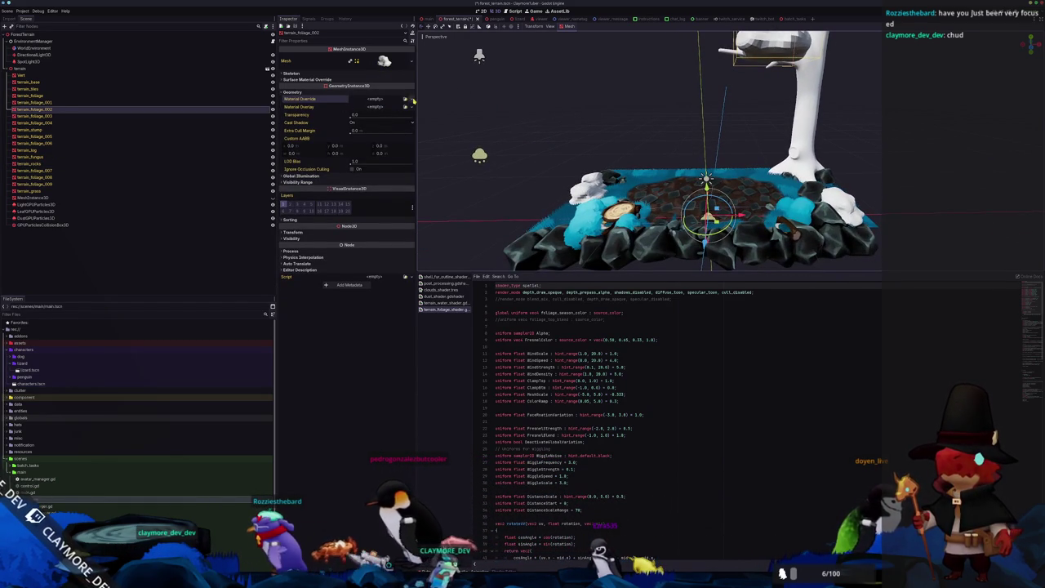
left_click(386, 135)
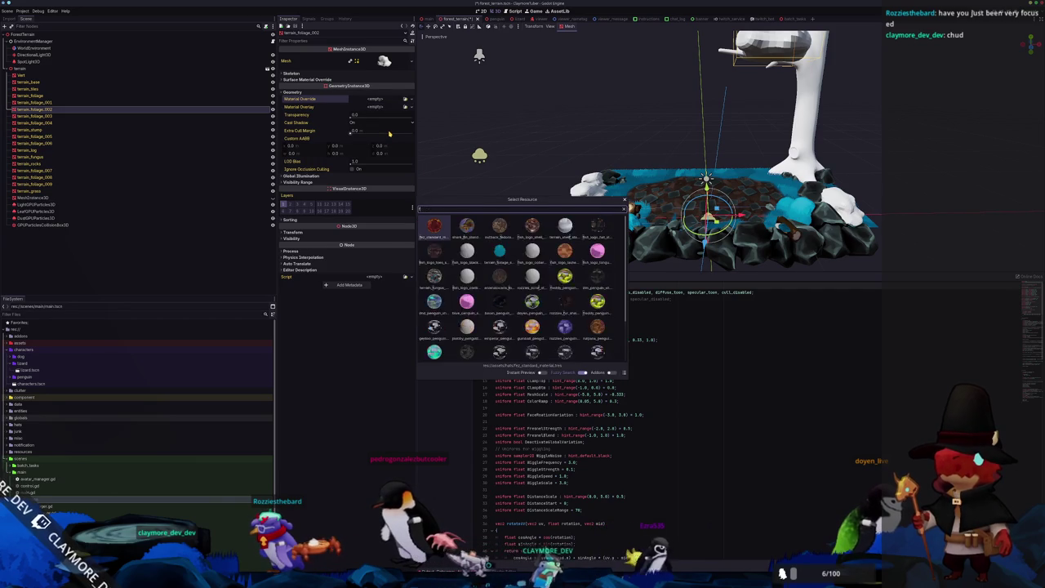
key("Return")
Raise the canopy's foliage shader Mesh Scale to about 0.75 so it looks fuller.
right_click_drag(645, 151, 615, 95)
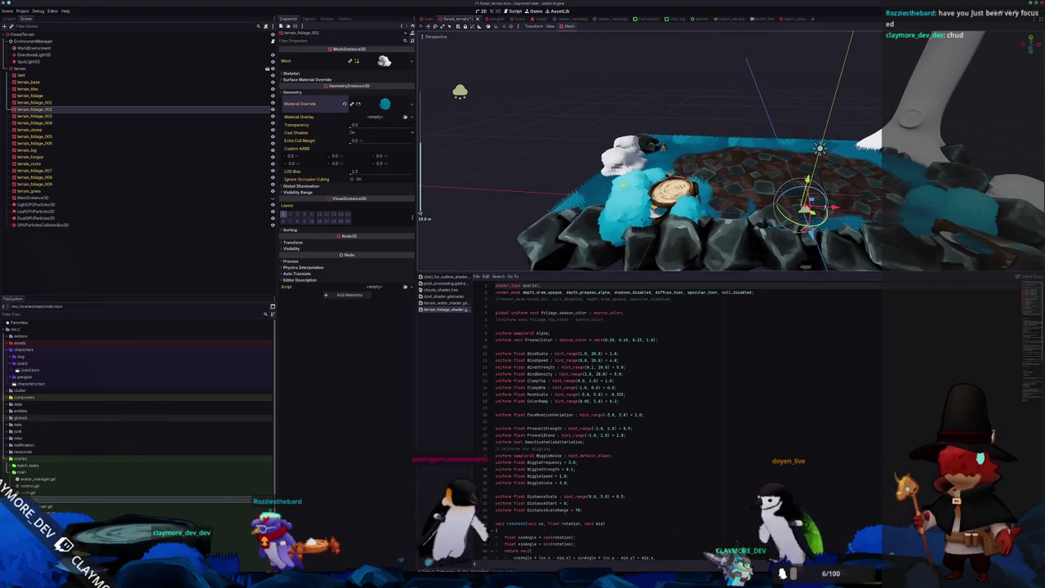
left_click(625, 160)
left_click(625, 159)
right_click_drag(625, 160, 719, 123)
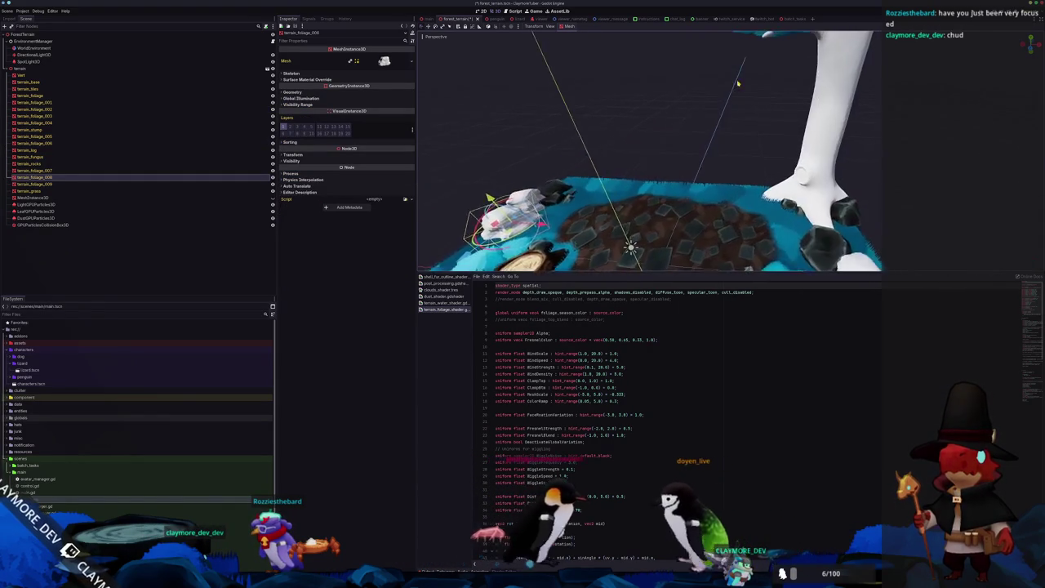
left_click(718, 115)
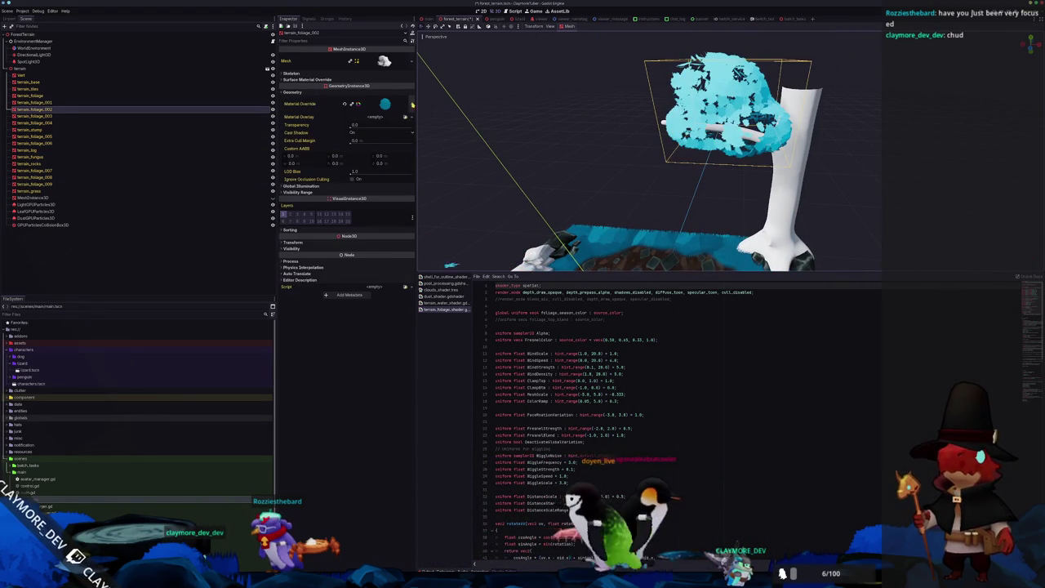
left_click(383, 104)
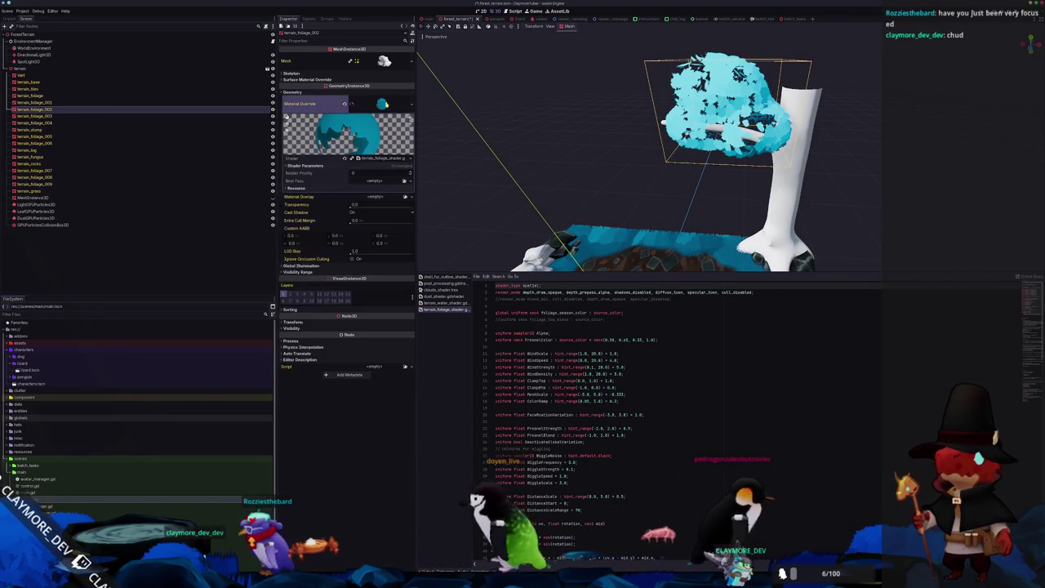
left_click(306, 165)
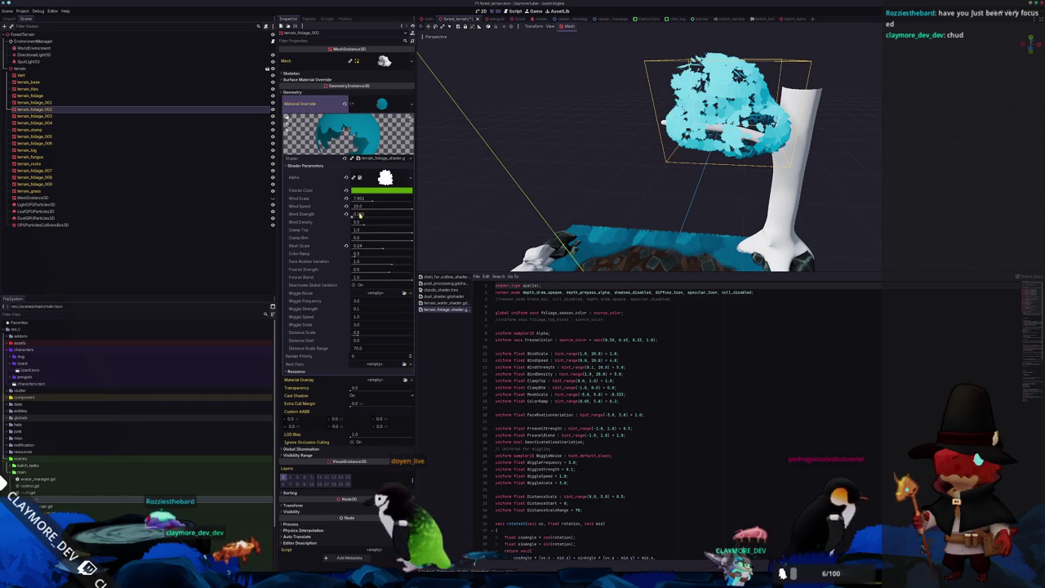
left_click_drag(382, 250, 385, 249)
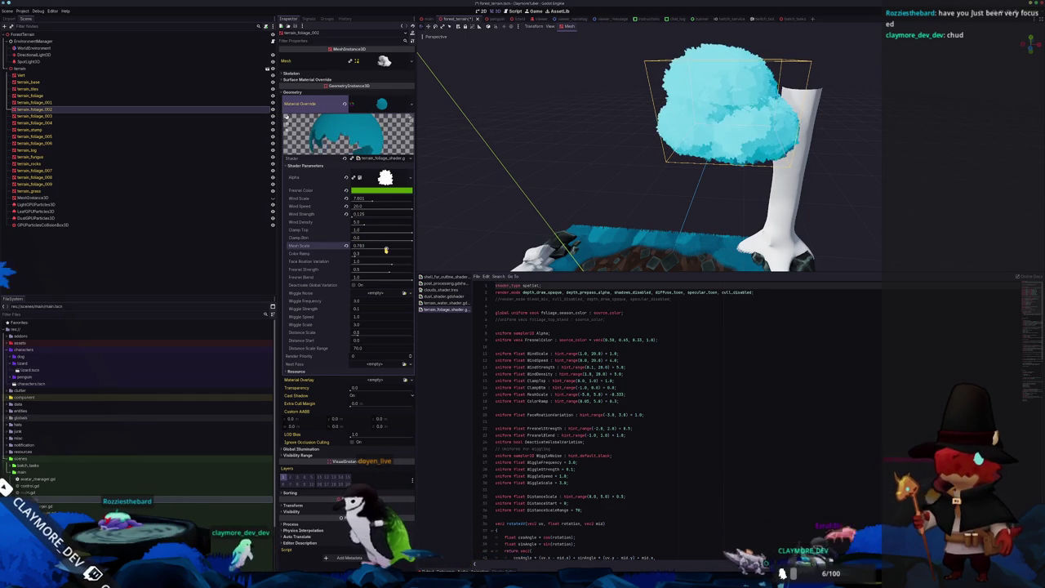
Apply the terrain_foliage material override to terrain_foliage_008 and terrain_foliage_009.
middle_click_drag(605, 164, 639, 124)
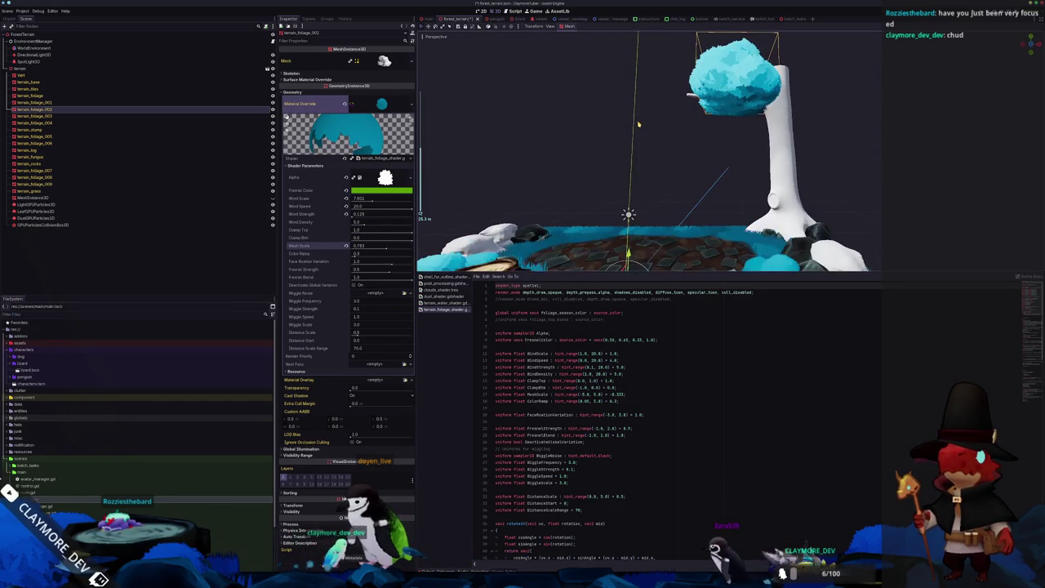
scroll(637, 126, "down", 5)
scroll(654, 143, "up", 6)
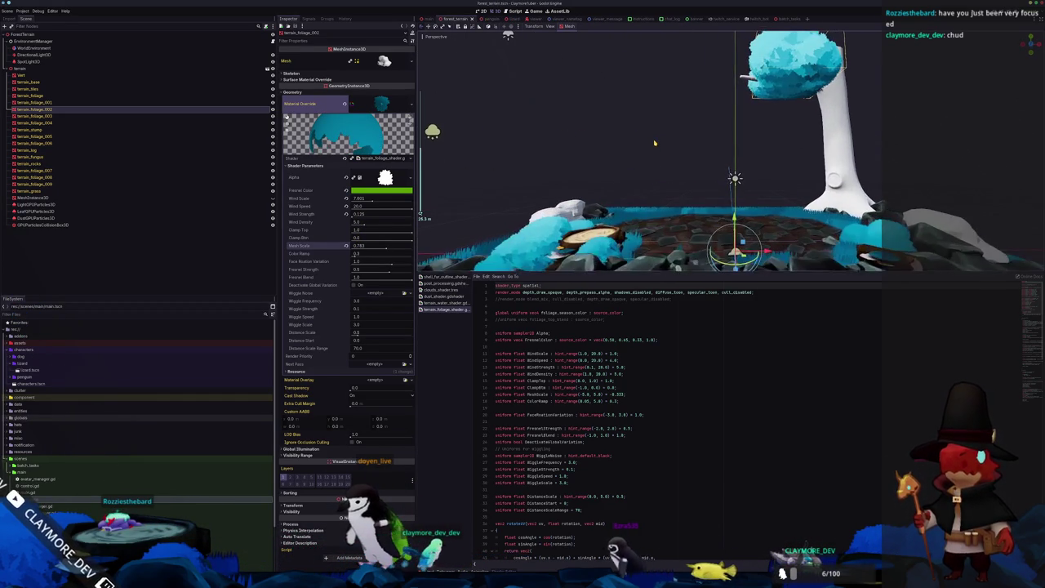
mouse_move(648, 144)
middle_mouse_down()
mouse_move(670, 188)
mouse_move(686, 180)
mouse_move(621, 204)
middle_mouse_up()
left_click(670, 216)
left_click(163, 184, "ctrl")
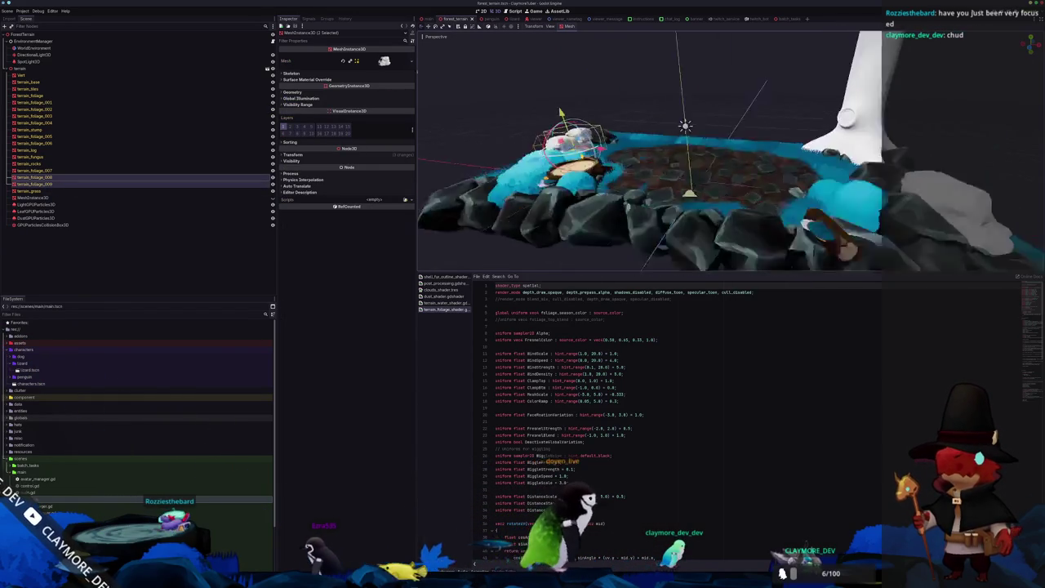
middle_click_drag(645, 164, 678, 163)
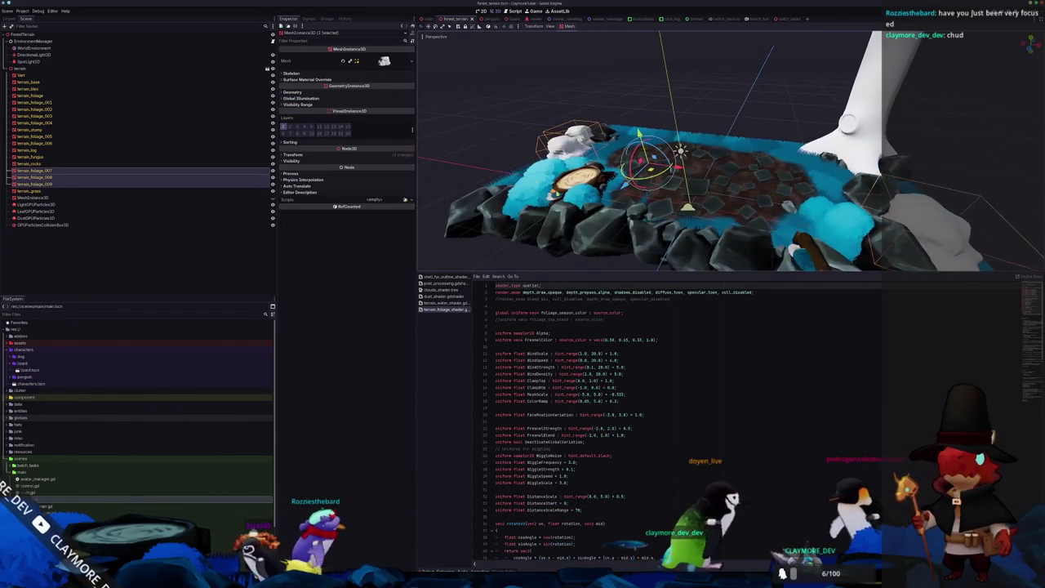
left_click(388, 92)
left_click(406, 99)
type("folia")
key("Return")
Inspect the foliage, stump and log around the terrain, then return to Blender.
middle_click_drag(532, 117, 581, 145)
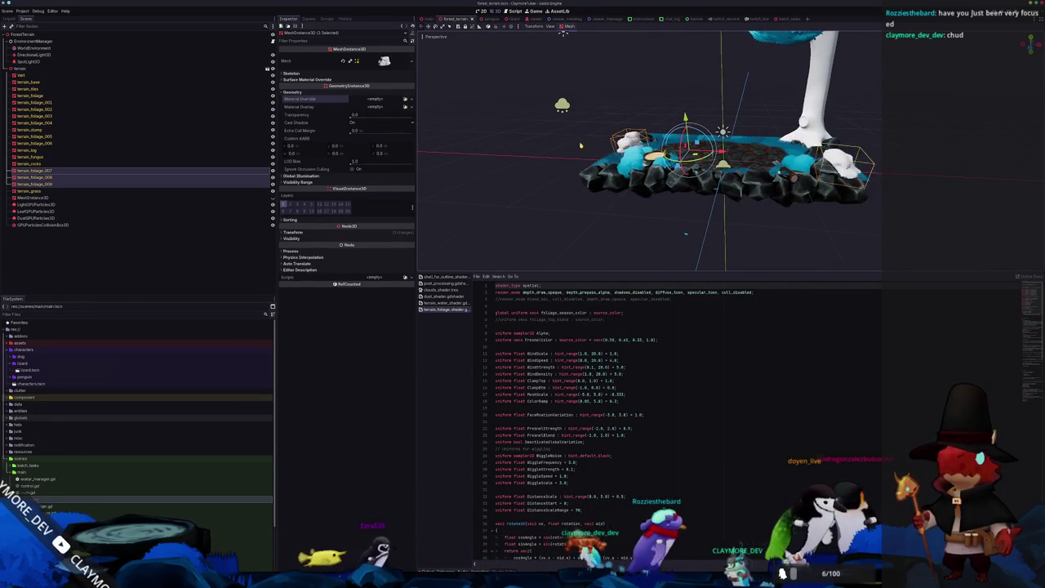
scroll(580, 145, "up", 3)
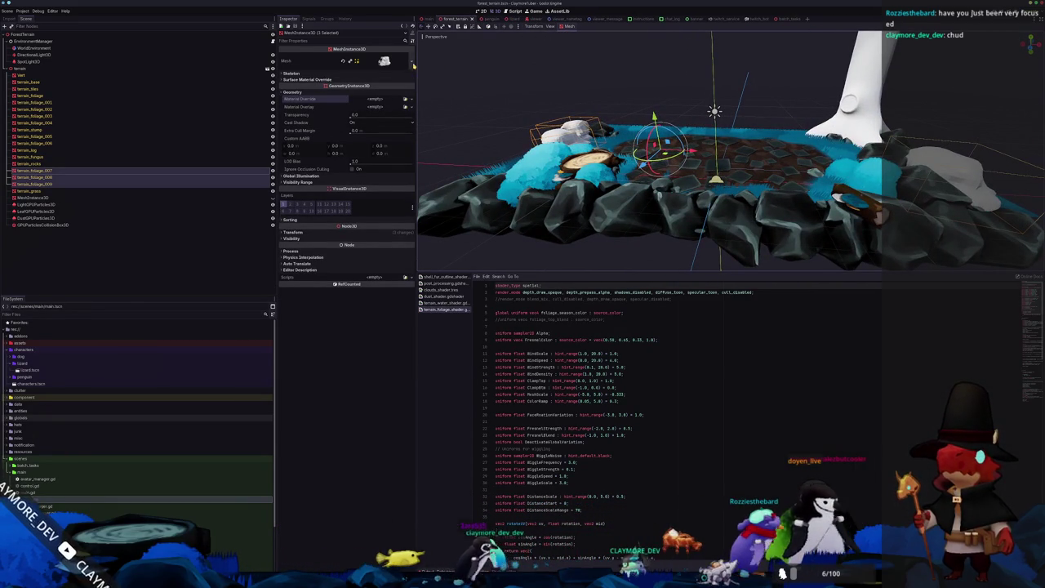
left_click(404, 98)
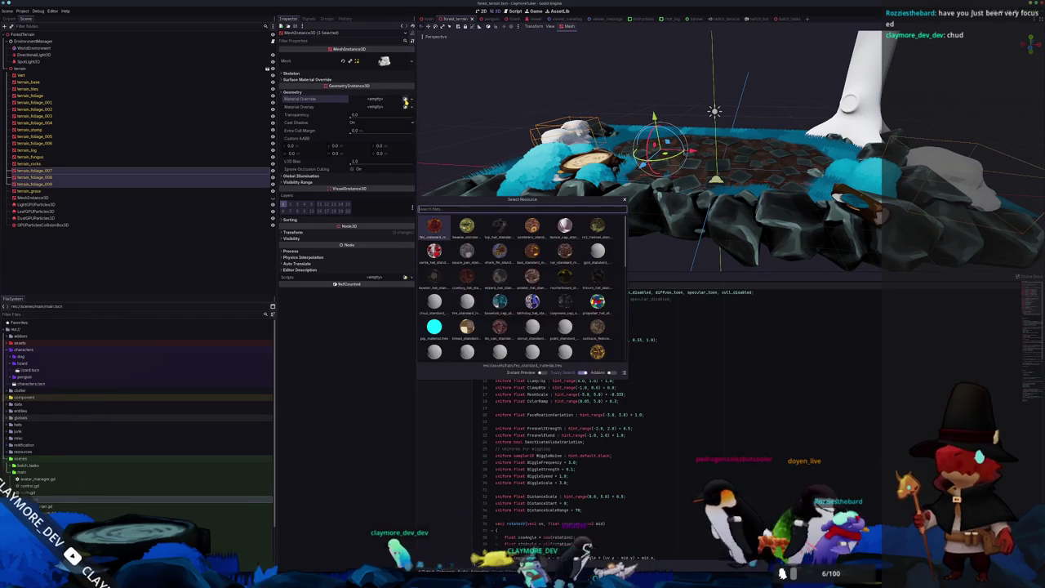
key("Escape")
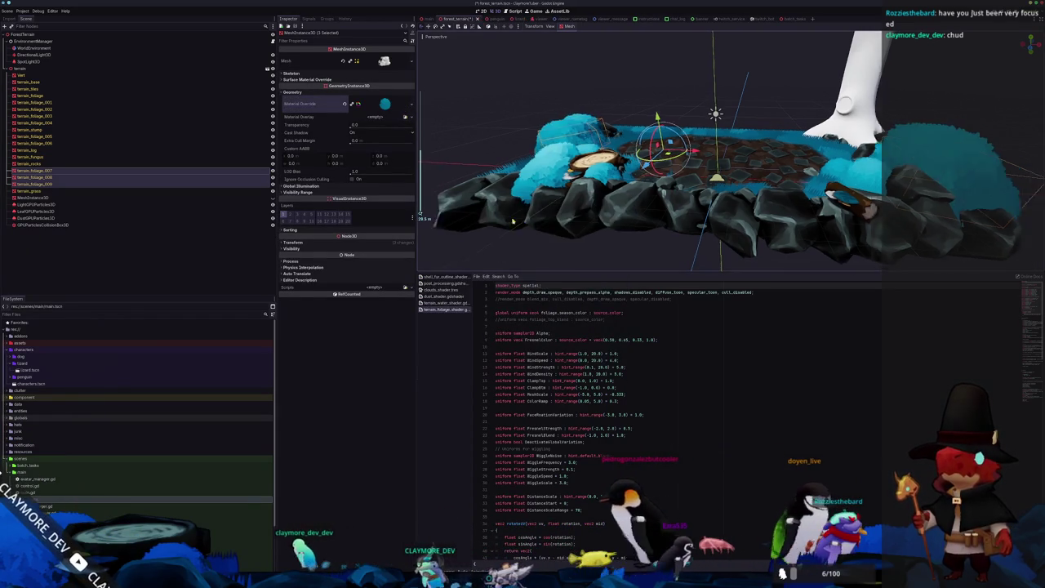
scroll(539, 215, "down", 3)
left_click(539, 214)
mouse_move(528, 219)
right_mouse_down()
mouse_move(632, 170)
mouse_move(503, 146)
mouse_move(608, 197)
right_mouse_up()
left_click(639, 160)
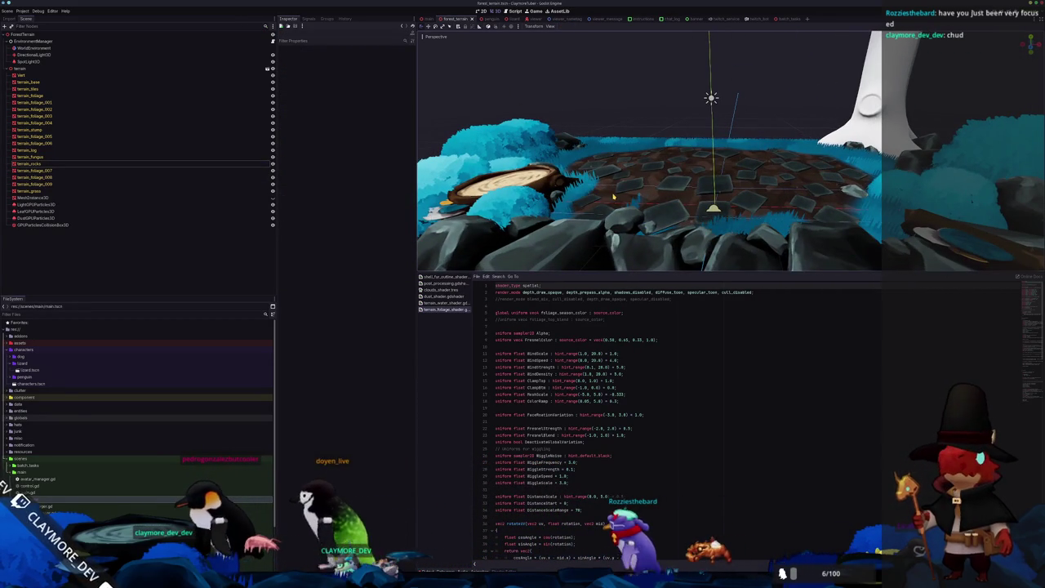
right_click_drag(614, 196, 563, 230)
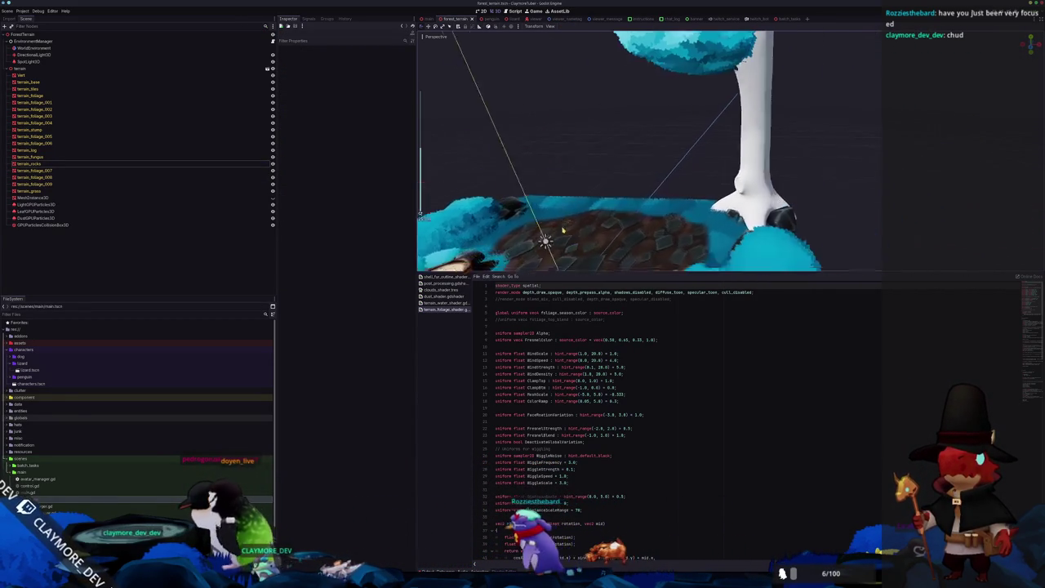
double_click(23, 75)
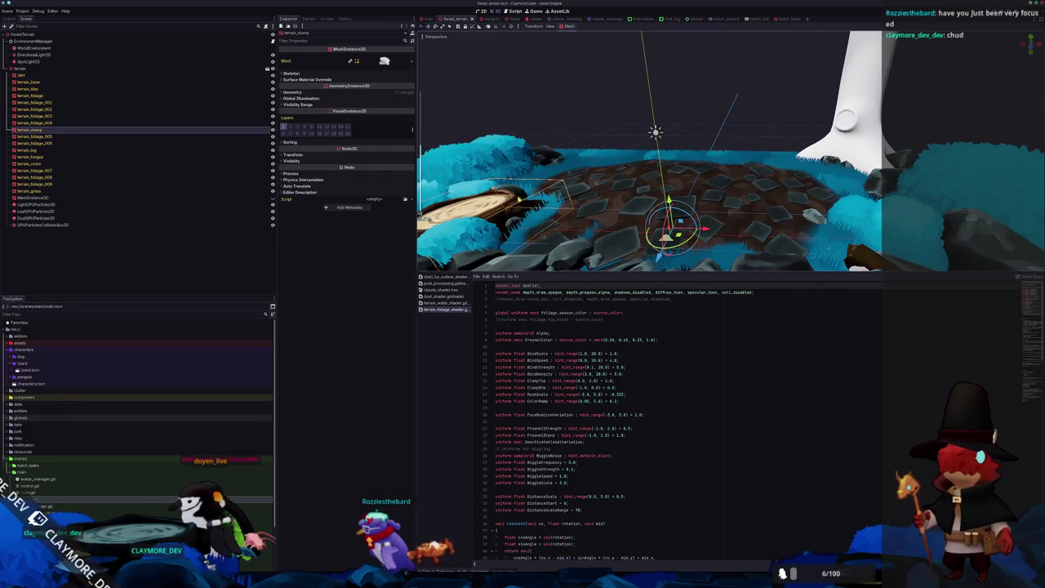
middle_click_drag(670, 204, 719, 196)
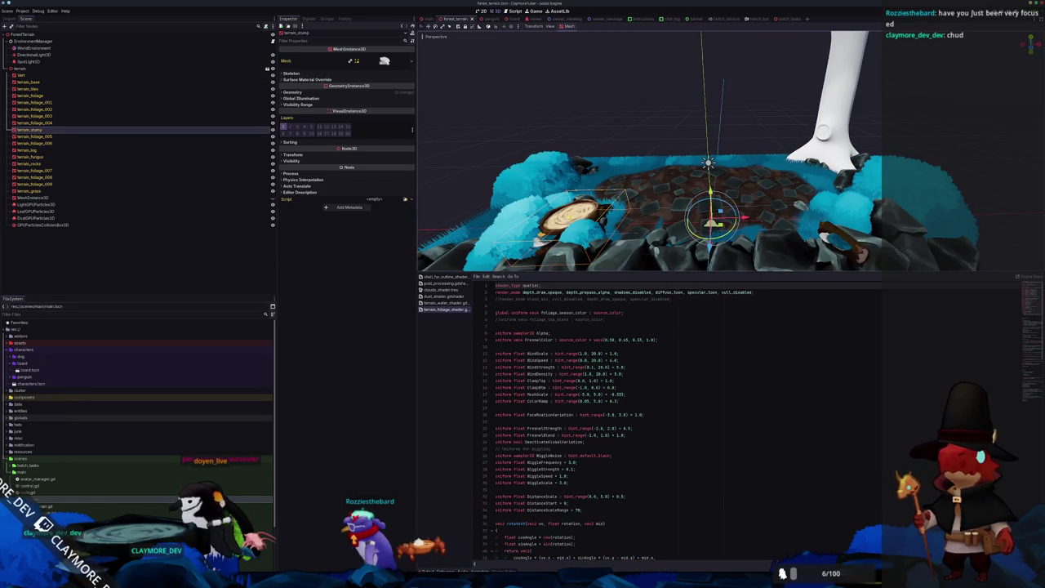
middle_click_drag(711, 124, 710, 132)
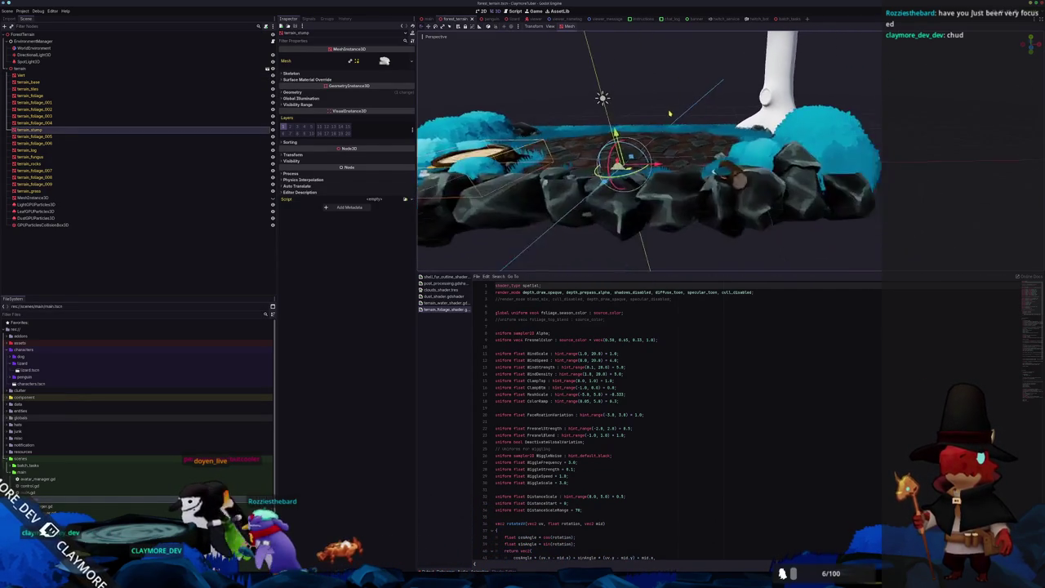
key("alt+Tab")
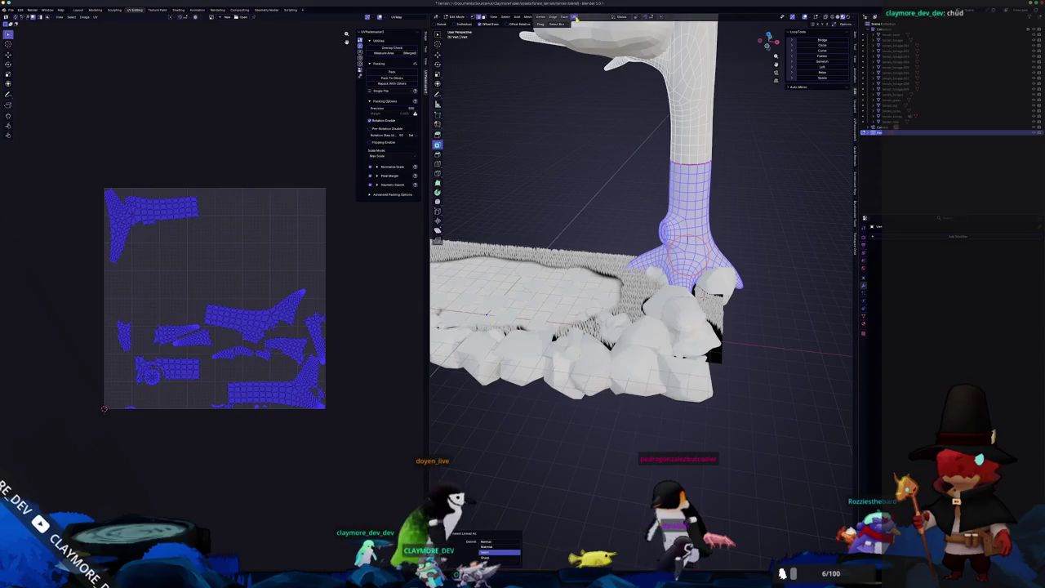
Smart UV Project the lower trunk, then the upper trunk faces.
left_click(577, 93)
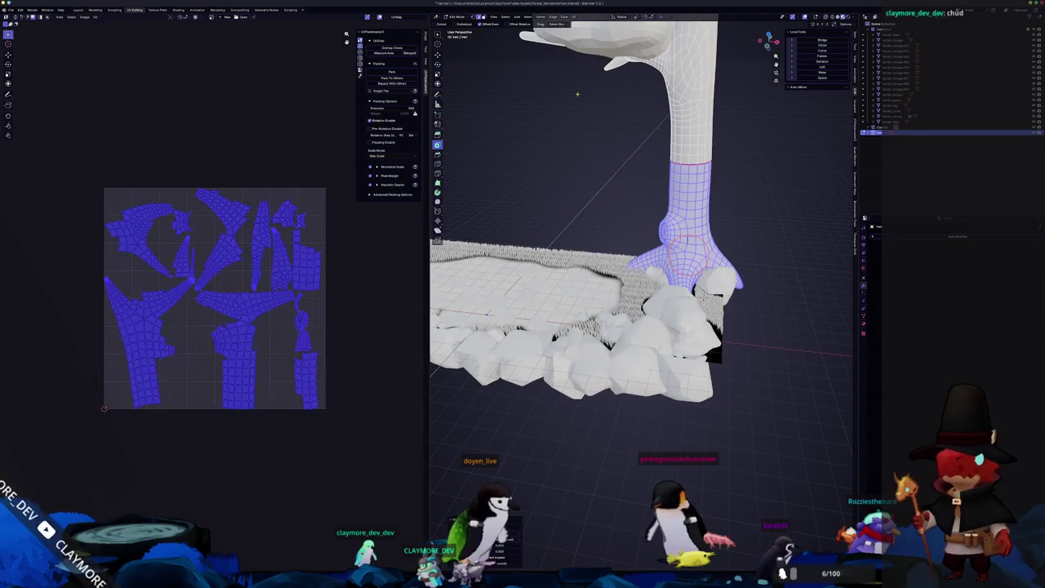
left_click(703, 134)
left_click_drag(701, 133, 612, 61)
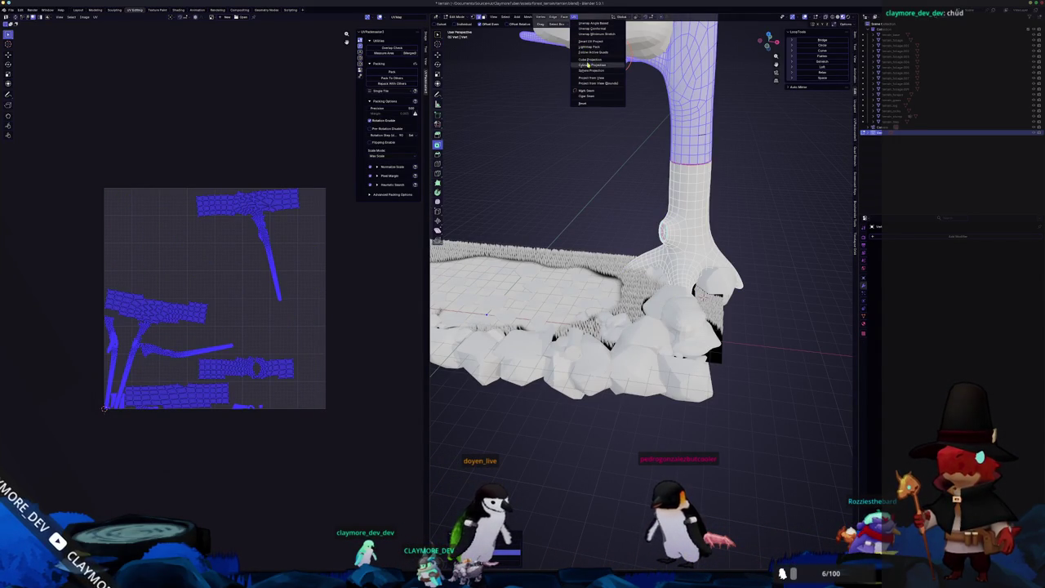
left_click(594, 42)
left_click(578, 92)
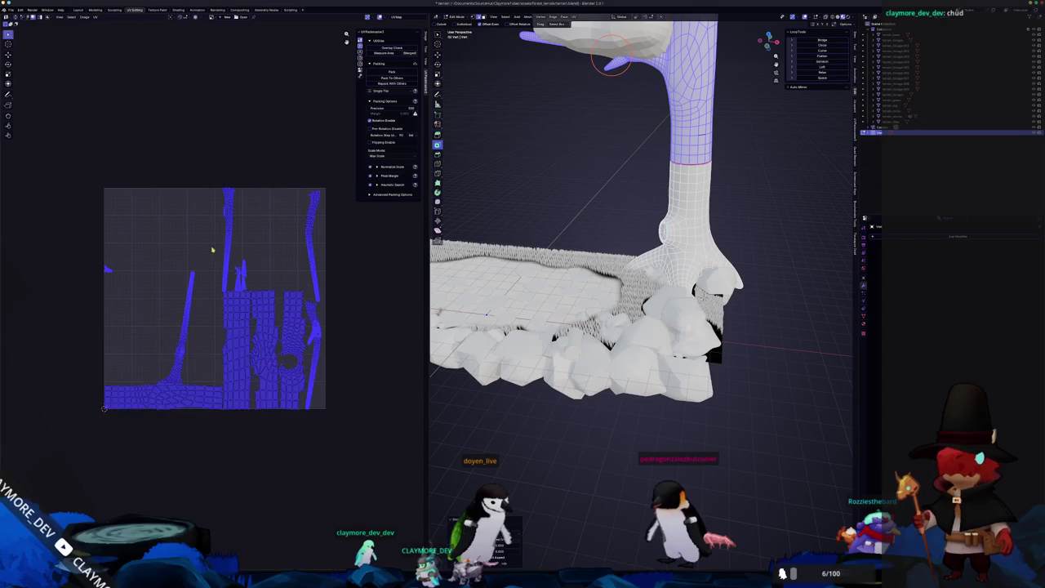
Select all the trunk's linked faces and return the trunk to Object Mode.
key("ctrl+l")
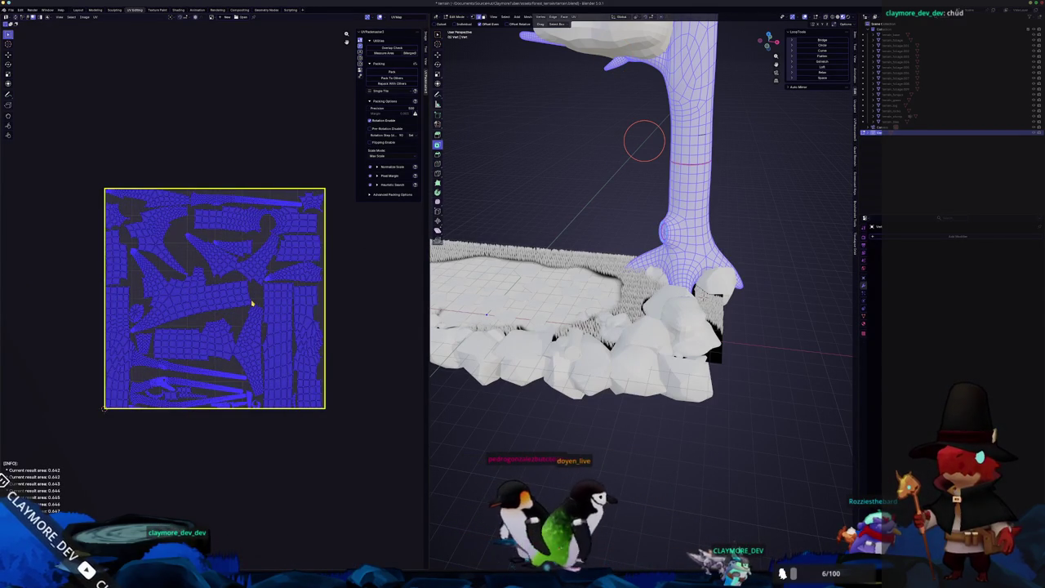
key("alt+Tab")
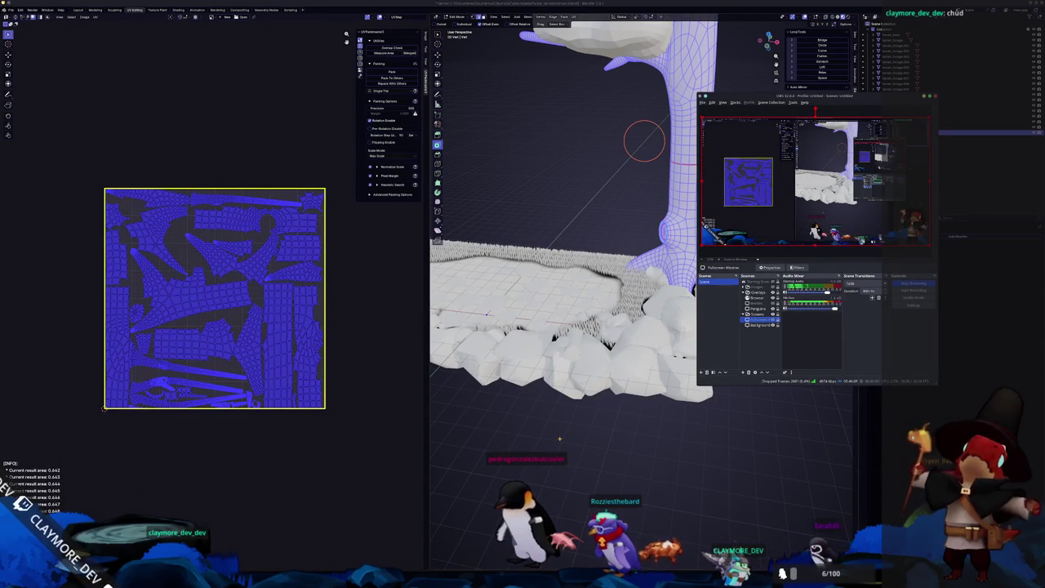
key("alt+Tab")
scroll(571, 368, "down", 3)
key("Tab")
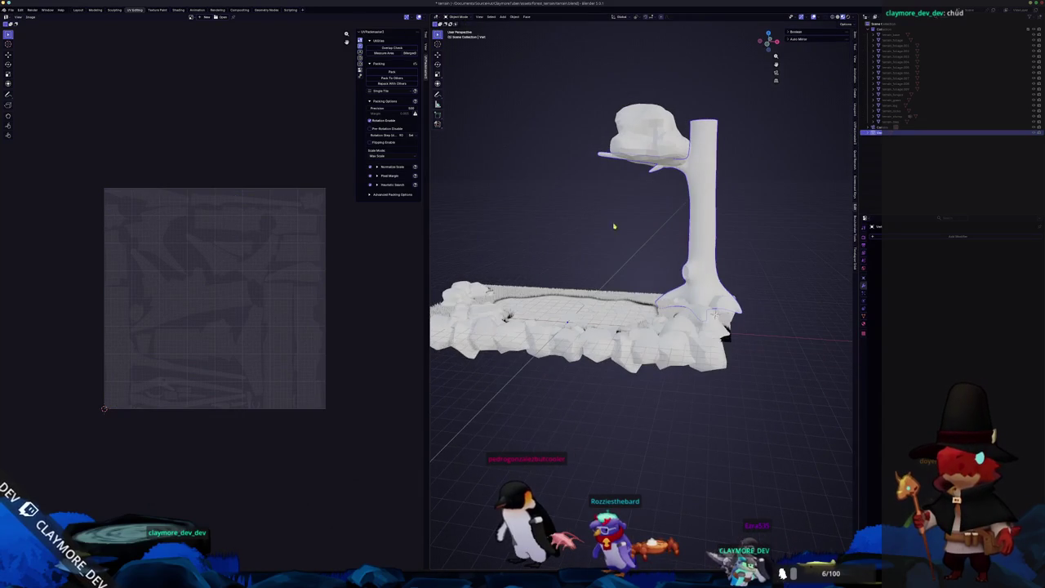
middle_click_drag(662, 219, 623, 252)
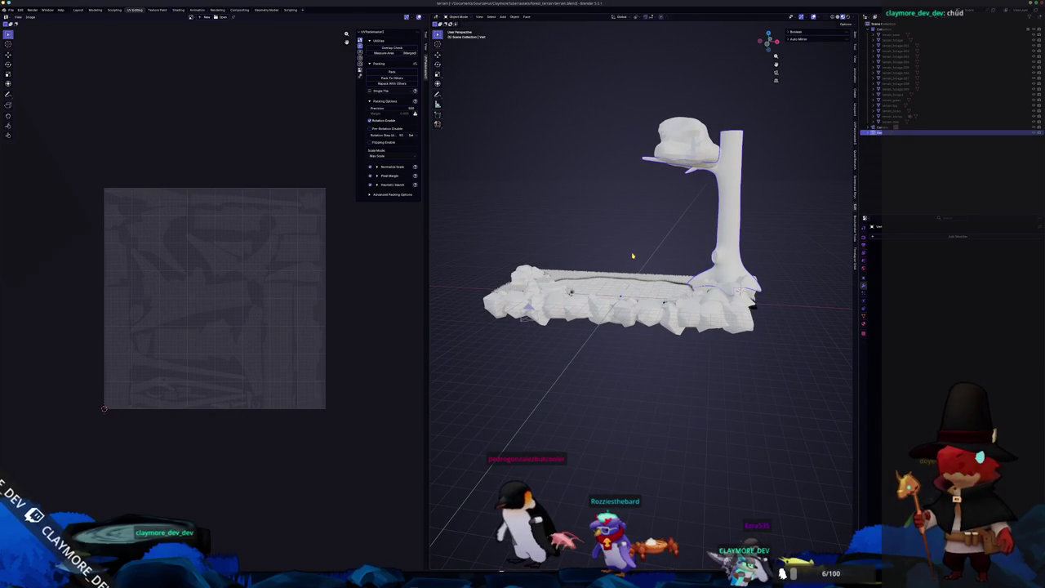
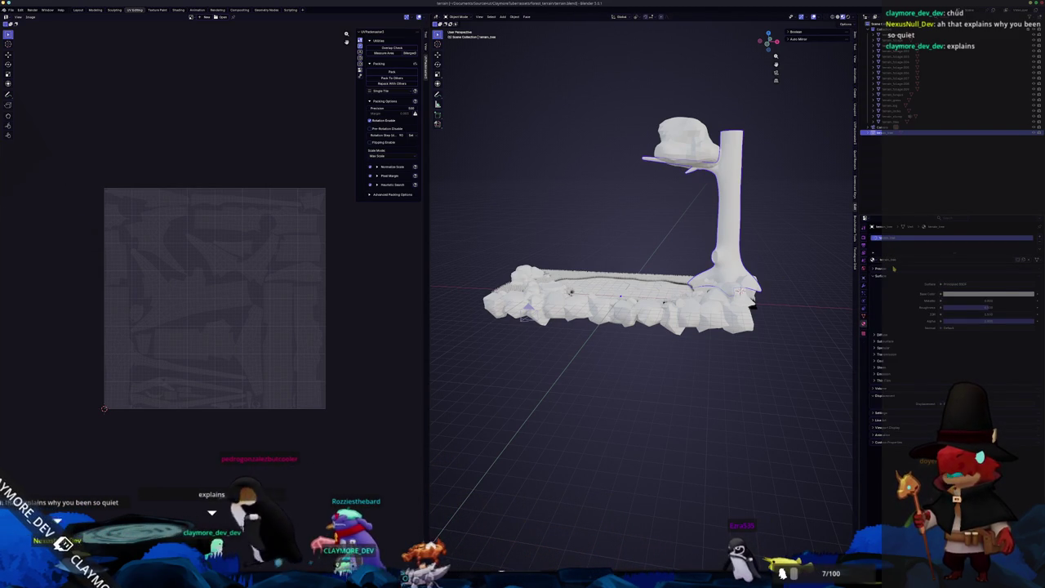
Inspect the terrain and tree model, then apply the tree's object transforms with Ctrl+A.
mouse_move(621, 245)
middle_mouse_down()
mouse_move(588, 254)
mouse_move(687, 326)
mouse_move(699, 352)
mouse_move(711, 299)
middle_mouse_up()
scroll(621, 269, "up", 5)
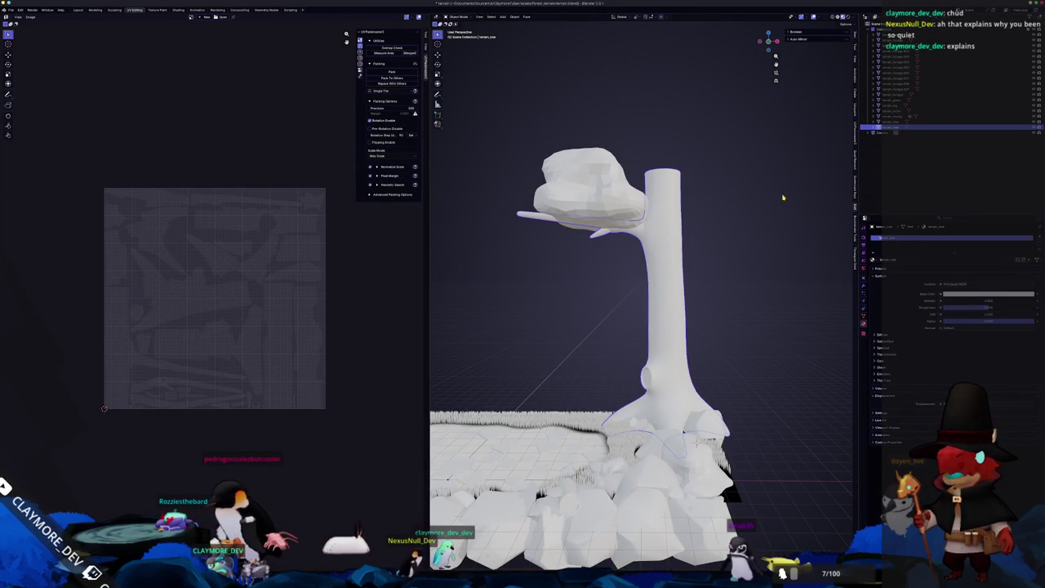
middle_click_drag(767, 196, 852, 325)
middle_click_drag(790, 325, 790, 315)
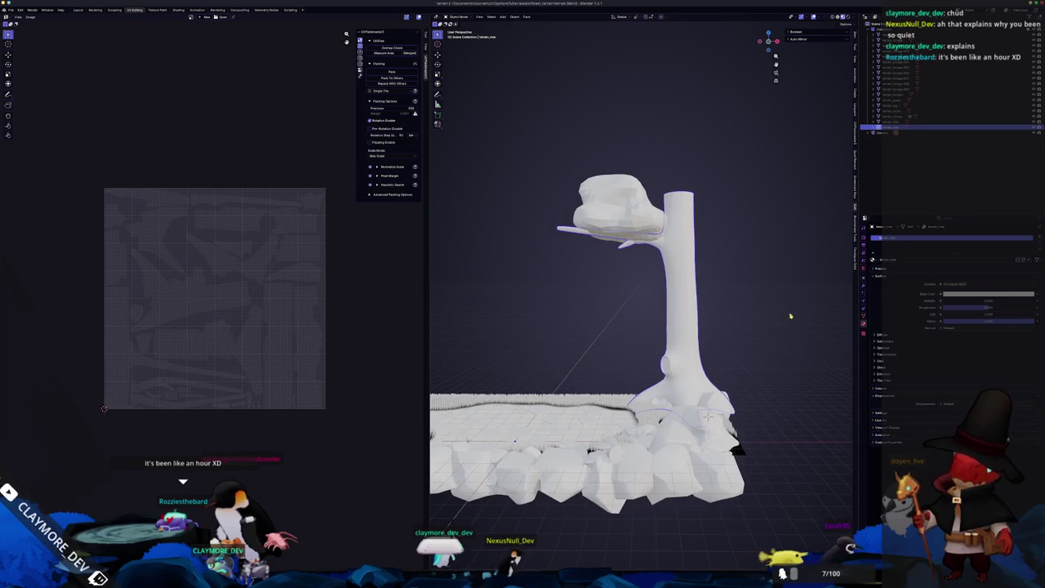
key("ctrl+a")
left_click(668, 330)
mouse_move(668, 330)
middle_mouse_down()
mouse_move(607, 322)
mouse_move(634, 325)
middle_mouse_up()
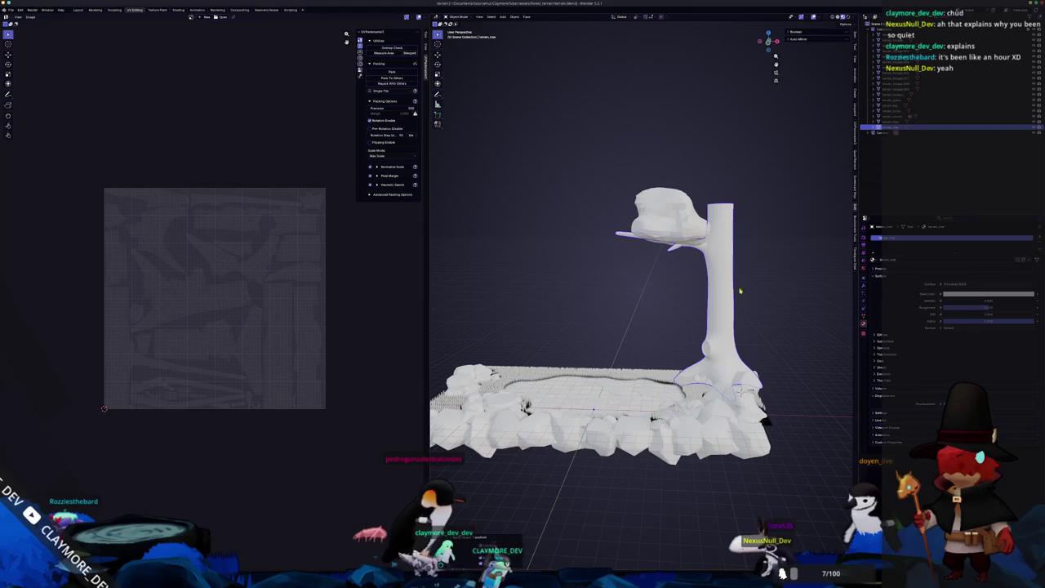
Export the tree through File > Export > FBX as terrain_tree.fbx.
left_click(20, 10)
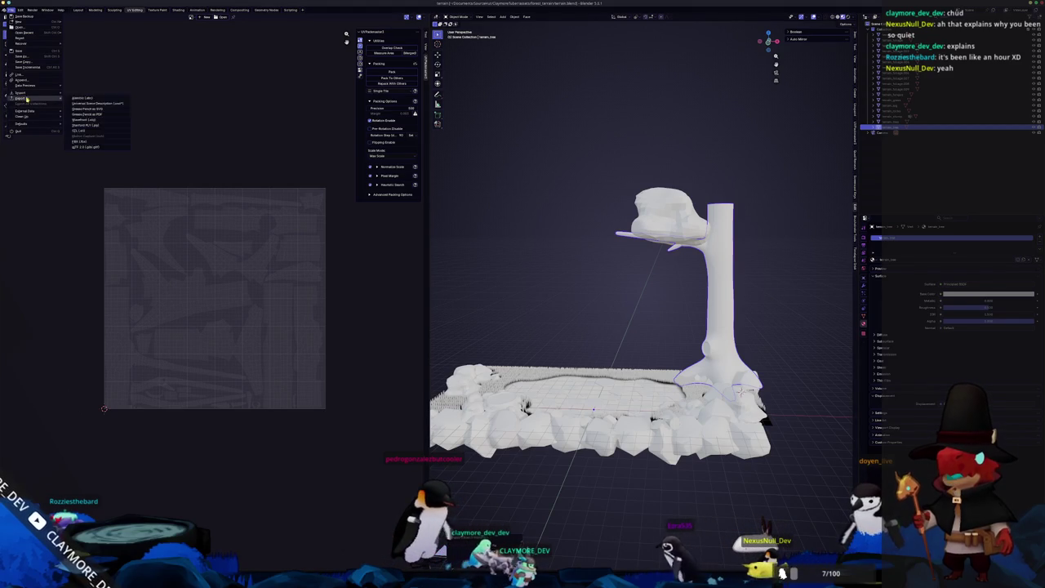
left_click(92, 141)
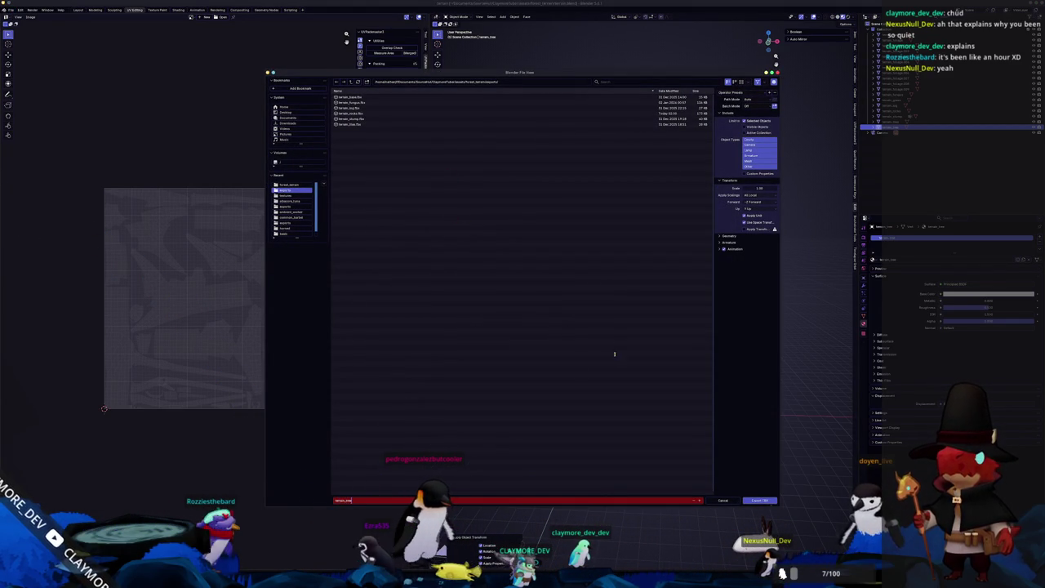
key("Return")
left_click(759, 501)
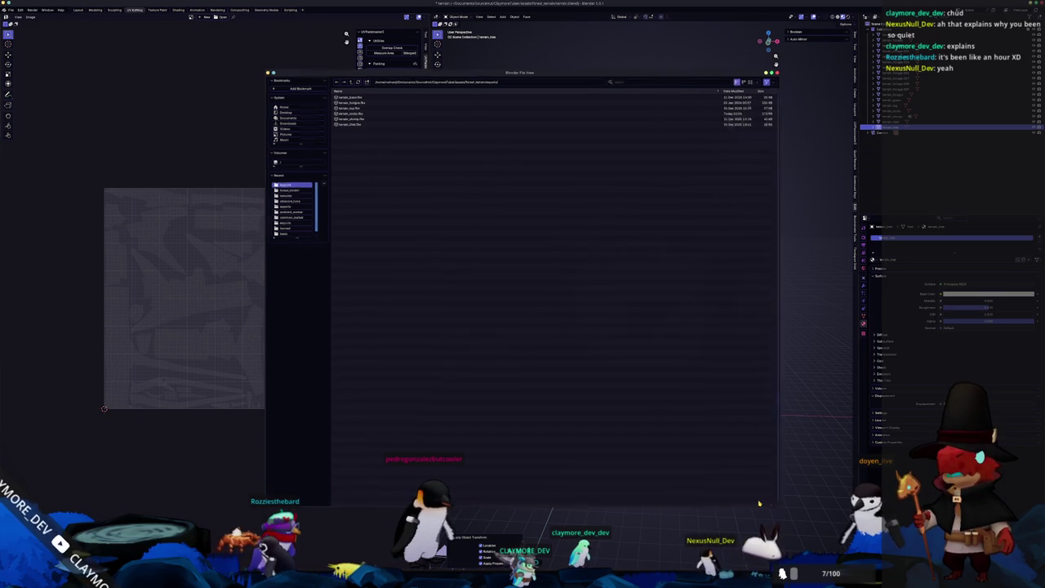
scroll(689, 471, "down", 2)
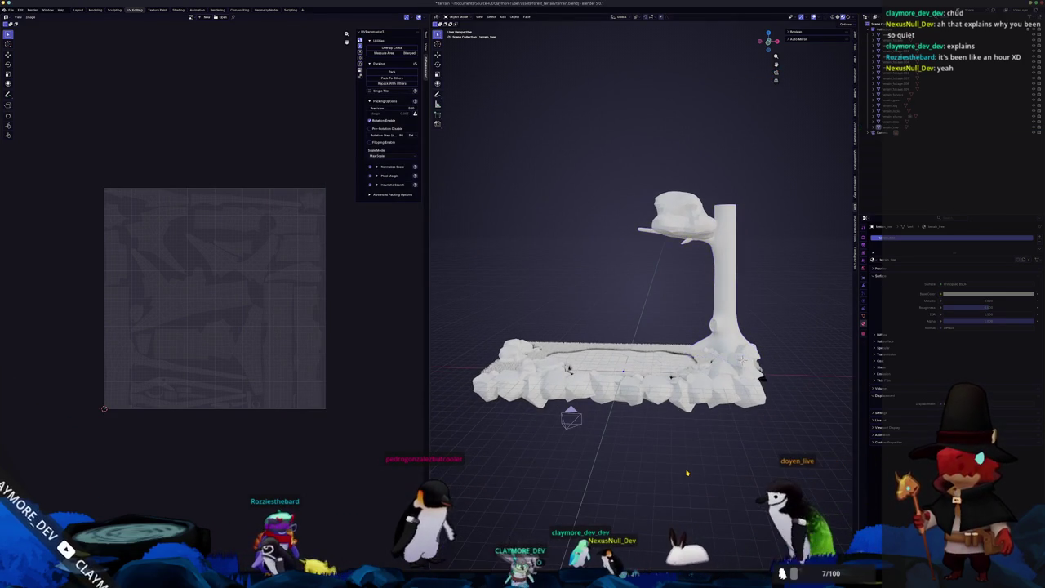
scroll(698, 459, "up", 2)
scroll(714, 443, "down", 2)
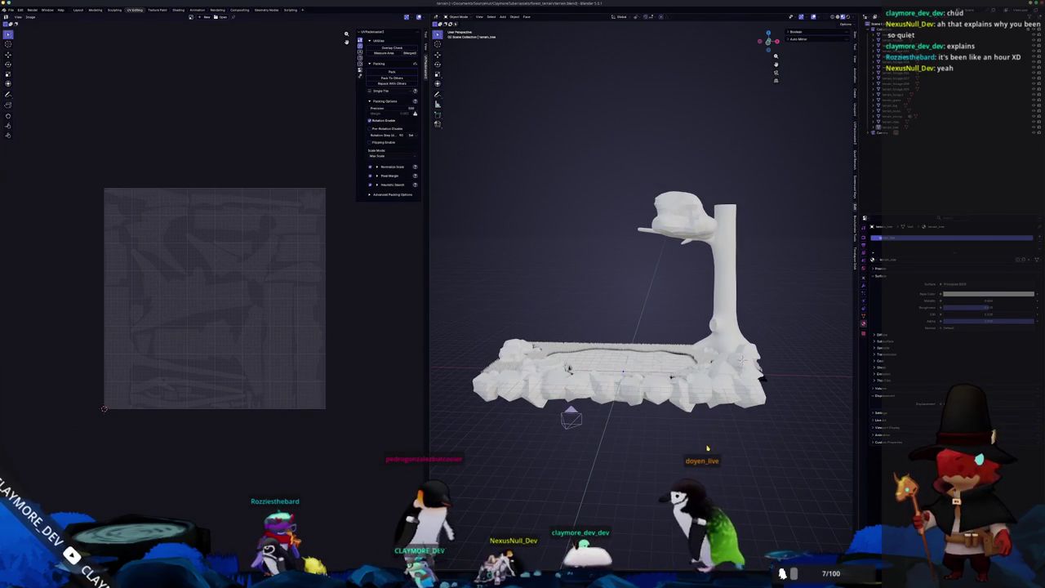
key("alt+Tab")
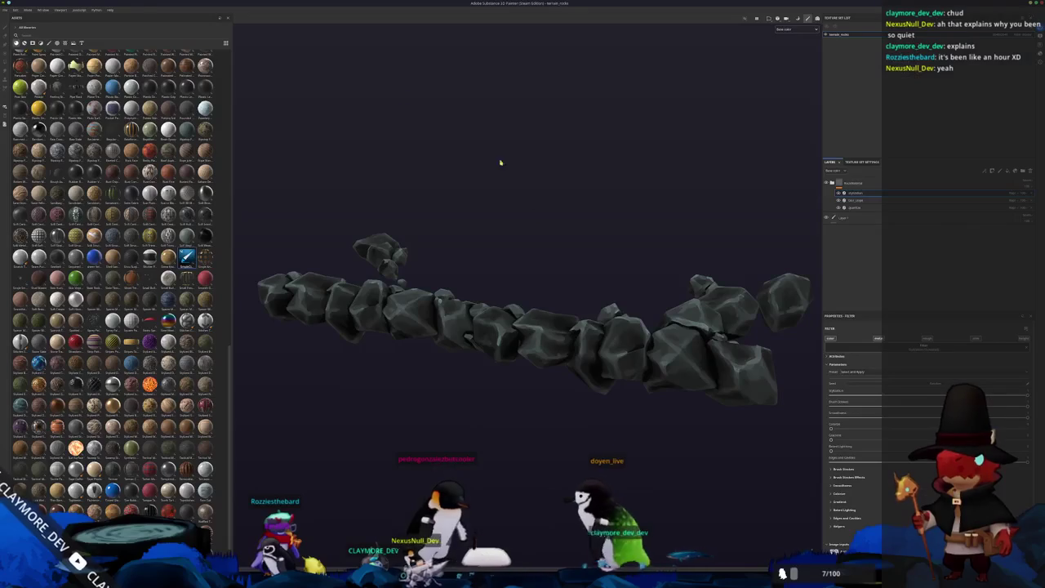
Browse the projects folder in File > Open, then cancel without opening a project.
left_click(5, 10)
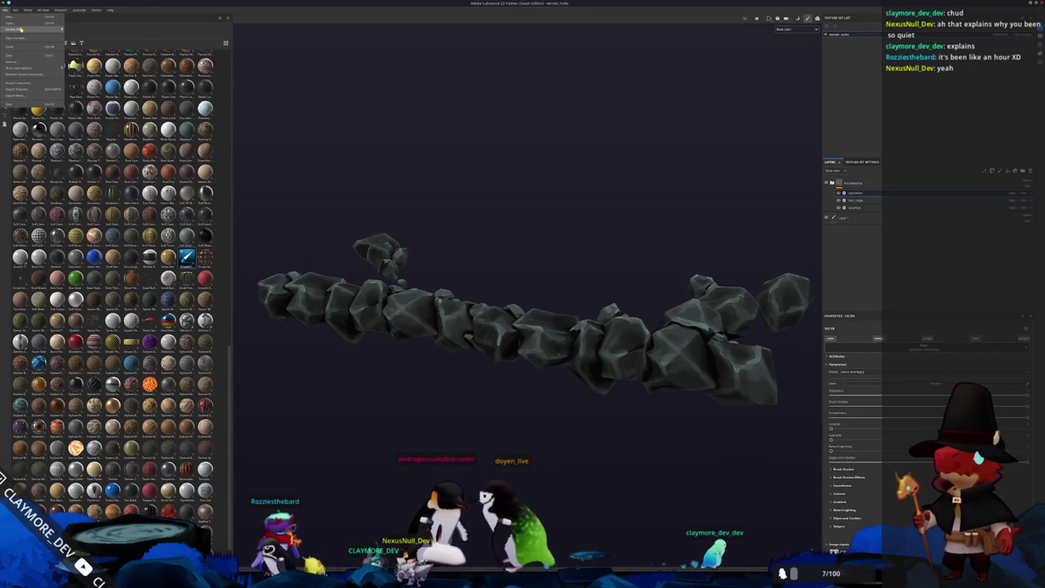
left_click(27, 24)
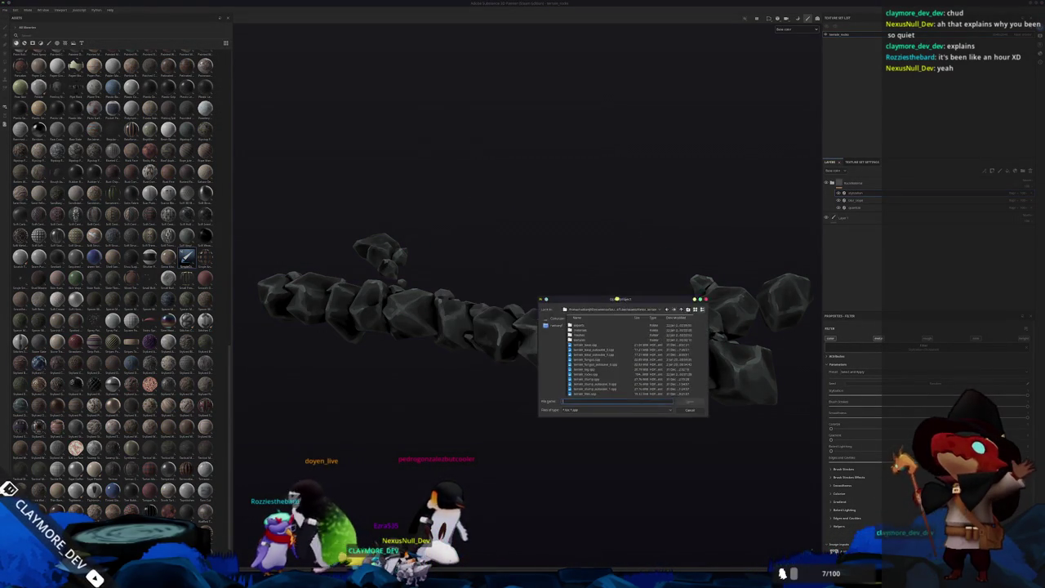
left_click_drag(525, 277, 466, 169)
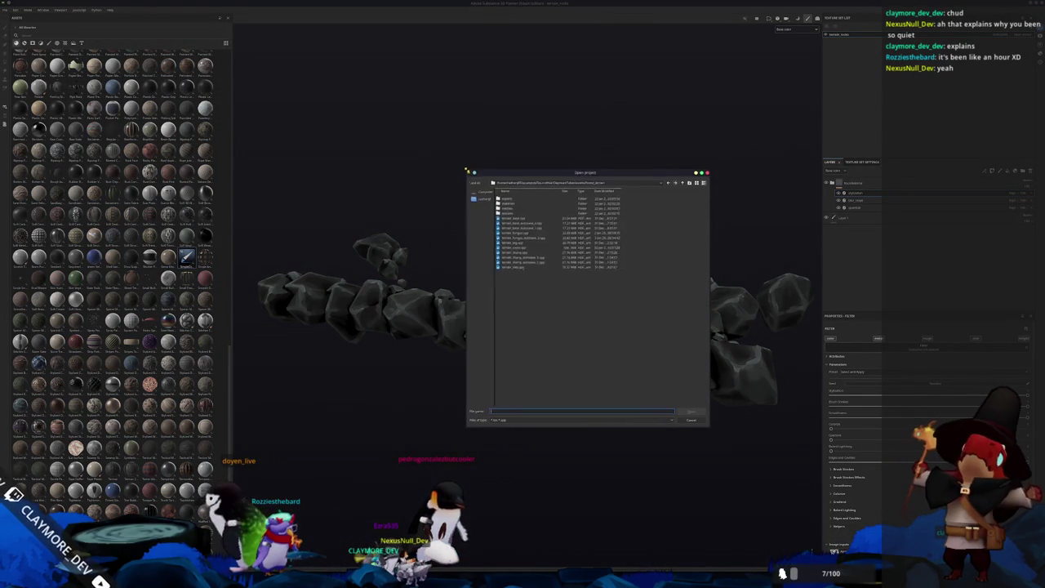
double_click(511, 198)
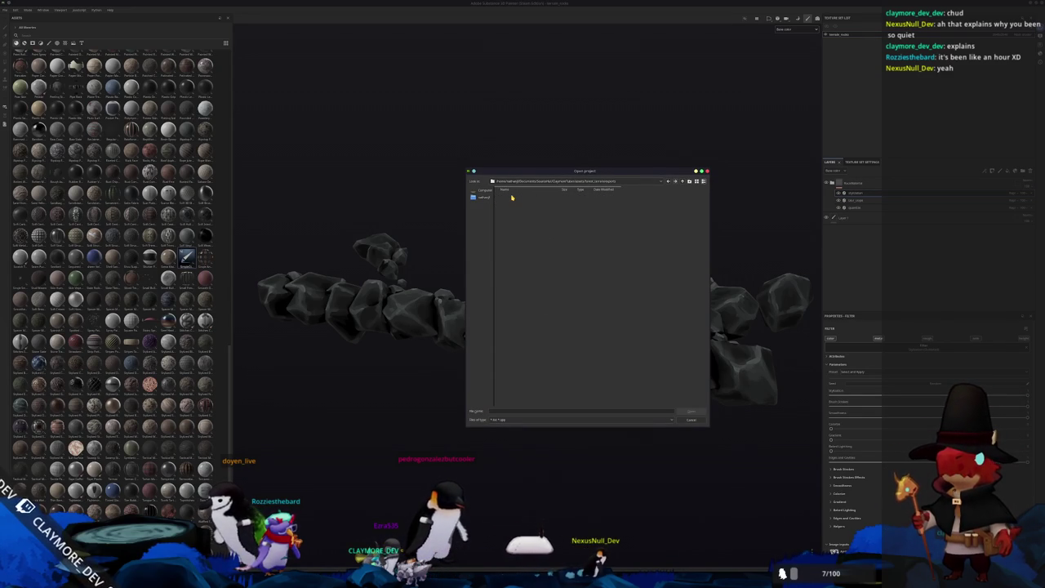
key("Escape")
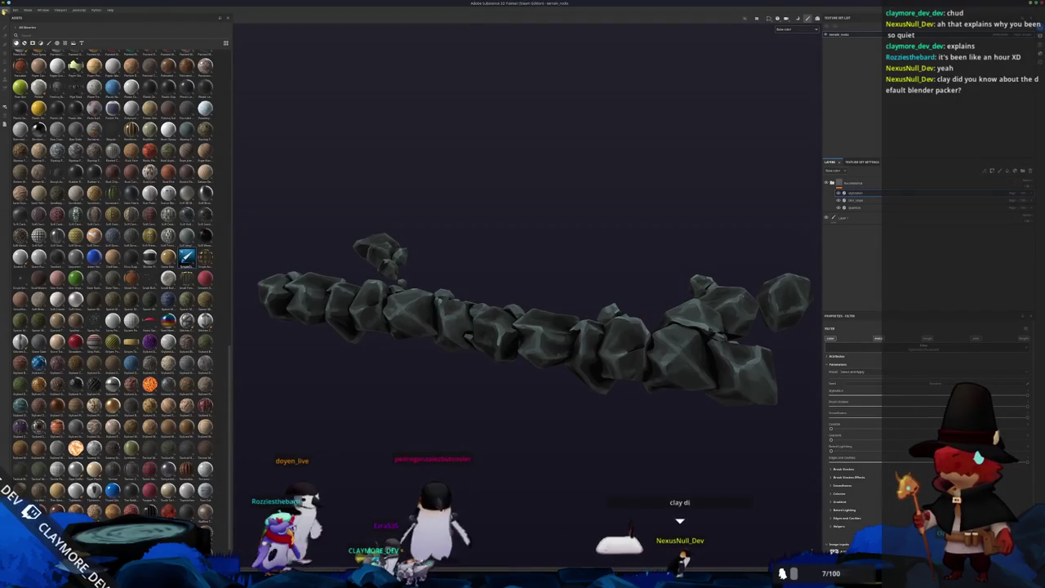
Create a new project from the exported tree FBX, choosing a resolution and answering the save prompt.
left_click(8, 10)
left_click(15, 19)
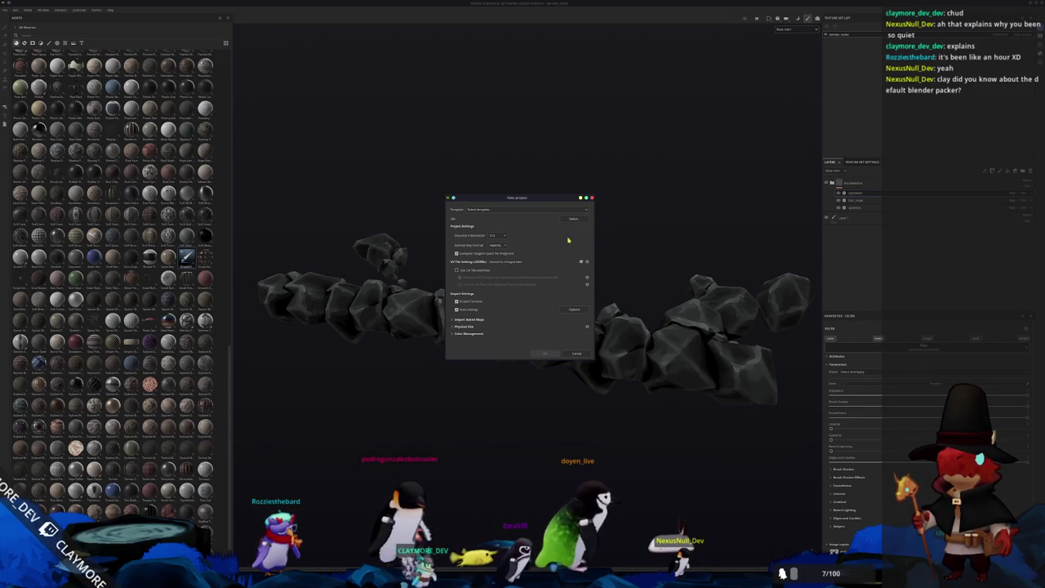
left_click(573, 222)
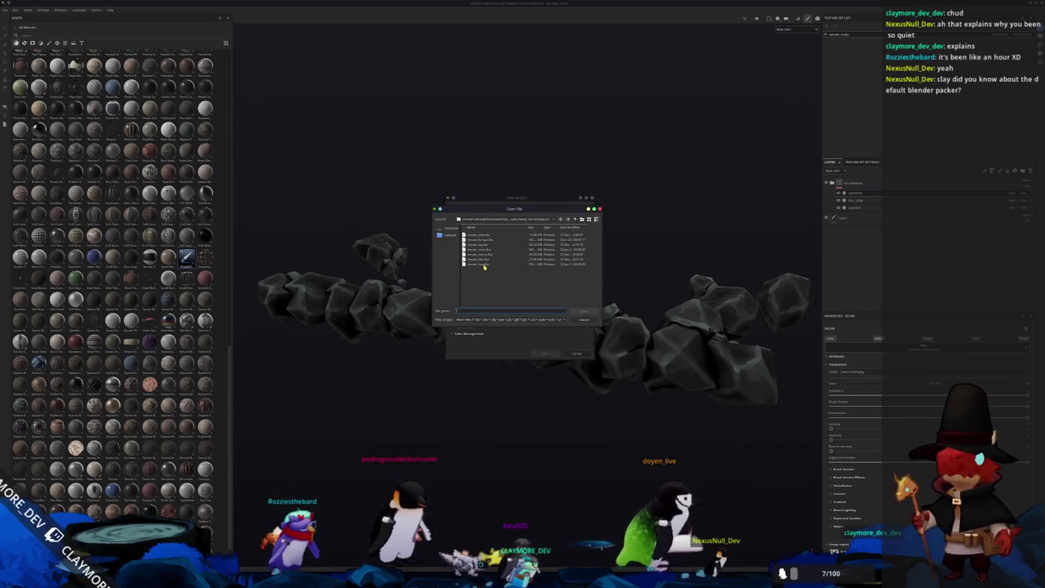
double_click(484, 266)
left_click(498, 235)
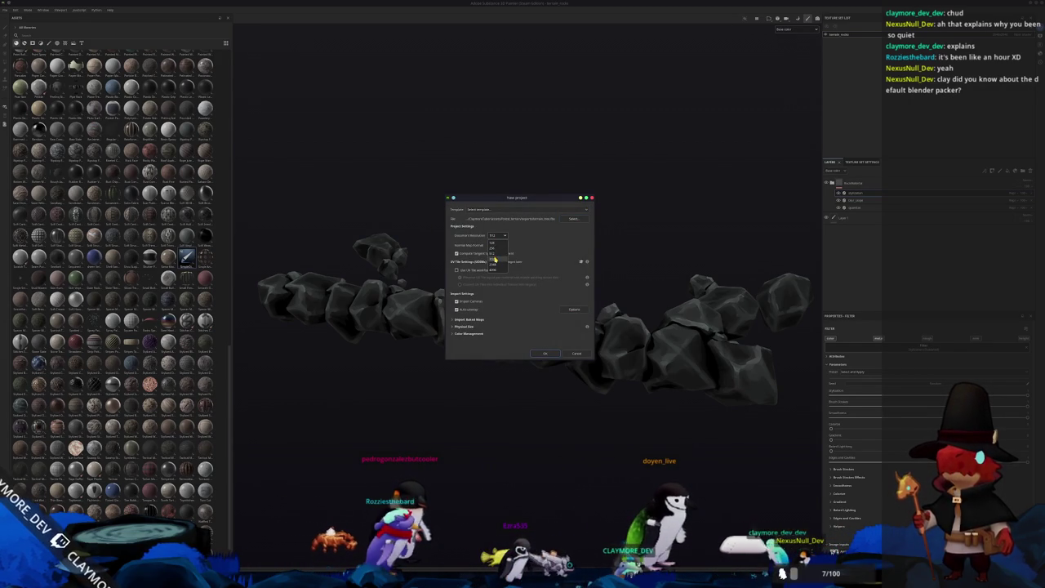
left_click(548, 354)
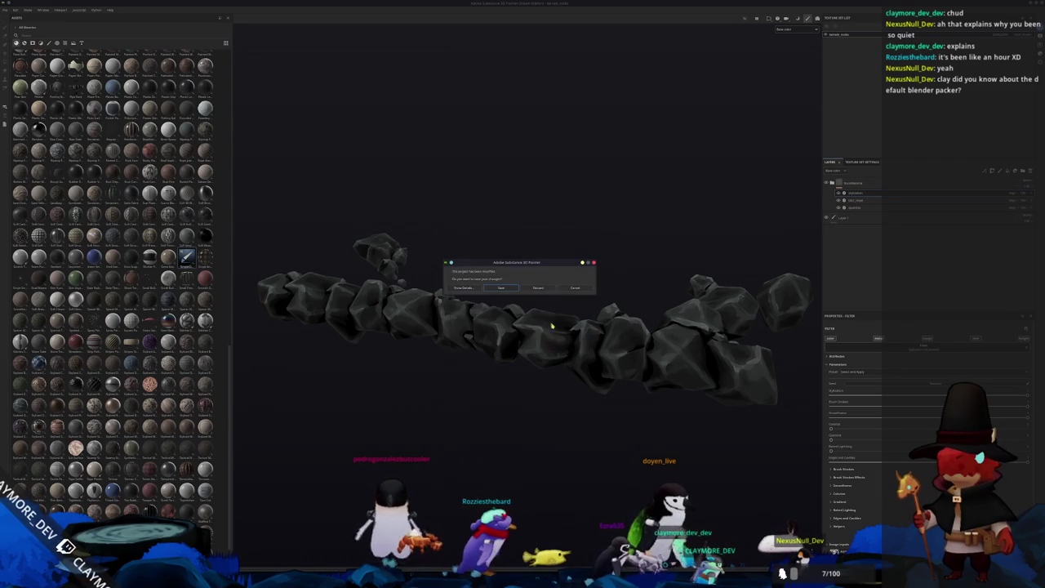
left_click(501, 288)
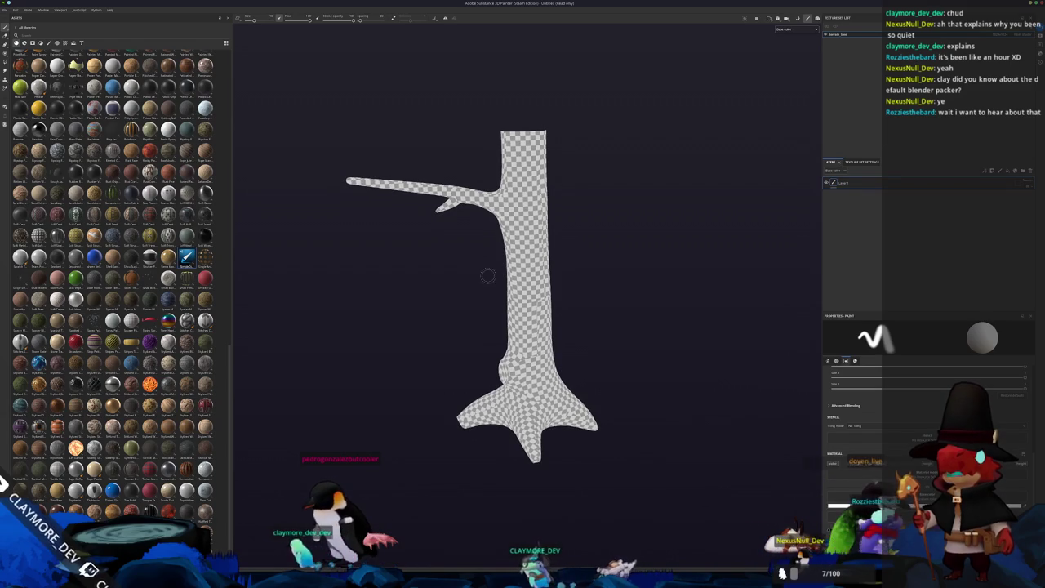
key("alt+Tab")
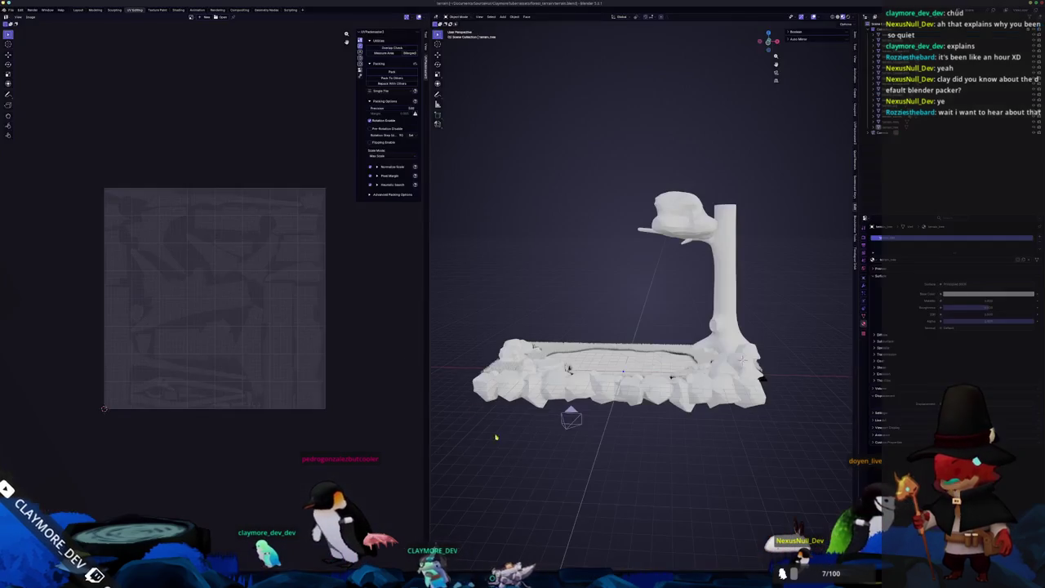
Pack the tree's UV islands in Edit Mode, repack them tighter with Ctrl+P, and return to Object Mode.
key("Tab")
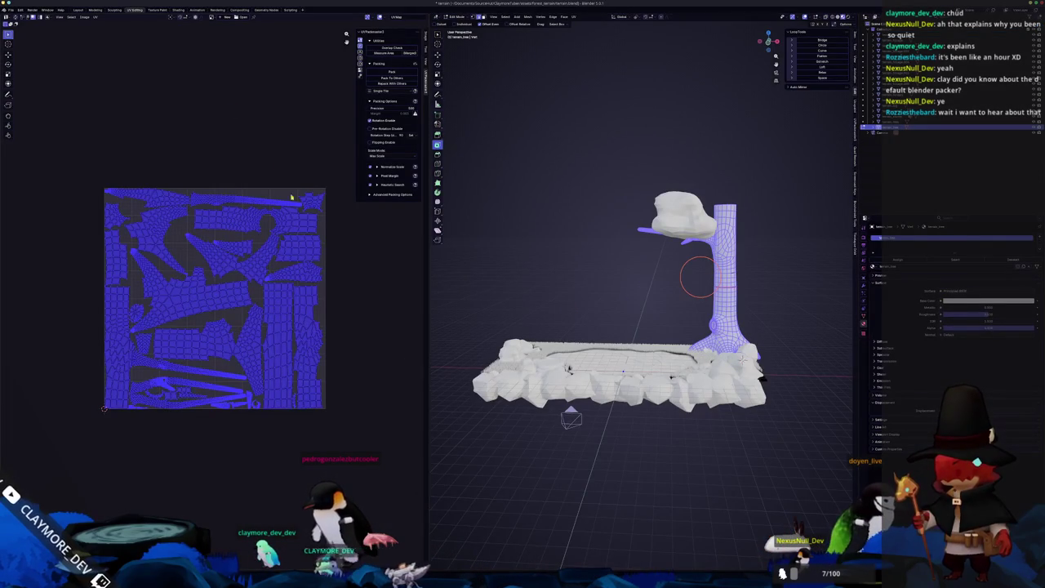
left_click(96, 17)
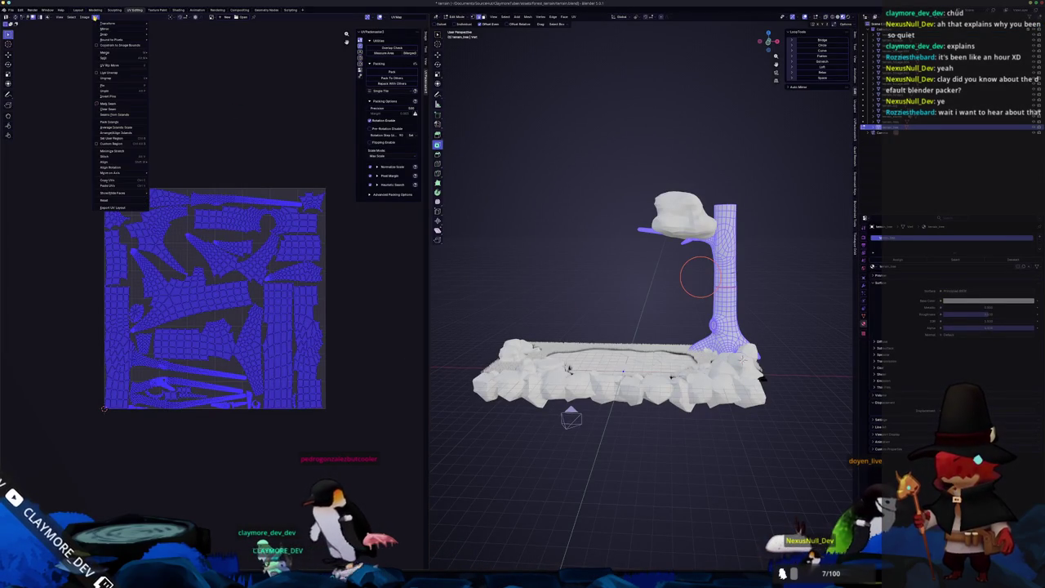
left_click(134, 121)
left_click(121, 204)
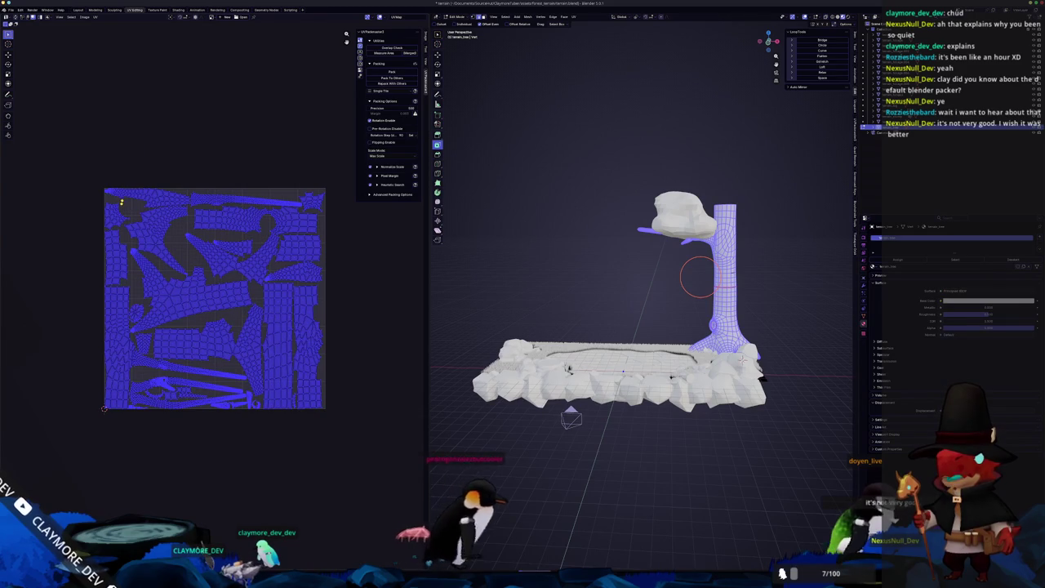
scroll(140, 233, "up", 1)
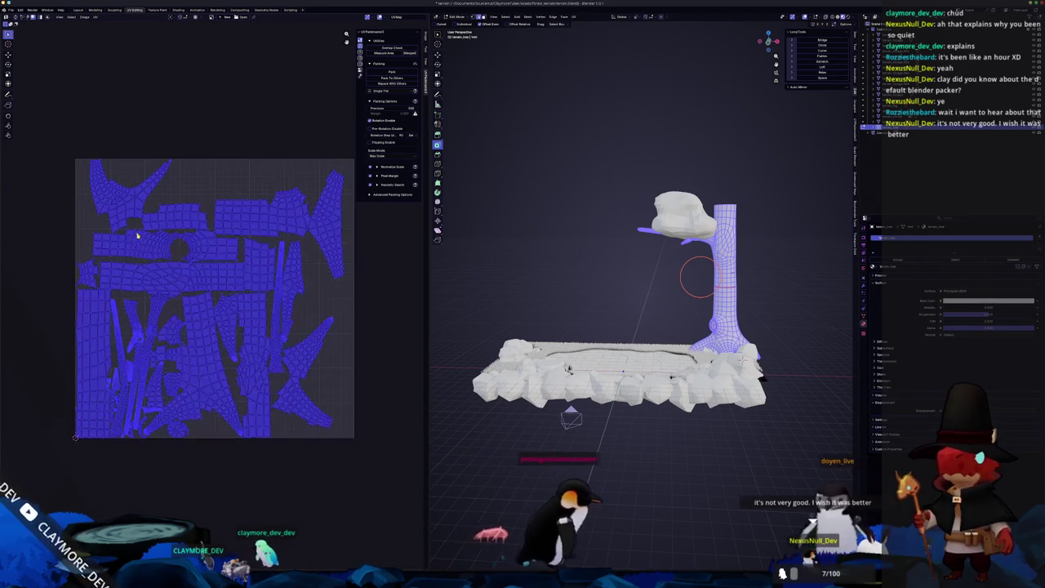
scroll(145, 241, "up", 2)
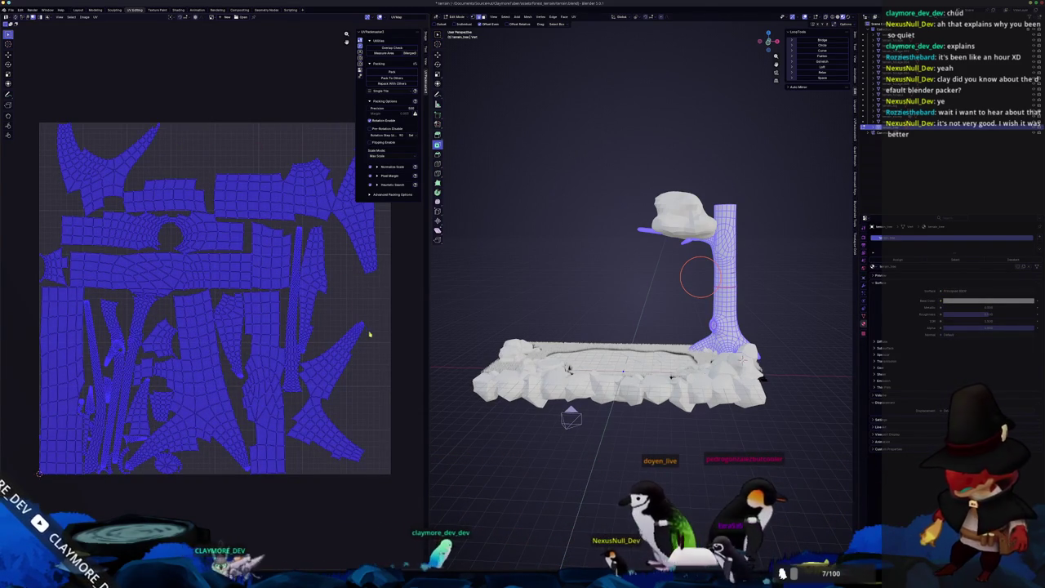
key("ctrl+p")
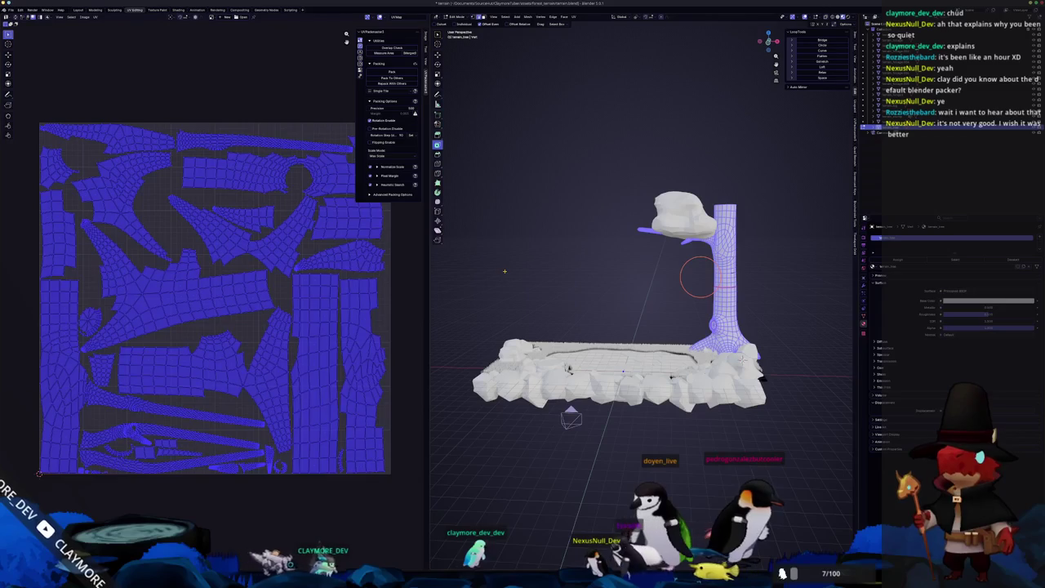
key("Tab")
scroll(510, 273, "down", 2)
key("alt+Tab")
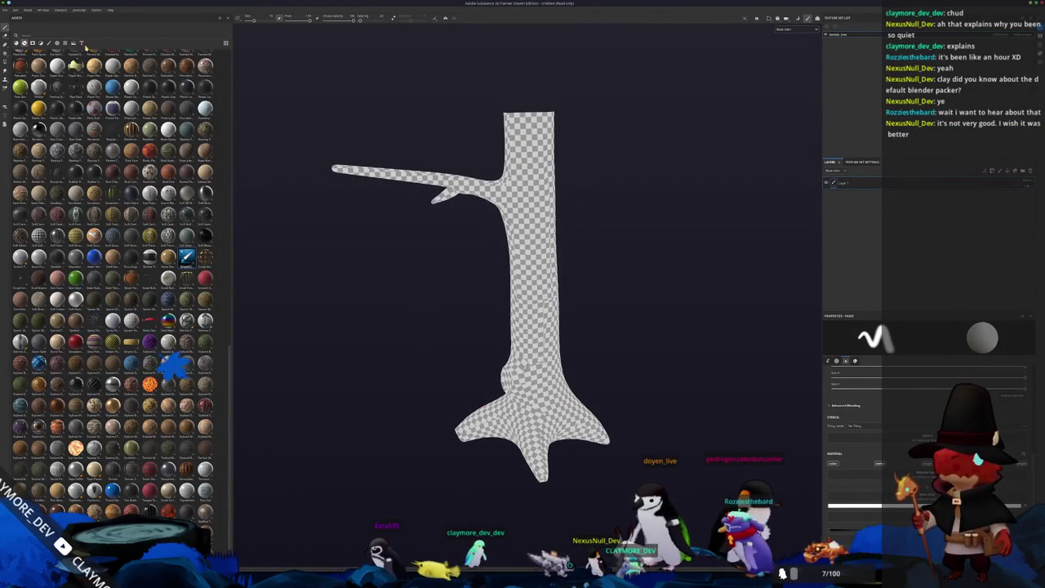
Filter the asset shelf to materials and search for bark and wood materials.
left_click(82, 43)
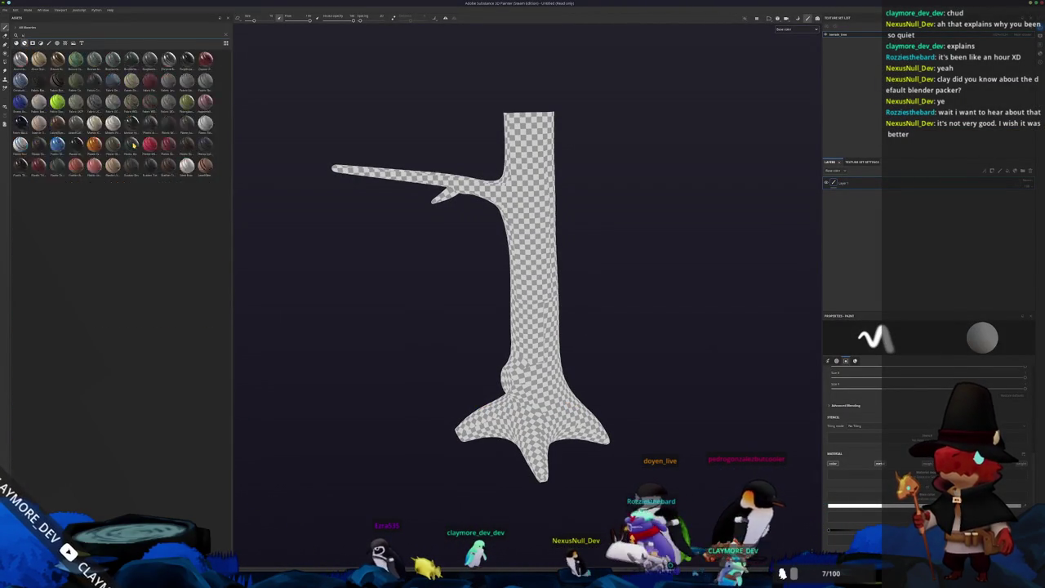
type("bark")
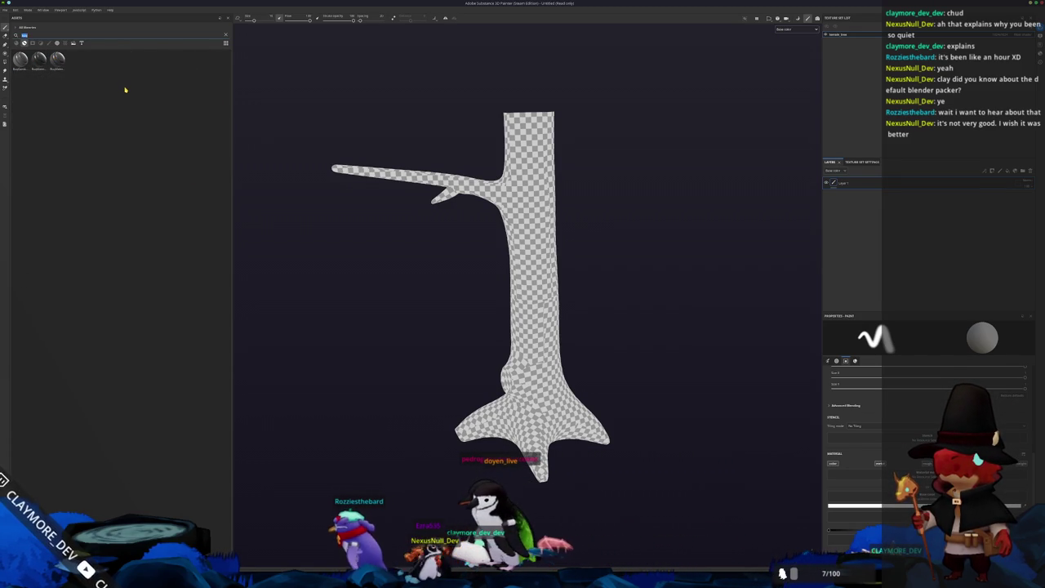
key("BackSpace")
type("w")
key("BackSpace")
type("wood")
key("BackSpace")
key("BackSpace")
key("BackSpace")
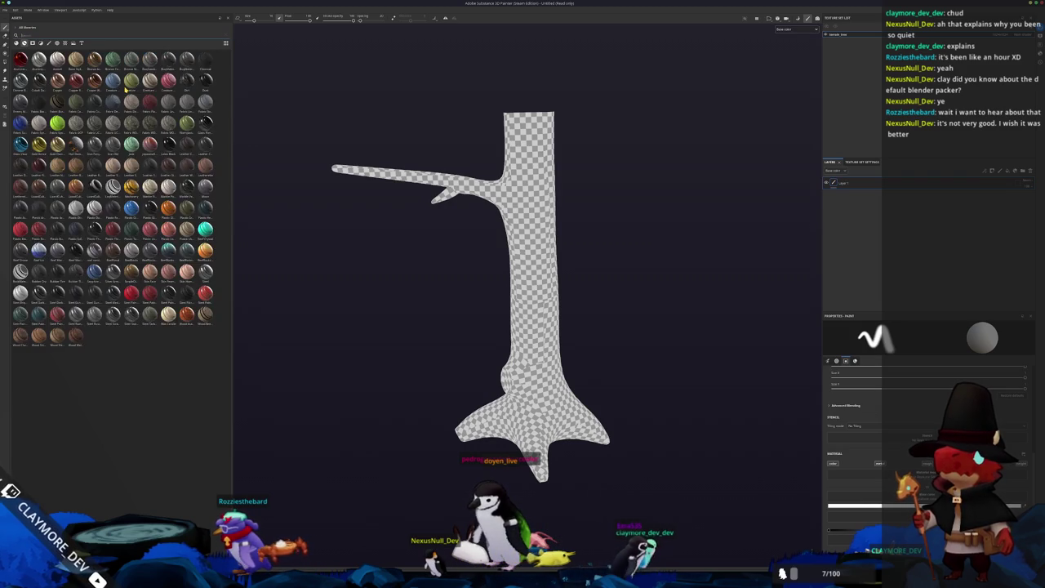
type("ce")
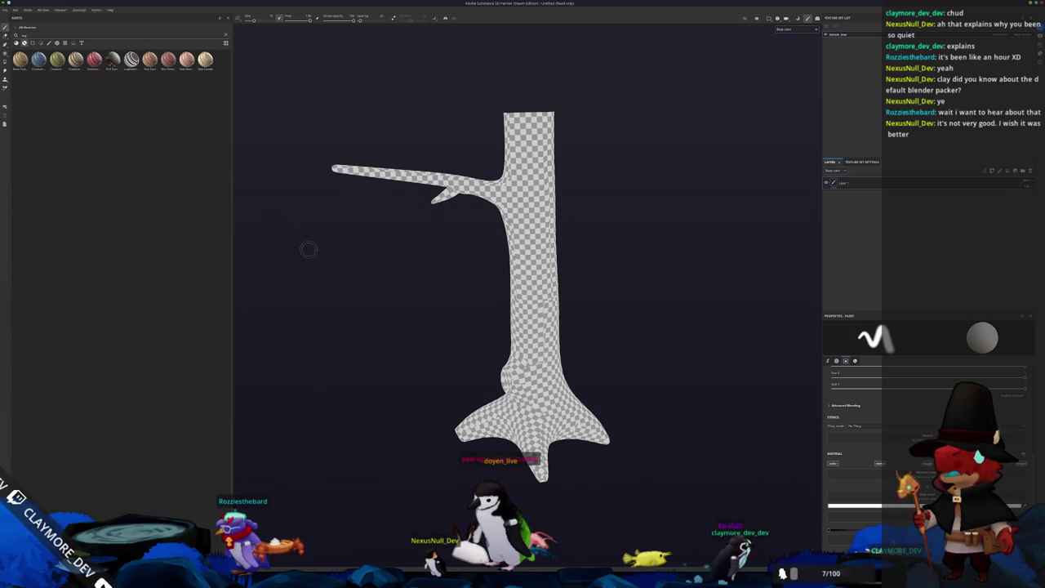
key("ctrl+s")
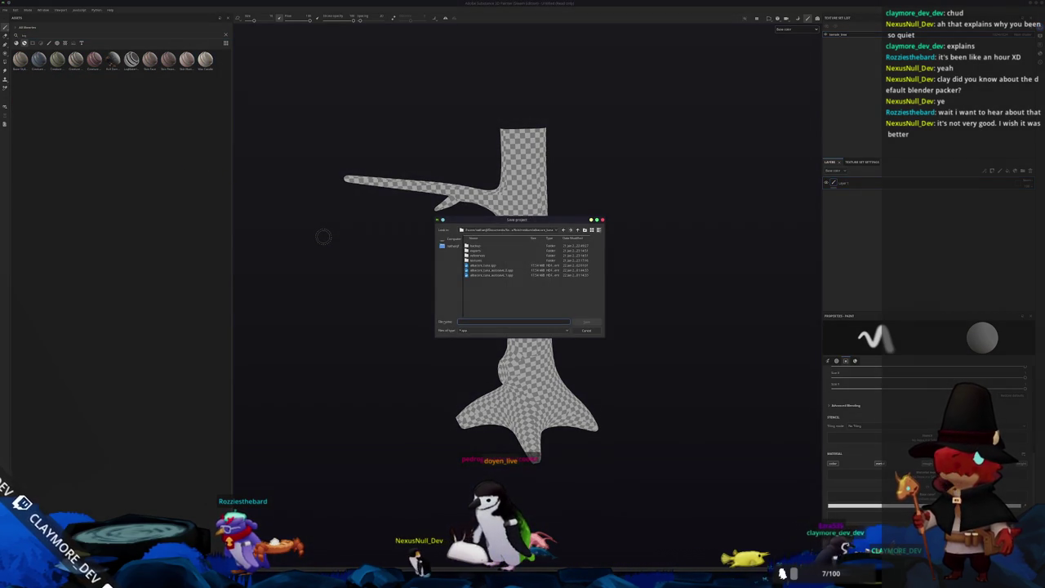
key("Escape")
Drop the pale wood smart material onto the tree and switch to Baking mode.
left_click_drag(131, 59, 684, 253)
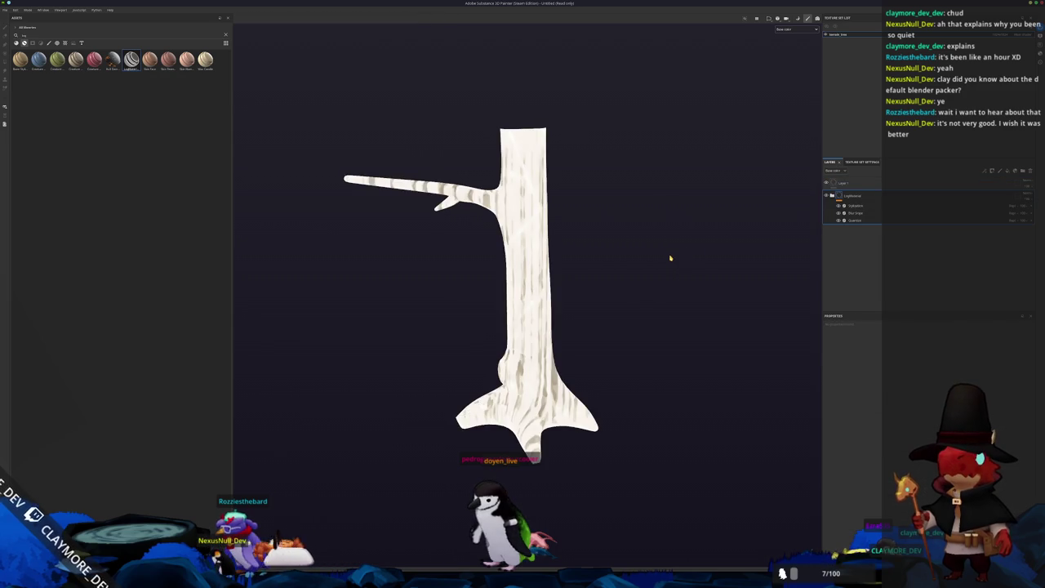
scroll(684, 253, "up", 2)
left_click_drag(664, 262, 667, 245, "alt")
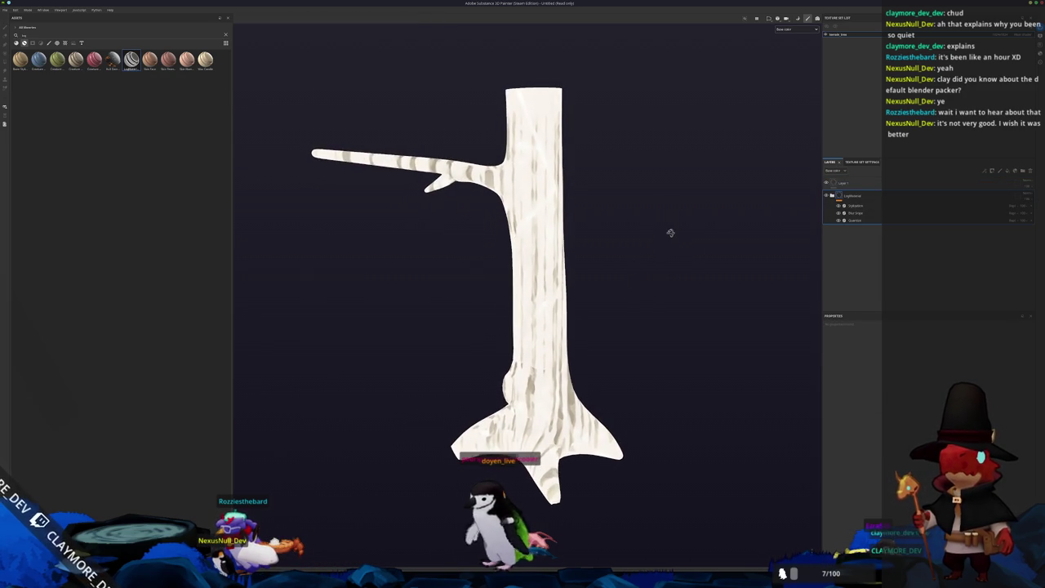
key("ctrl+b")
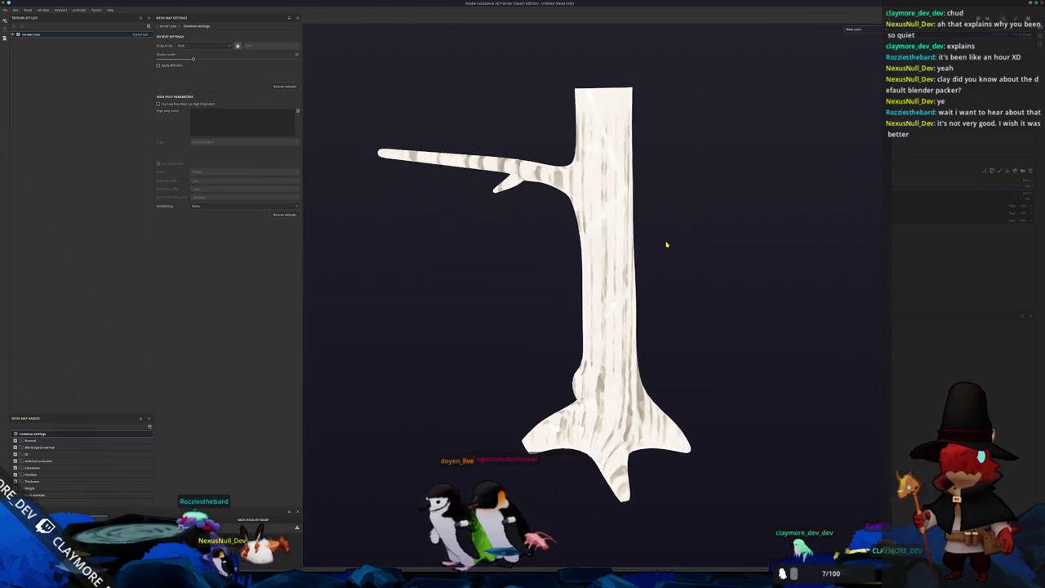
Bake the tree's mesh maps, return to painting, and view only the Base color channel.
left_click(636, 557)
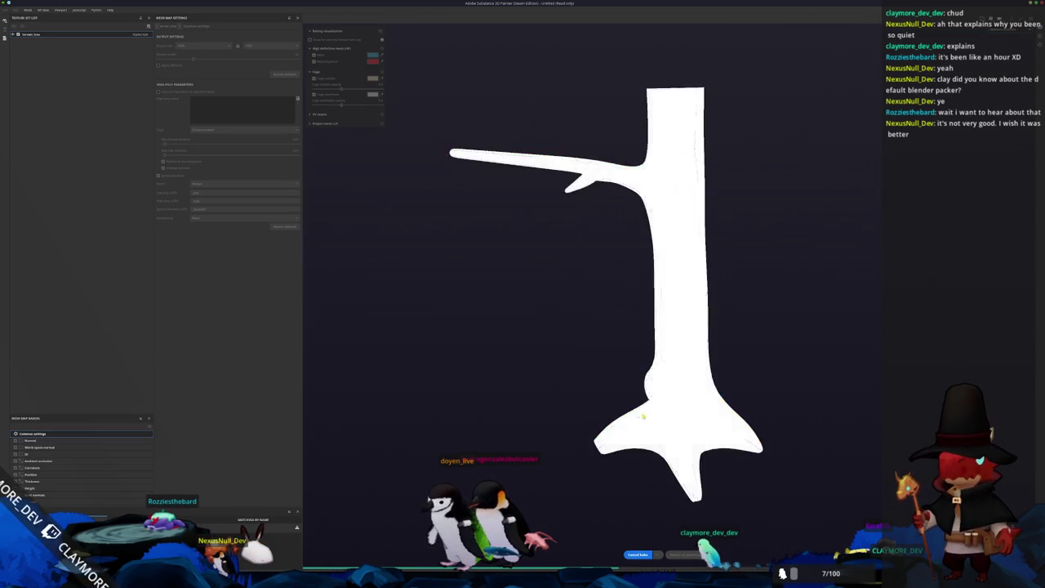
left_click(699, 554)
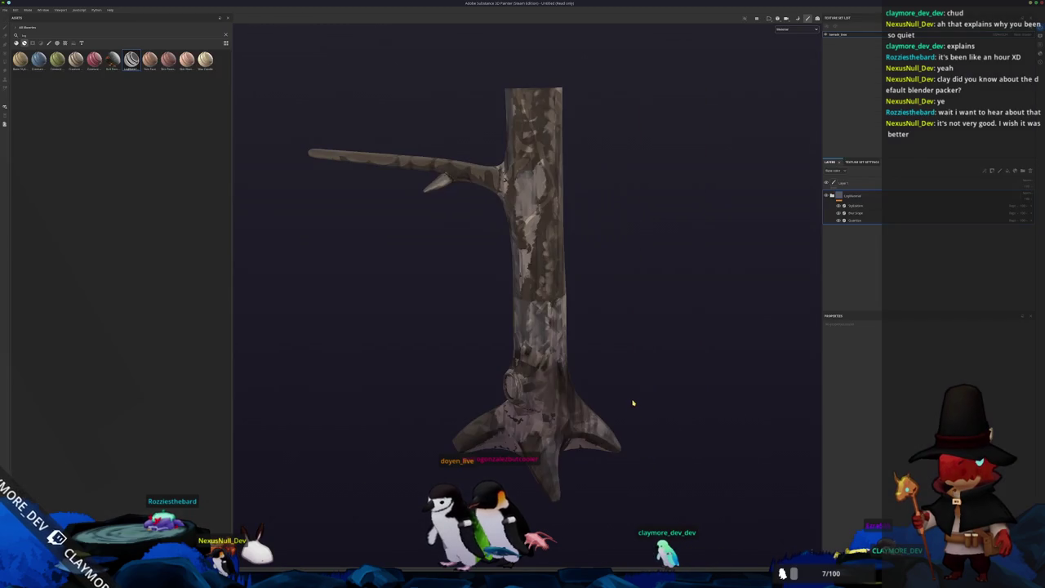
left_click(789, 56)
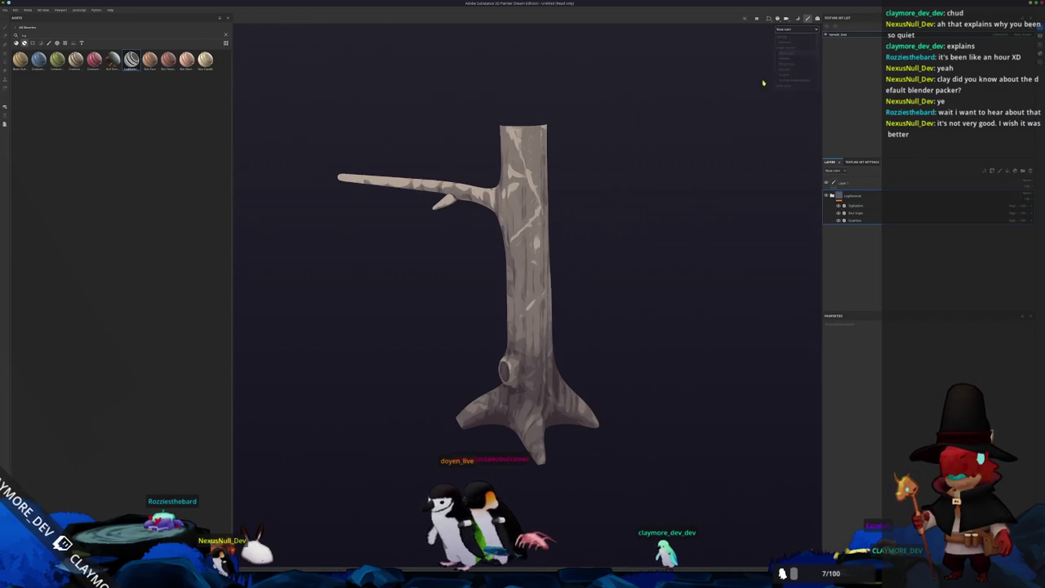
mouse_move(620, 273)
left_mouse_down("alt")
mouse_move(579, 275)
mouse_move(606, 285)
left_mouse_up("alt")
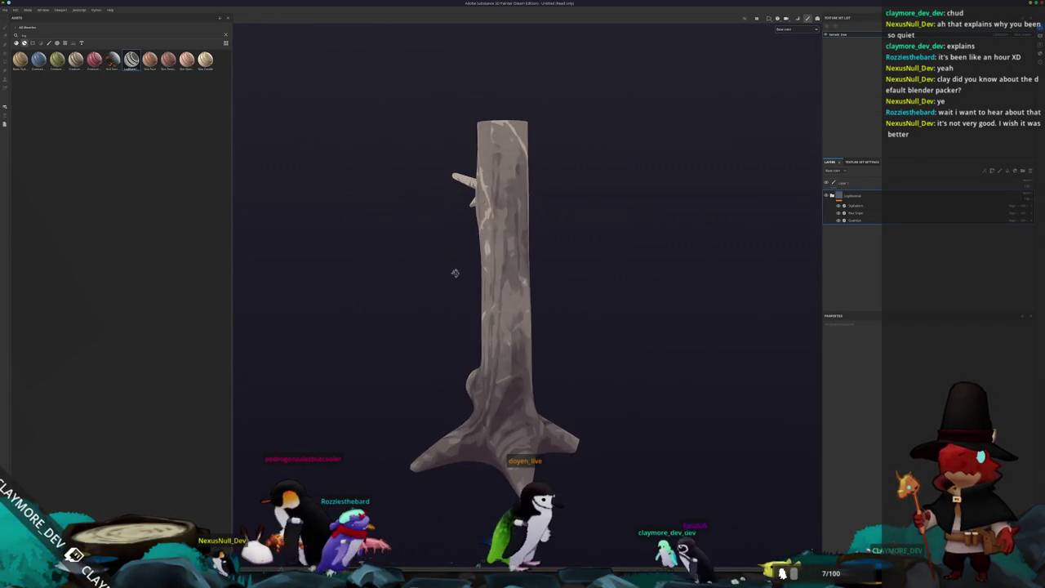
left_click_drag(605, 285, 633, 287, "alt")
scroll(642, 290, "up", 3)
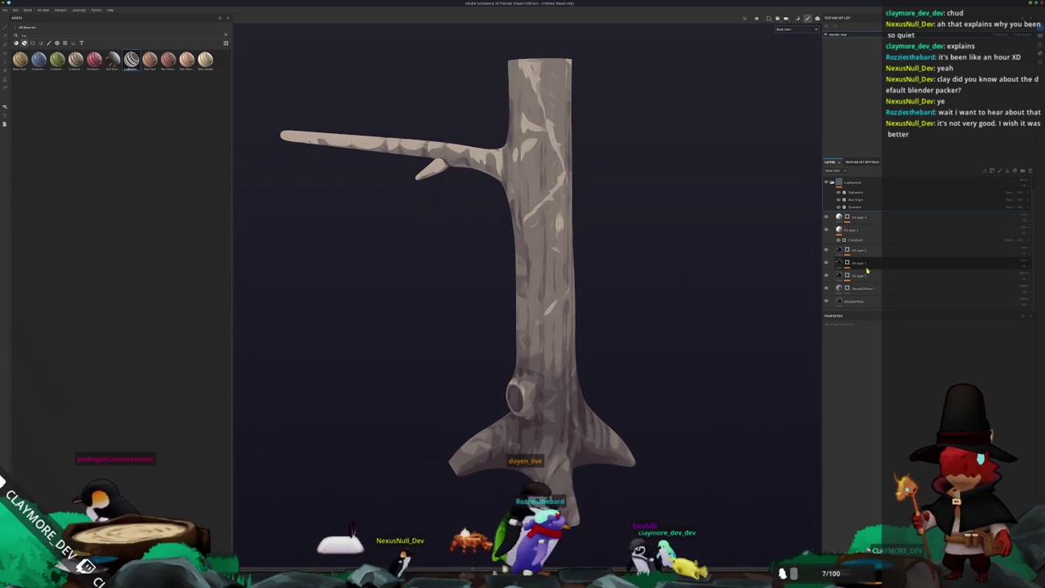
Darken the bark to brown via the SimpleDiffuse 1 layer's options and switch to polygon fill.
left_click(848, 288)
right_click(849, 288)
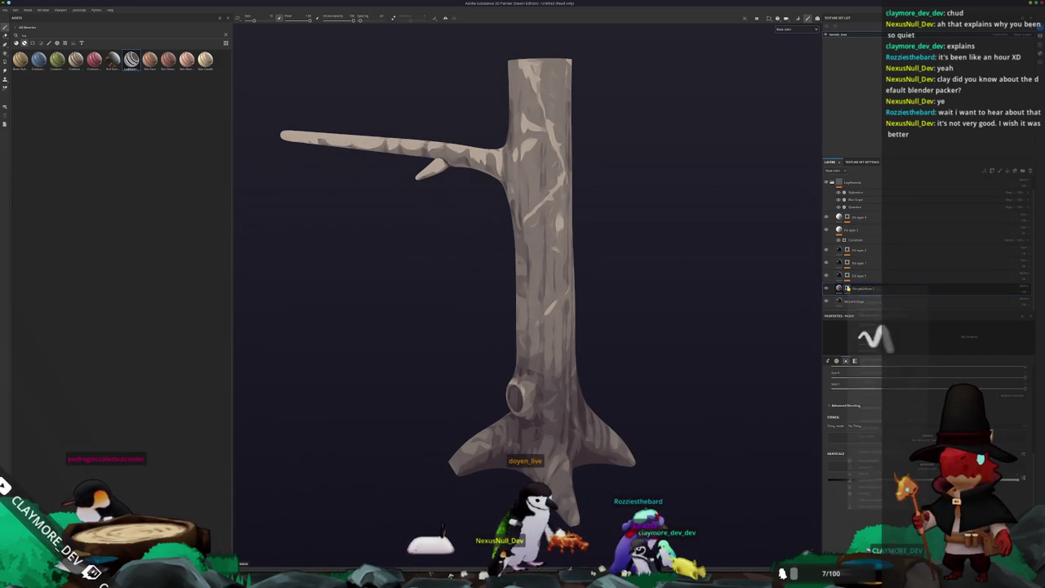
left_click(868, 350)
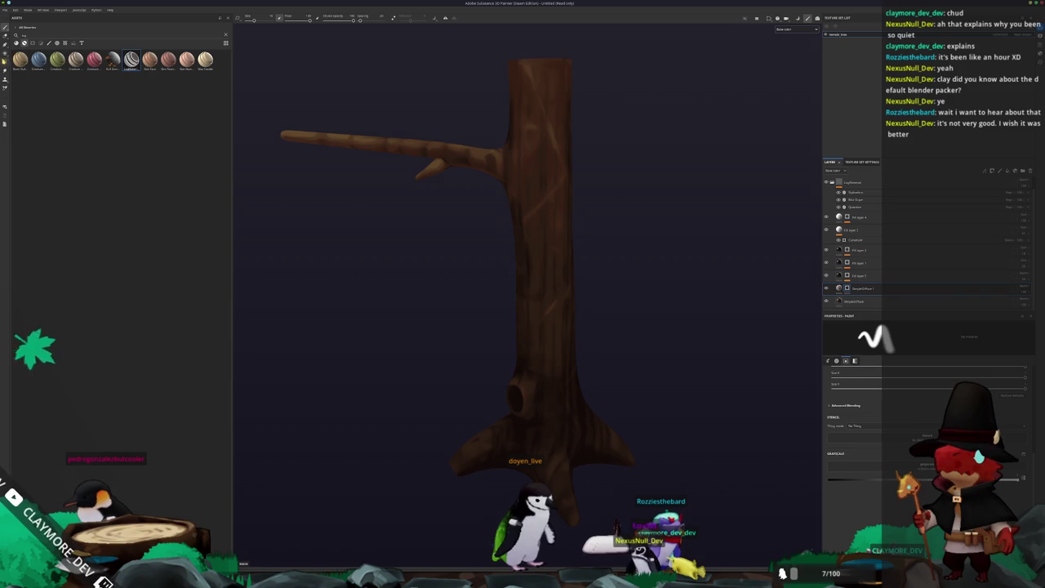
key("4")
scroll(389, 367, "up", 3)
scroll(479, 221, "up", 3)
scroll(526, 305, "up", 3)
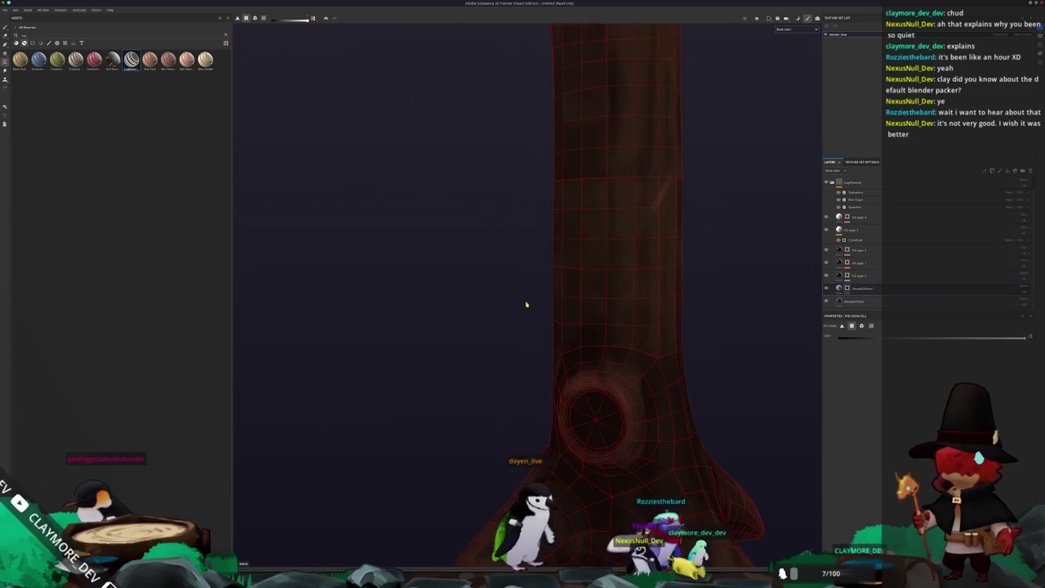
scroll(527, 304, "up", 2)
scroll(555, 253, "up", 1)
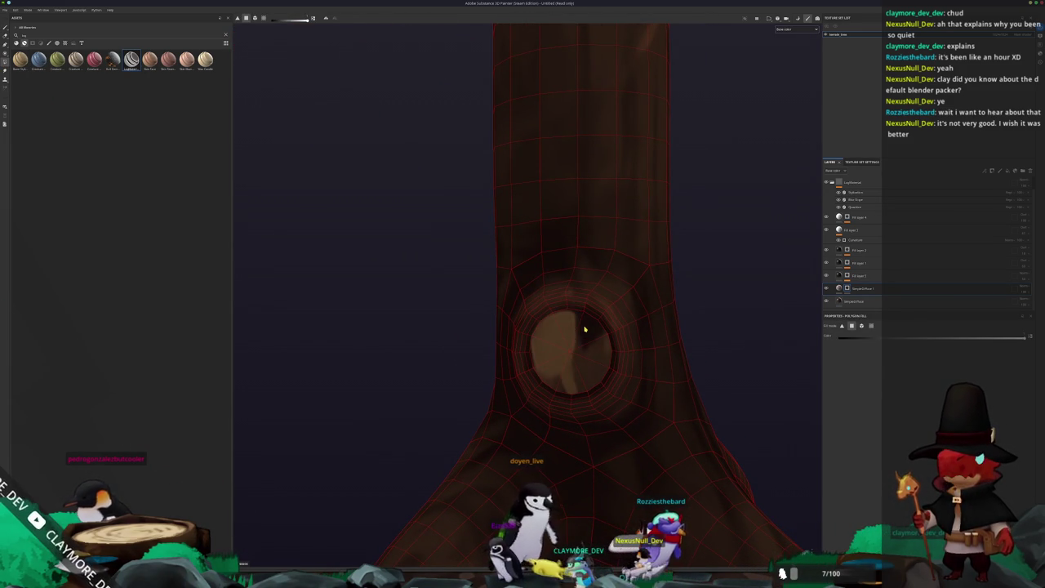
left_click_drag(551, 370, 798, 249, "alt")
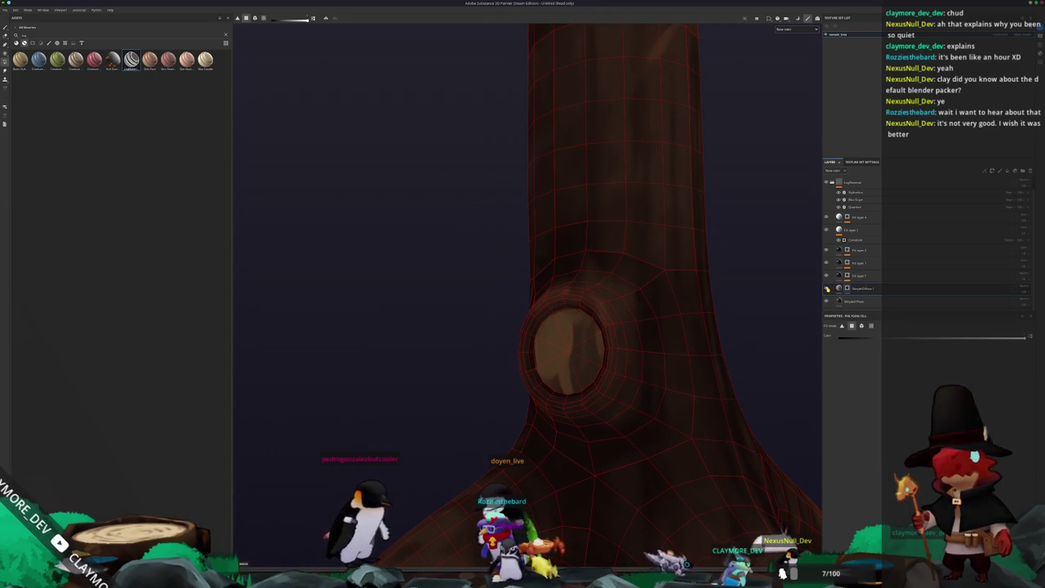
scroll(687, 303, "down", 5)
Select Fill layer 3 and inspect the trunk and top branch.
left_click(876, 228)
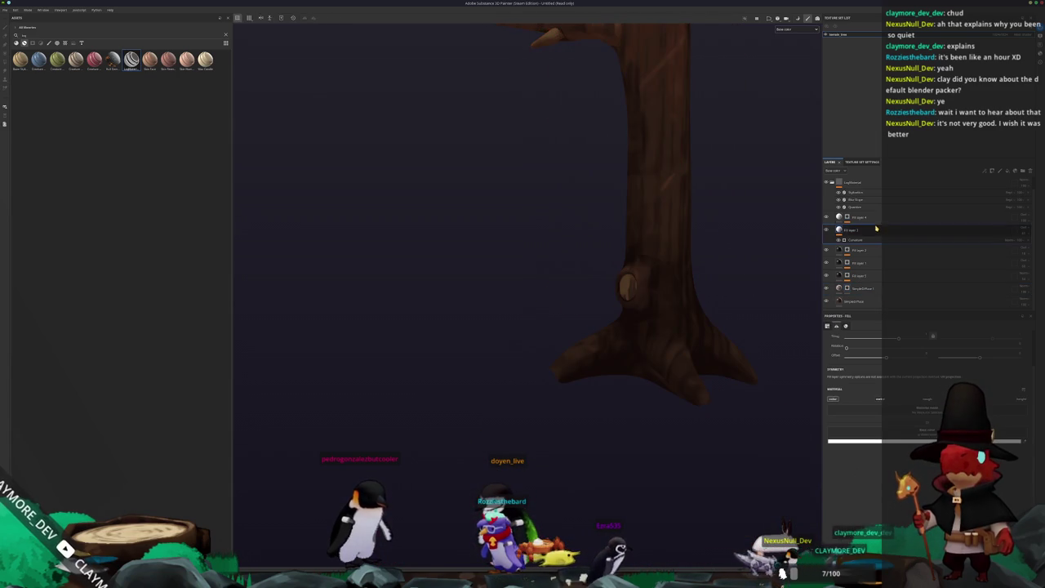
middle_click_drag(724, 258, 697, 317, "alt")
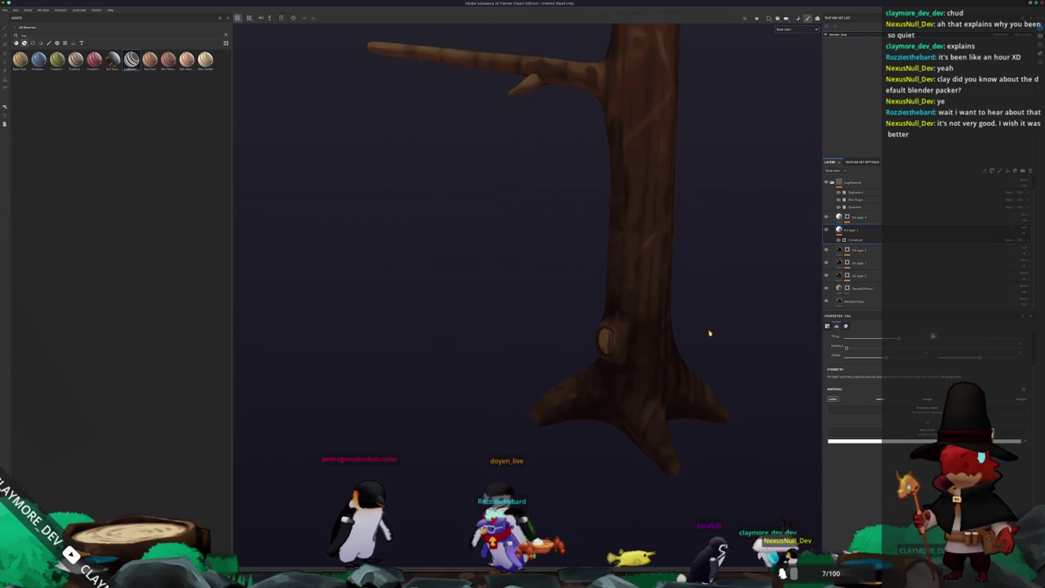
scroll(709, 332, "down", 3)
mouse_move(680, 310)
left_mouse_down("alt")
mouse_move(743, 329)
mouse_move(736, 412)
mouse_move(536, 419)
mouse_move(345, 364)
mouse_move(702, 331)
mouse_move(588, 367)
left_mouse_up("alt")
scroll(700, 316, "up", 2)
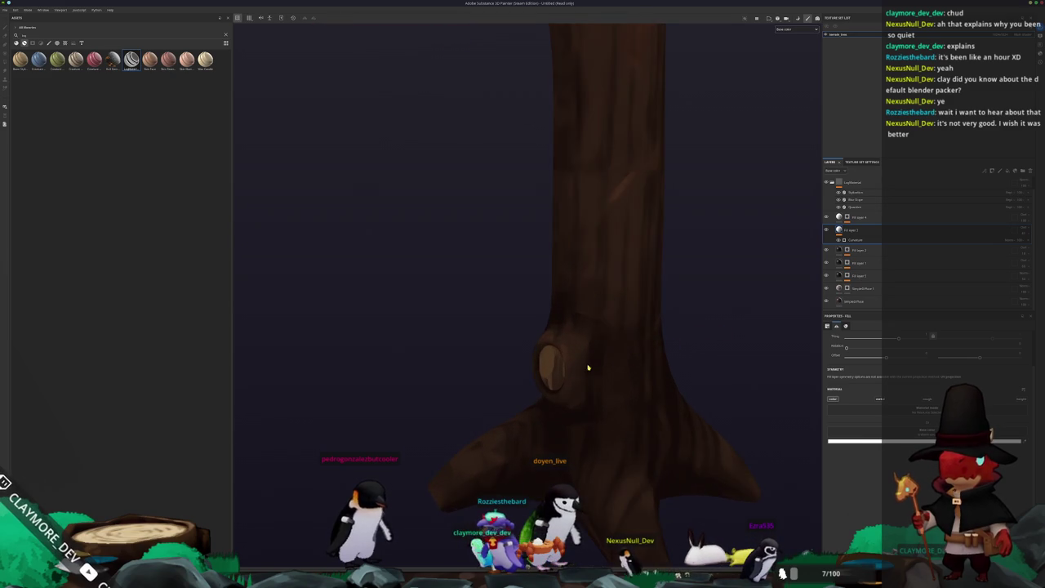
scroll(637, 345, "up", 2)
scroll(724, 285, "up", 3)
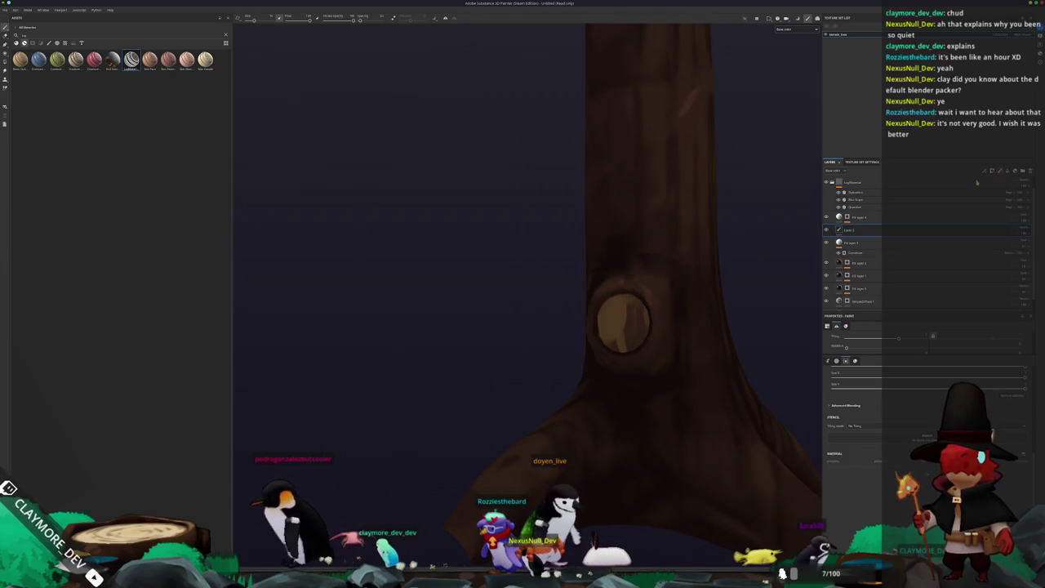
Add a new paint layer, Layer 1, above the fill layers and try a knot-hole stroke.
left_click(1007, 170)
left_click_drag(860, 215, 858, 213)
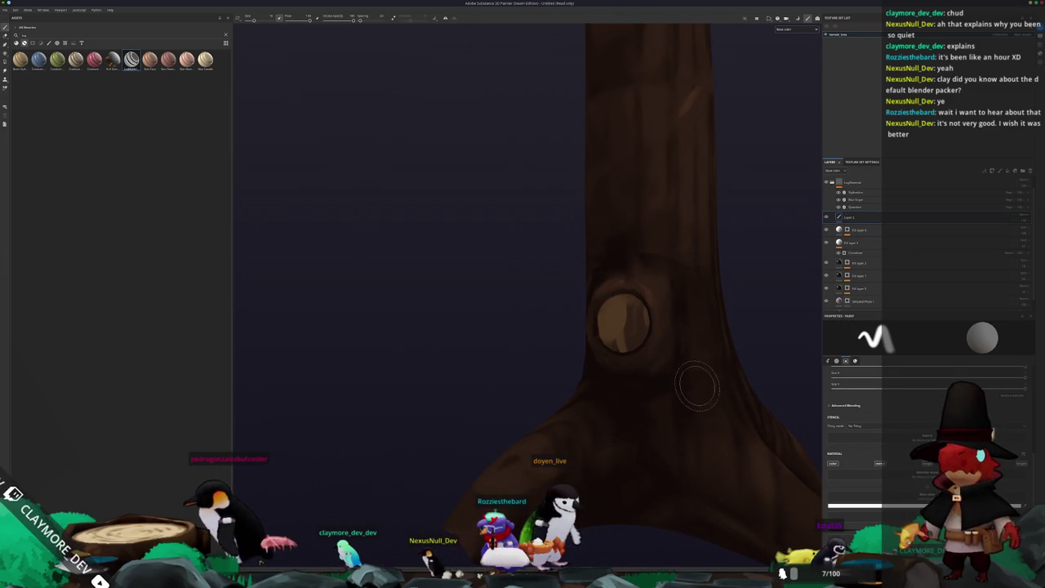
scroll(625, 318, "up", 3)
scroll(629, 276, "up", 2)
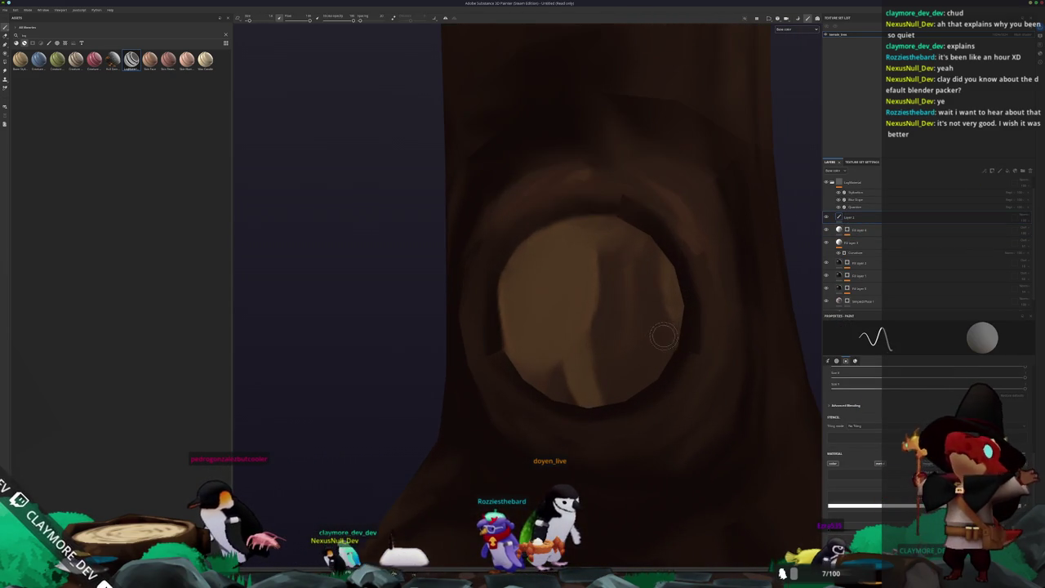
mouse_move(561, 251)
left_mouse_down()
mouse_move(536, 303)
mouse_move(539, 351)
mouse_move(613, 335)
mouse_move(603, 280)
left_mouse_up()
key("ctrl+z")
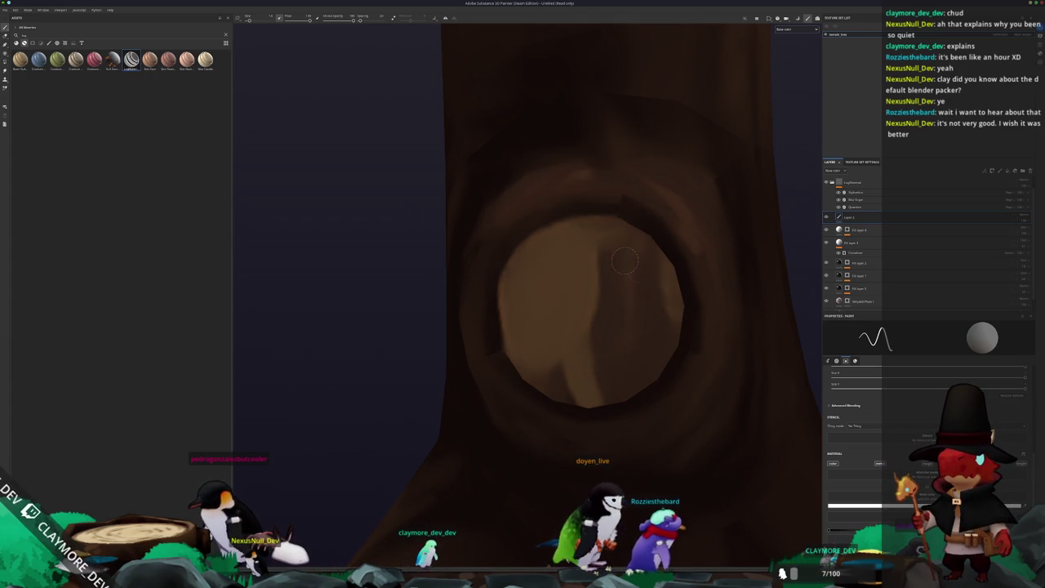
Paint over the knot hole's right side, top, left-centre and dark centre.
mouse_move(641, 241)
left_mouse_down()
mouse_move(643, 286)
mouse_move(539, 371)
left_mouse_up()
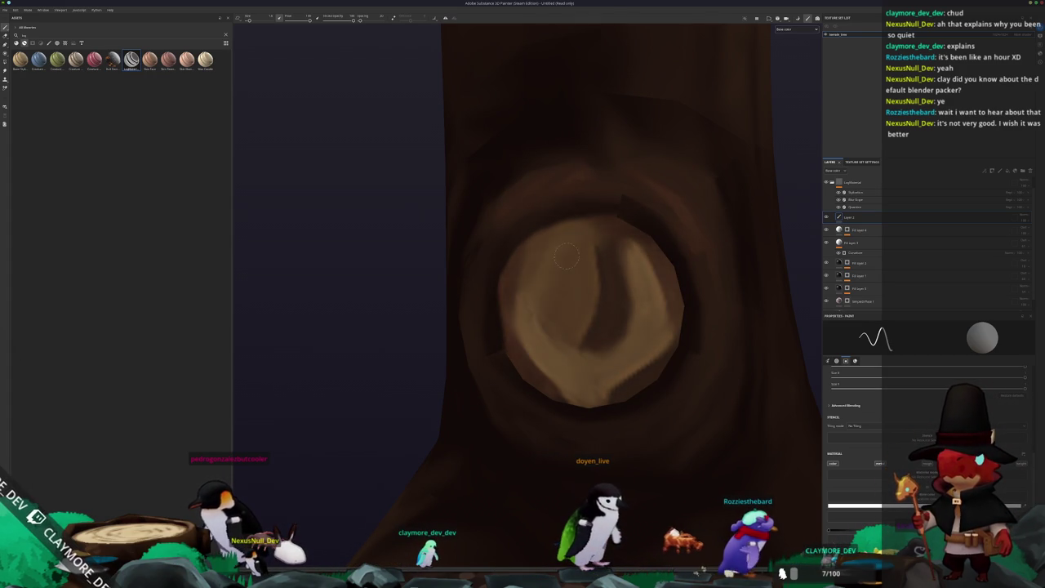
left_click_drag(567, 255, 631, 285)
mouse_move(550, 315)
left_mouse_down()
mouse_move(584, 306)
mouse_move(606, 323)
left_mouse_up()
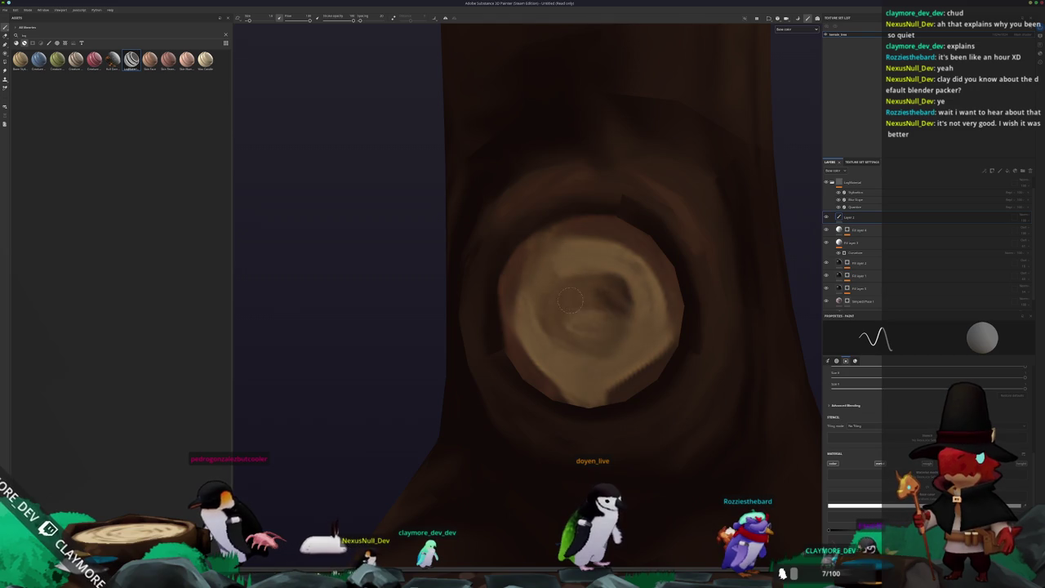
scroll(620, 330, "up", 2)
scroll(616, 325, "up", 2)
scroll(613, 322, "up", 2)
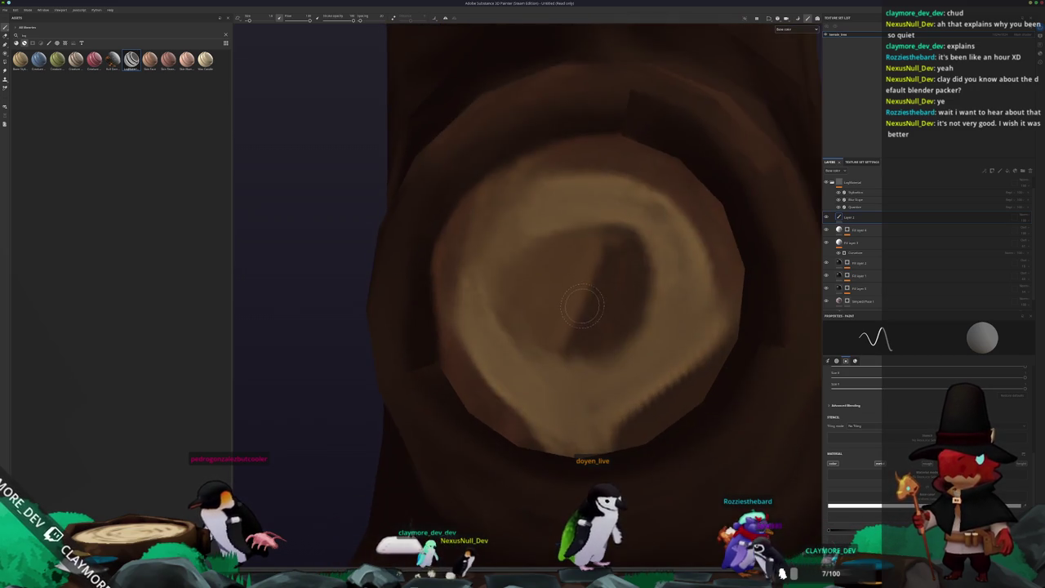
scroll(609, 318, "up", 2)
left_click_drag(614, 318, 528, 323)
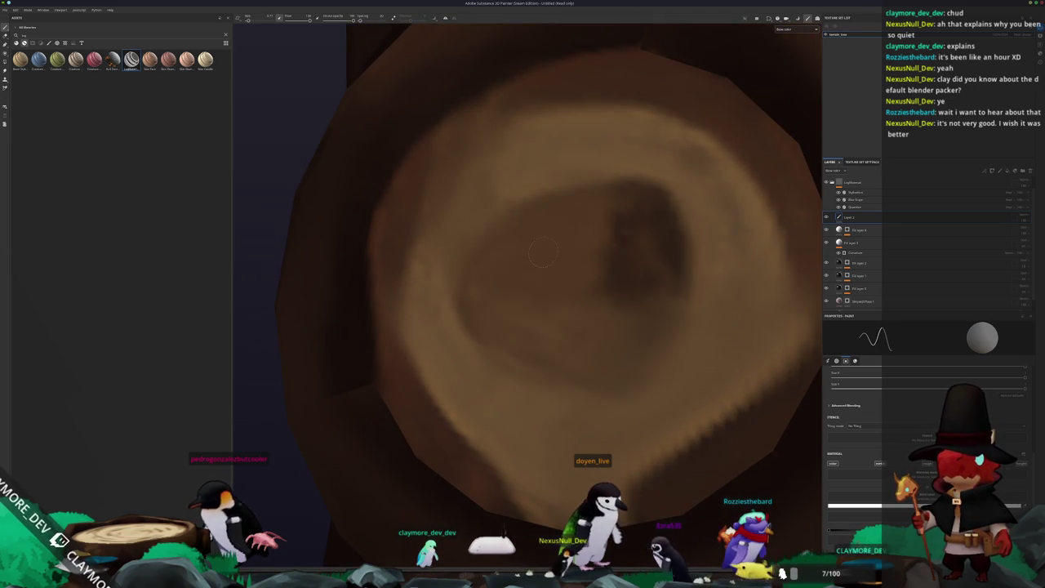
scroll(551, 282, "down", 1)
scroll(559, 314, "down", 2)
scroll(568, 347, "down", 2)
scroll(575, 378, "down", 2)
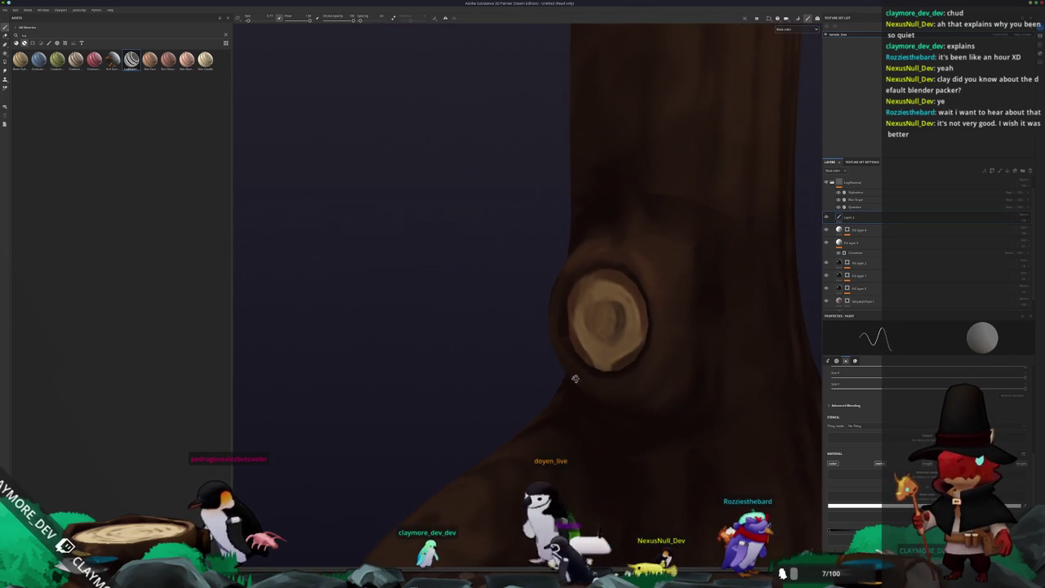
scroll(575, 378, "down", 2)
scroll(575, 378, "down", 1)
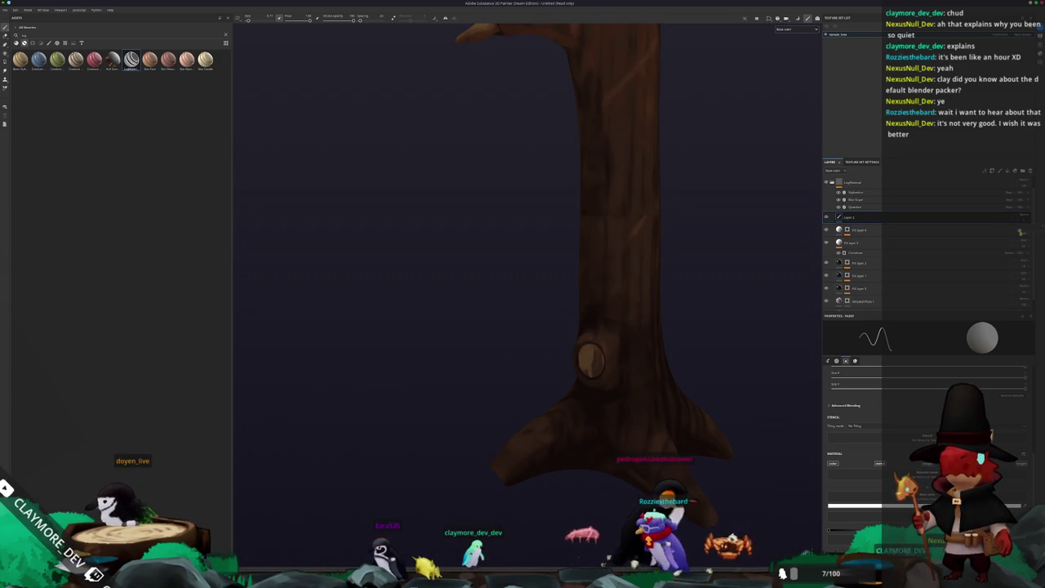
Check the upper fill layer's colour, then give paint layer Layer 1 a dark base colour.
right_click(1019, 231)
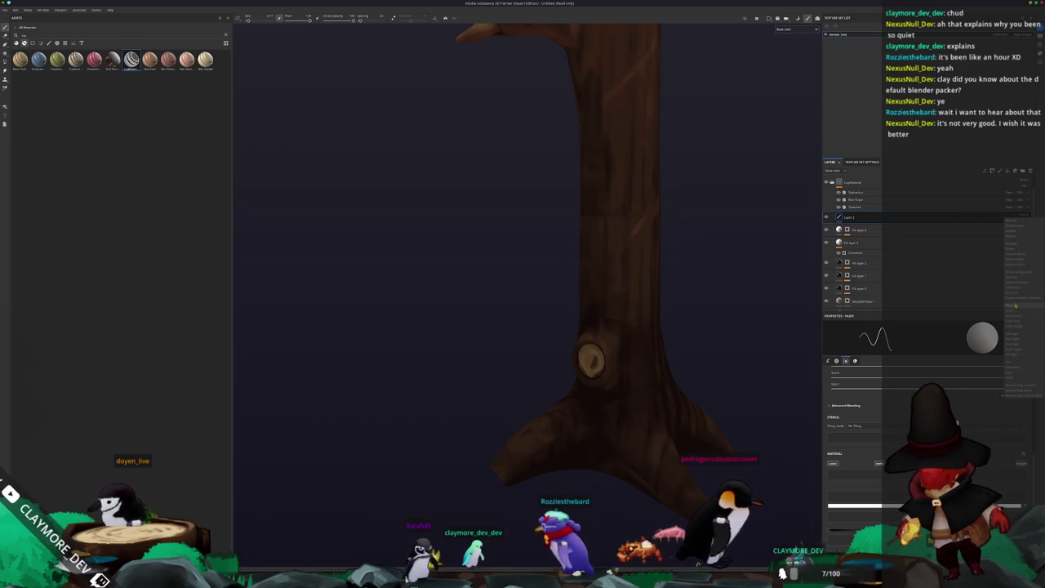
left_click(1022, 243)
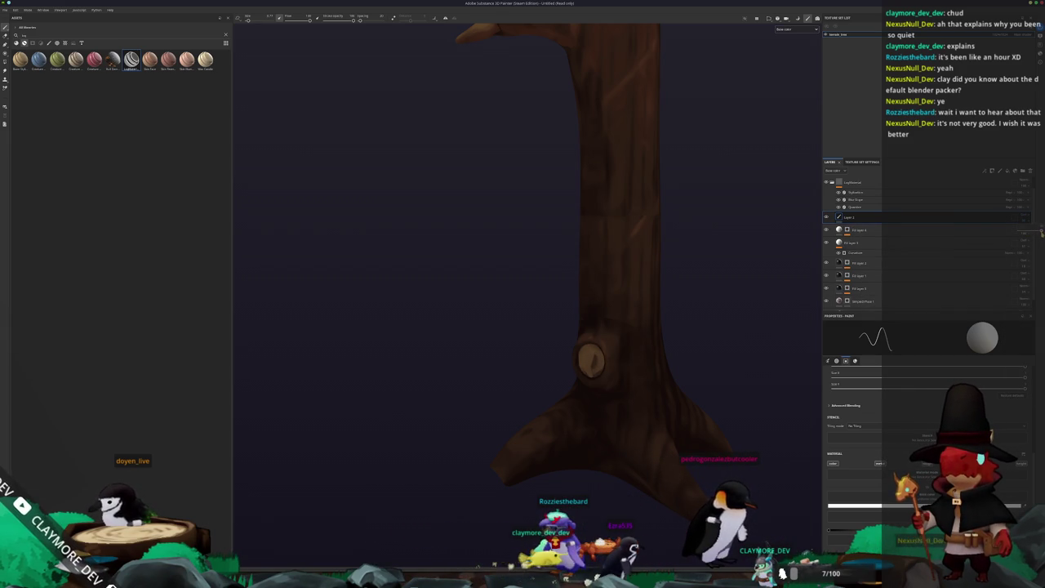
left_click(840, 230)
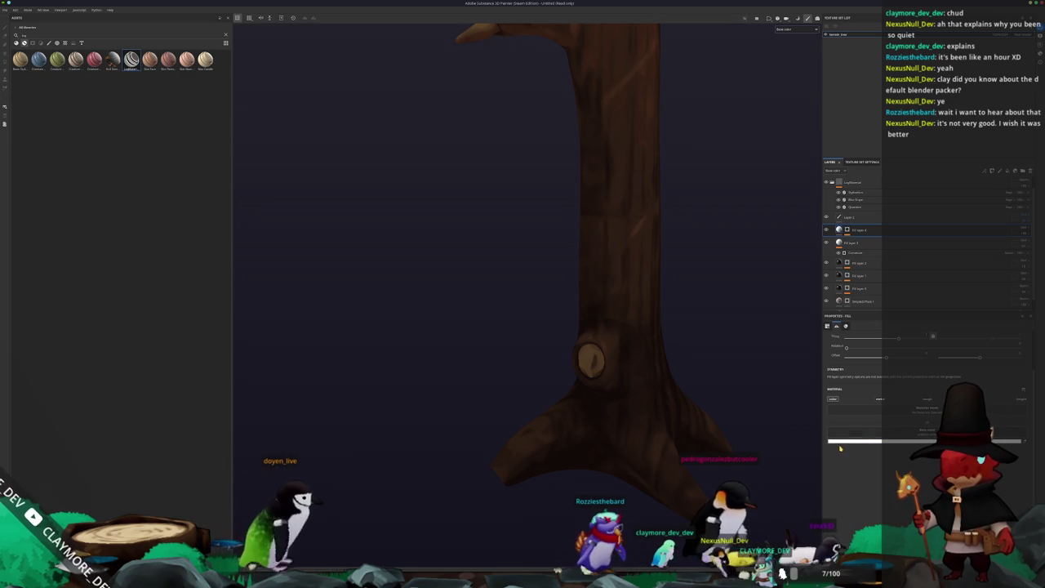
left_click(873, 442)
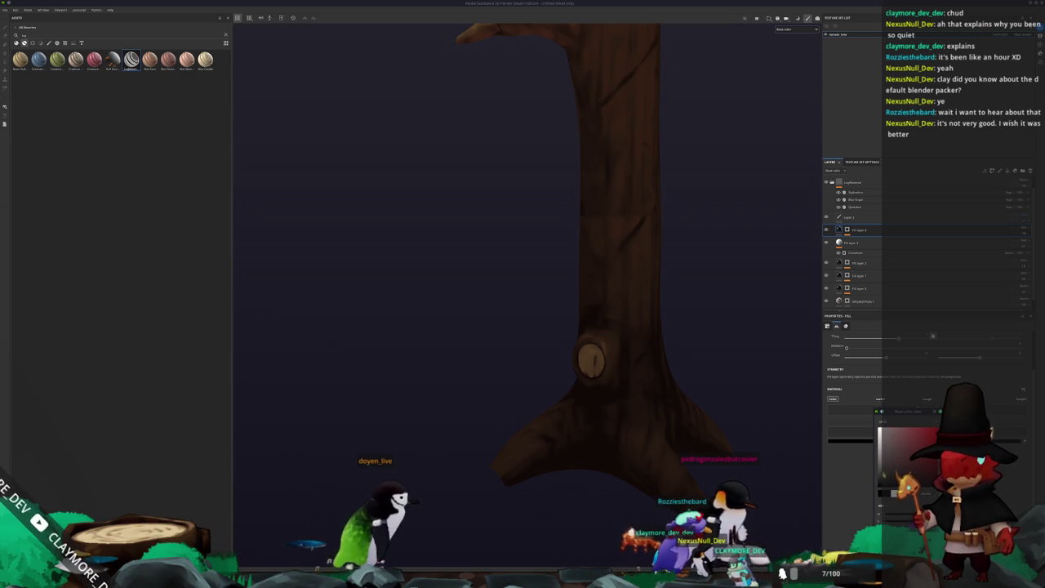
left_click(850, 217)
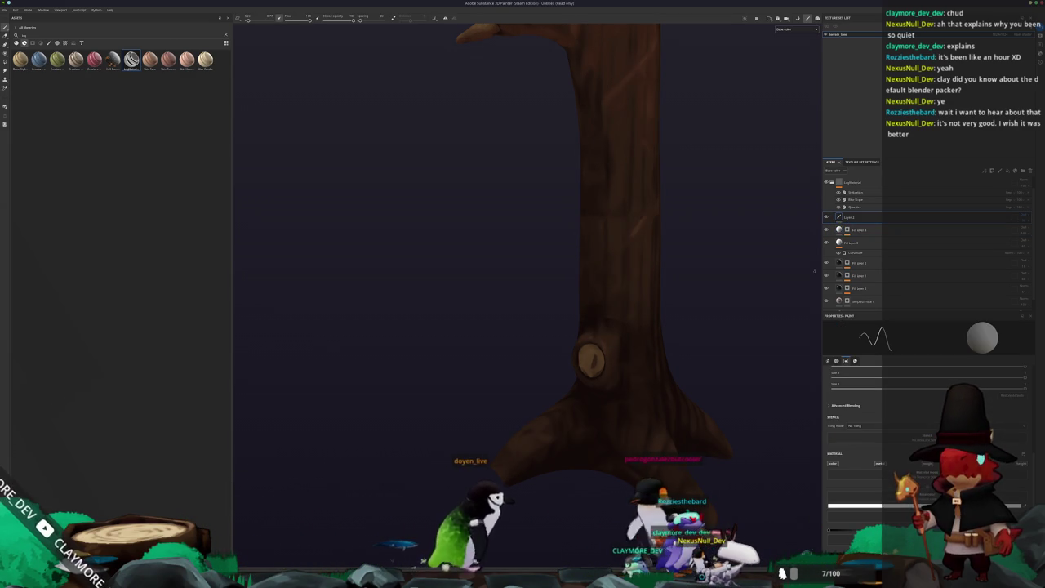
left_click(842, 505)
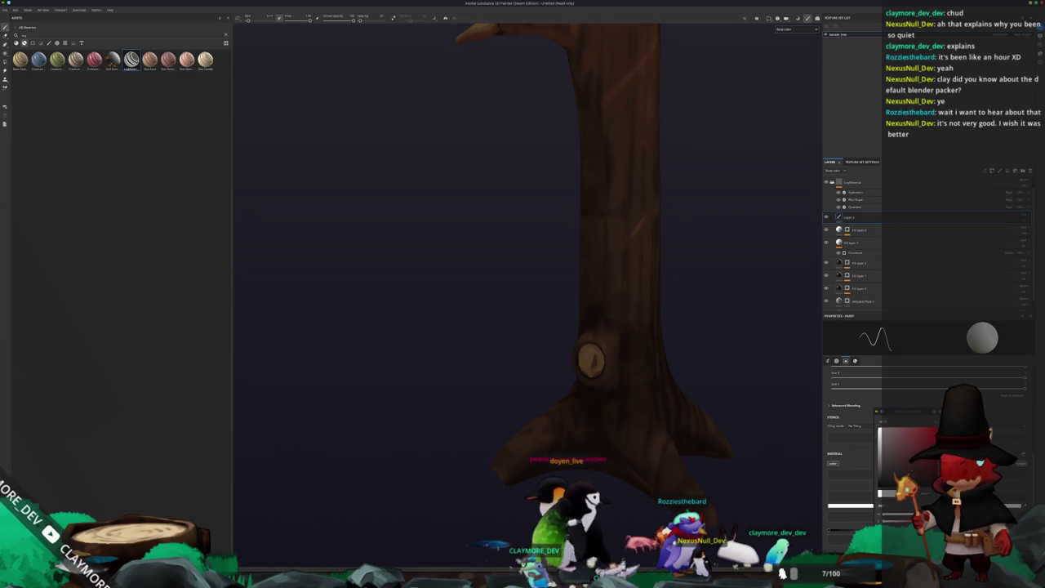
mouse_move(769, 412)
left_mouse_down("alt")
mouse_move(746, 377)
mouse_move(805, 390)
mouse_move(782, 254)
left_mouse_up("alt")
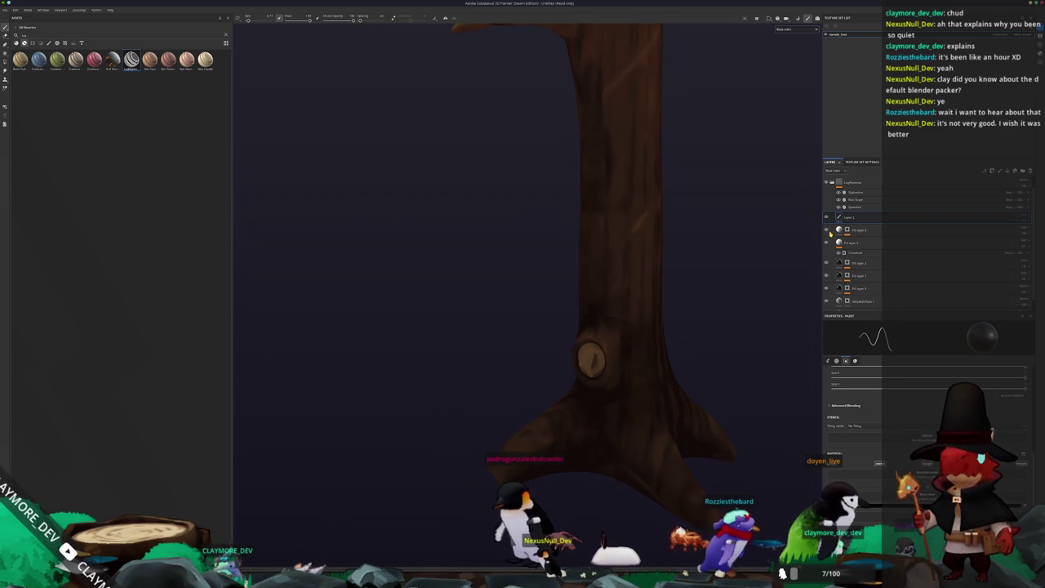
scroll(588, 319, "down", 3)
scroll(588, 319, "down", 2)
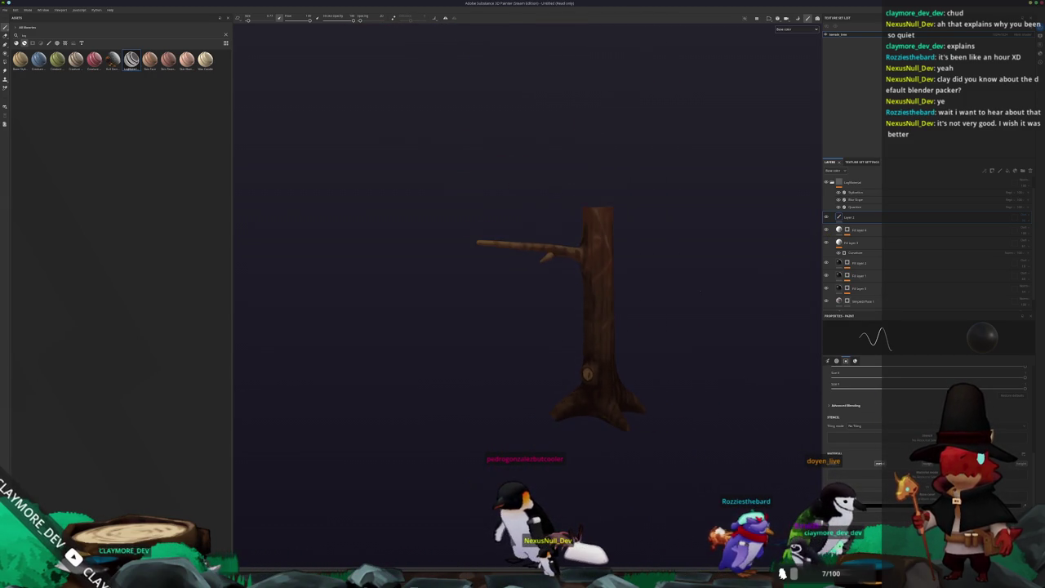
key("ctrl+s")
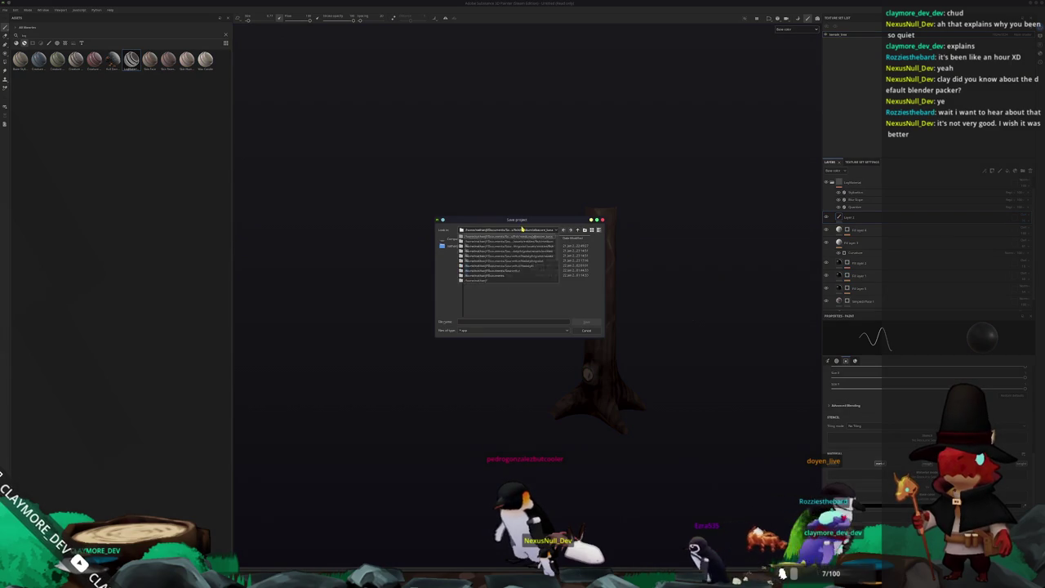
Save the tree project as terrain_tree in the terrain project folder.
scroll(512, 268, "down", 2)
scroll(516, 272, "down", 2)
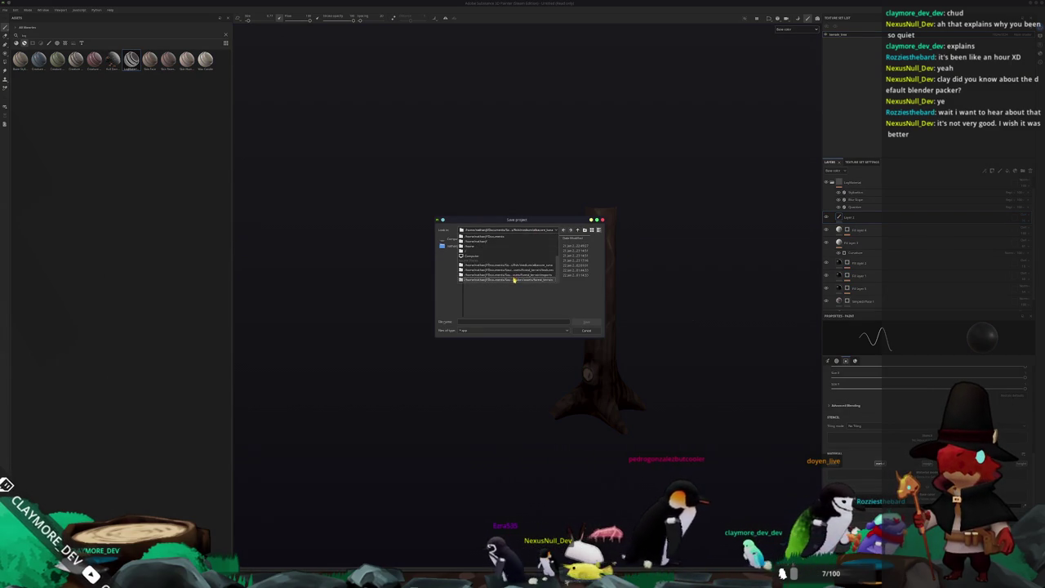
left_click(514, 280)
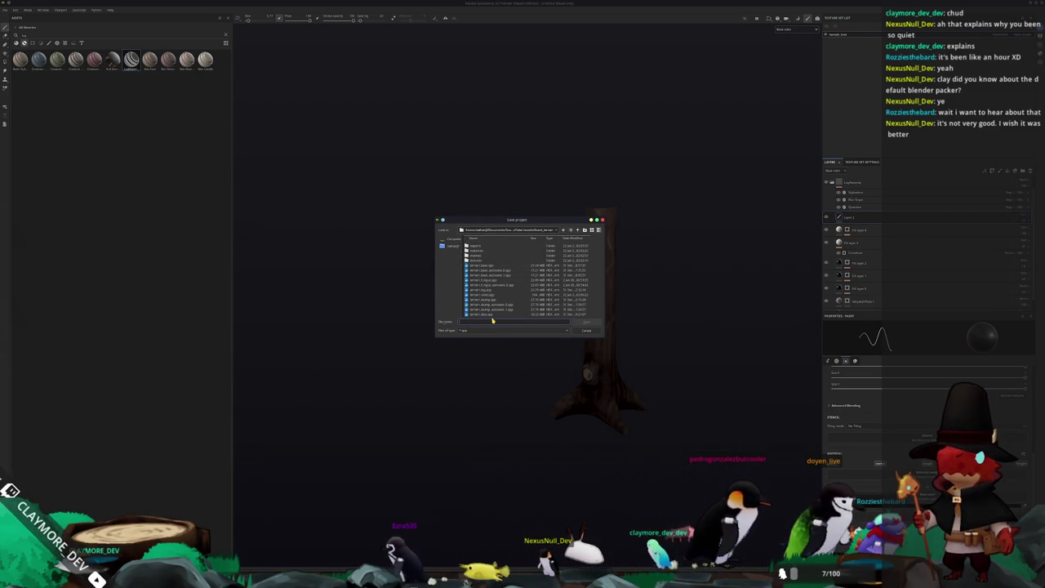
type("terrain_tree")
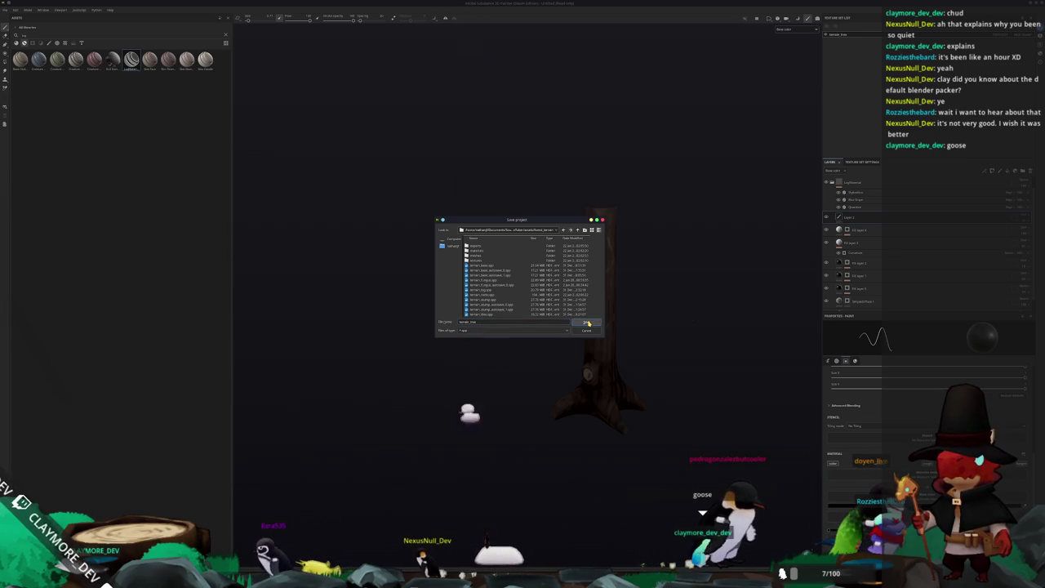
left_click(587, 323)
left_click_drag(490, 359, 464, 366, "alt")
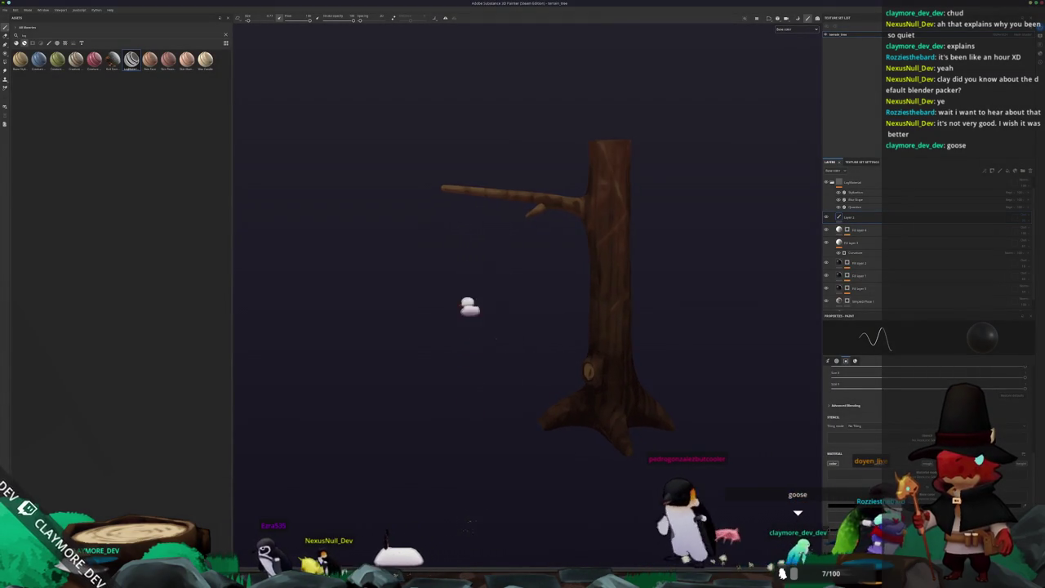
key("ctrl+shift+e")
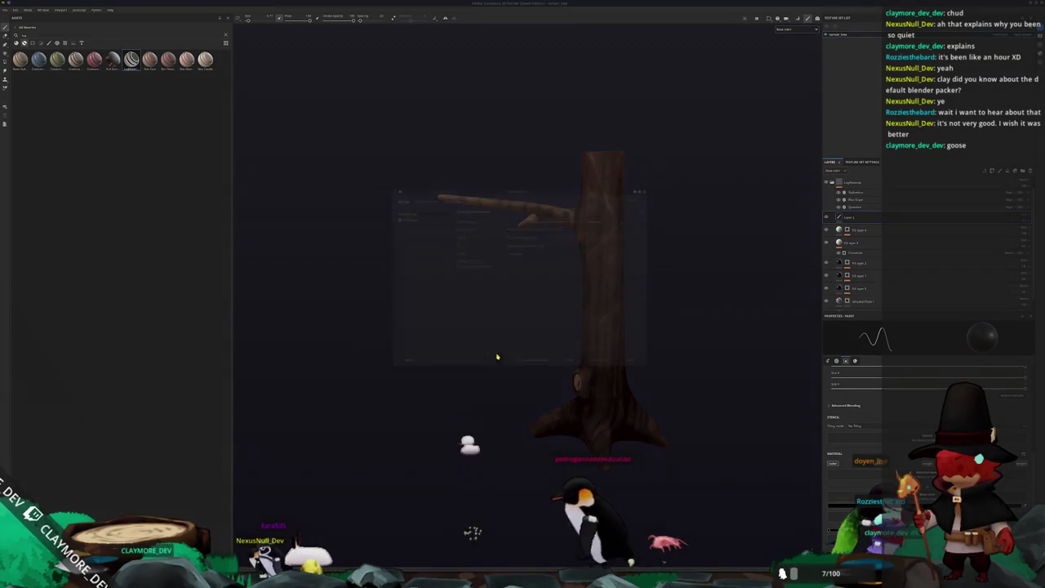
Set the texture export destination to the game project's folder.
left_click(546, 211)
left_click(522, 233)
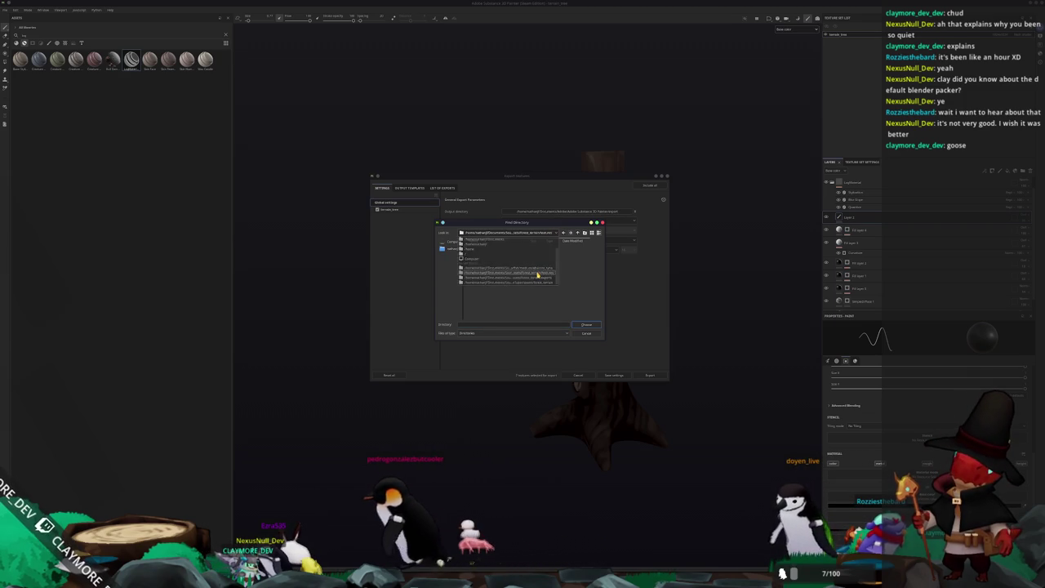
left_click(537, 273)
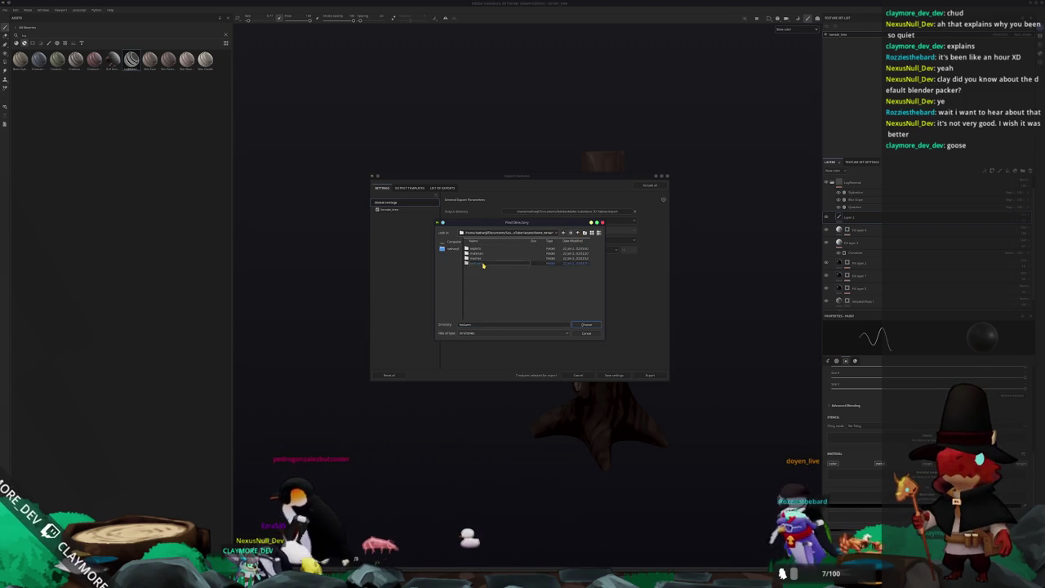
double_click(480, 263)
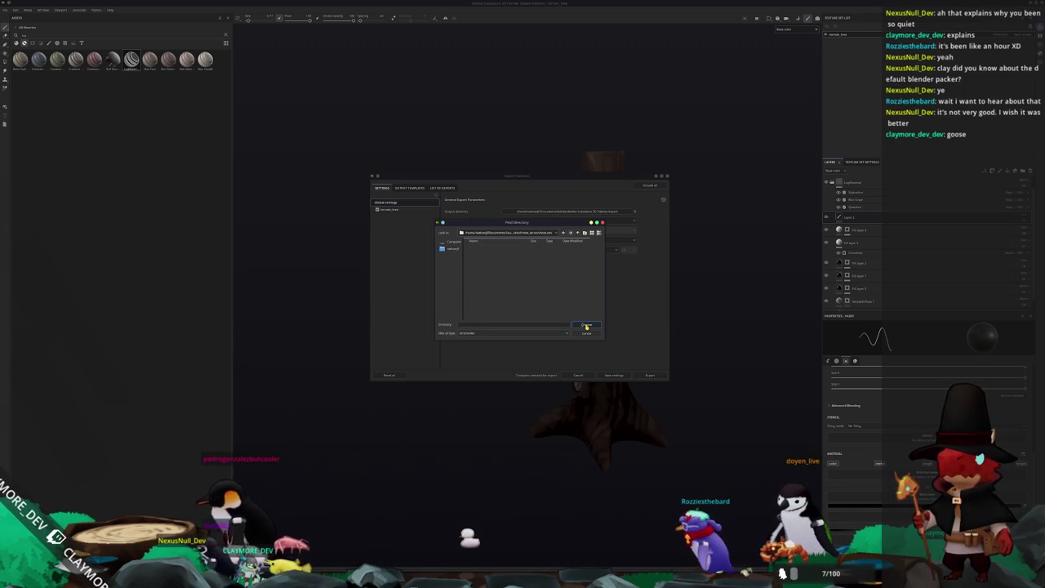
left_click(539, 240)
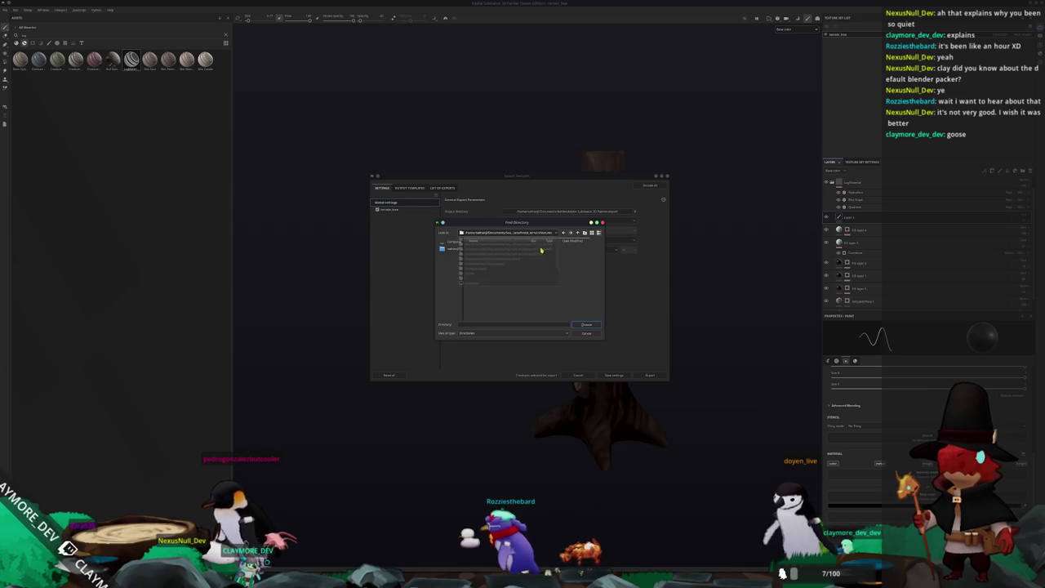
left_click(586, 325)
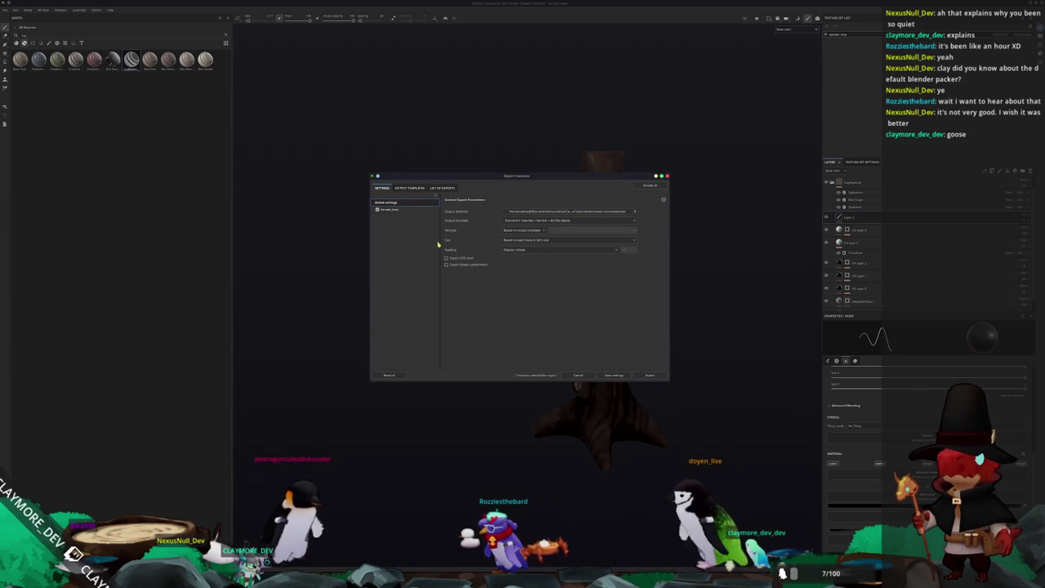
Untick five unneeded output maps and export the tree's textures.
left_click(447, 279)
left_click(447, 289)
left_click(447, 298)
left_click(446, 308)
left_click(447, 326)
left_click(650, 375)
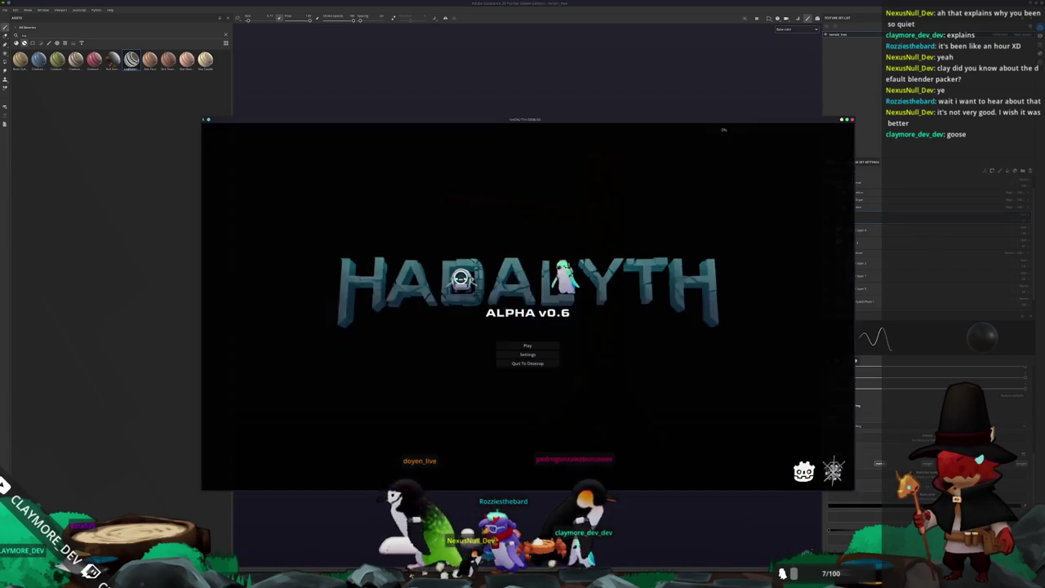
Close the running Habalyth game and select the Vert mesh node in Godot.
key("alt+F4")
key("alt+Tab")
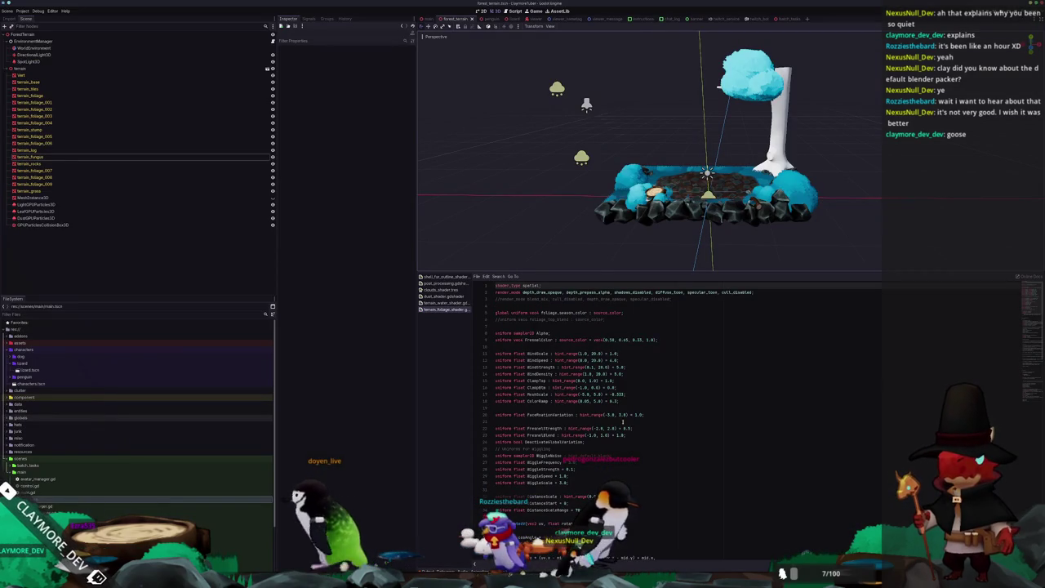
left_click(24, 74)
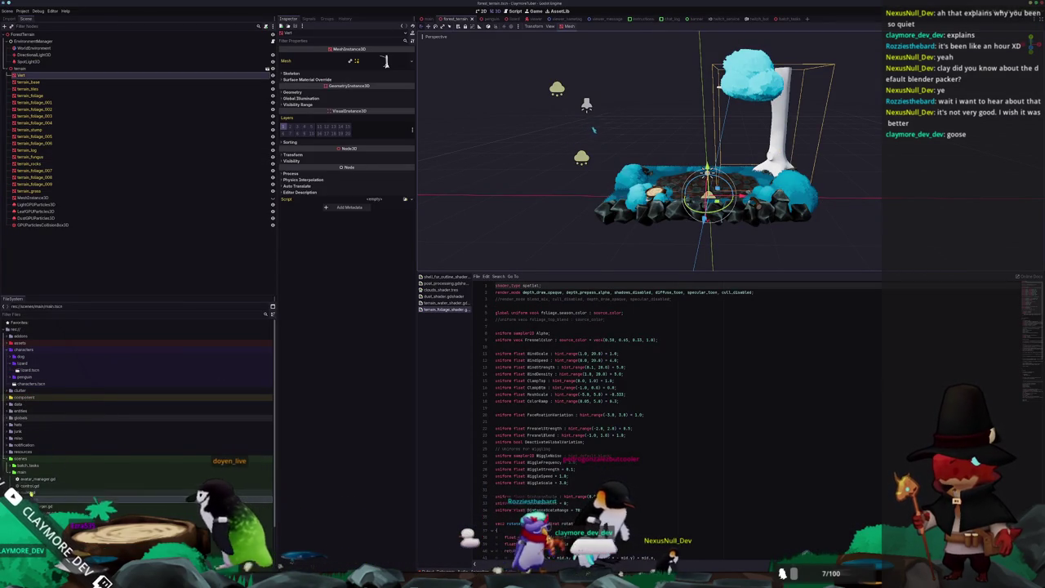
Duplicate the stump's standard material in assets/forest_terrain/materials as terrain_tree_standard_material.tres.
double_click(18, 343)
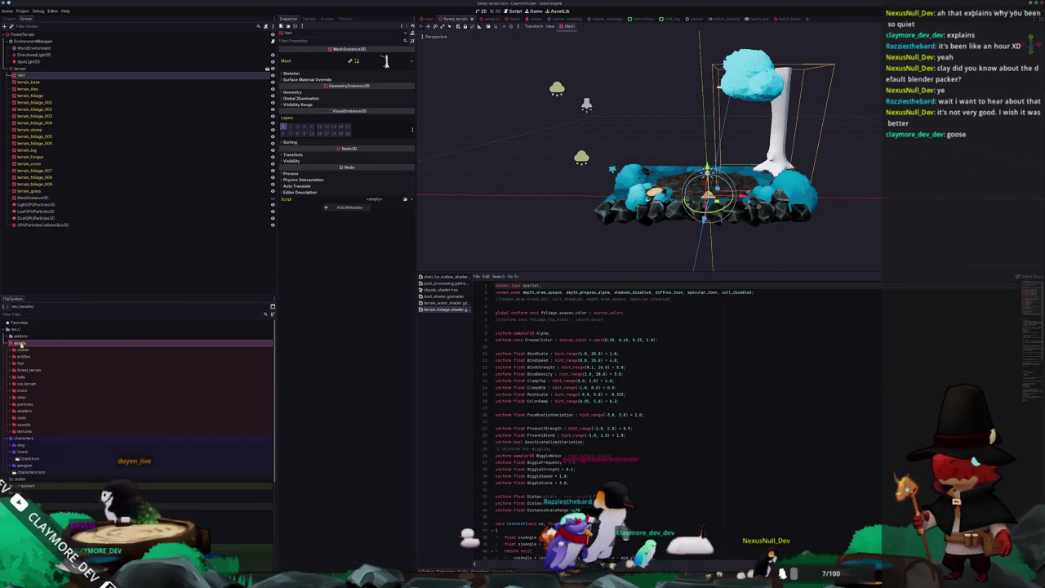
double_click(27, 370)
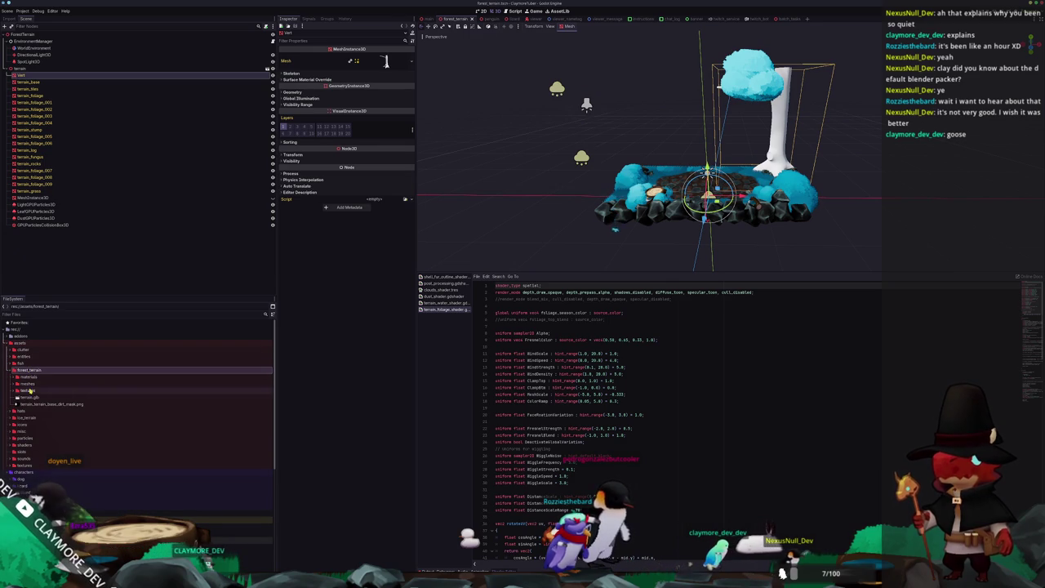
double_click(36, 377)
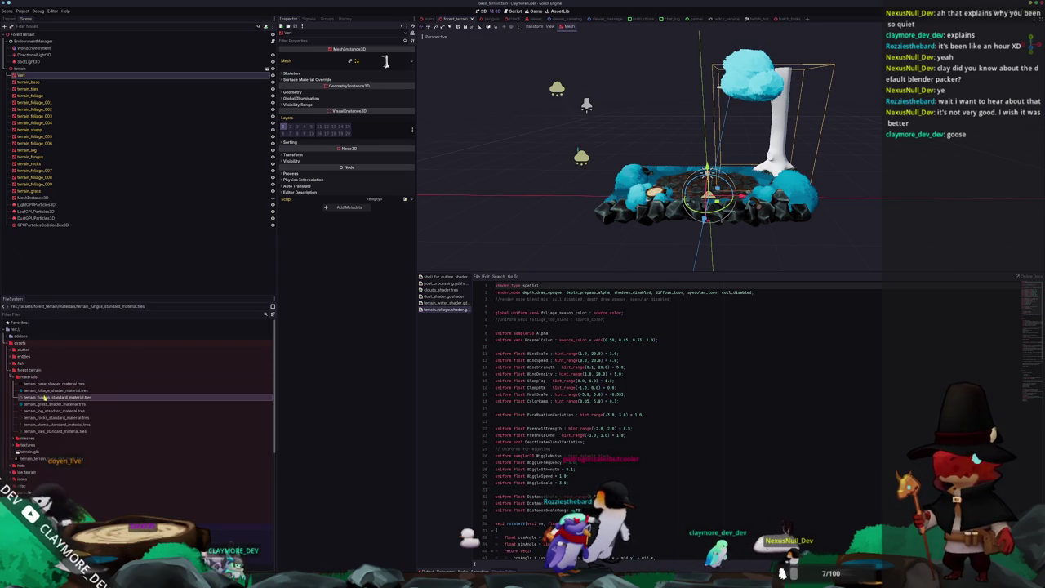
left_click(51, 425)
key("ctrl+d")
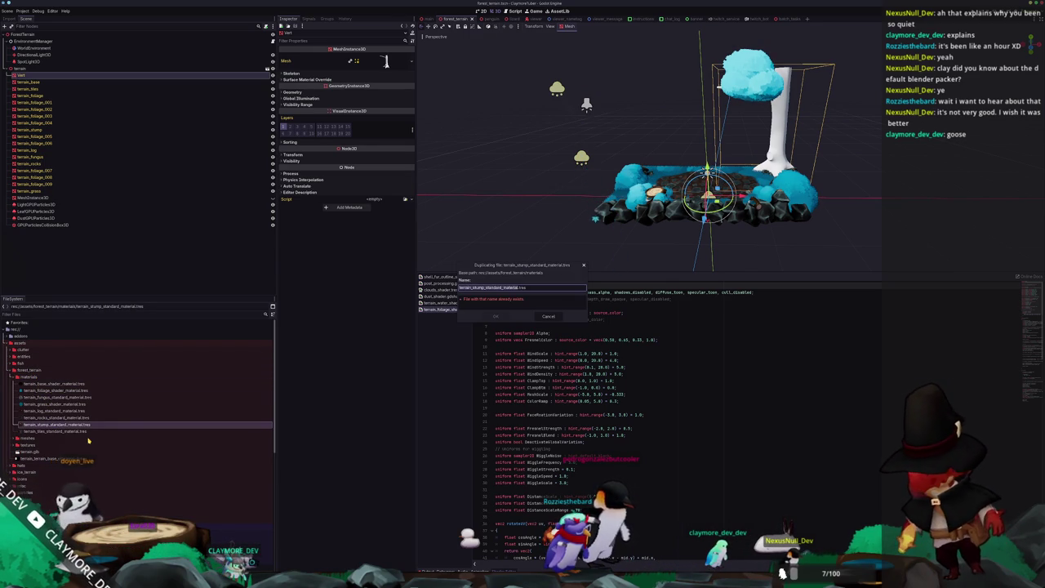
key("Left")
key("Right")
key("Right")
key("Right")
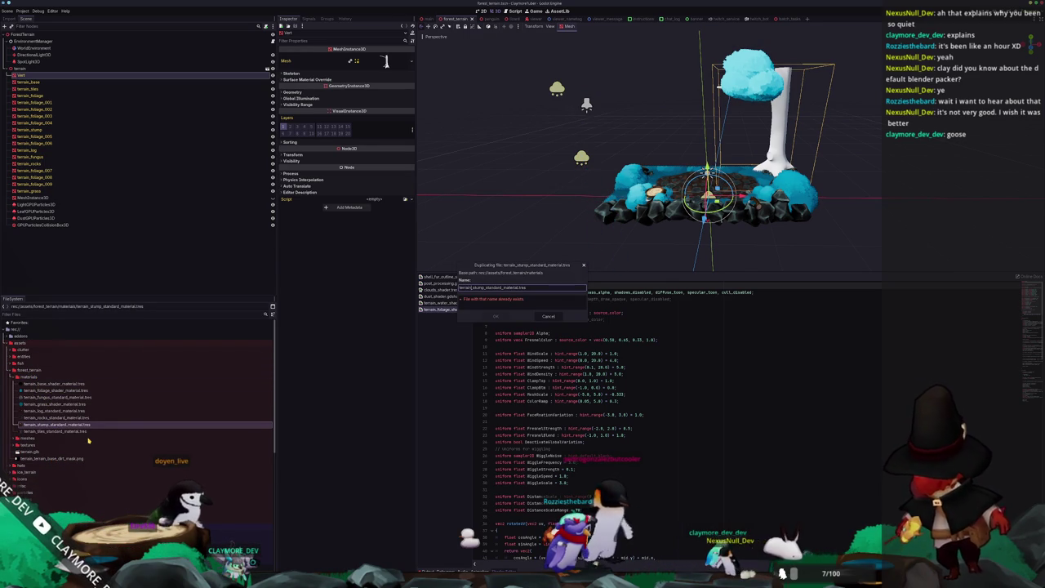
key("shift+Right")
key("shift+Right")
key("shift+Right")
type("t")
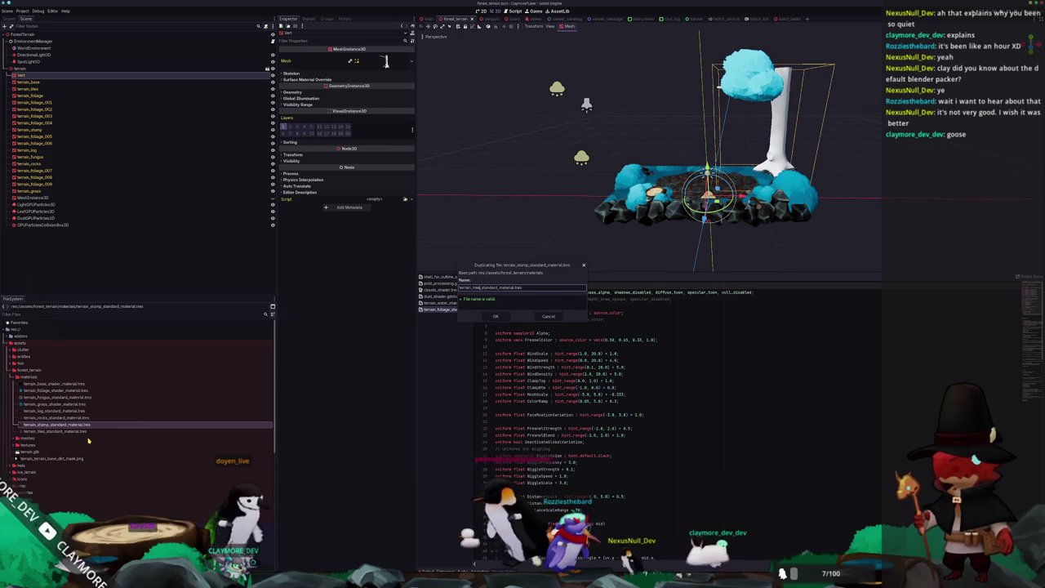
key("Return")
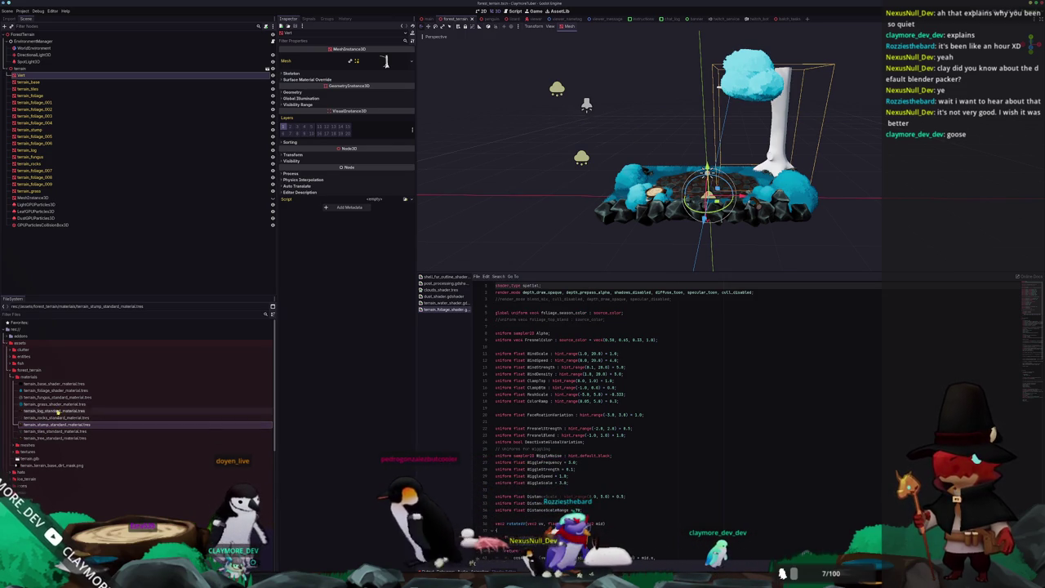
left_click(49, 439)
Quick Load the tree texture into the tree material's Albedo texture slot.
double_click(49, 439)
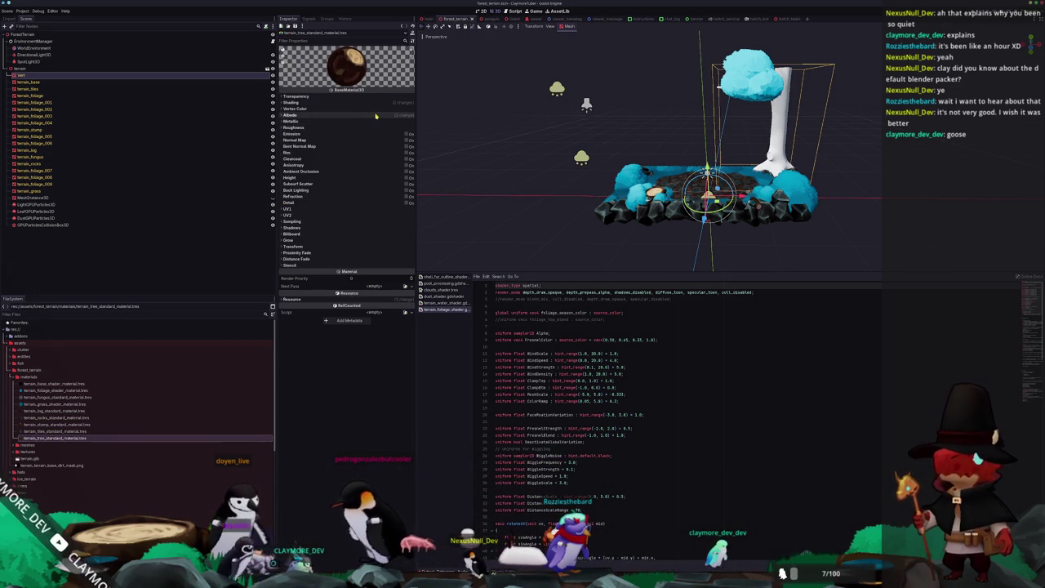
left_click(291, 115)
left_click(384, 135)
left_click(363, 274)
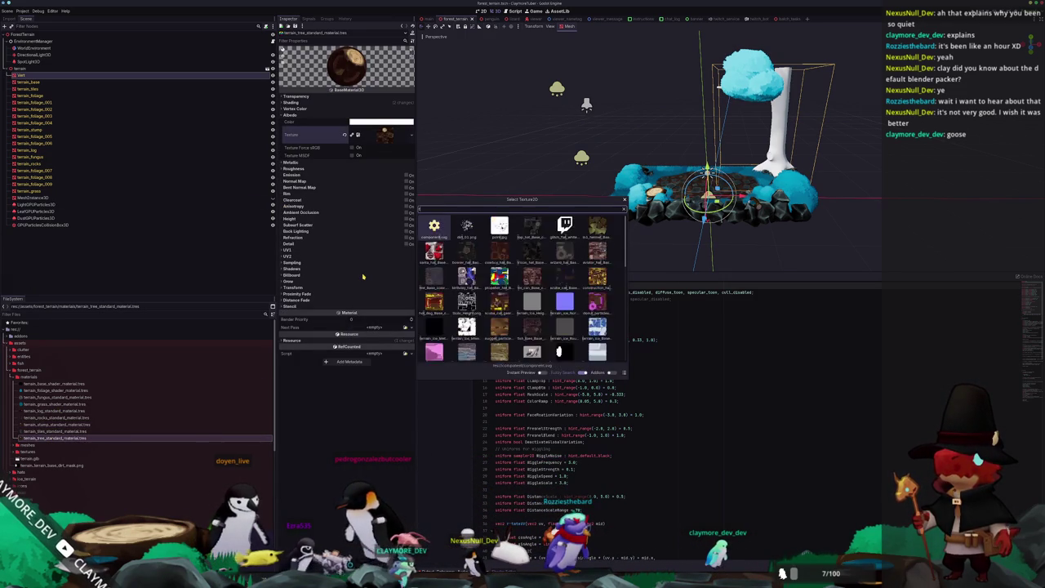
type("tree")
double_click(433, 229)
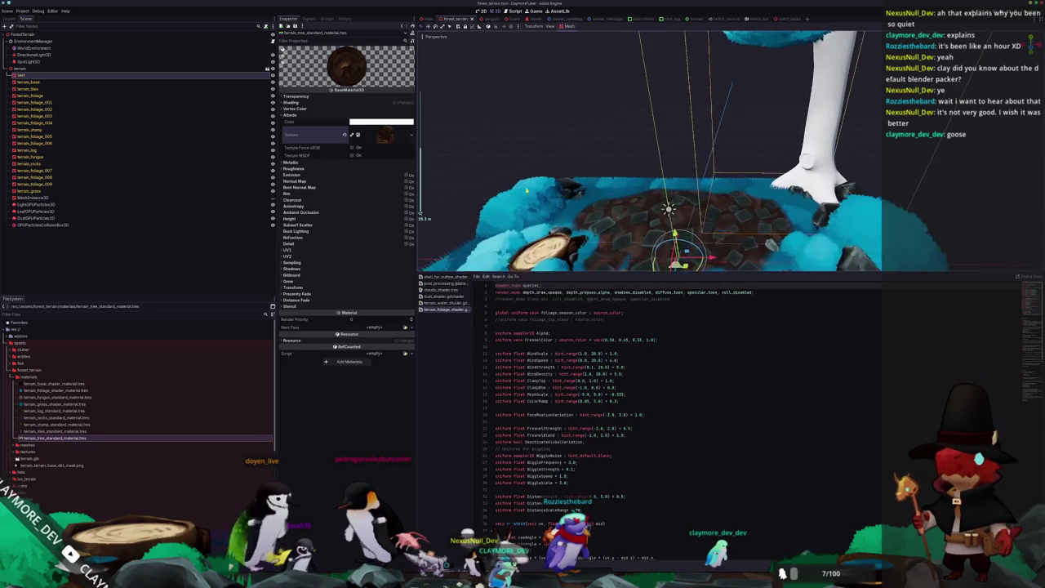
Apply the tree material to a scene node, then return to Blender's edit mode.
mouse_move(88, 399)
left_mouse_down()
mouse_move(39, 152)
mouse_move(51, 99)
mouse_move(54, 143)
left_mouse_up()
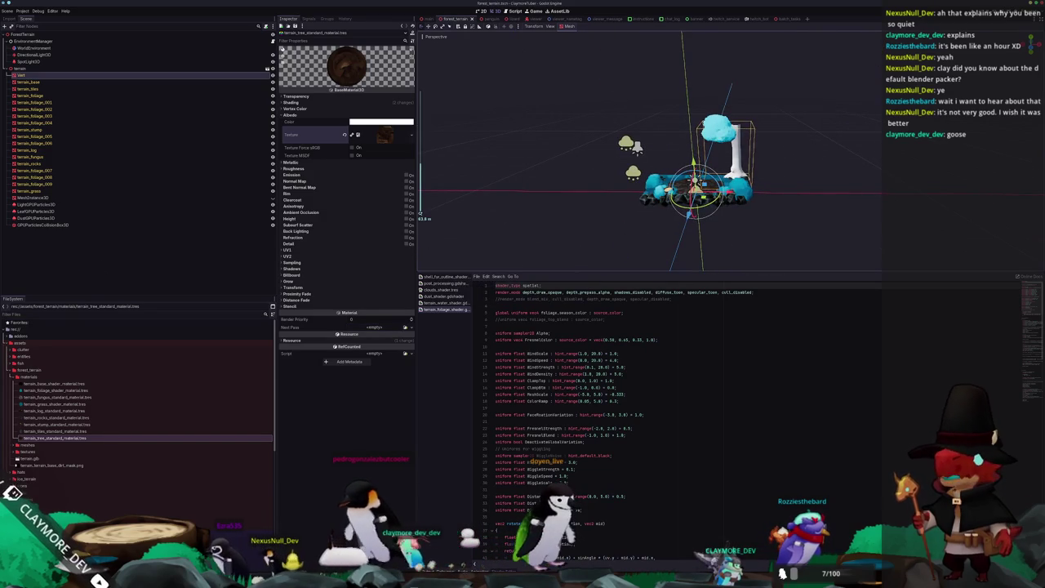
key("alt+Tab")
key("Tab")
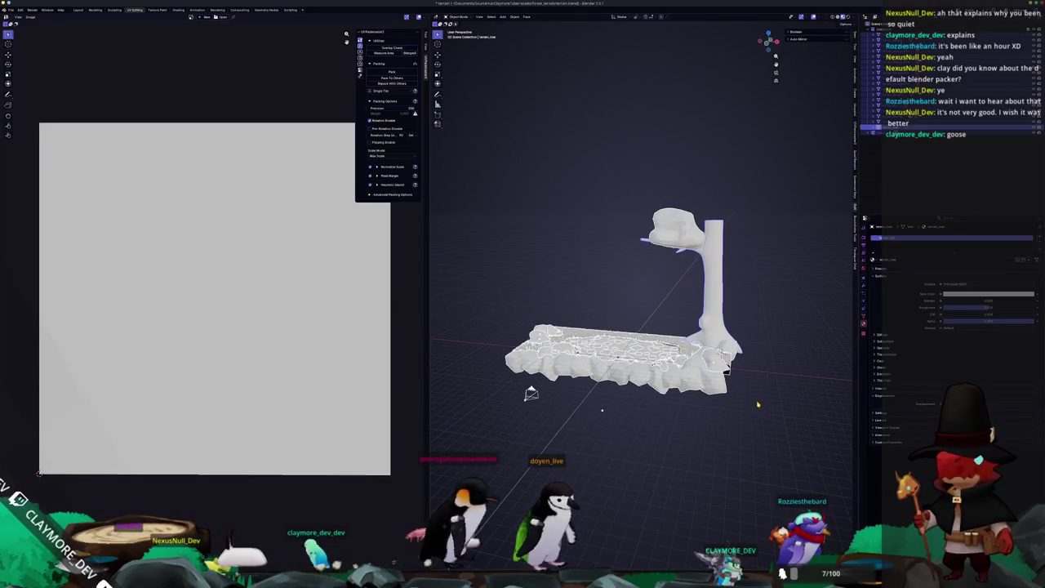
Box-select the terrain mesh and re-export it from Blender as terrain.glb.
middle_click_drag(746, 401, 748, 413)
left_click_drag(748, 412, 579, 241)
key("Tab")
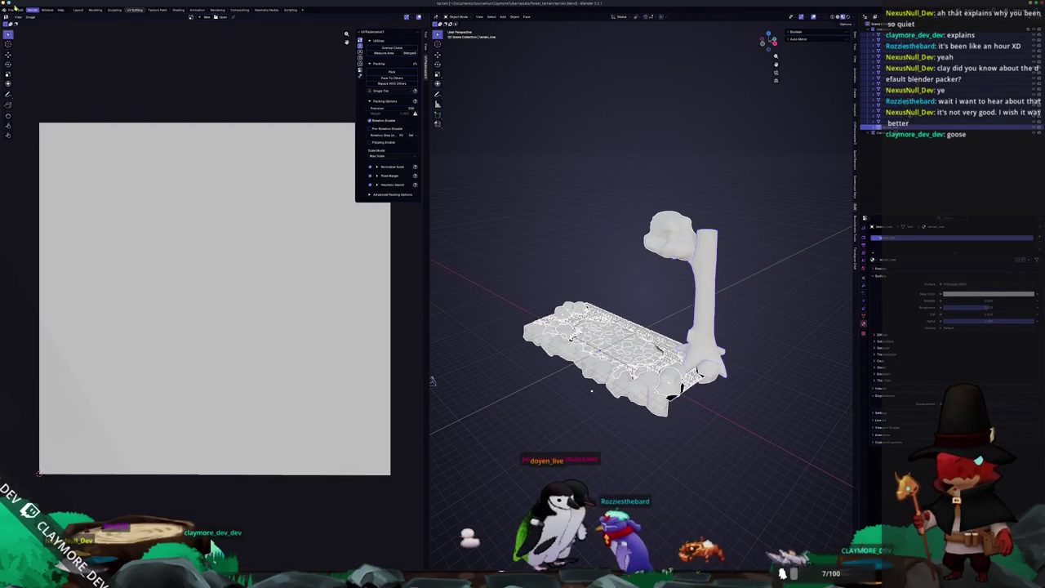
left_click(11, 9)
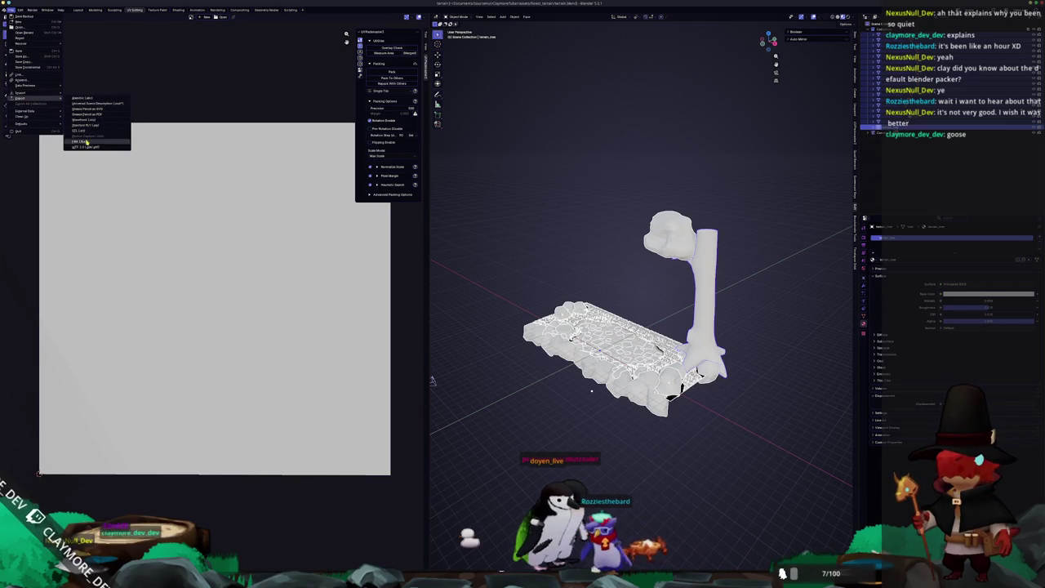
left_click(85, 146)
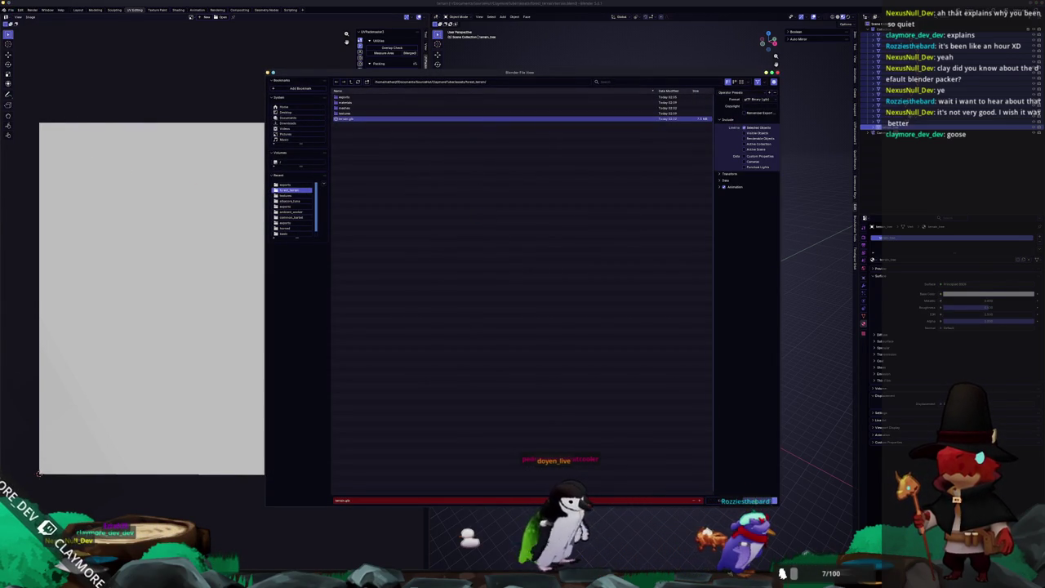
key("Return")
key("alt+Tab")
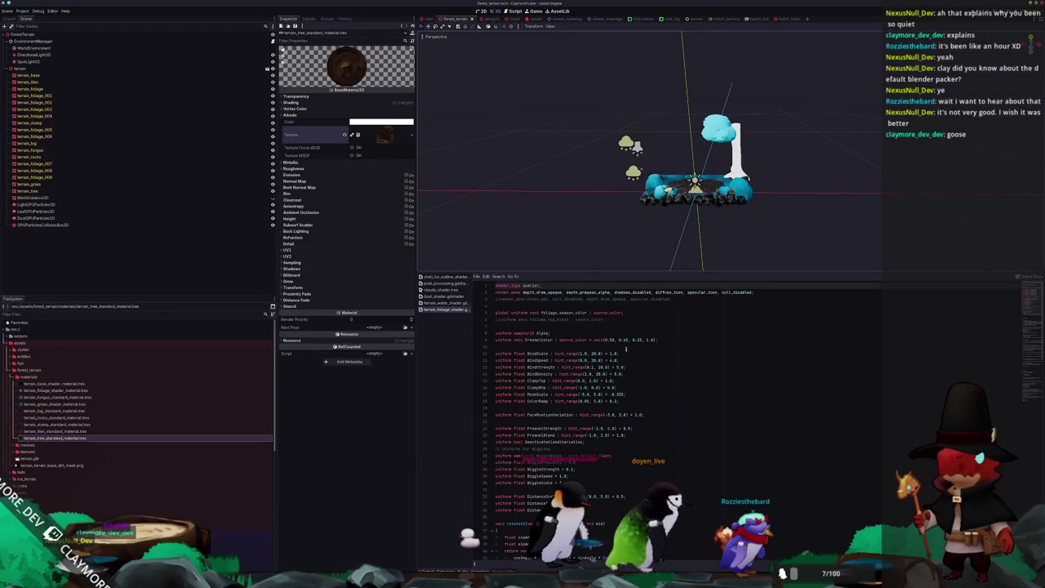
Set the tree material as terrain_tree's Geometry material override.
scroll(538, 168, "up", 5)
left_click(538, 169)
scroll(538, 168, "up", 2)
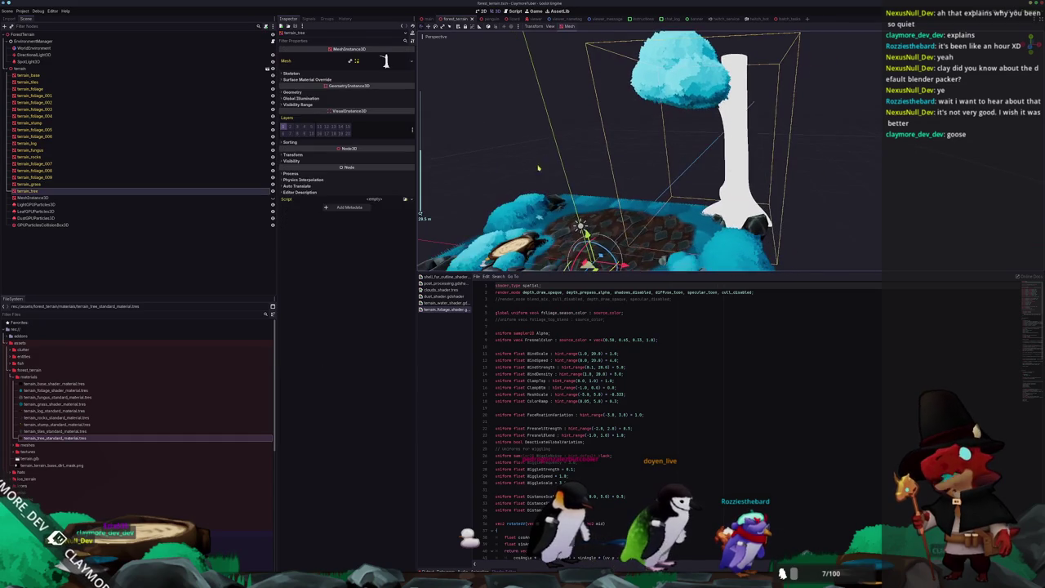
left_click(346, 92)
left_click(405, 98)
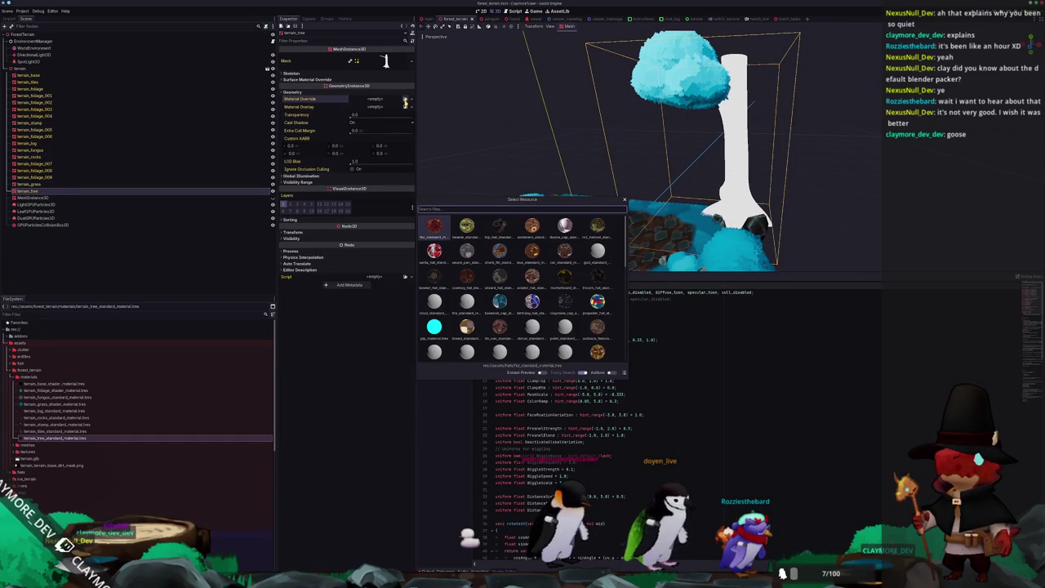
key("Return")
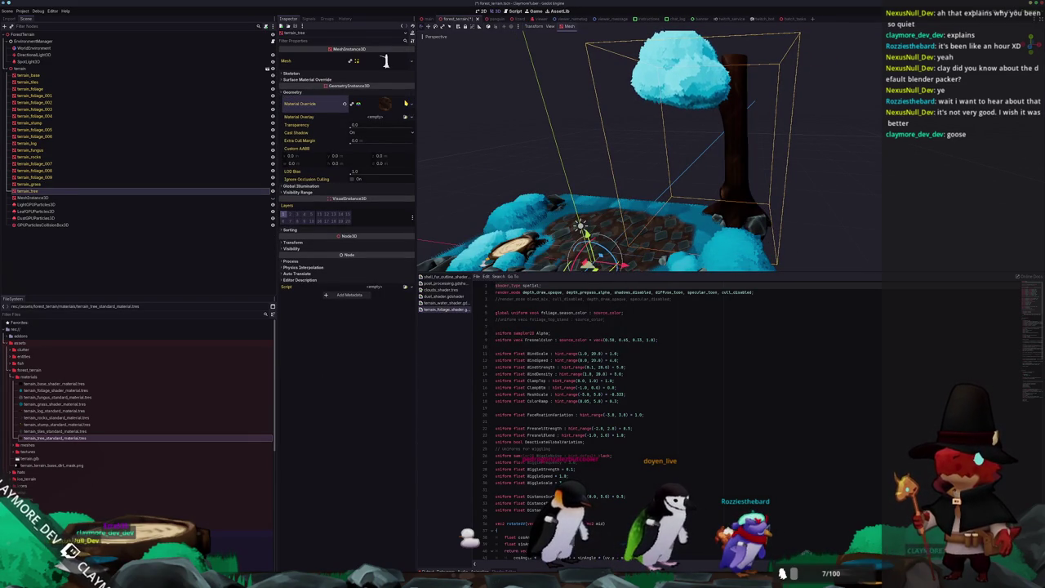
Orbit and zoom around the tree to check its dark brown trunk.
scroll(678, 158, "down", 3)
middle_click_drag(678, 157, 778, 154)
scroll(790, 165, "up", 5)
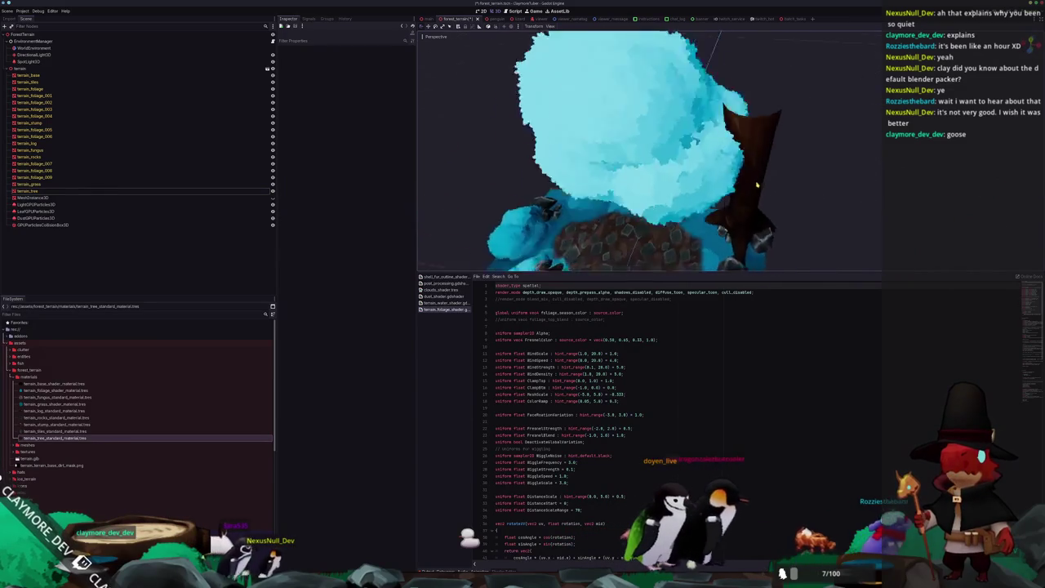
scroll(777, 154, "down", 5)
scroll(777, 154, "up", 1)
scroll(778, 153, "up", 2)
scroll(778, 153, "up", 2)
key("alt+Tab")
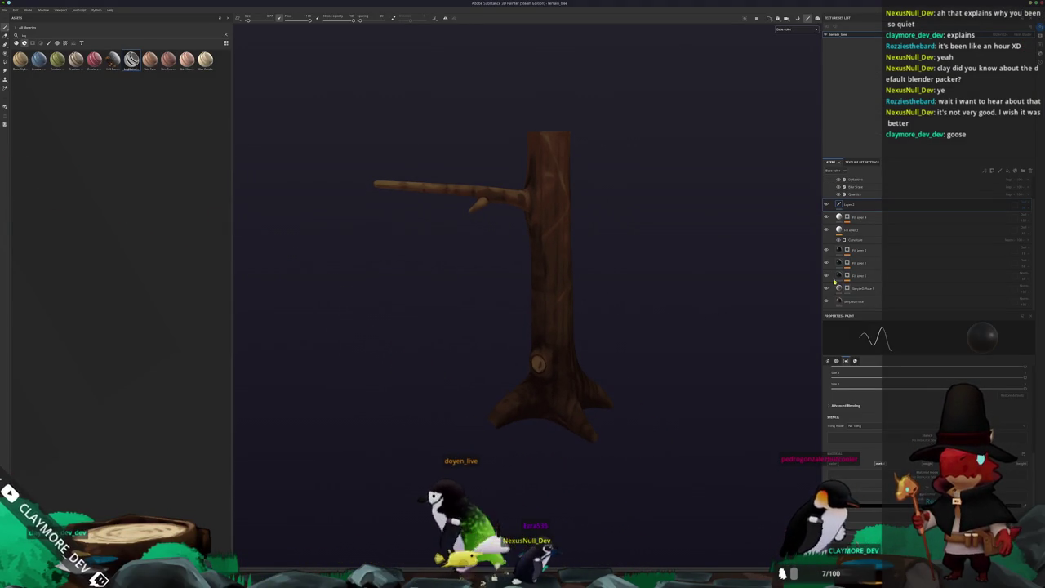
Select the Quantize filter in the trunk's Stylization stack and nudge its slider.
left_click(839, 301)
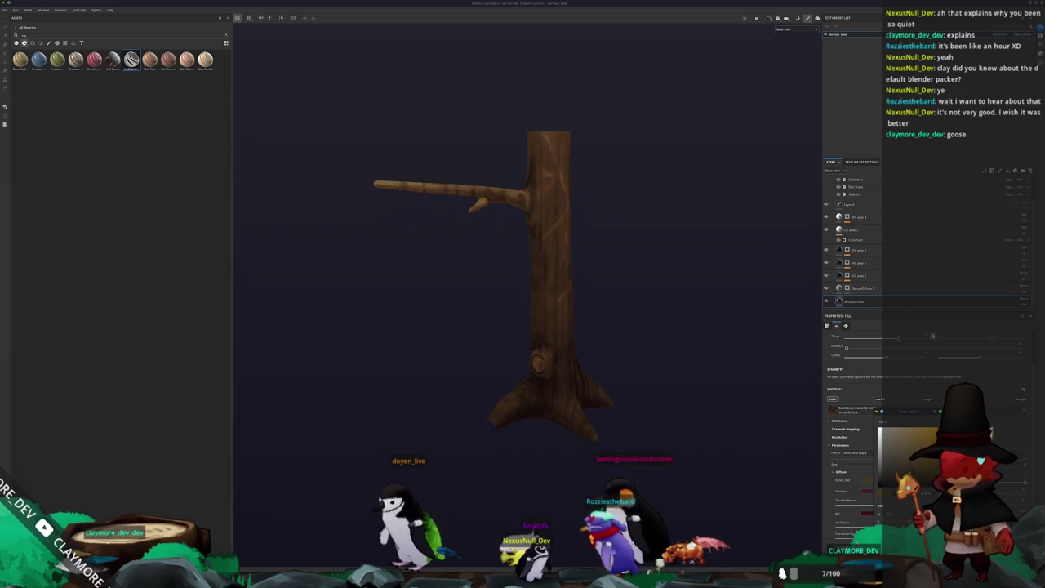
mouse_move(621, 433)
left_mouse_down("alt")
mouse_move(443, 432)
mouse_move(663, 448)
left_mouse_up("alt")
scroll(854, 228, "up", 1)
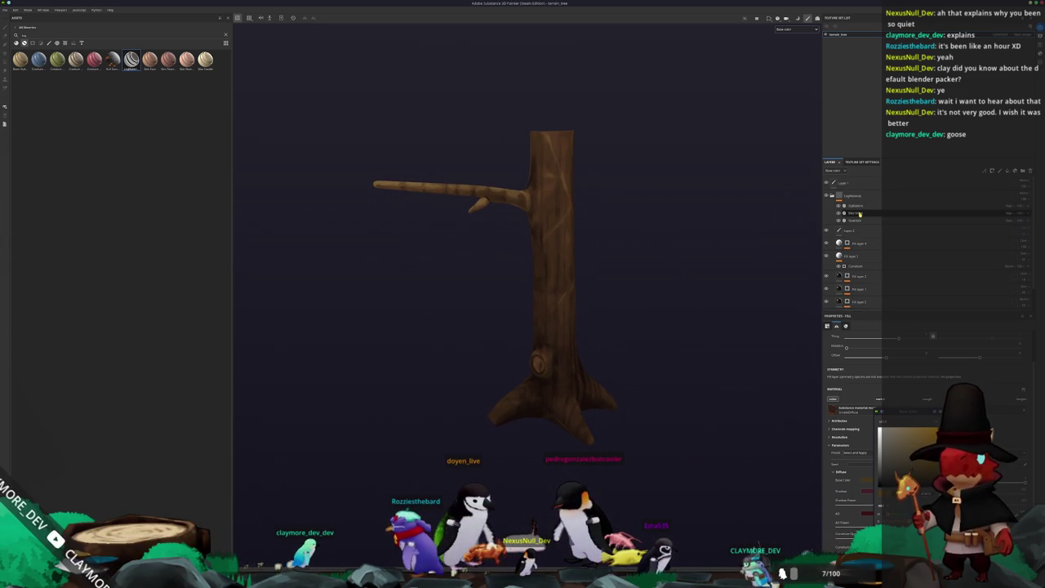
left_click(852, 209)
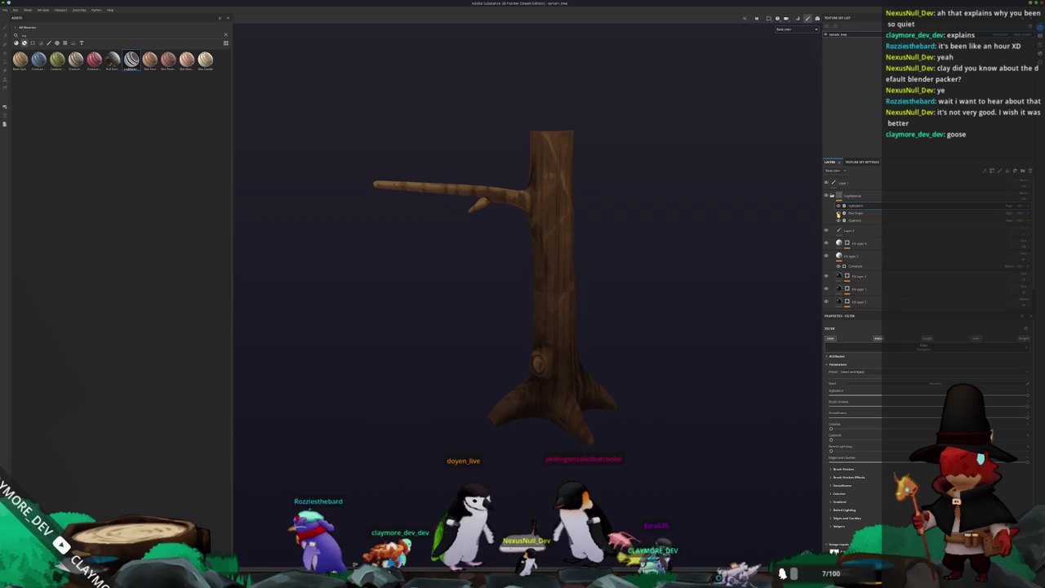
left_click(838, 221)
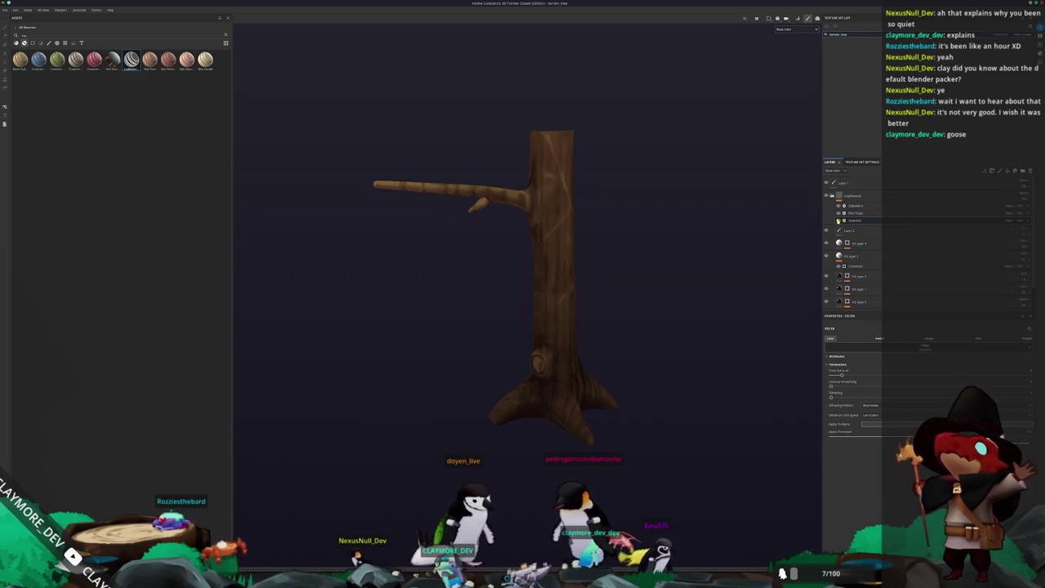
scroll(752, 263, "up", 2)
scroll(752, 263, "up", 2)
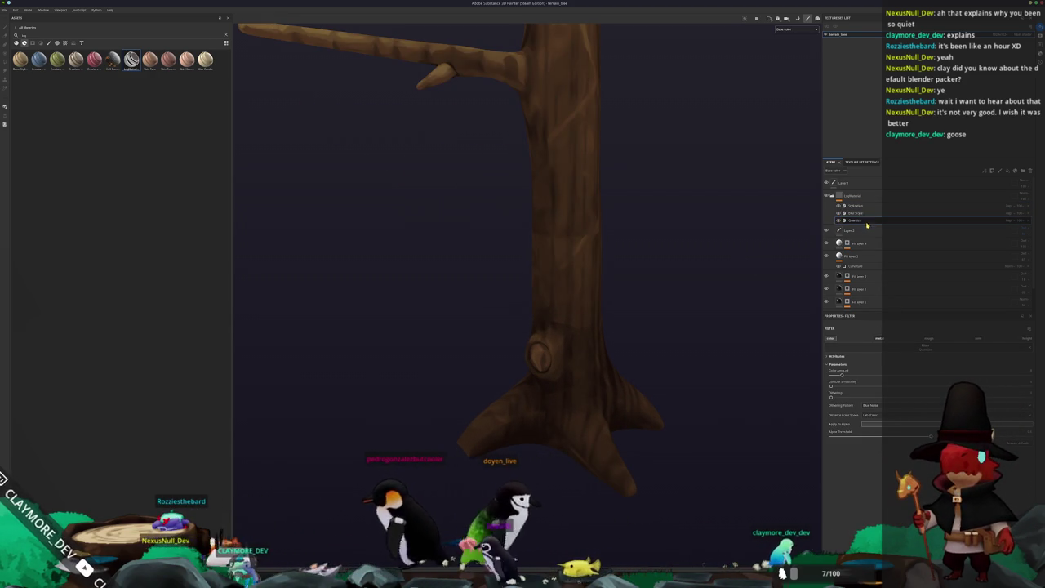
scroll(758, 400, "up", 2)
scroll(758, 400, "up", 1)
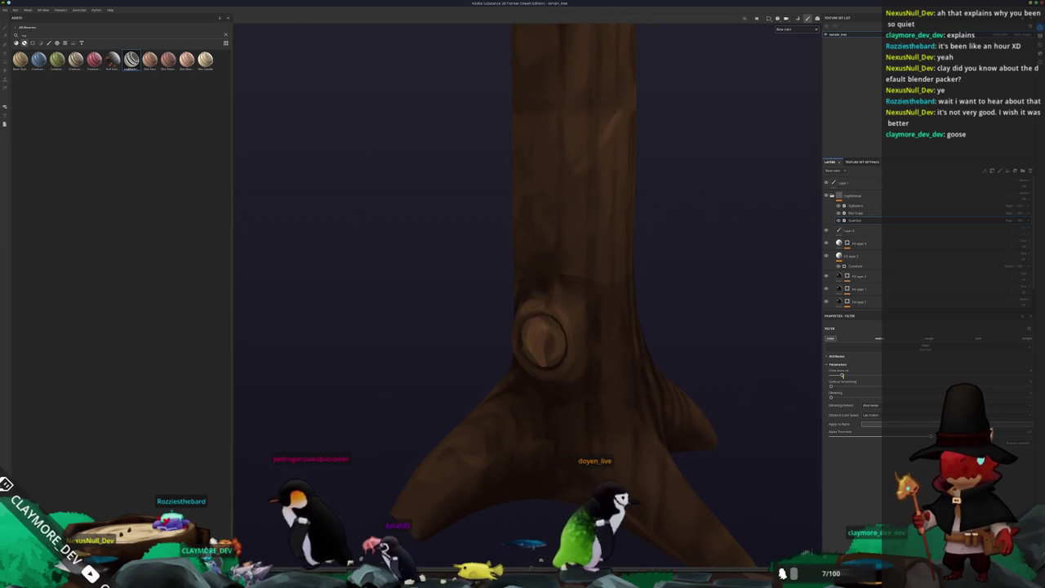
left_click_drag(842, 375, 850, 375)
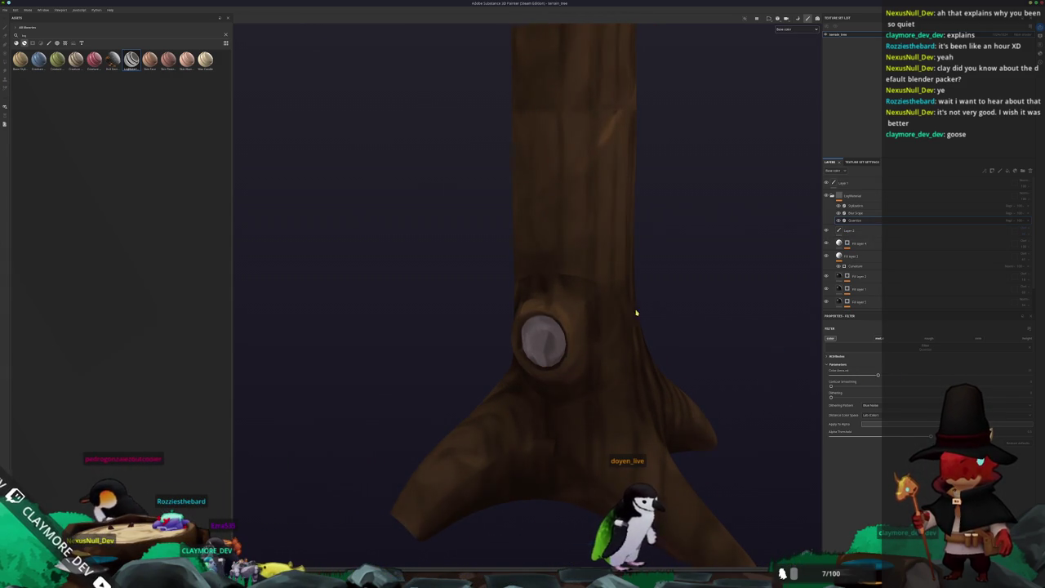
Re-export the tree textures and return to Godot.
scroll(641, 302, "down", 5)
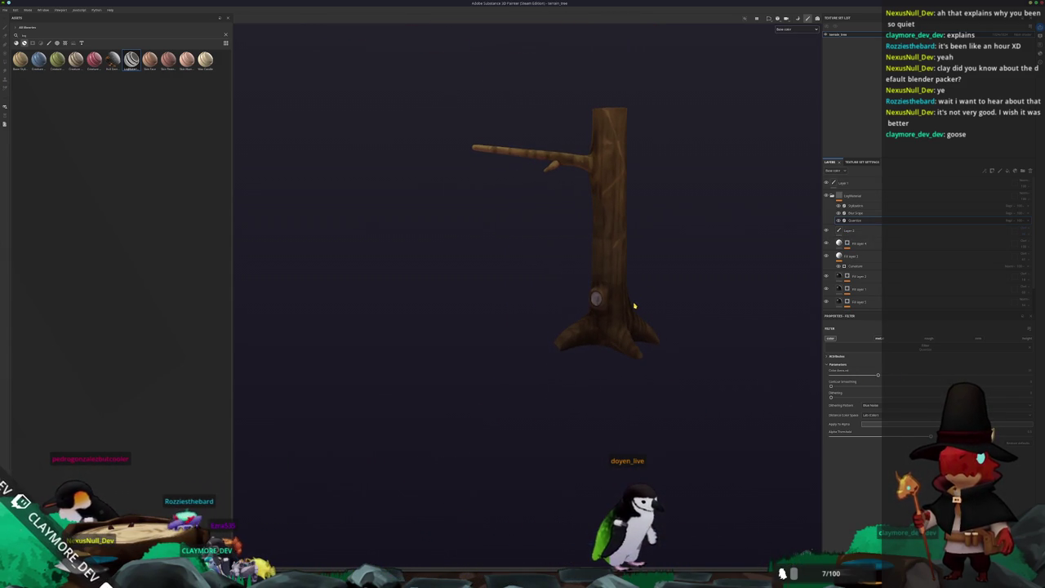
key("ctrl+shift+e")
left_click(641, 369)
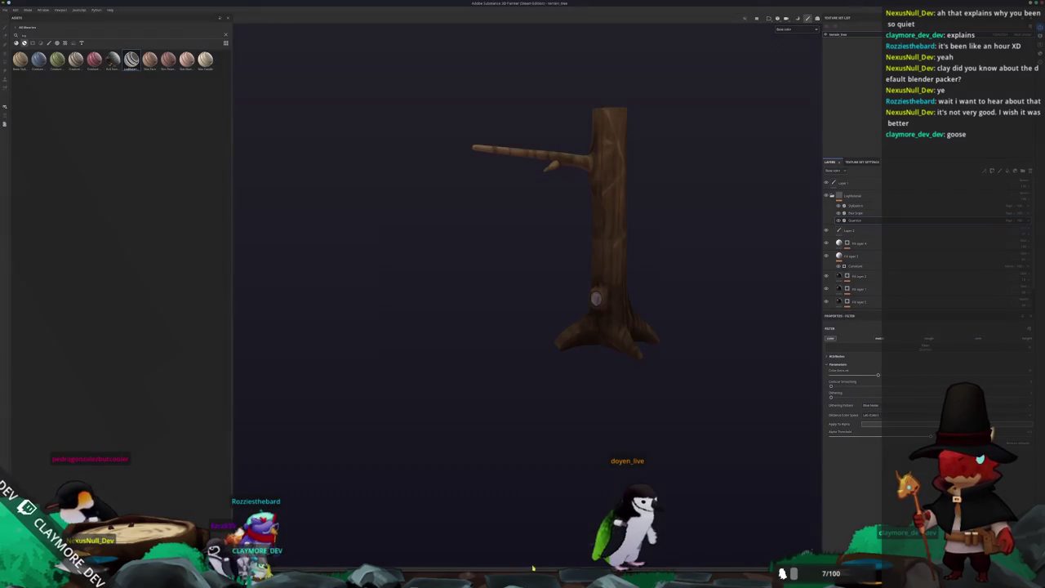
key("alt+Tab")
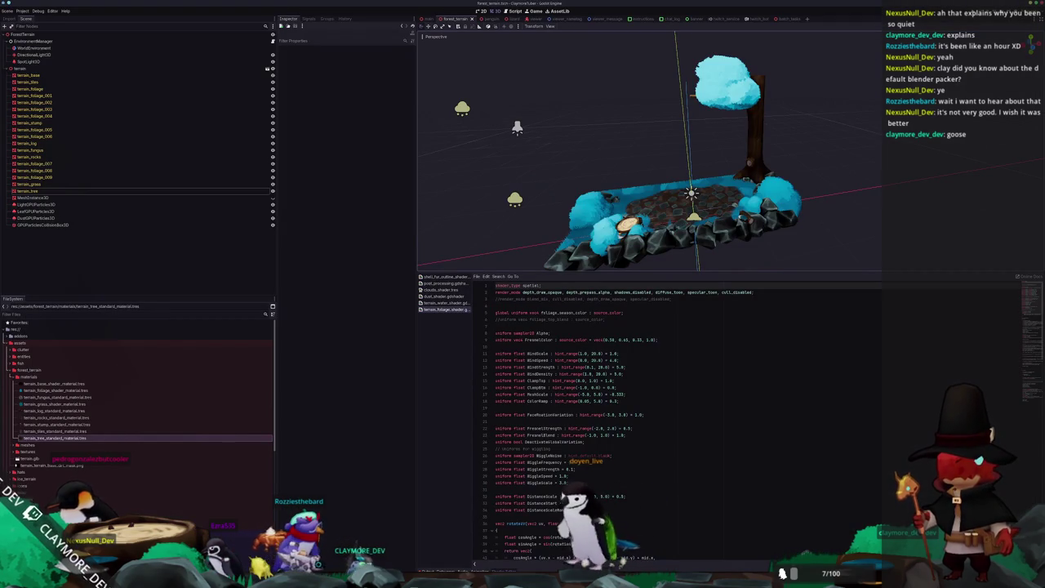
Orbit the viewport around the retextured tree trunk and terrain.
scroll(689, 176, "up", 5)
mouse_move(621, 164)
middle_mouse_down()
mouse_move(689, 177)
mouse_move(782, 169)
mouse_move(735, 212)
mouse_move(719, 180)
mouse_move(686, 196)
middle_mouse_up()
scroll(773, 193, "down", 3)
mouse_move(831, 183)
middle_mouse_down()
mouse_move(706, 203)
mouse_move(666, 183)
mouse_move(685, 191)
middle_mouse_up()
mouse_move(767, 178)
middle_mouse_down()
mouse_move(747, 220)
mouse_move(772, 159)
mouse_move(764, 204)
middle_mouse_up()
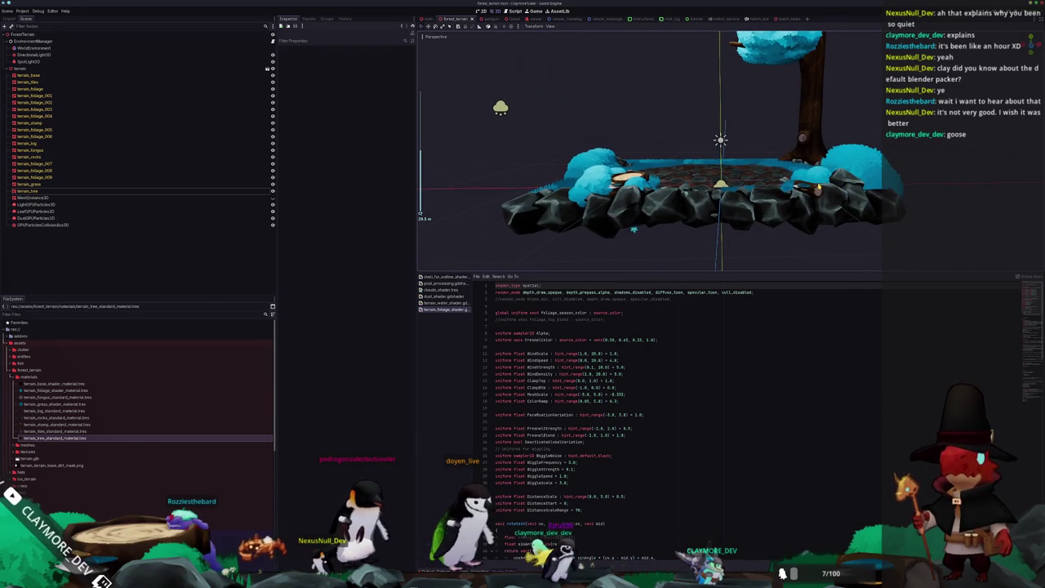
Run the project with F5 and view the stream preview in OBS.
key("F5")
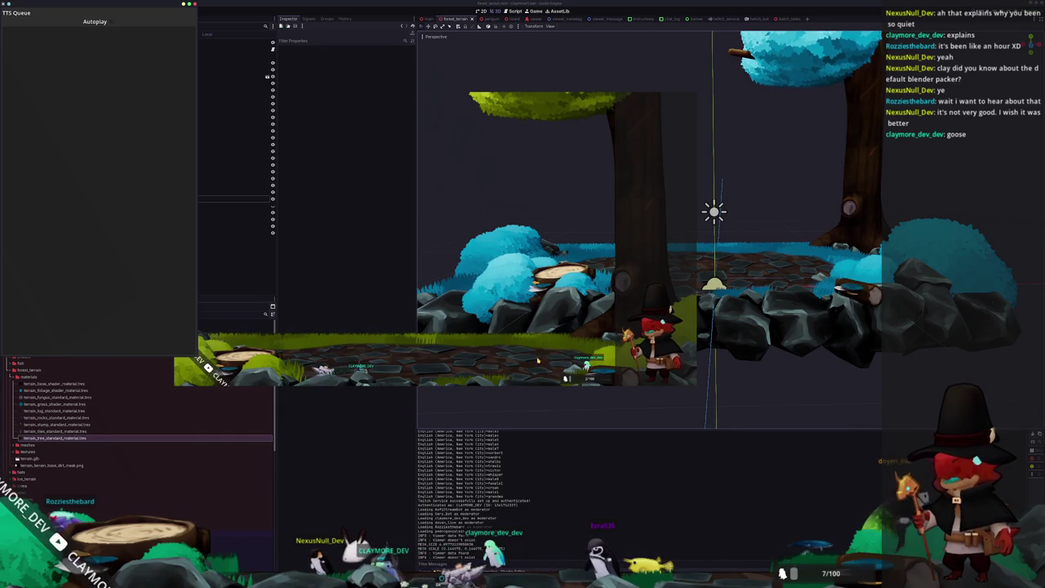
key("alt+Tab")
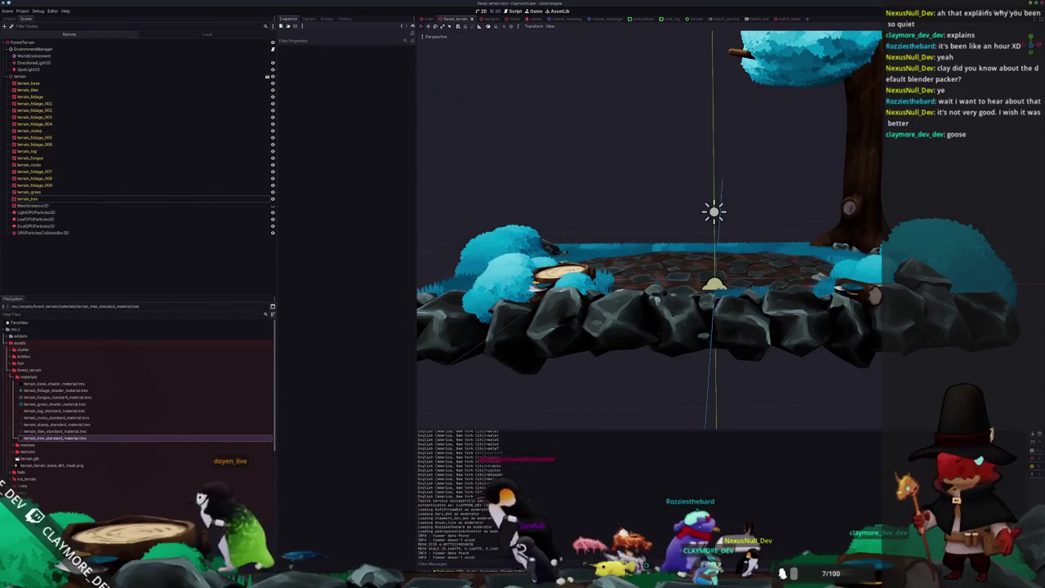
key("alt+Tab")
scroll(655, 242, "up", 5)
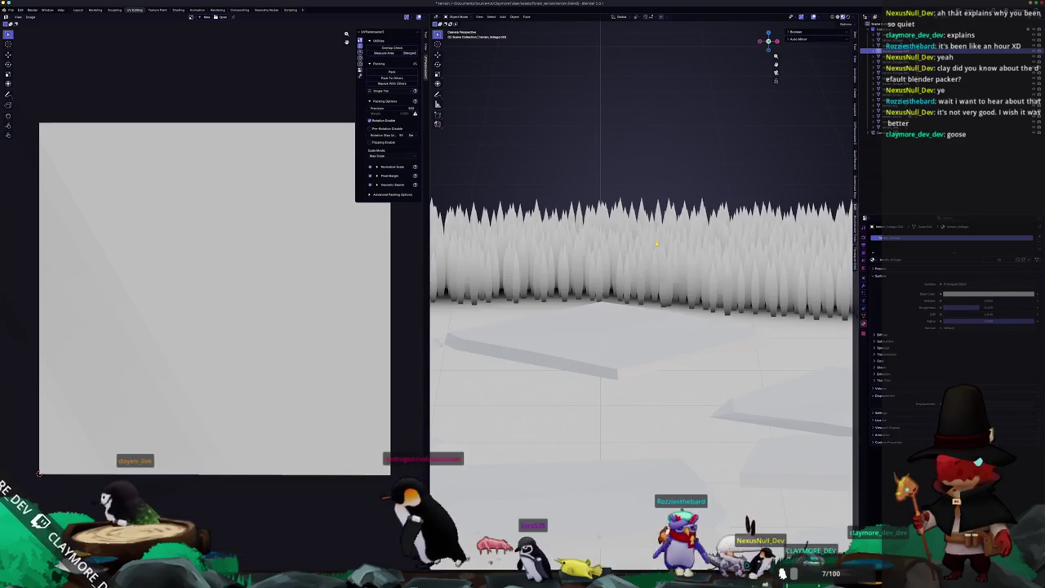
Apply All Transforms to the terrain mesh with Ctrl+A.
key("KP_1")
scroll(707, 254, "up", 2)
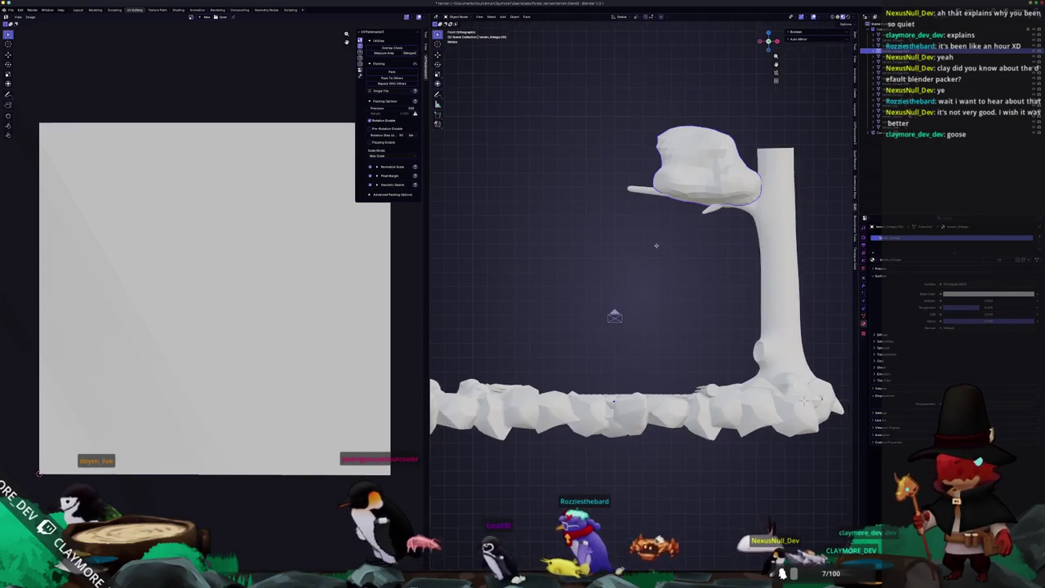
scroll(707, 254, "up", 2)
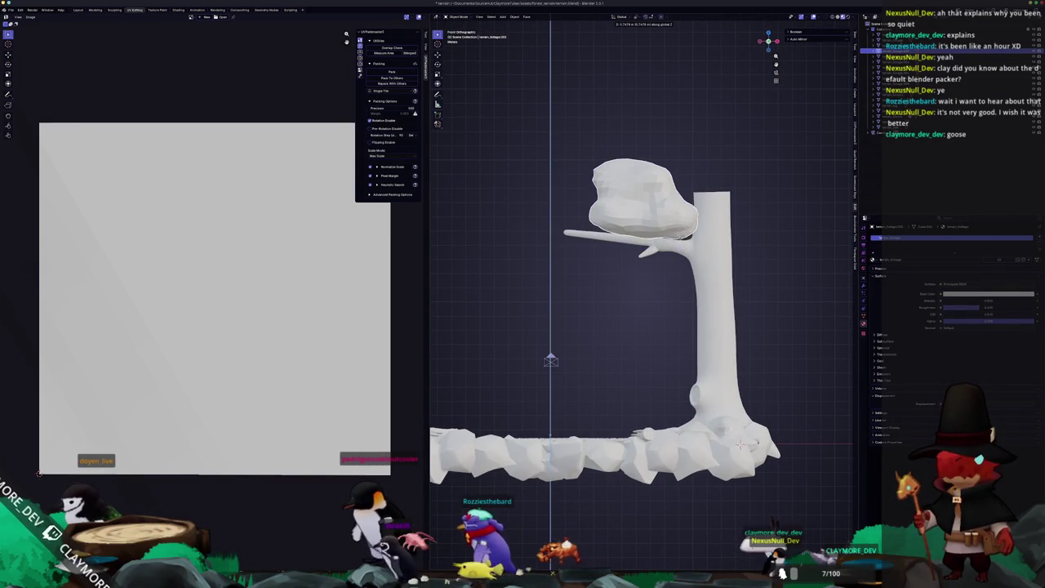
middle_click_drag(591, 329, 594, 256)
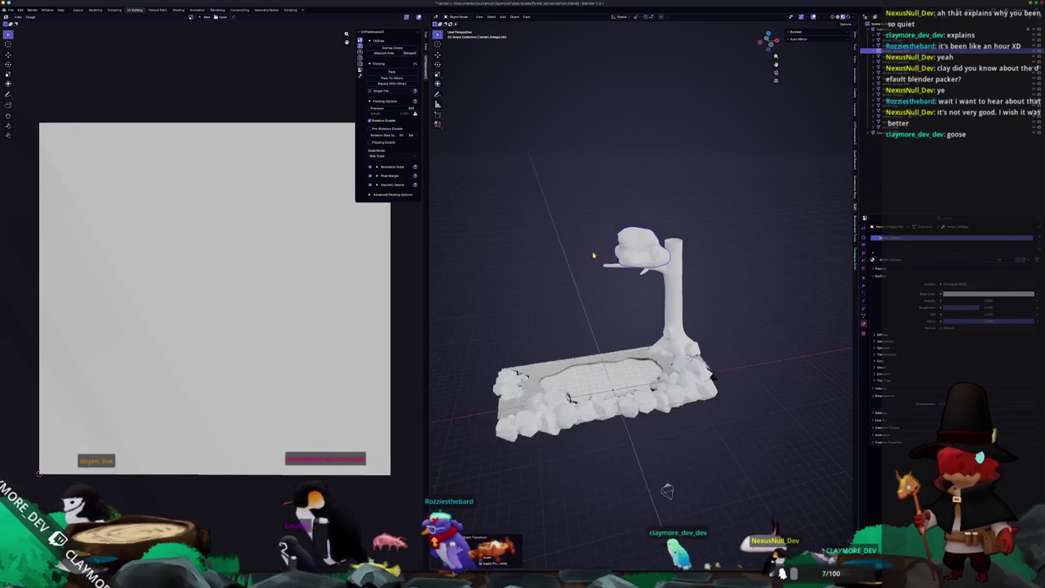
key("ctrl+a")
left_click(595, 254)
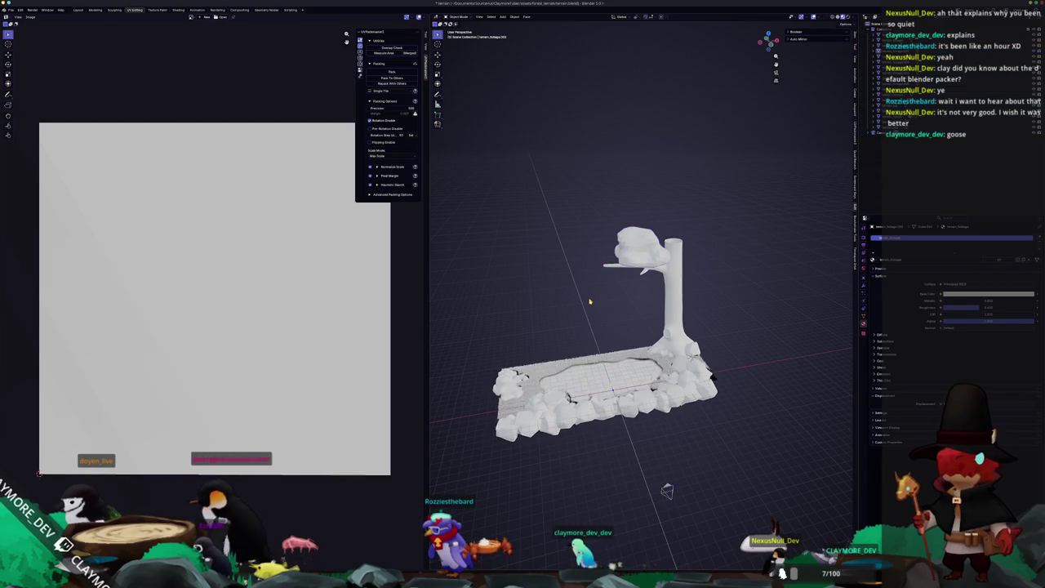
Export the terrain again as glTF and return to Godot.
middle_click_drag(590, 299, 583, 292)
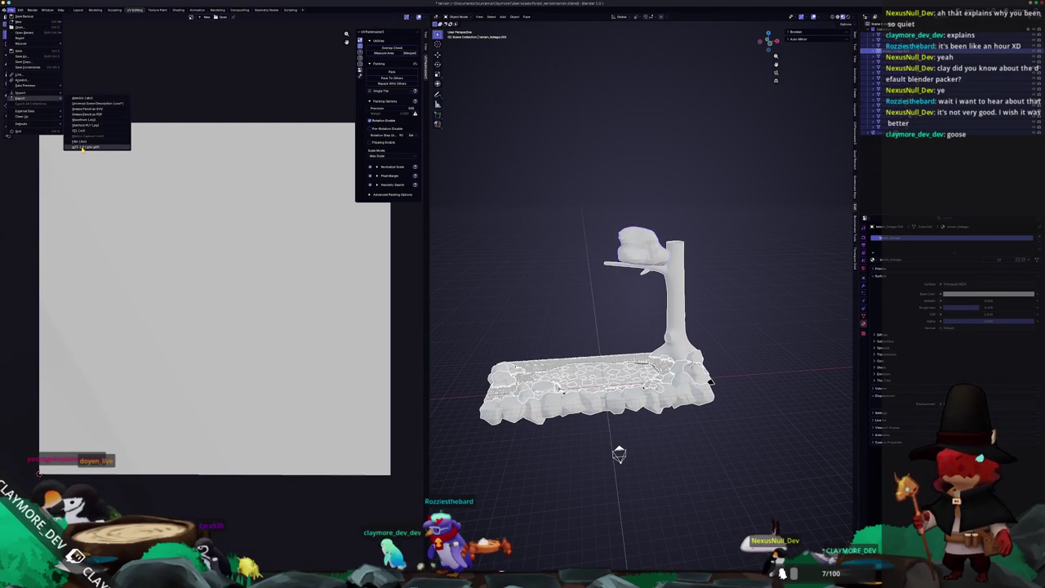
left_click(81, 148)
left_click(761, 502)
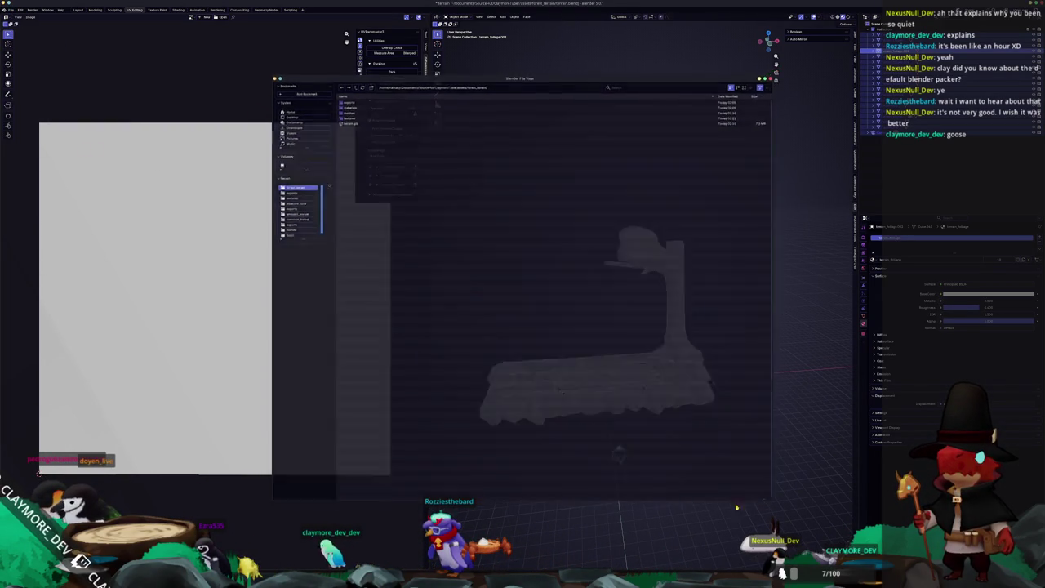
key("alt+Tab")
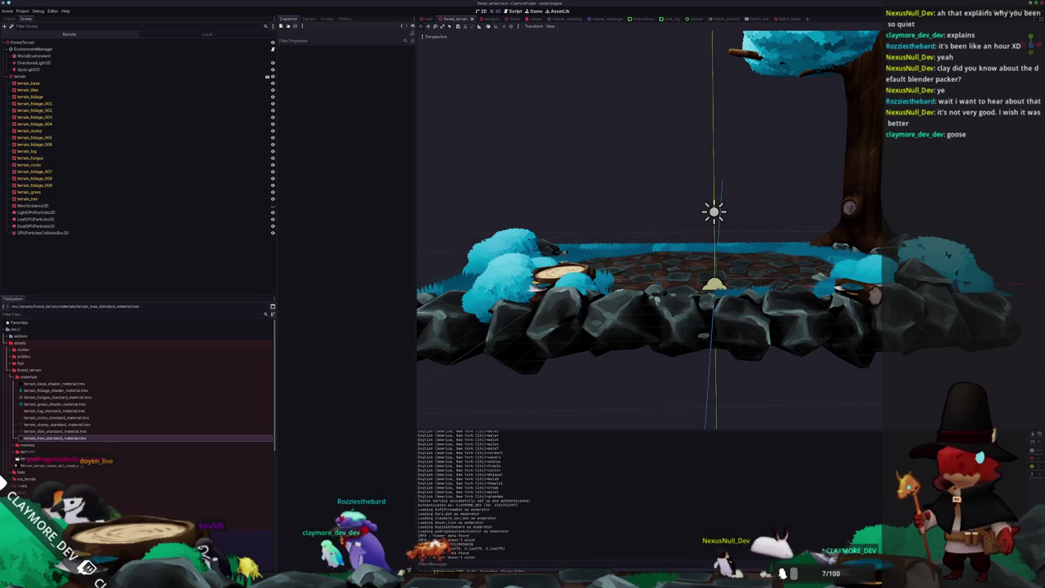
Orbit and zoom around the reimported terrain from high and near-ground angles.
scroll(649, 229, "down", 3)
mouse_move(650, 229)
middle_mouse_down()
mouse_move(572, 213)
mouse_move(490, 163)
middle_mouse_up()
scroll(490, 163, "up", 5)
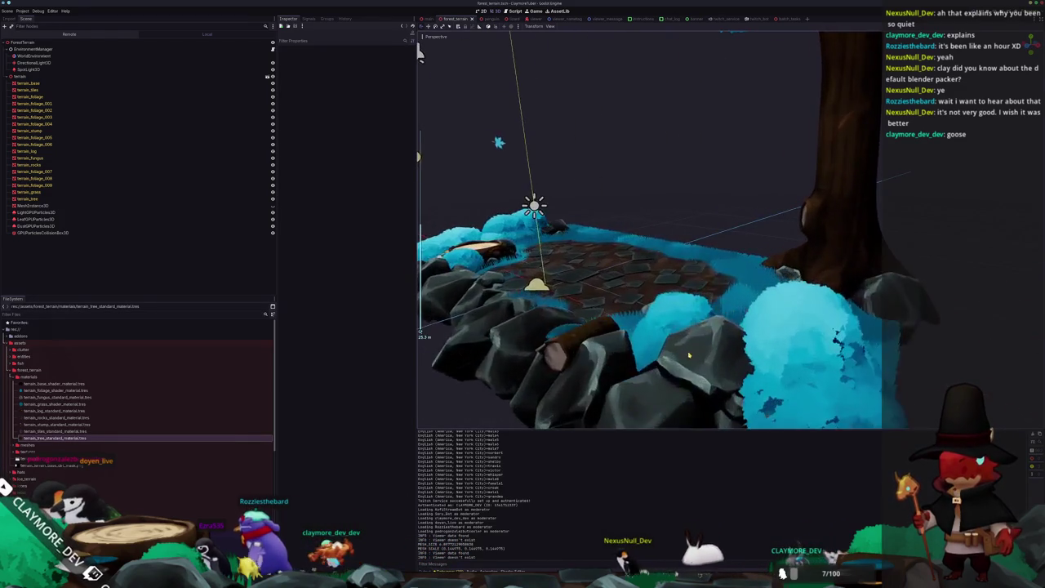
scroll(418, 51, "down", 3)
middle_click_drag(419, 51, 531, 122)
scroll(531, 123, "up", 3)
mouse_move(713, 366)
middle_mouse_down()
mouse_move(704, 330)
mouse_move(614, 334)
mouse_move(627, 298)
mouse_move(625, 313)
mouse_move(629, 245)
mouse_move(722, 284)
mouse_move(713, 283)
middle_mouse_up()
middle_click_drag(805, 321, 776, 335)
key("alt+Tab")
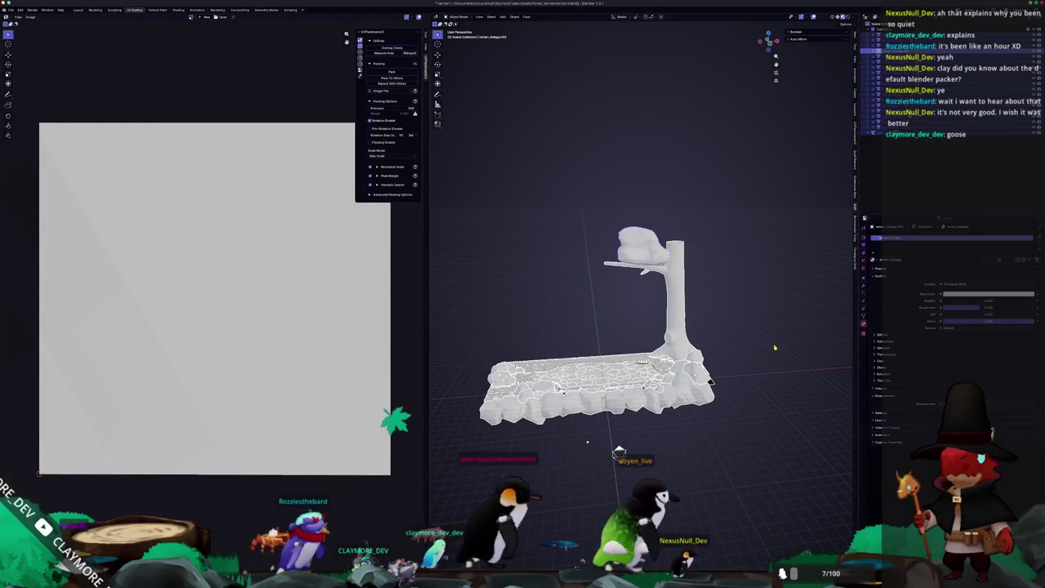
Export the terrain and tree from Blender as glTF 2.0.
middle_click_drag(771, 346, 761, 357)
scroll(702, 424, "up", 2)
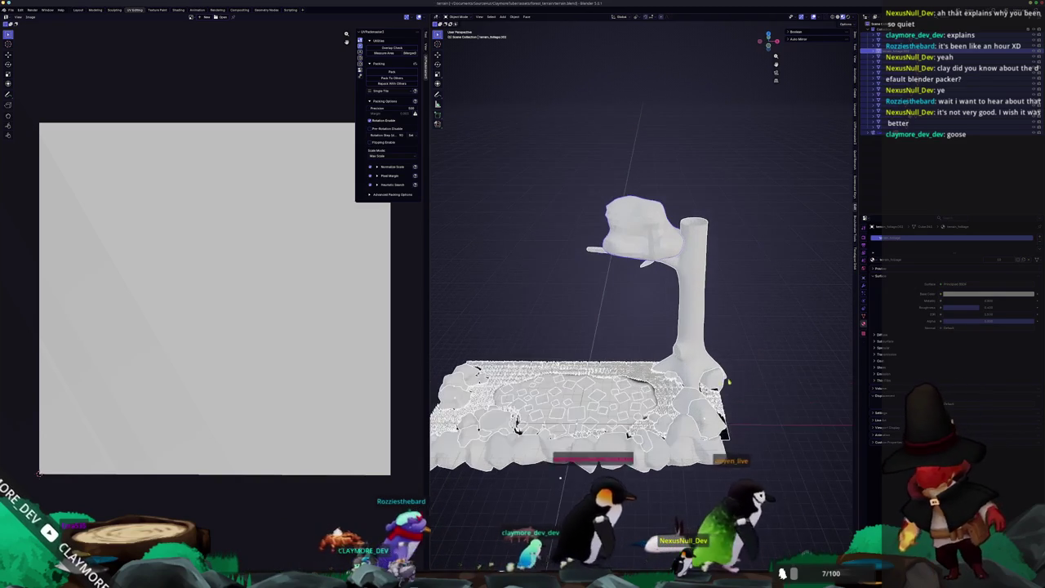
middle_click_drag(560, 478, 571, 457)
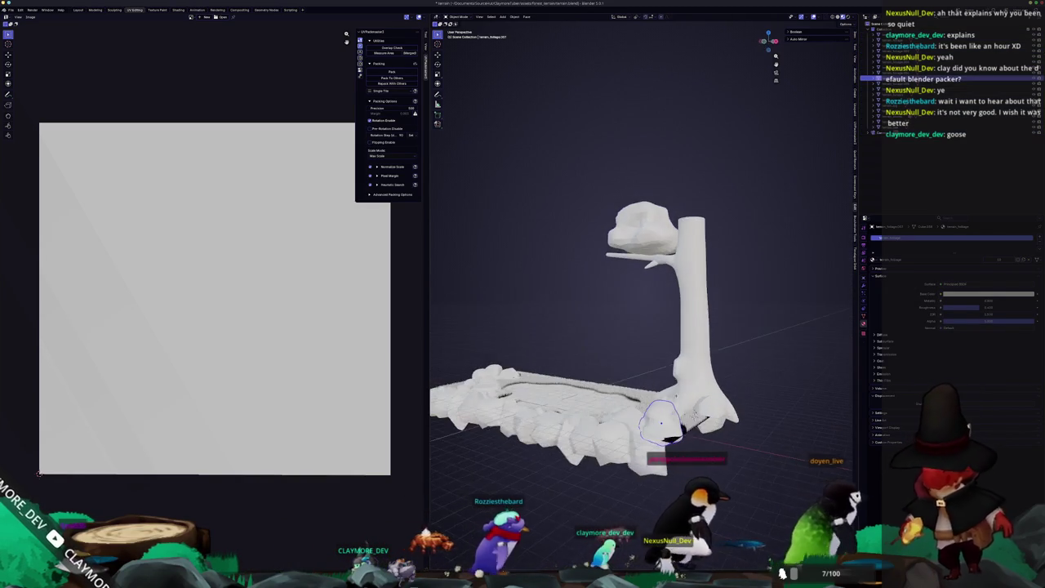
scroll(576, 449, "down", 3)
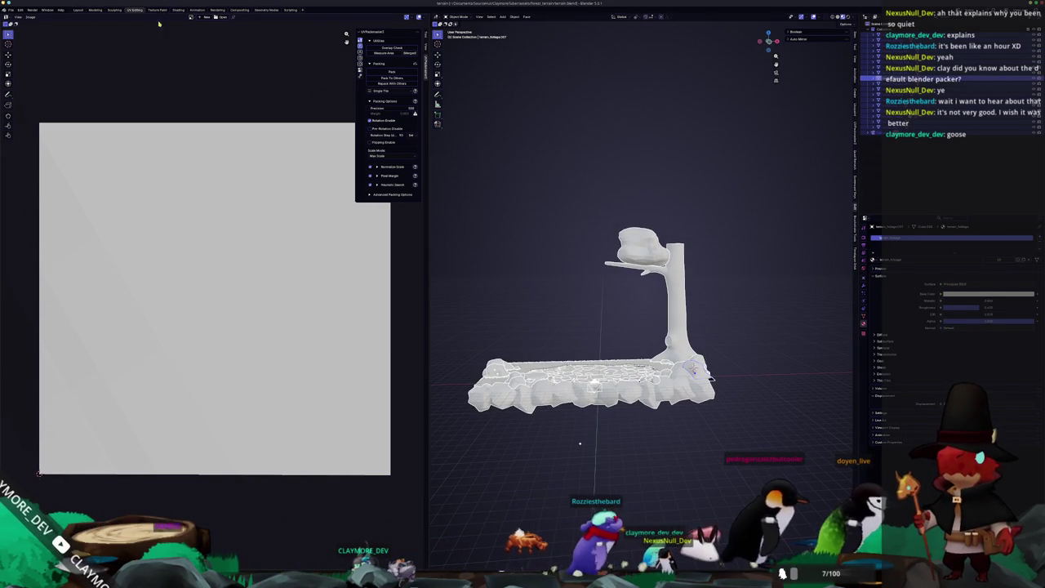
left_click(10, 9)
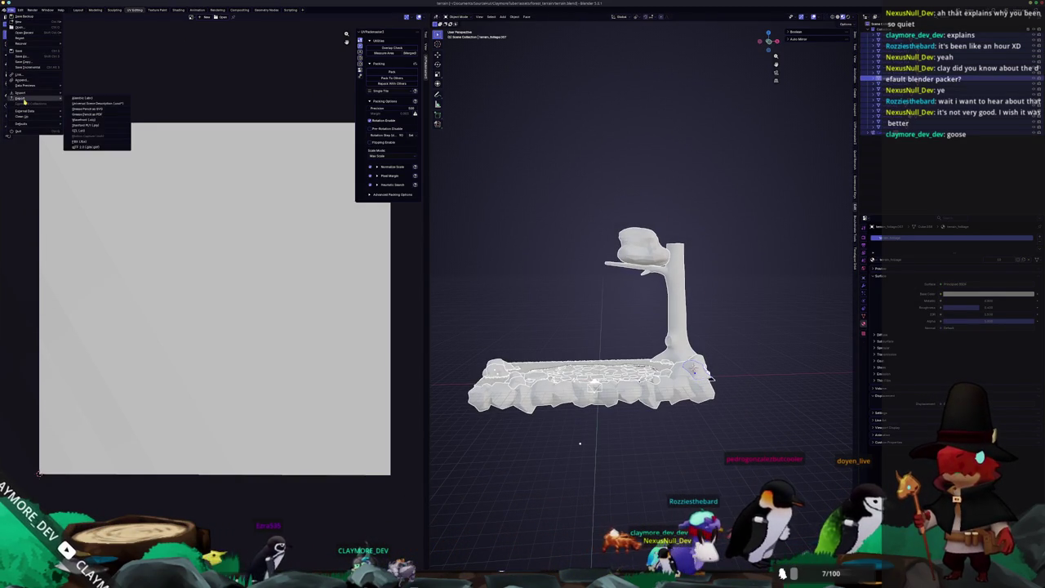
left_click(85, 145)
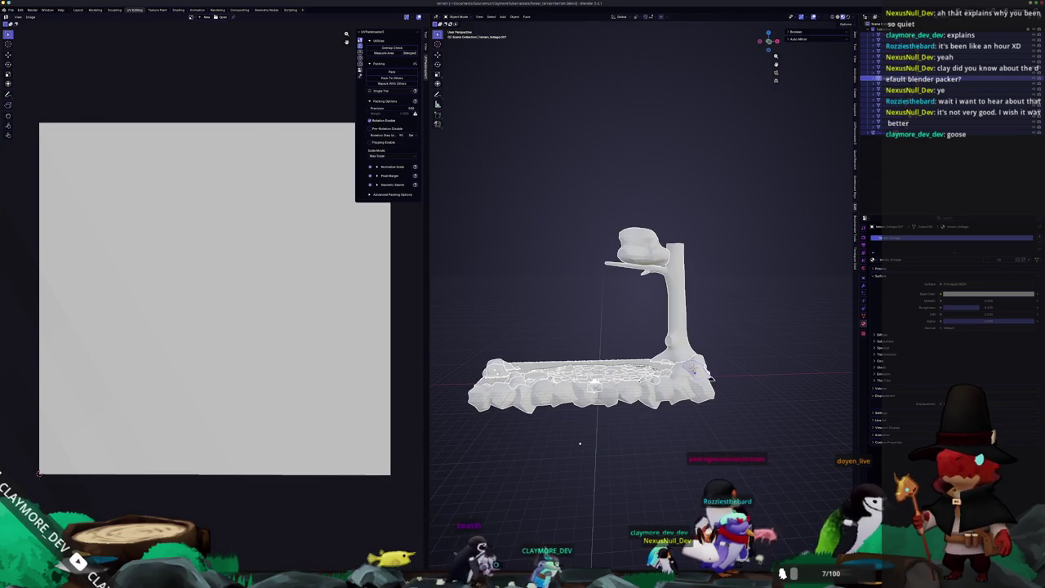
Orbit around the terrain and tree in Godot to check placement.
key("alt+Tab")
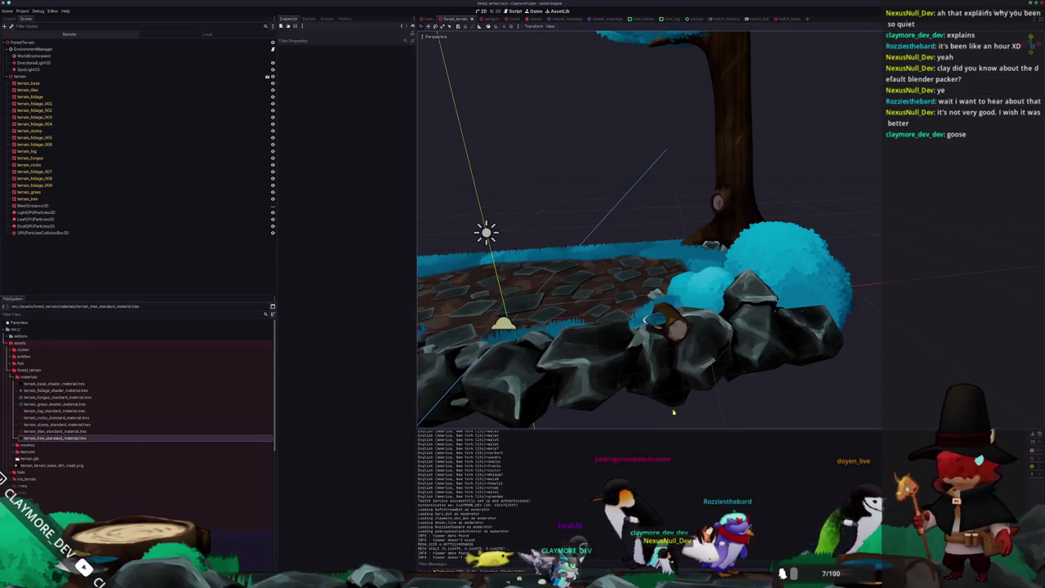
scroll(674, 413, "down", 3)
middle_click_drag(674, 413, 711, 180)
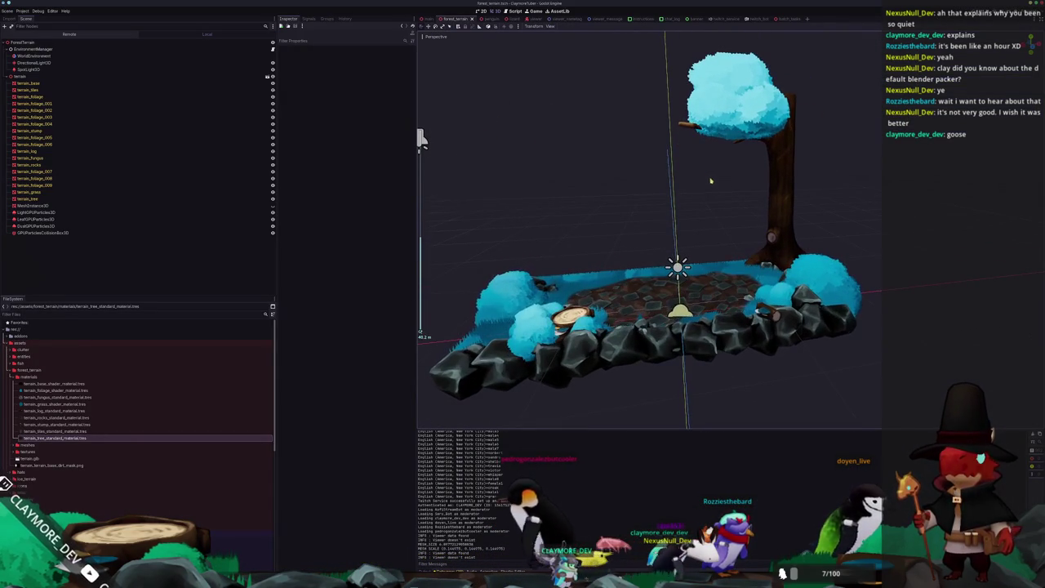
key("alt+Tab")
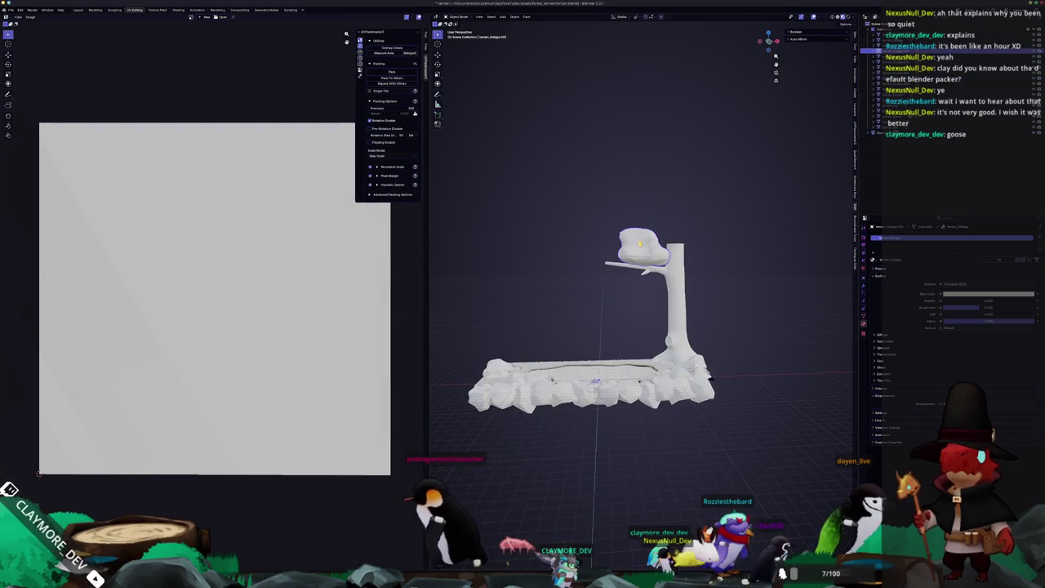
Set the model's origin to its centre of mass (volume).
left_click(518, 17)
mouse_move(523, 29)
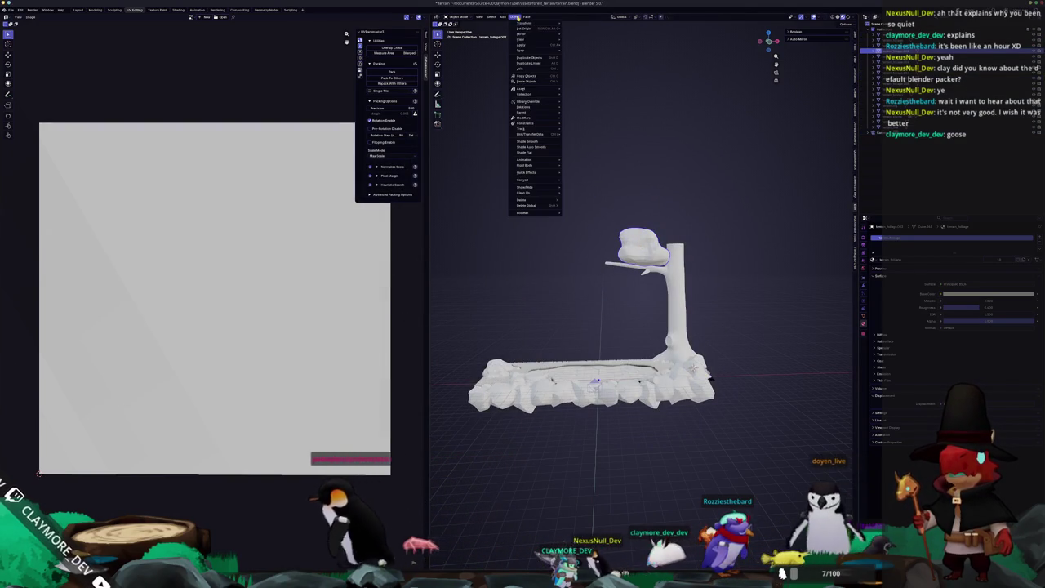
left_click(590, 53)
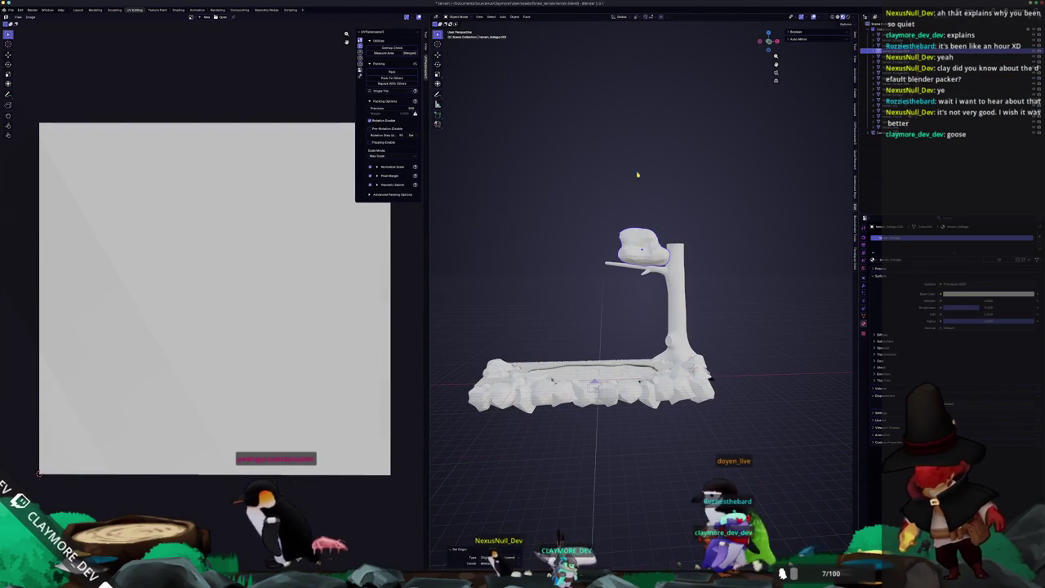
scroll(605, 425, "up", 4)
scroll(590, 227, "down", 2)
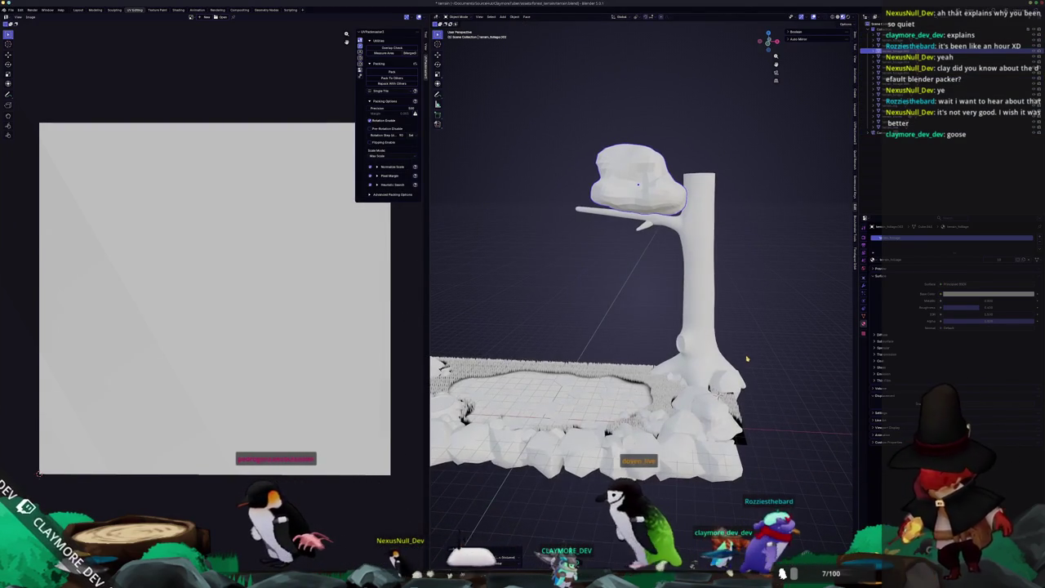
scroll(589, 227, "down", 3)
Box-select the terrain and tree and export them as glTF 2.0 for Godot to reimport.
middle_click_drag(590, 227, 716, 394)
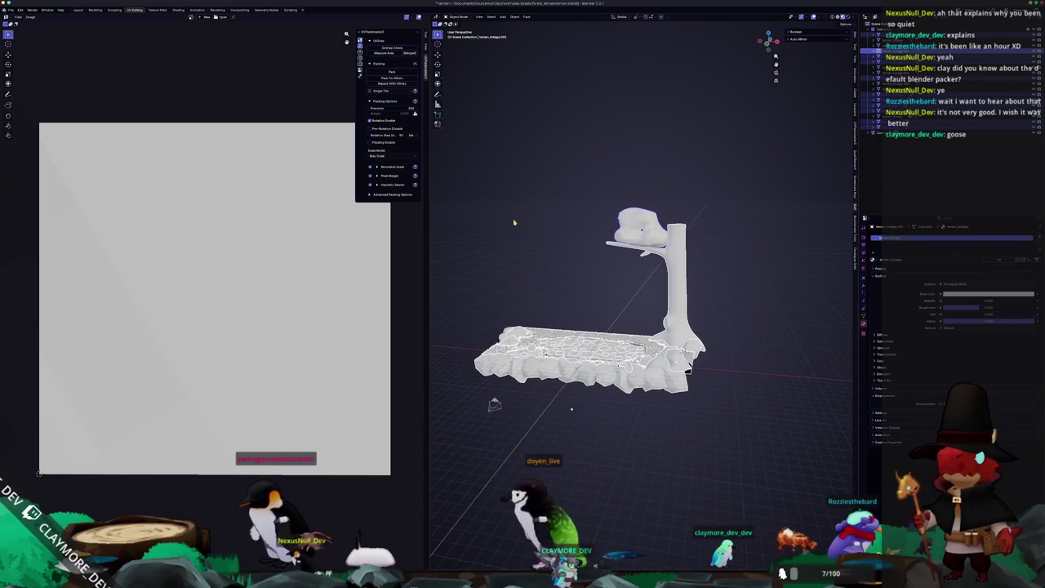
left_click_drag(716, 393, 467, 193)
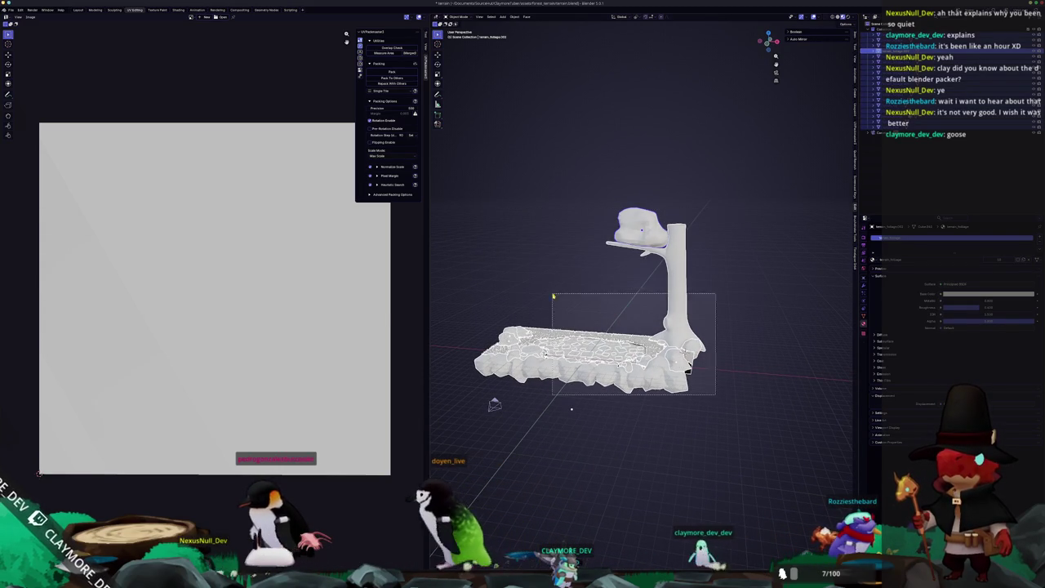
left_click(11, 10)
mouse_move(24, 98)
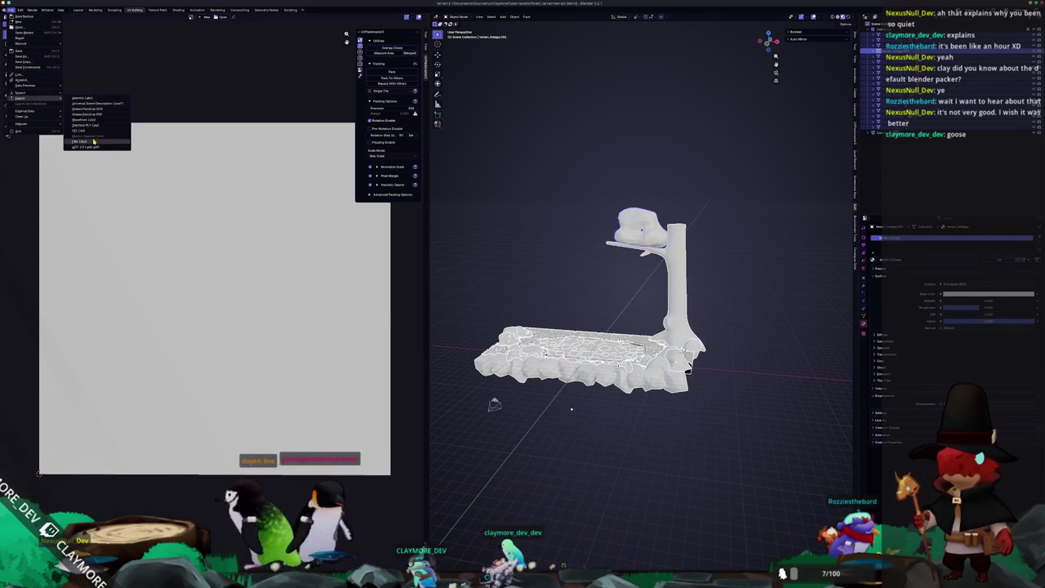
left_click(88, 147)
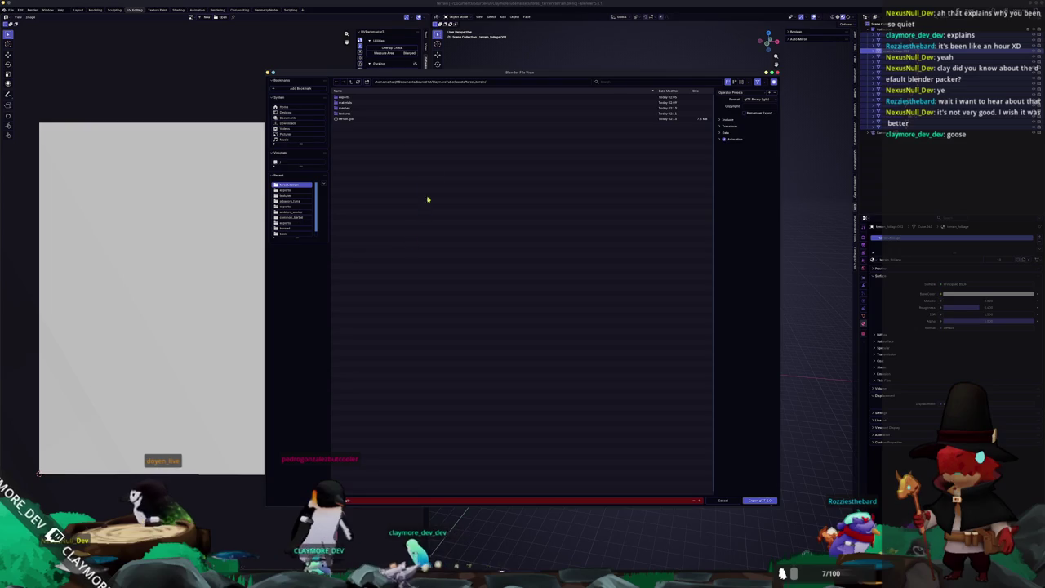
left_click(752, 501)
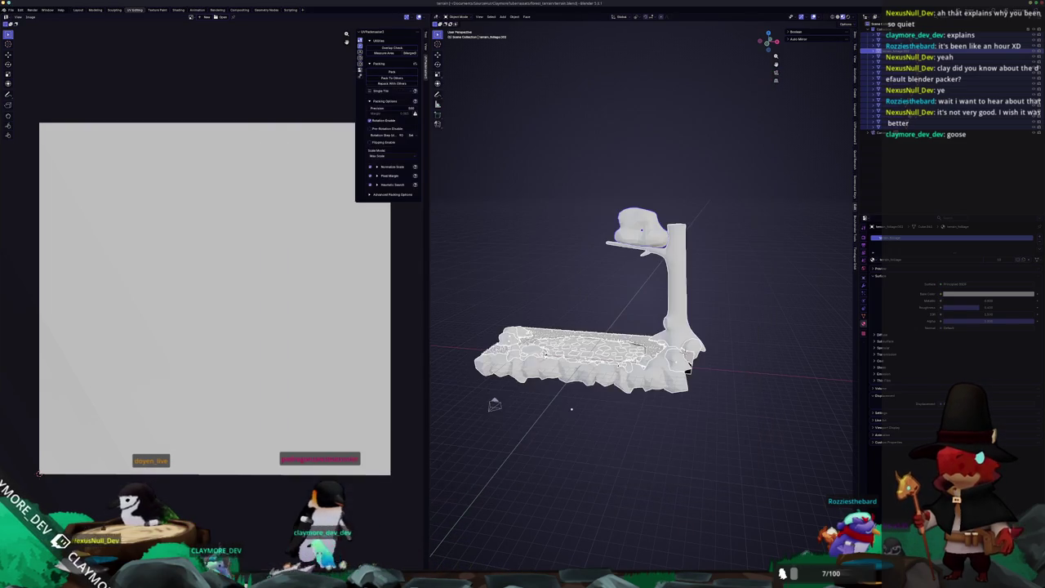
key("alt+Tab")
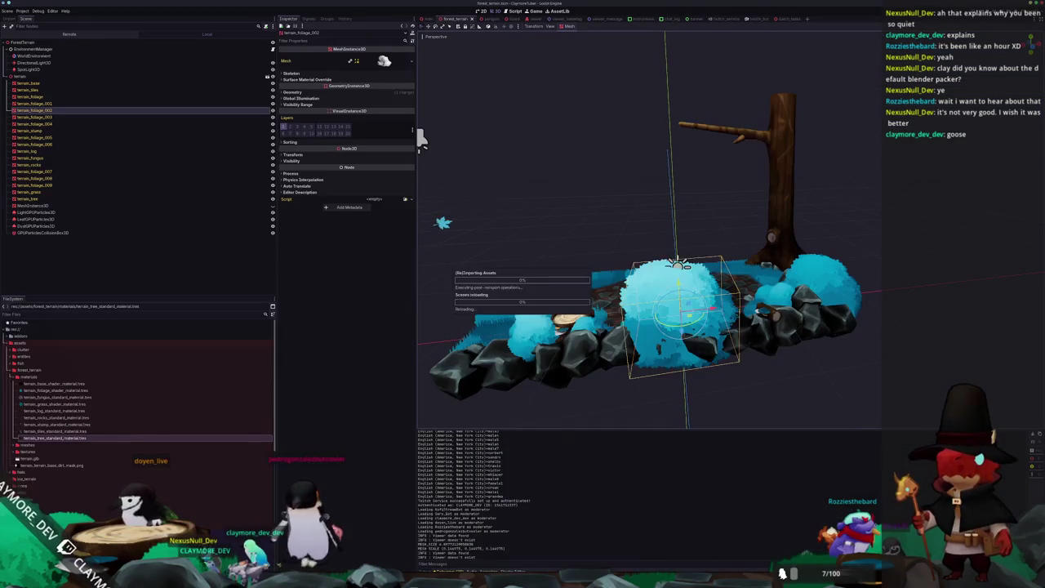
mouse_move(647, 256)
middle_mouse_down()
mouse_move(650, 230)
mouse_move(711, 211)
mouse_move(708, 201)
middle_mouse_up()
key("ctrl+s")
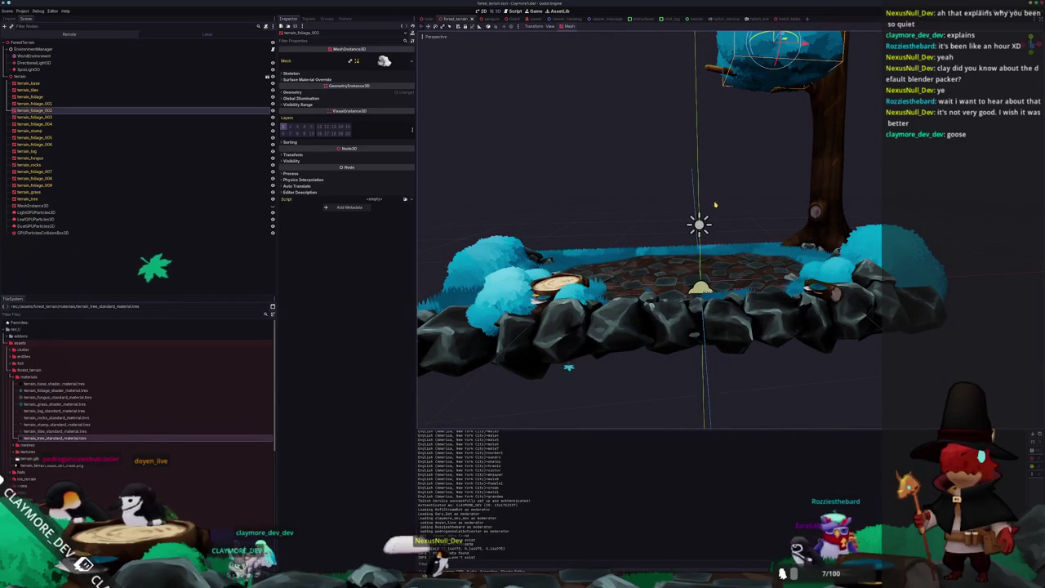
key("F6")
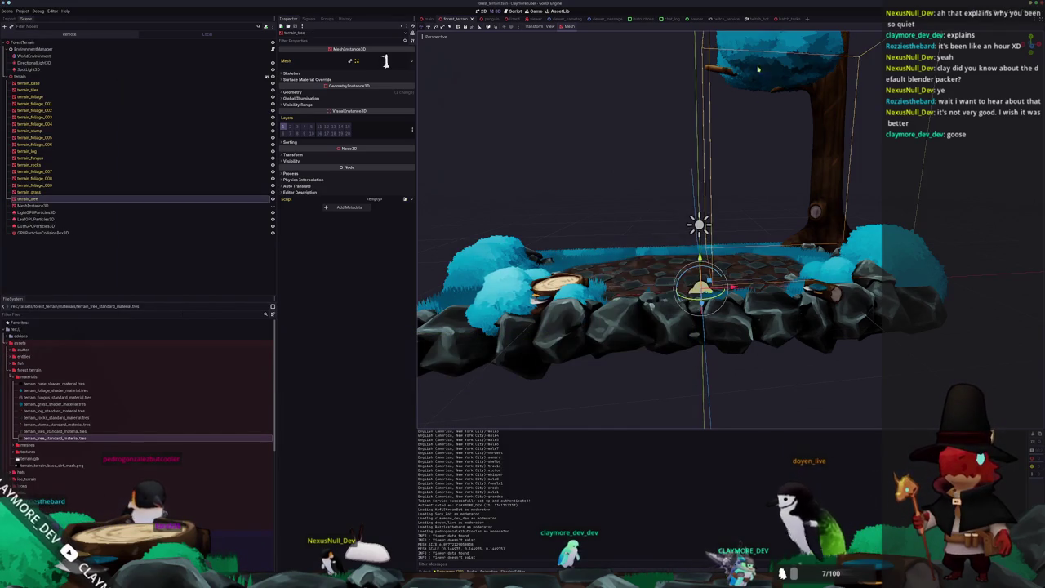
middle_click_drag(653, 245, 653, 302)
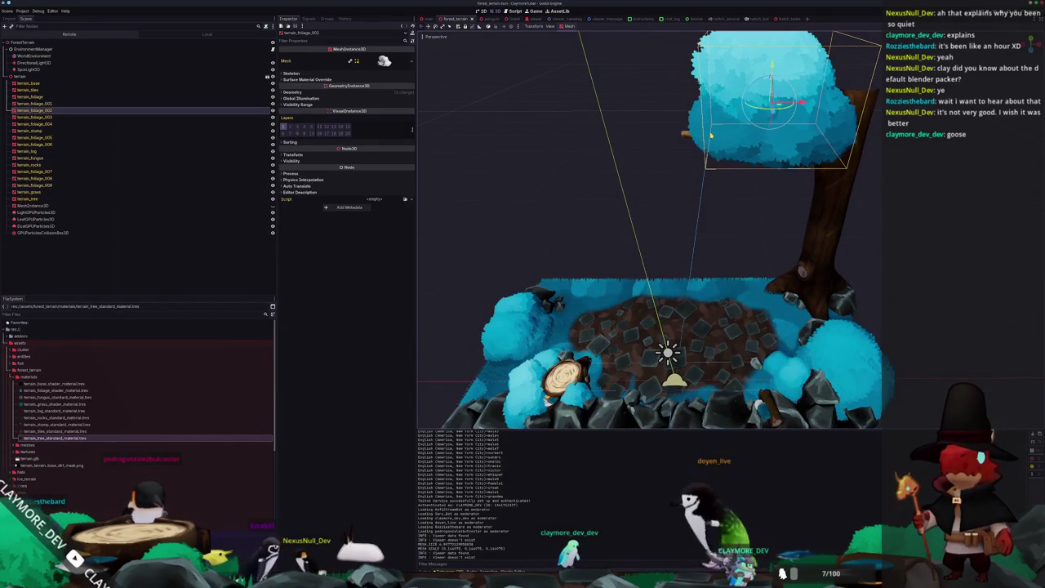
scroll(620, 204, "up", 4)
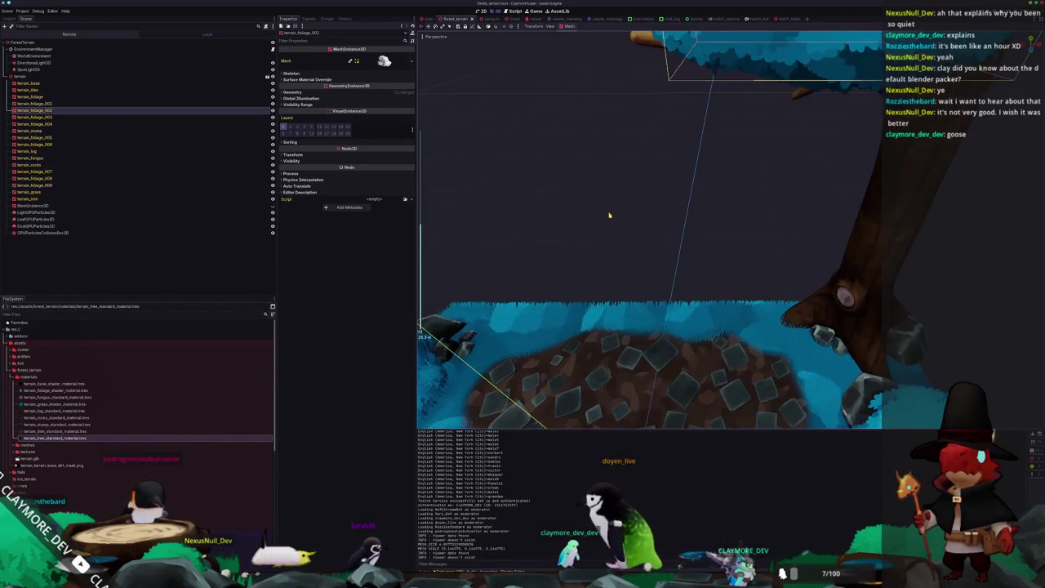
scroll(608, 215, "down", 2)
middle_click_drag(608, 215, 621, 204)
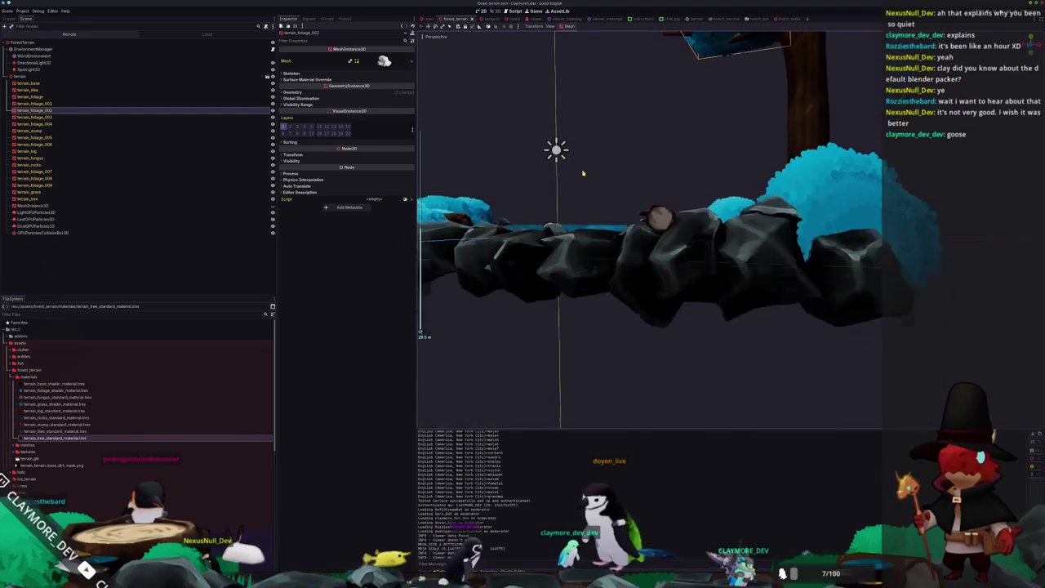
scroll(625, 203, "up", 3)
scroll(632, 199, "up", 3)
scroll(633, 198, "up", 3)
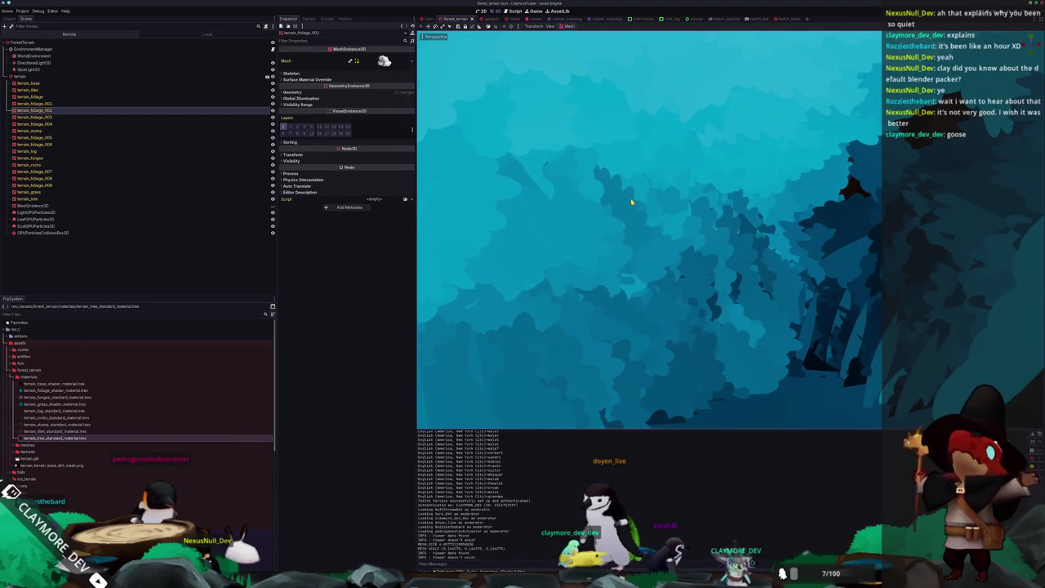
scroll(632, 202, "down", 3)
scroll(632, 201, "up", 2)
scroll(631, 202, "down", 3)
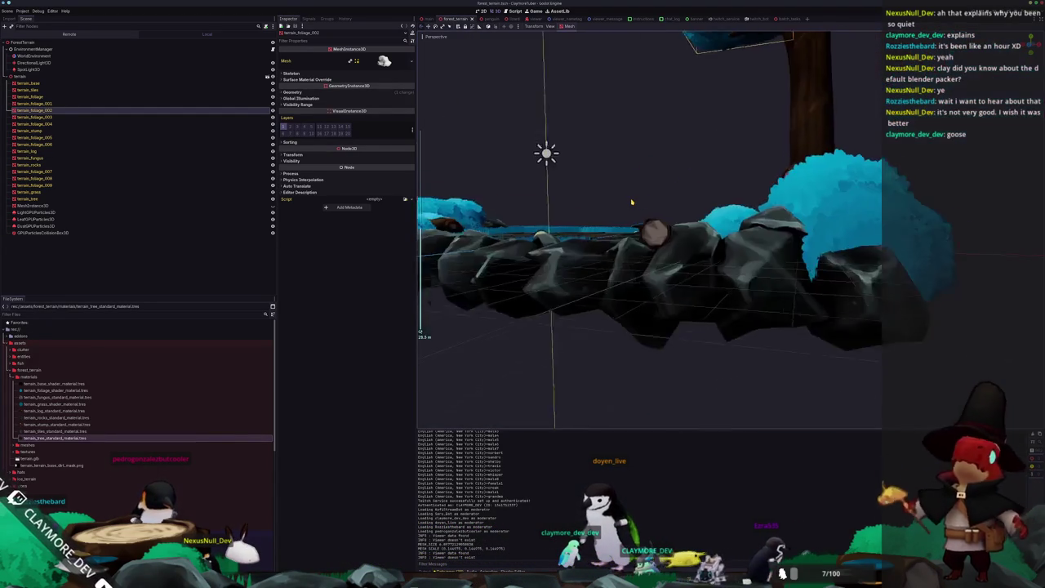
middle_click_drag(632, 202, 636, 228)
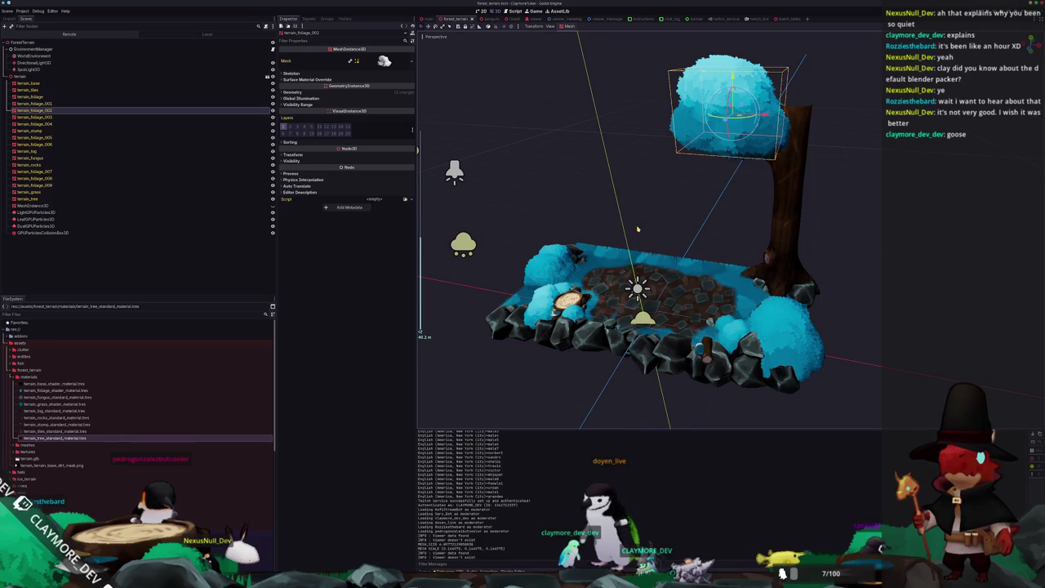
left_click(359, 93)
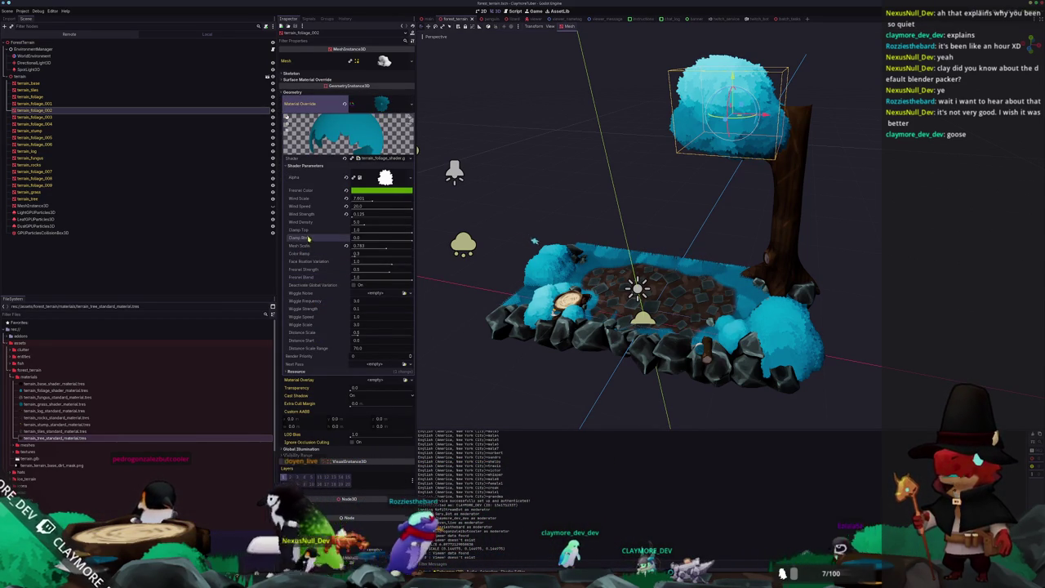
left_click(412, 237)
left_click_drag(412, 237, 348, 222)
left_click(346, 237)
left_click(411, 231)
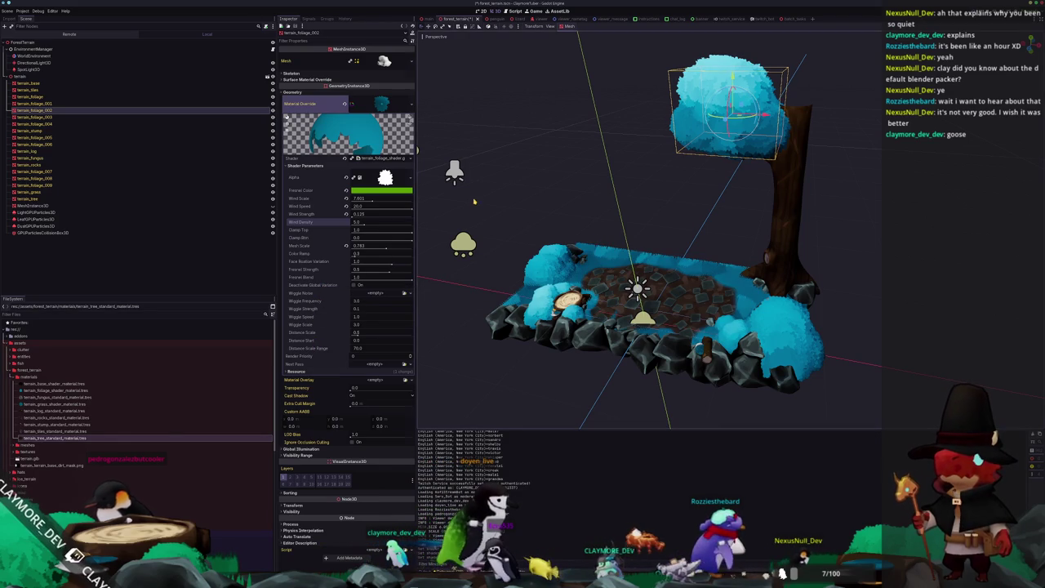
left_click(474, 201)
middle_click_drag(474, 201, 549, 201)
scroll(573, 223, "up", 3)
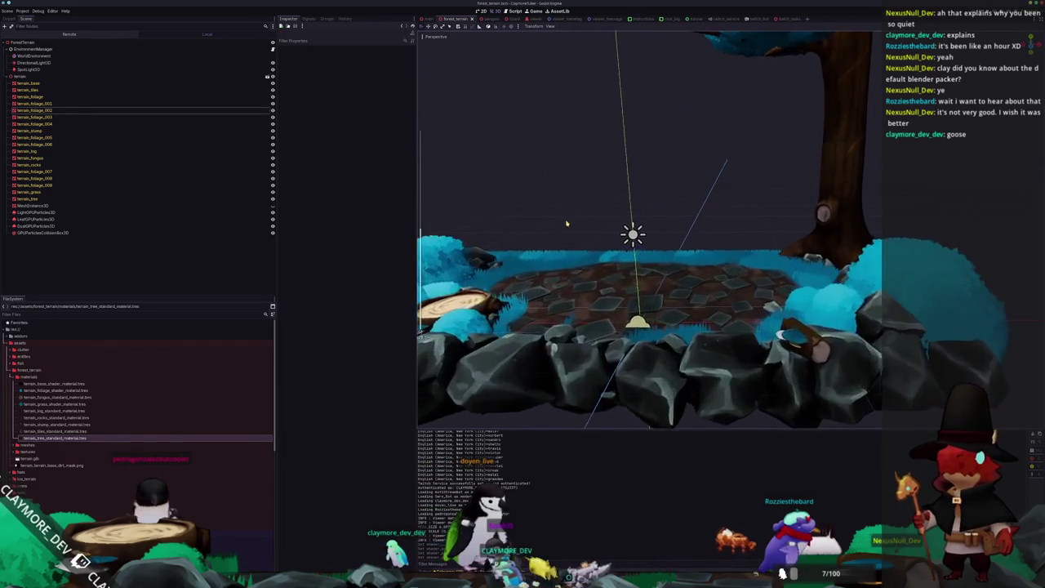
scroll(573, 233, "up", 3)
scroll(584, 261, "up", 2)
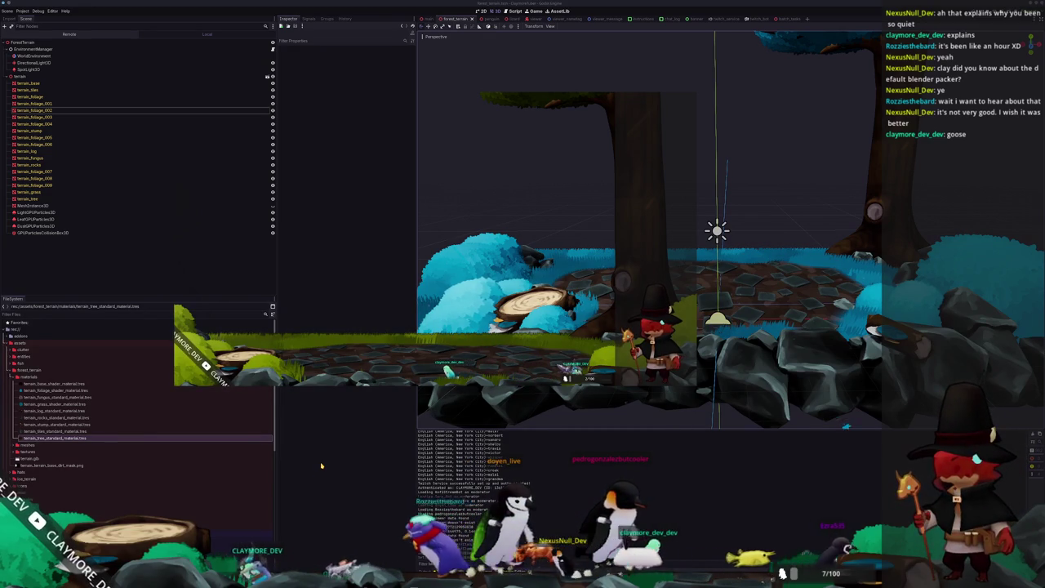
scroll(541, 290, "down", 5)
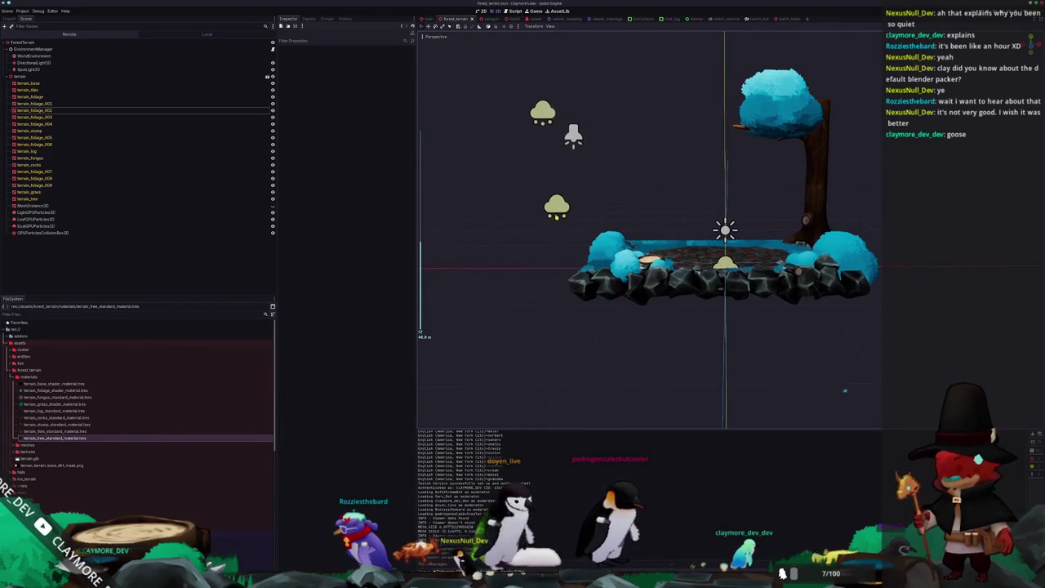
Select LightGPUParticles3D and show its process material's spawn position emission box (1.0, 0.1, 4.0).
left_click(554, 209)
middle_click_drag(620, 245, 563, 196)
left_click(560, 198, "shift")
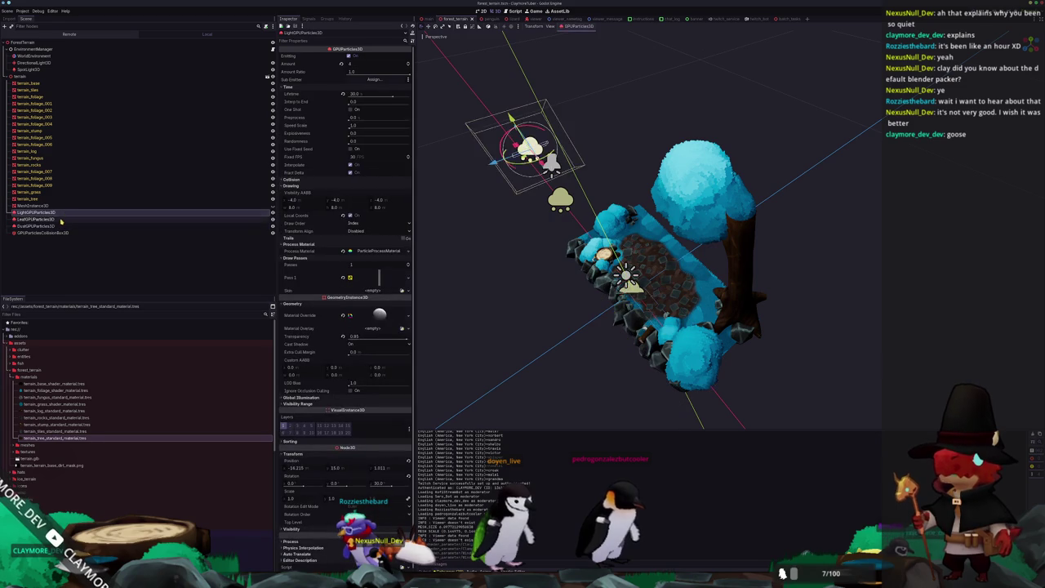
key("KP_7")
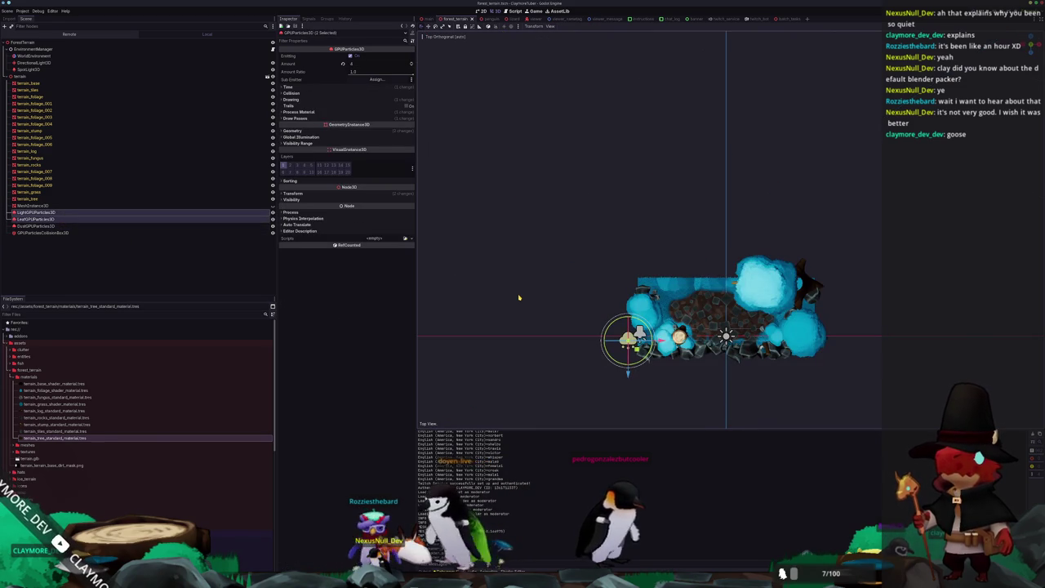
scroll(548, 343, "up", 2)
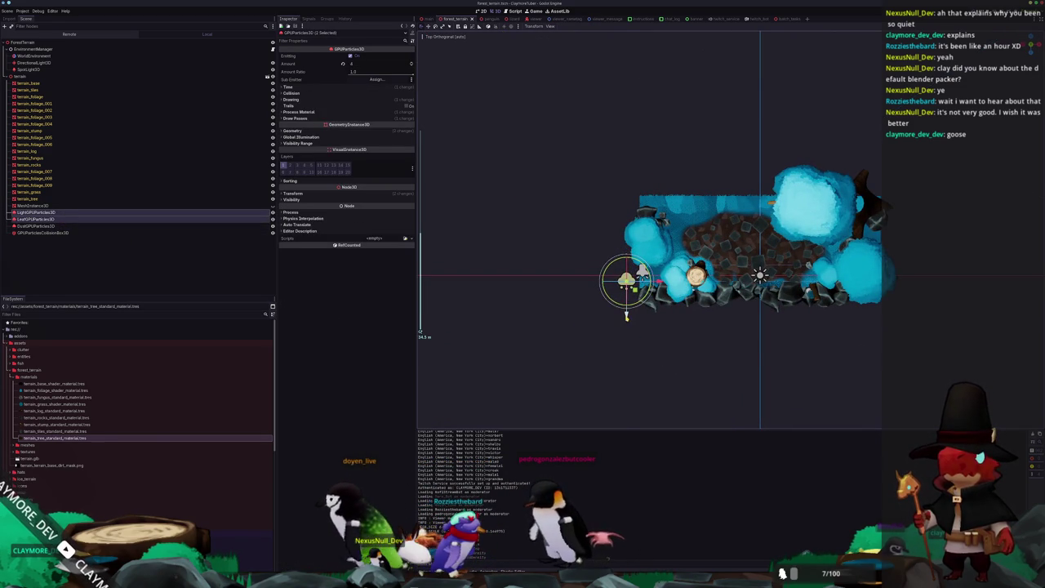
mouse_move(629, 283)
middle_mouse_down()
mouse_move(556, 303)
mouse_move(539, 234)
mouse_move(562, 242)
mouse_move(550, 234)
middle_mouse_up()
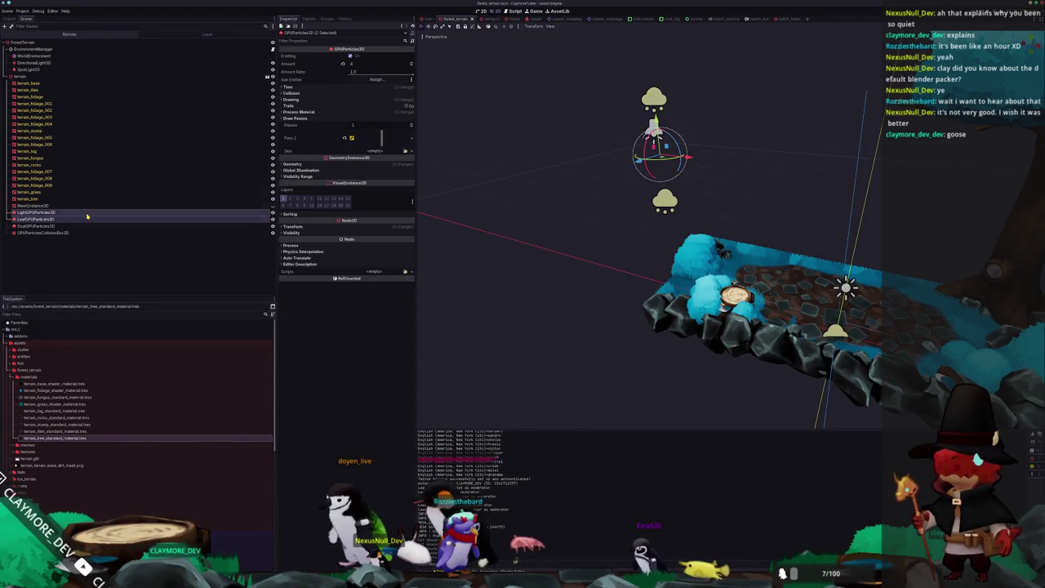
left_click(41, 212)
mouse_move(483, 158)
middle_mouse_down()
mouse_move(511, 240)
mouse_move(497, 236)
mouse_move(520, 228)
middle_mouse_up()
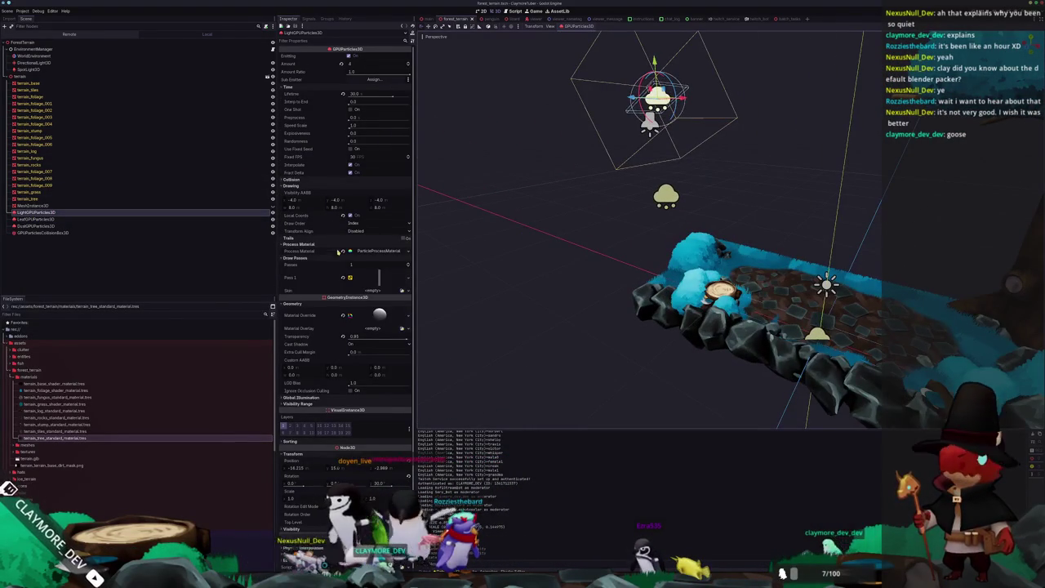
left_click(369, 251)
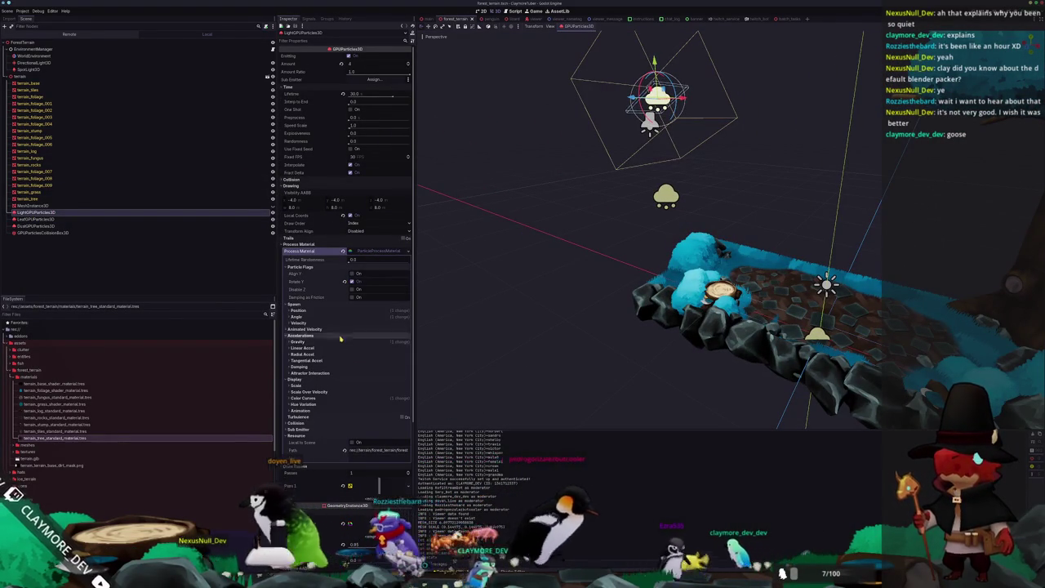
left_click(337, 311)
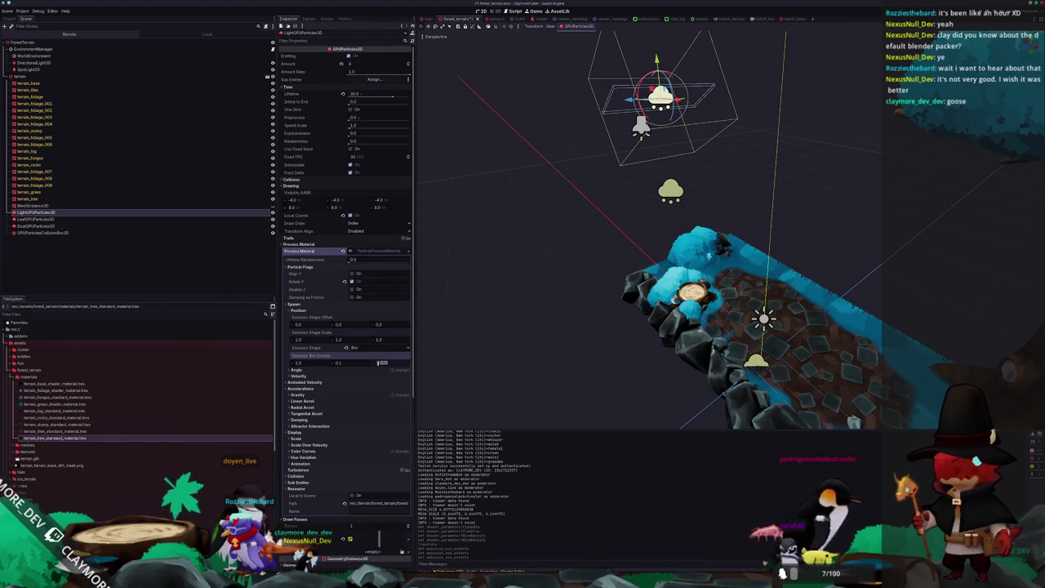
Select the GPUParticlesCollisionBox3D in the Scene tree to show its properties.
mouse_move(556, 308)
middle_mouse_down()
mouse_move(555, 294)
mouse_move(599, 265)
middle_mouse_up()
mouse_move(582, 259)
middle_mouse_down()
mouse_move(736, 183)
mouse_move(721, 166)
mouse_move(651, 166)
middle_mouse_up()
left_click(49, 219)
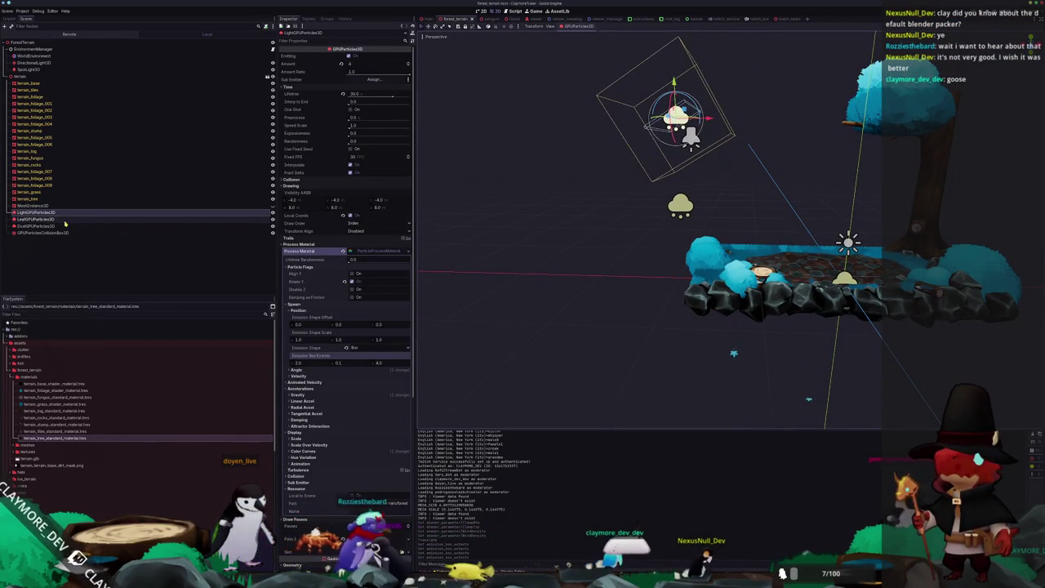
middle_click_drag(555, 310, 605, 286)
left_click(58, 233)
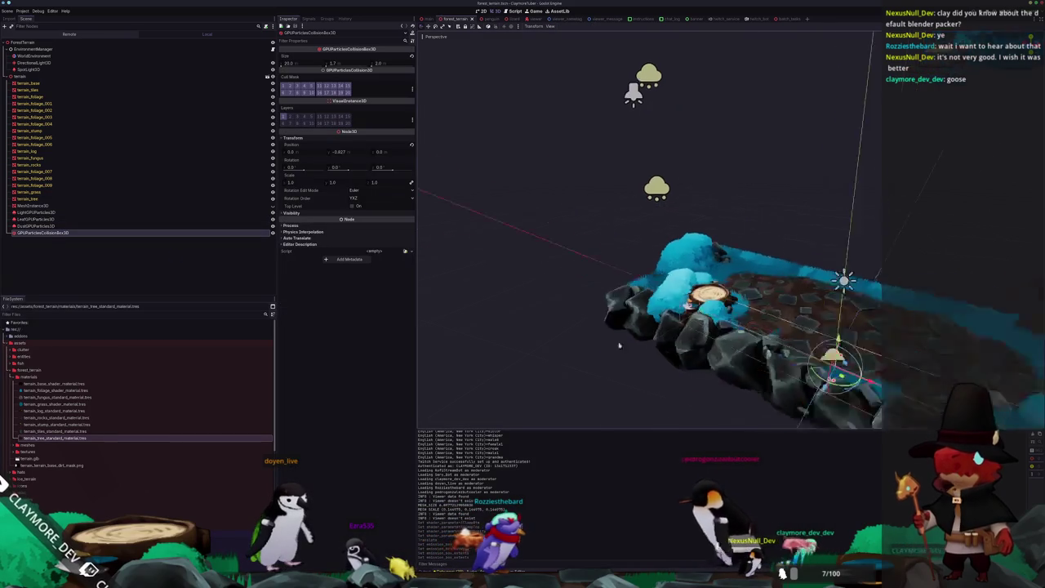
Focus the particle collision box and stretch its Z size to span the terrain.
key("f")
scroll(650, 245, "down", 3)
middle_click_drag(650, 245, 621, 204)
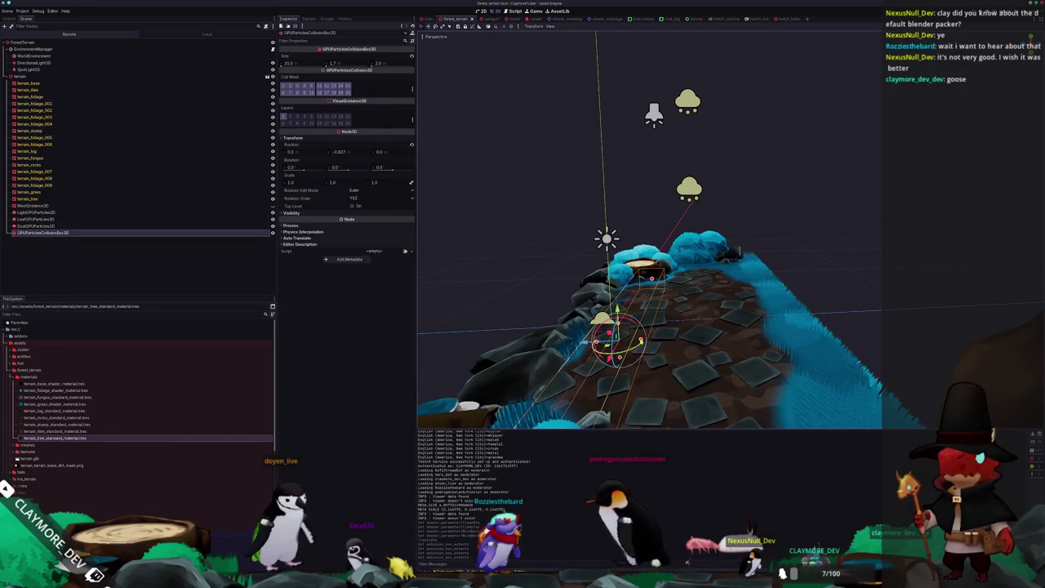
left_click_drag(641, 334, 805, 329)
middle_click_drag(806, 329, 648, 323)
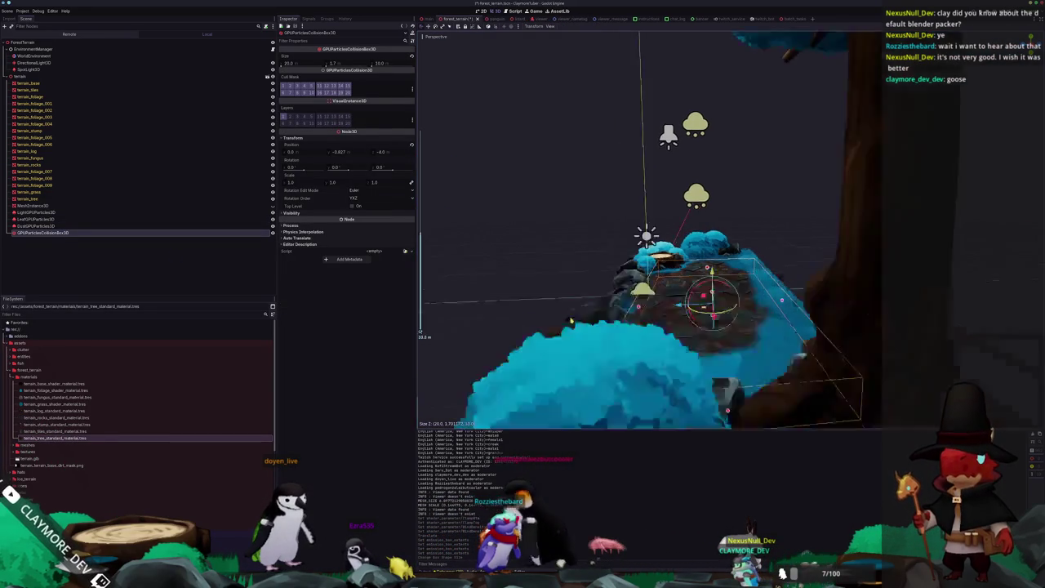
middle_click_drag(717, 320, 861, 317)
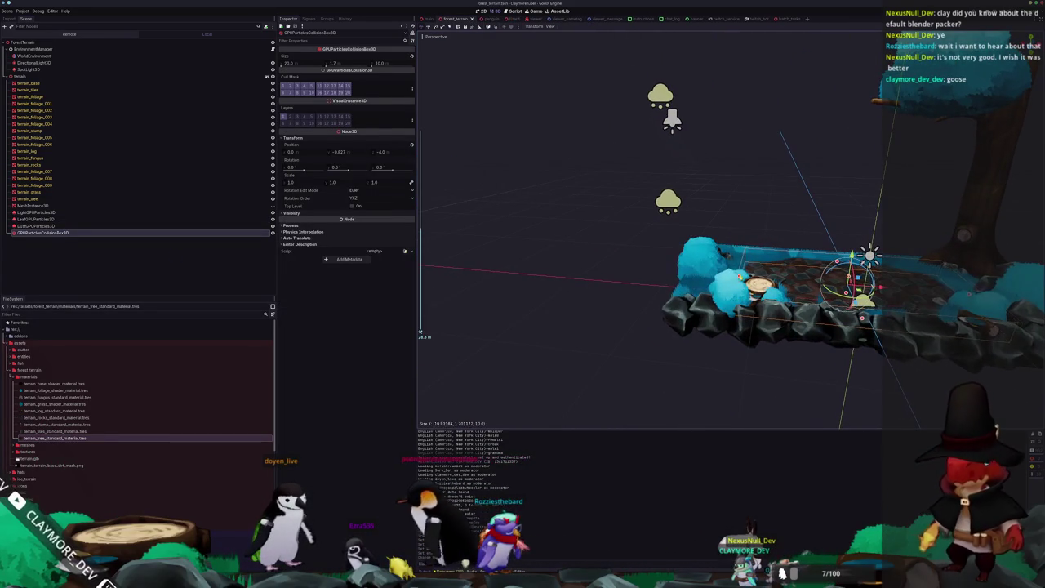
mouse_move(630, 299)
middle_mouse_down()
mouse_move(631, 210)
mouse_move(676, 228)
middle_mouse_up()
left_click(632, 210)
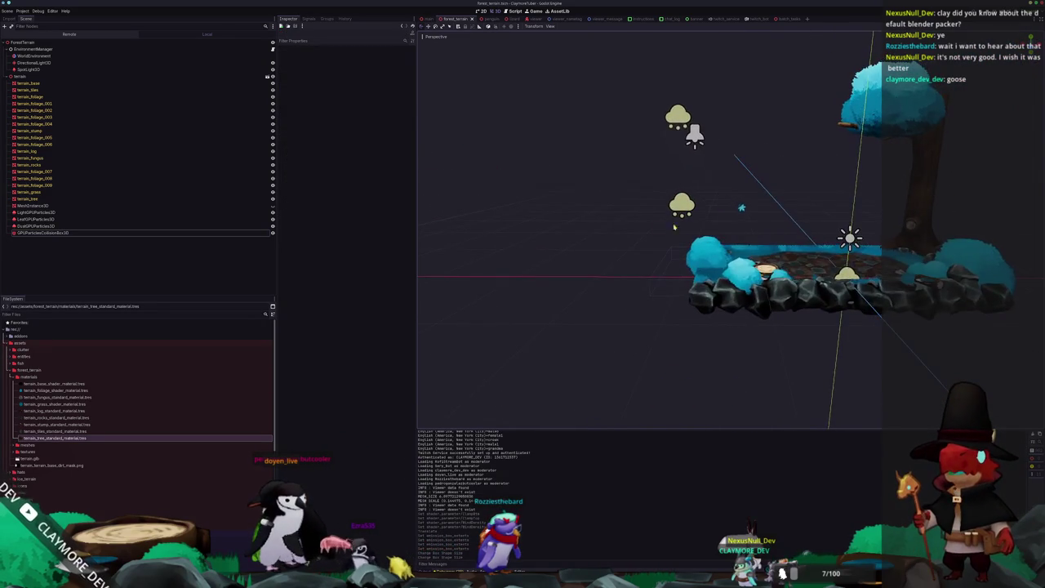
Check the collision box coverage from below and save the forest terrain scene.
mouse_move(667, 269)
middle_mouse_down()
mouse_move(658, 205)
mouse_move(591, 269)
middle_mouse_up()
scroll(591, 269, "up", 3)
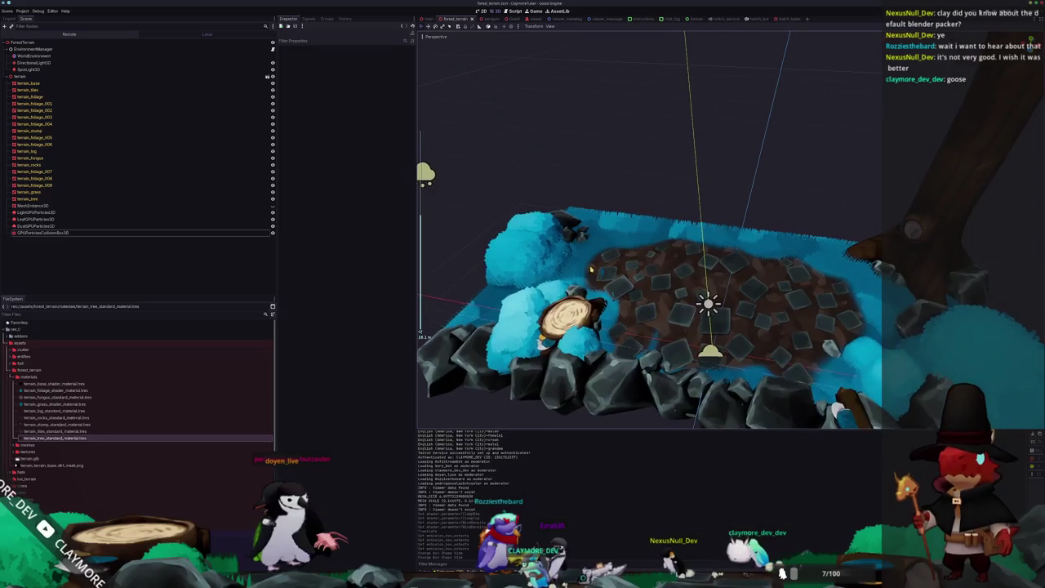
mouse_move(624, 302)
middle_mouse_down()
mouse_move(568, 287)
mouse_move(625, 285)
middle_mouse_up()
key("ctrl+s")
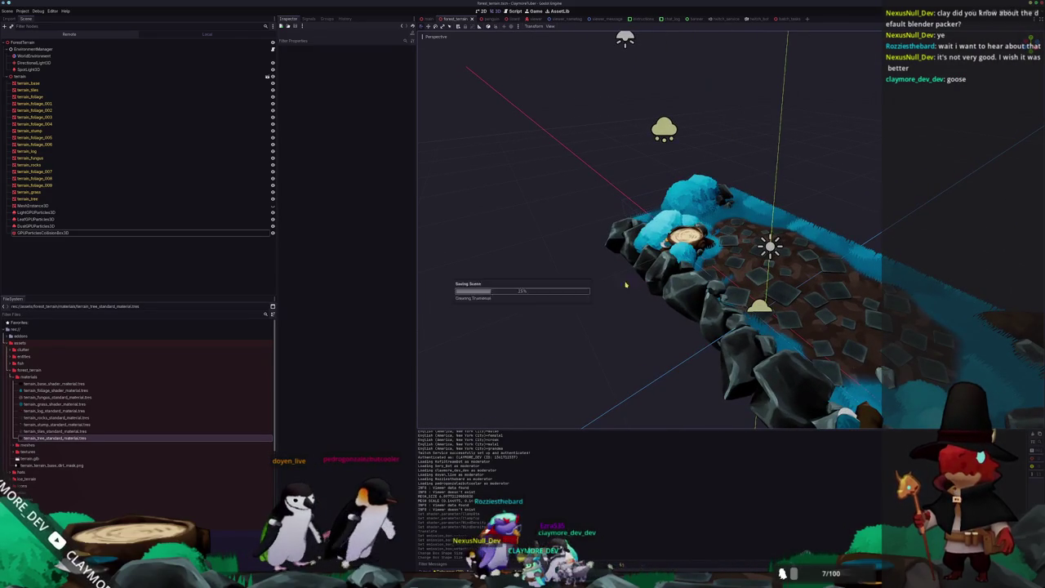
left_click(29, 227)
left_click(33, 219)
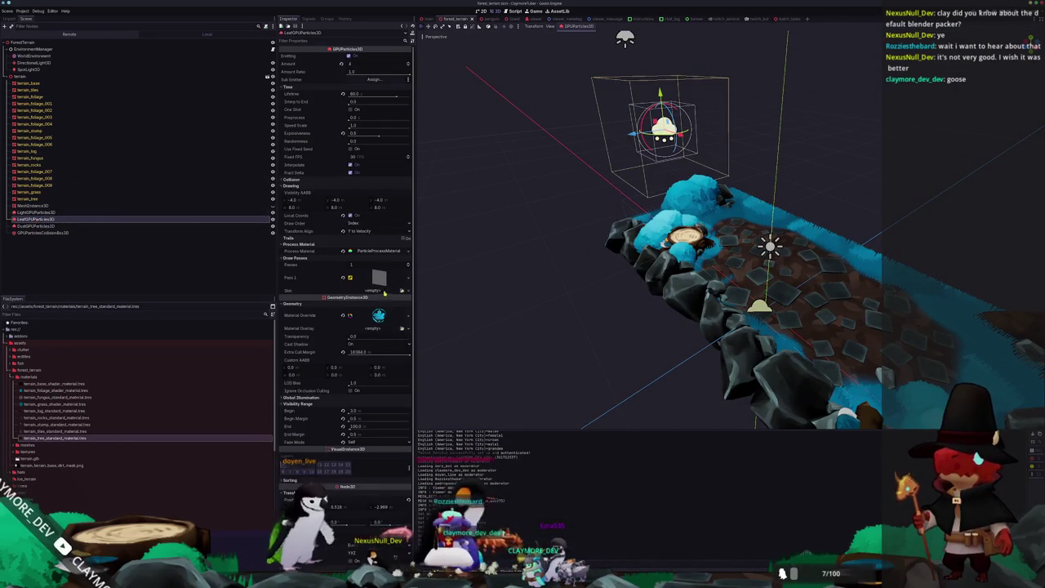
left_click(378, 251)
scroll(343, 311, "down", 3)
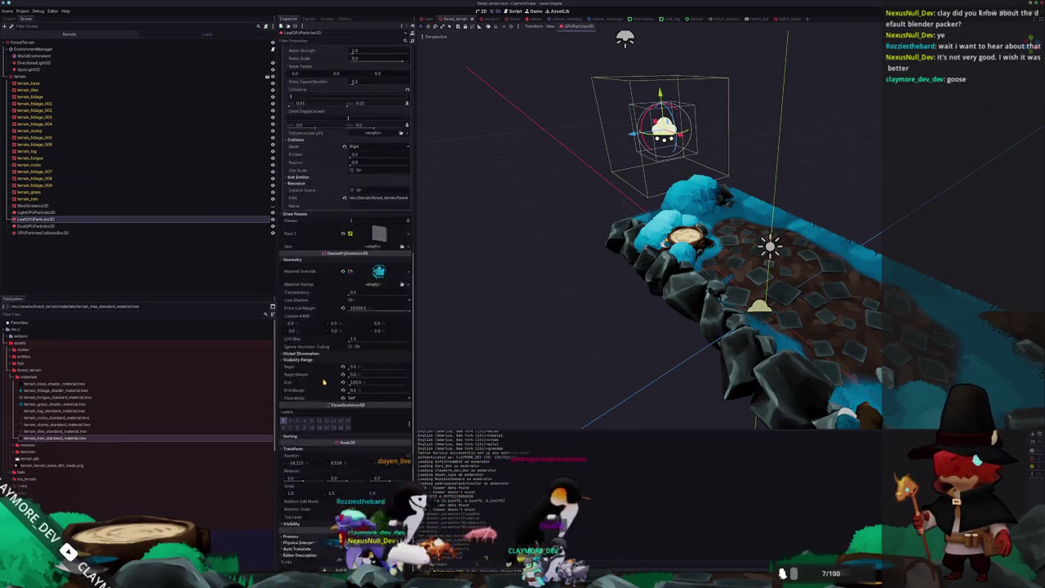
scroll(337, 331, "down", 3)
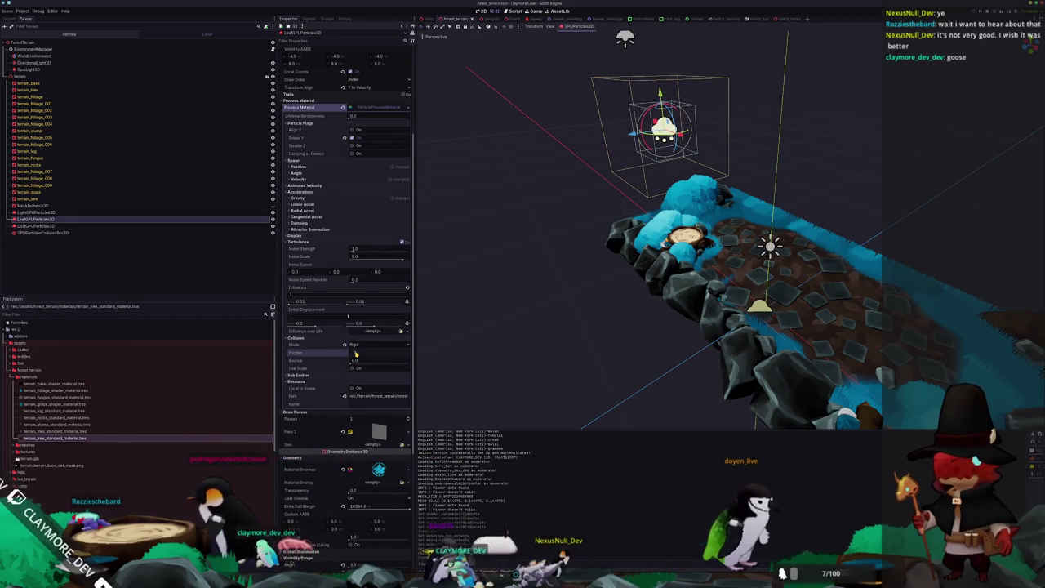
left_click(355, 353)
mouse_move(454, 328)
middle_mouse_down()
mouse_move(496, 348)
mouse_move(573, 328)
middle_mouse_up()
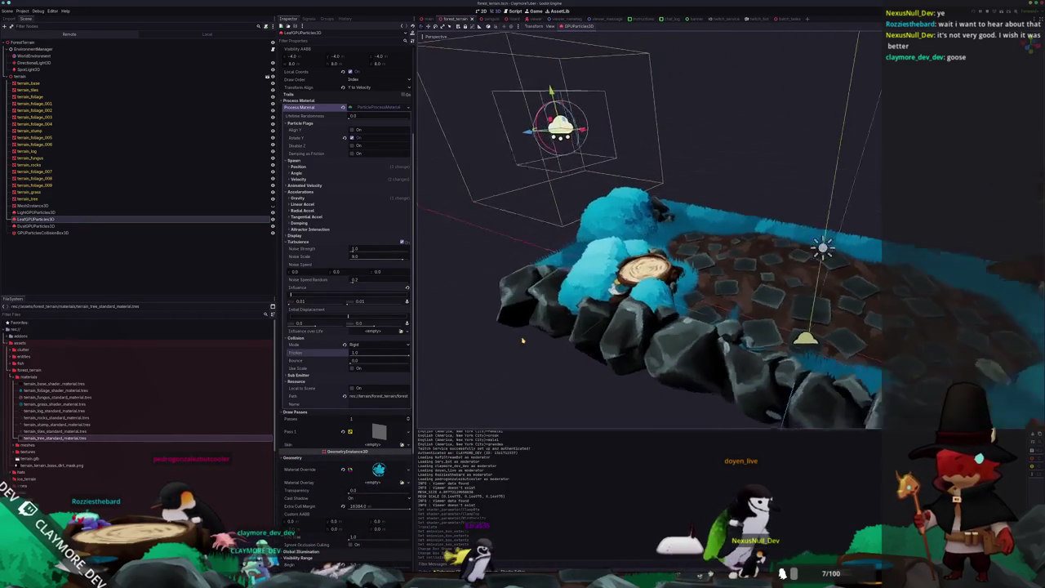
left_click(572, 329)
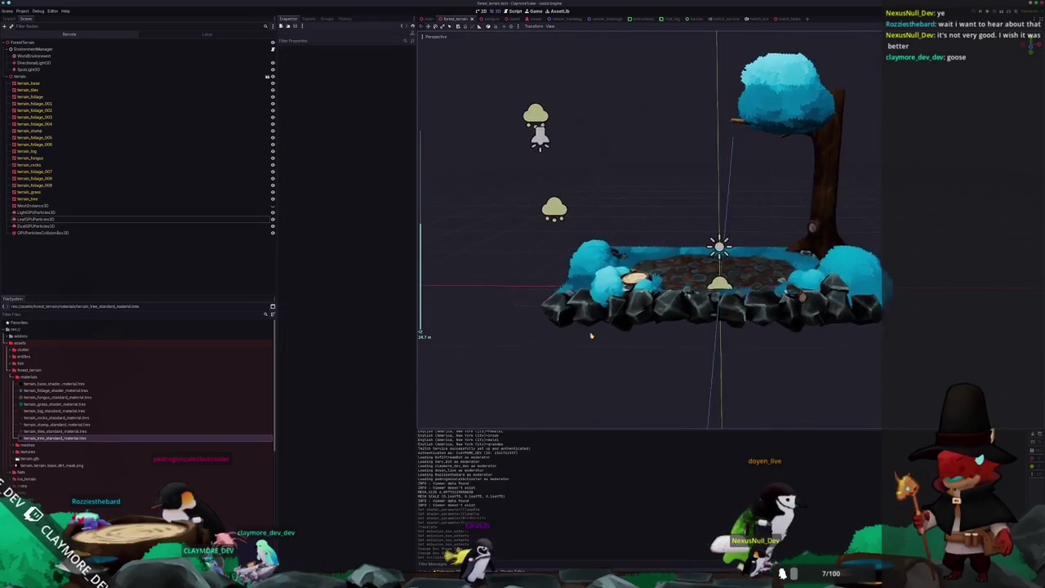
scroll(584, 337, "up", 5)
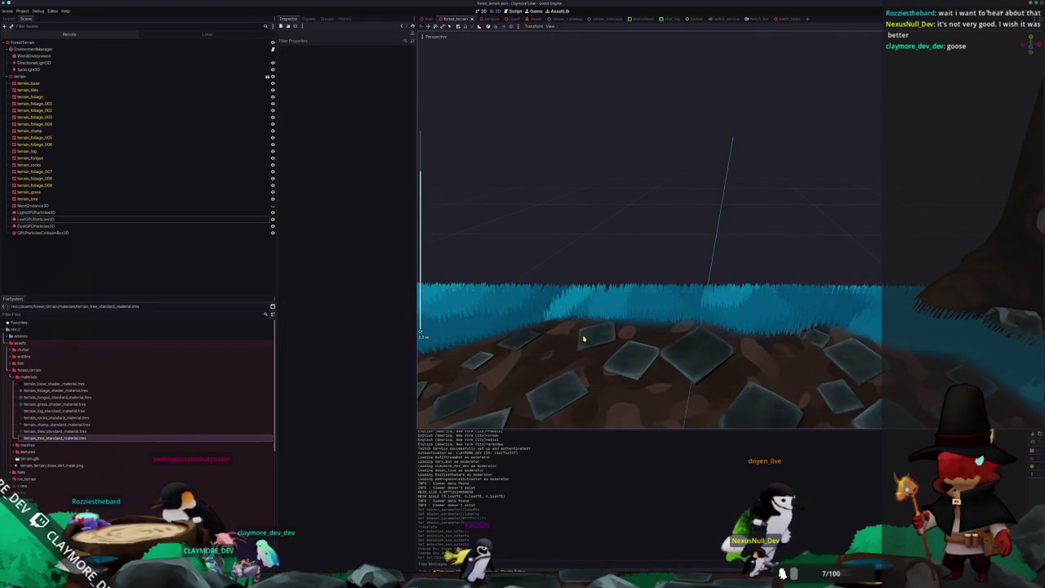
scroll(584, 337, "down", 6)
mouse_move(576, 371)
middle_mouse_down()
mouse_move(577, 317)
mouse_move(421, 335)
mouse_move(661, 264)
mouse_move(768, 282)
middle_mouse_up()
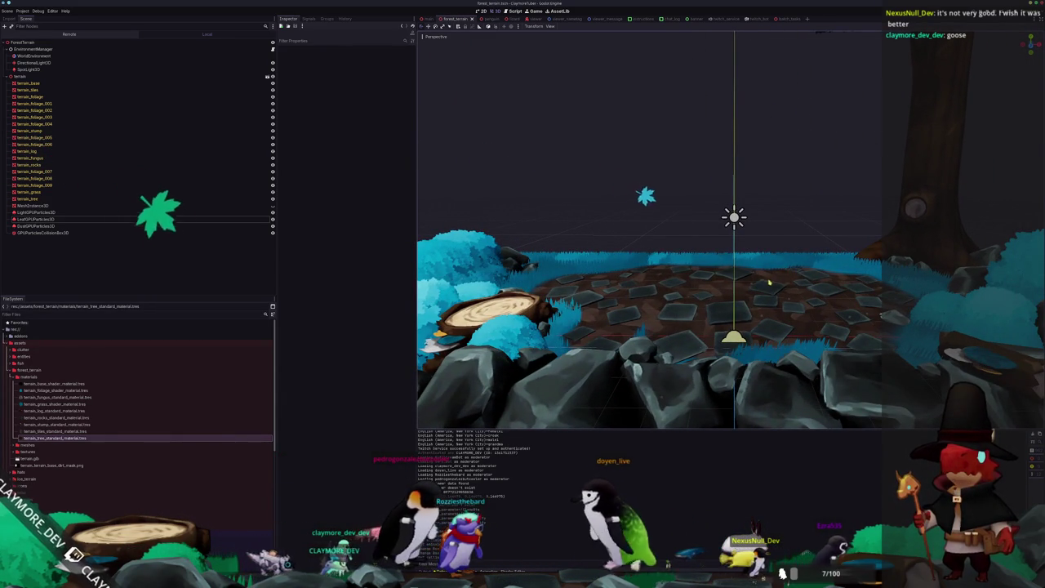
scroll(736, 279, "down", 3)
scroll(702, 276, "down", 3)
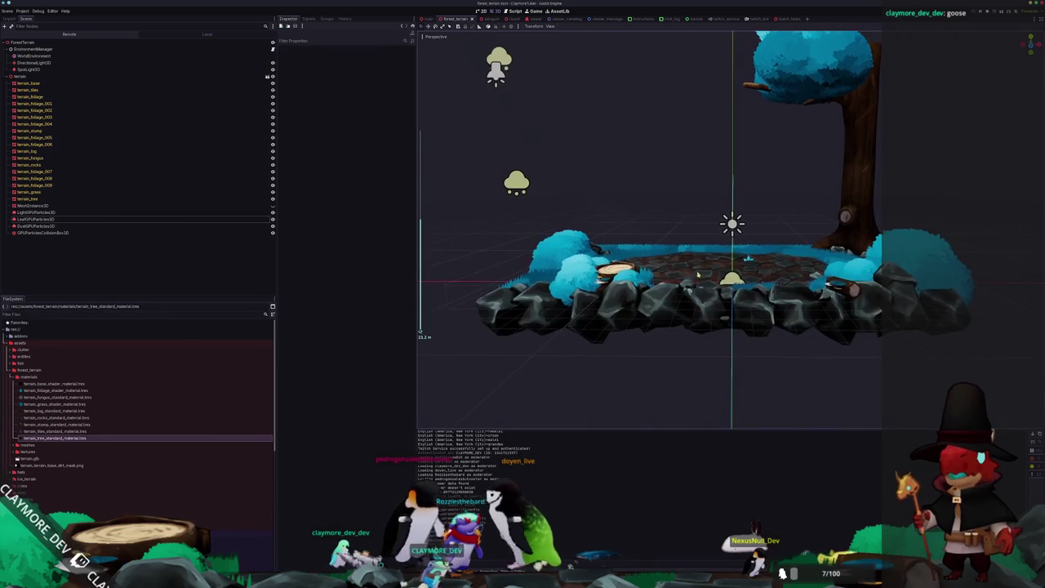
key("alt+Tab")
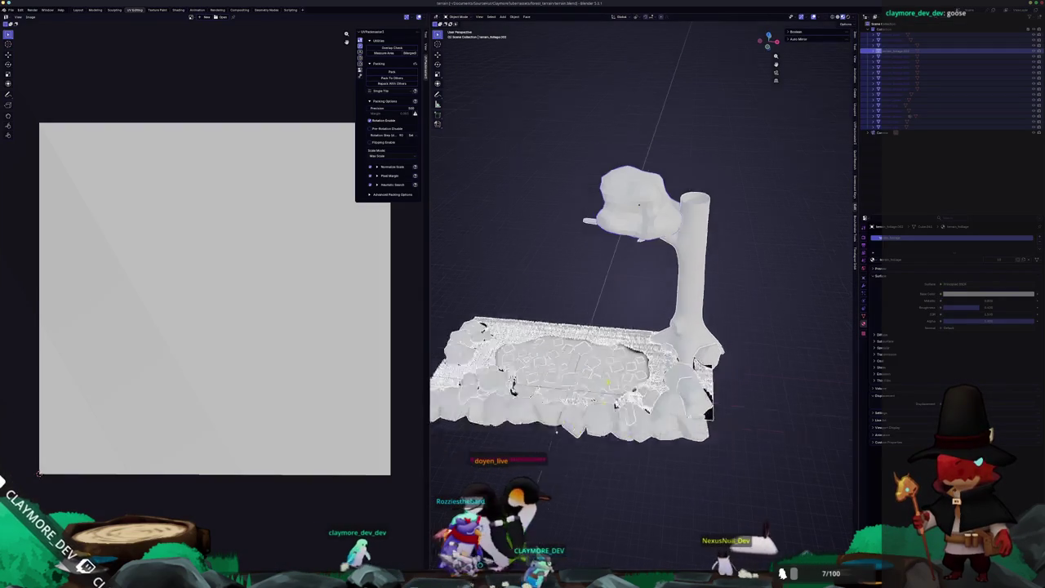
From the front view, duplicate the tree and scale the copy.
key("KP_1")
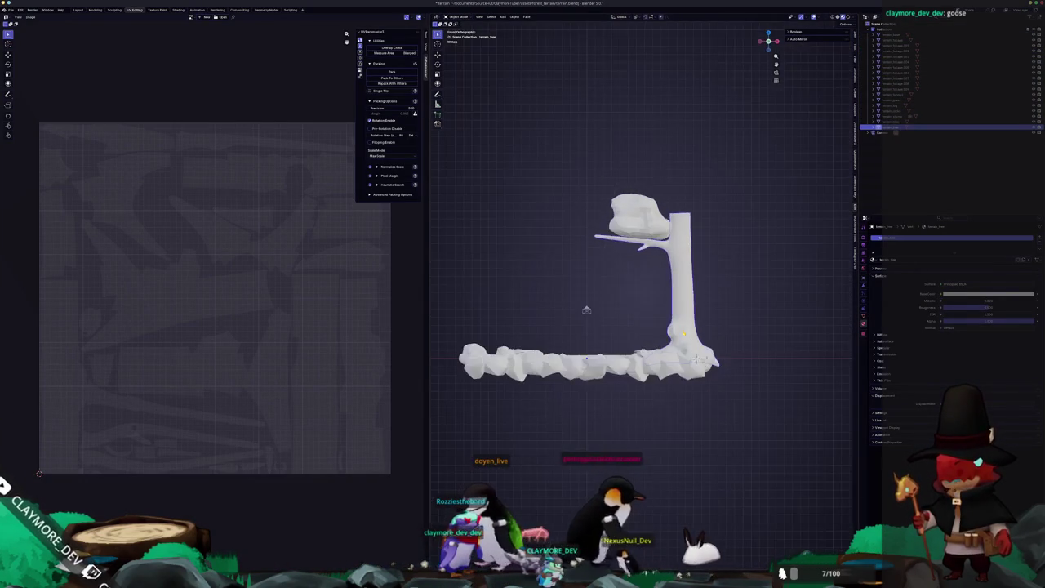
key("shift+d")
key("s")
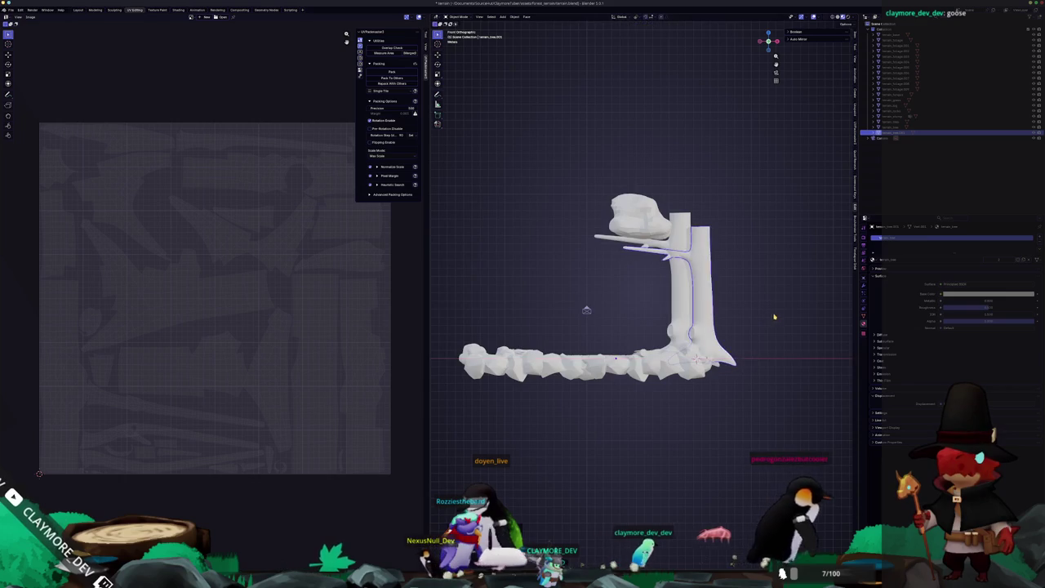
middle_click_drag(775, 317, 778, 336)
key("Return")
In Edit Mode, rotate the copied trunk around Z and slide it horizontally.
key("Tab")
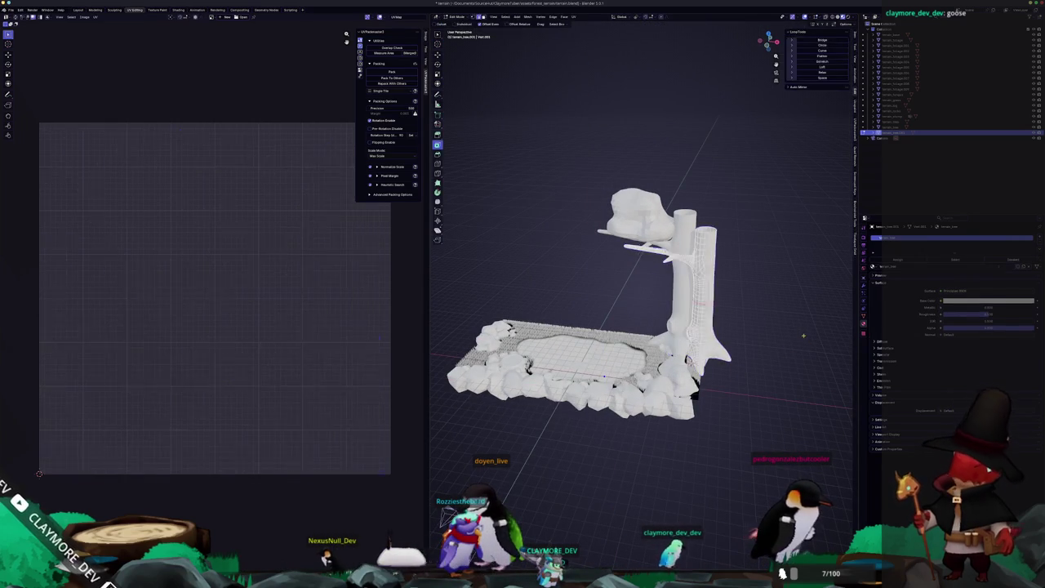
key("r")
key("z")
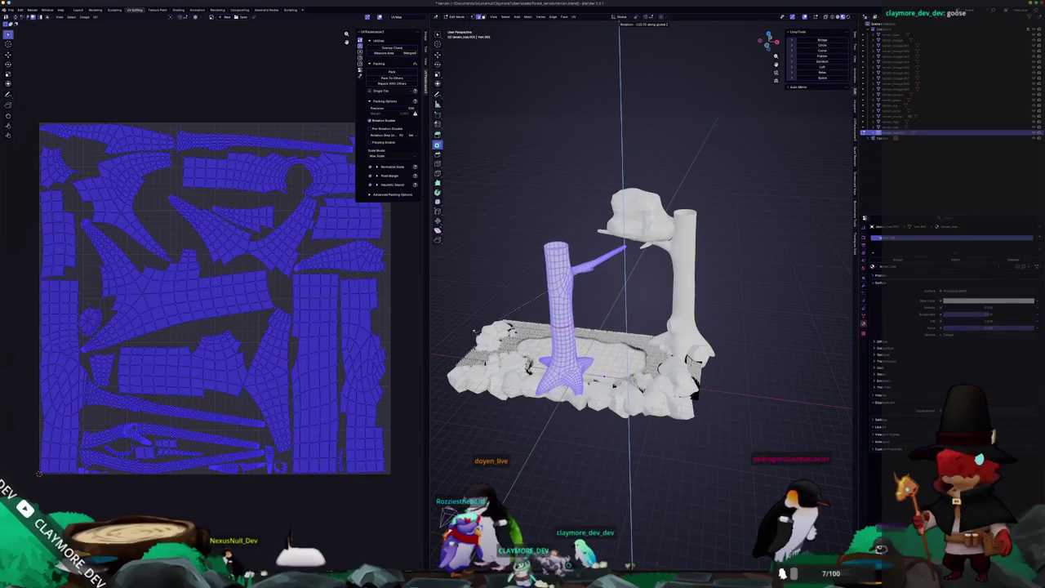
key("g")
key("shift+z")
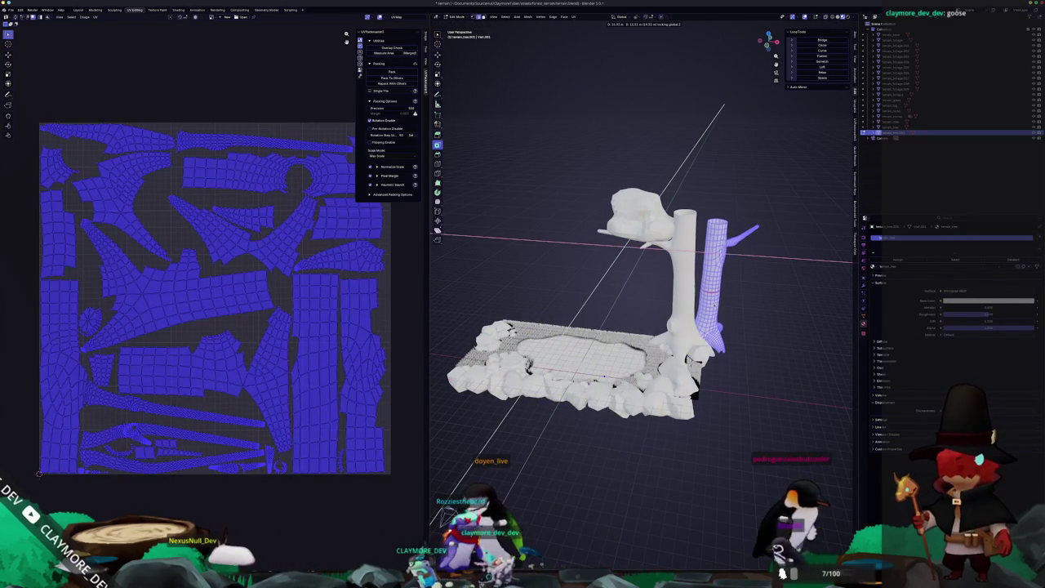
key("r")
key("z")
Through the camera view, move the copied trunk along X behind the tree.
key("KP_0")
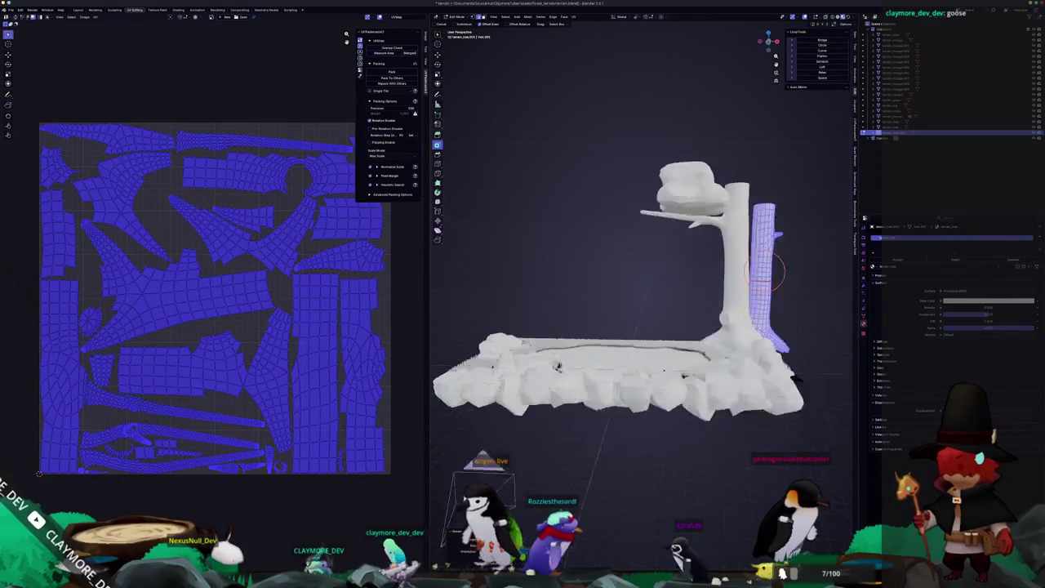
key("KP_0")
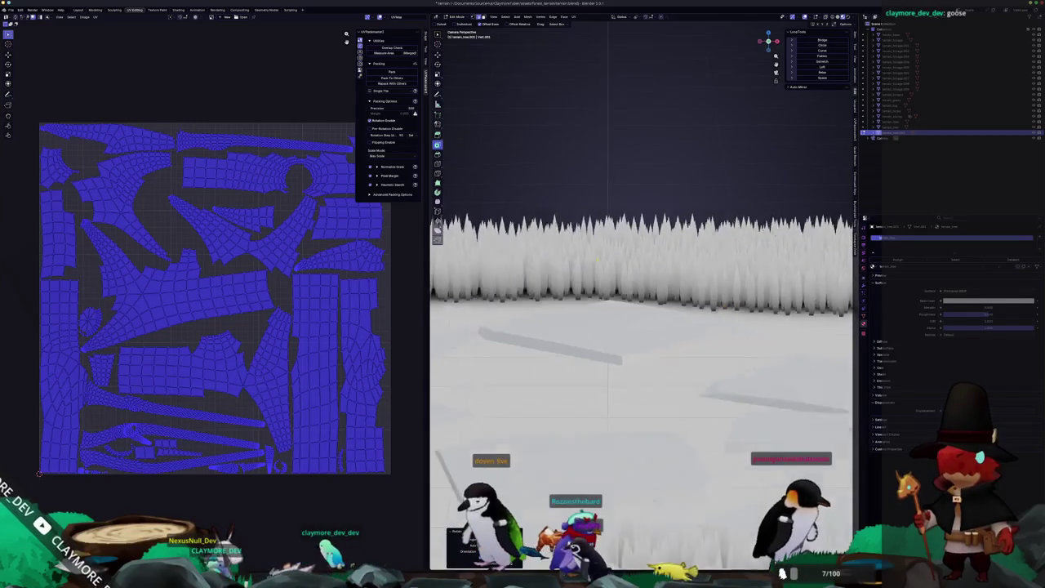
key("ctrl+alt+KP_0")
key("g")
key("x")
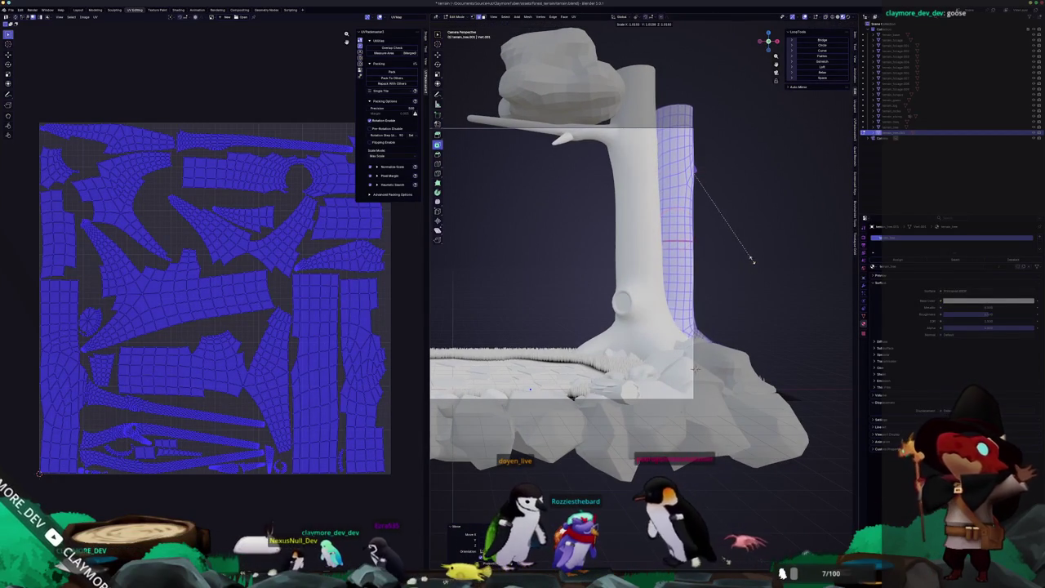
left_click(759, 261)
Return to Object Mode and apply all transforms to the copied trunk.
key("Tab")
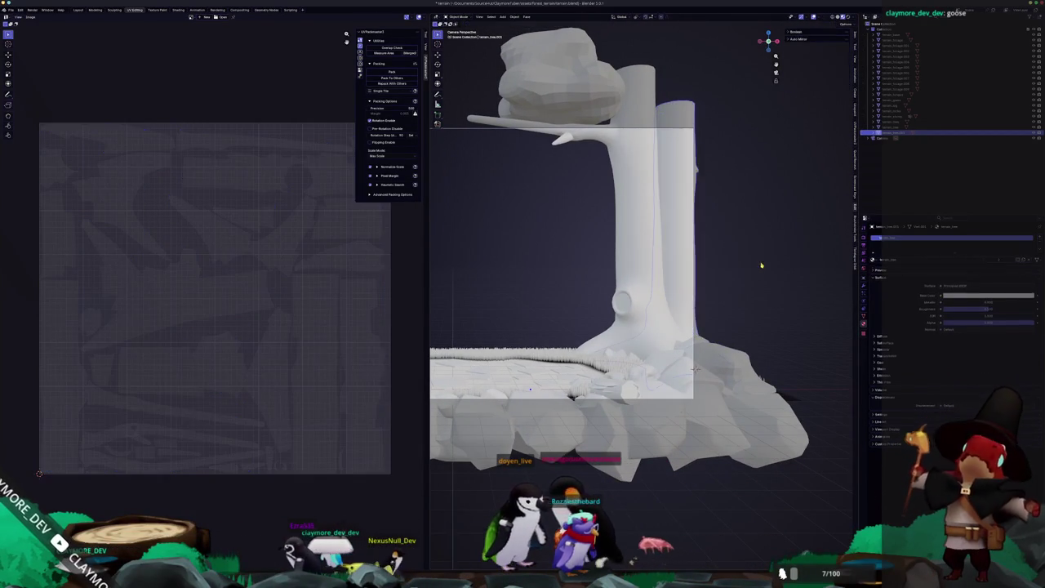
scroll(752, 270, "down", 2)
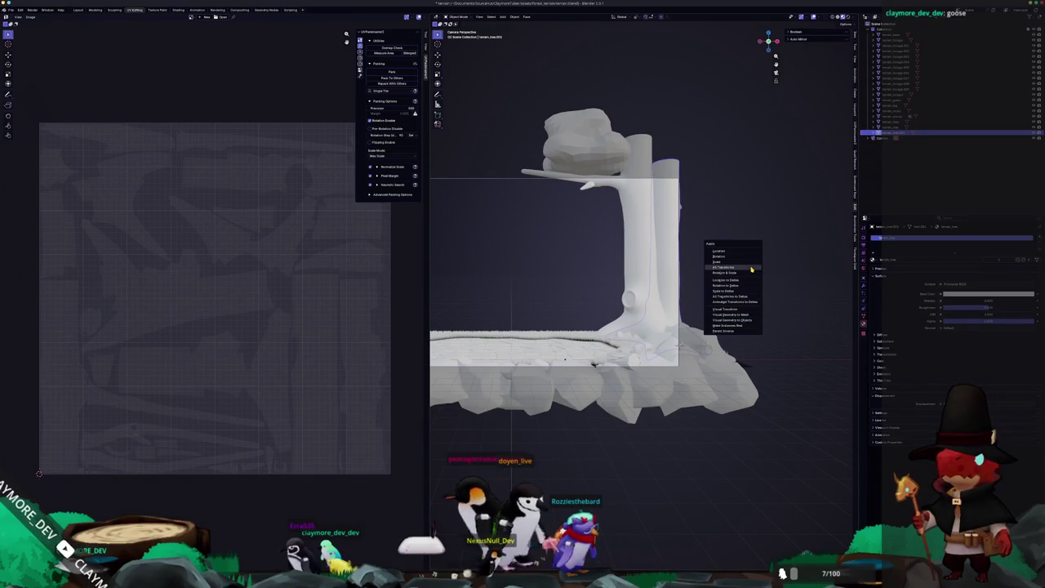
left_click(751, 268)
scroll(706, 276, "down", 2)
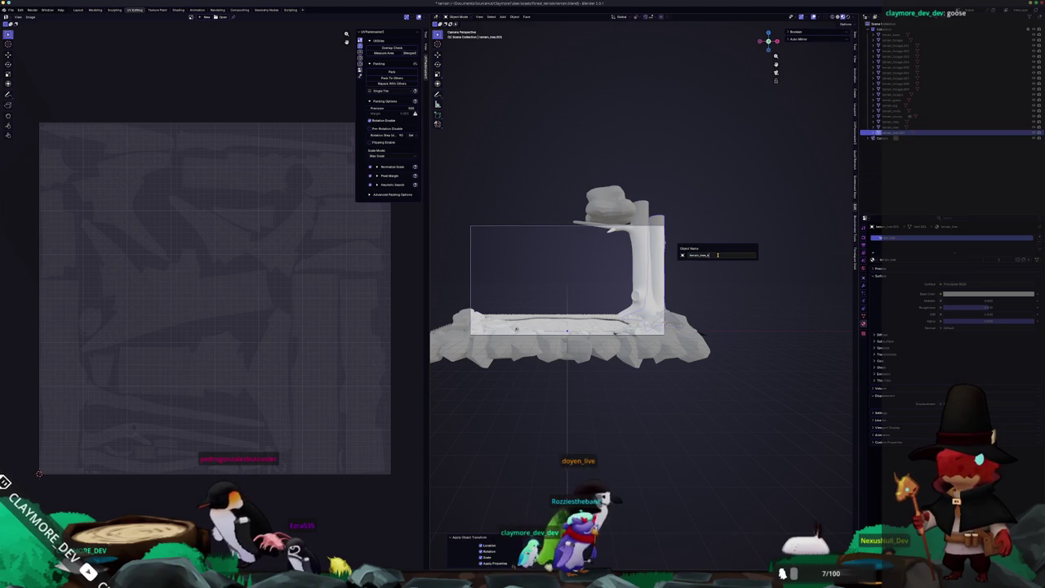
Select terrain_tree and export the model as glTF 2.0 for Godot.
mouse_move(719, 258)
middle_mouse_down()
mouse_move(677, 244)
mouse_move(678, 374)
mouse_move(660, 433)
middle_mouse_up()
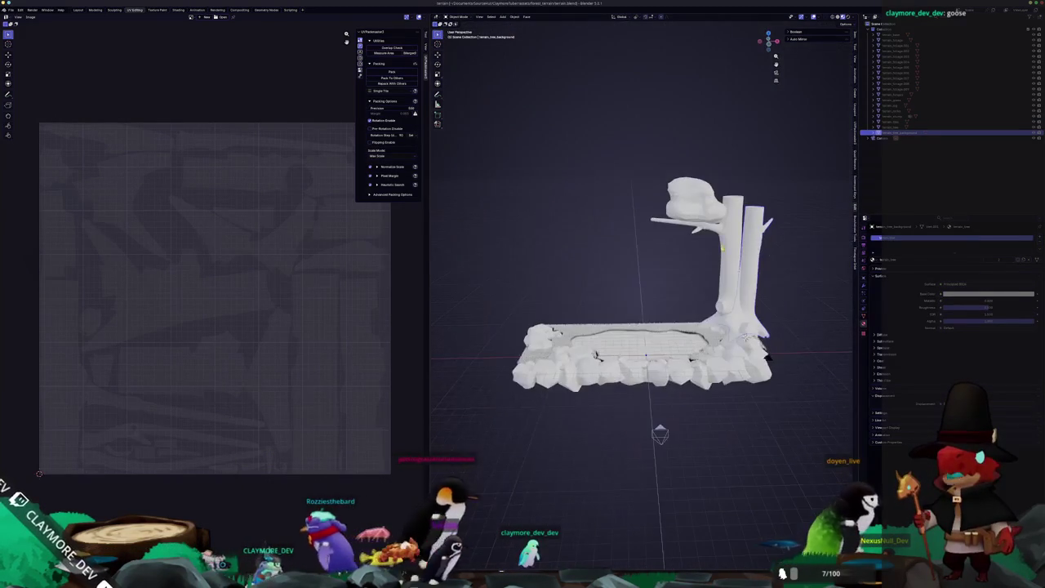
key("KP_0")
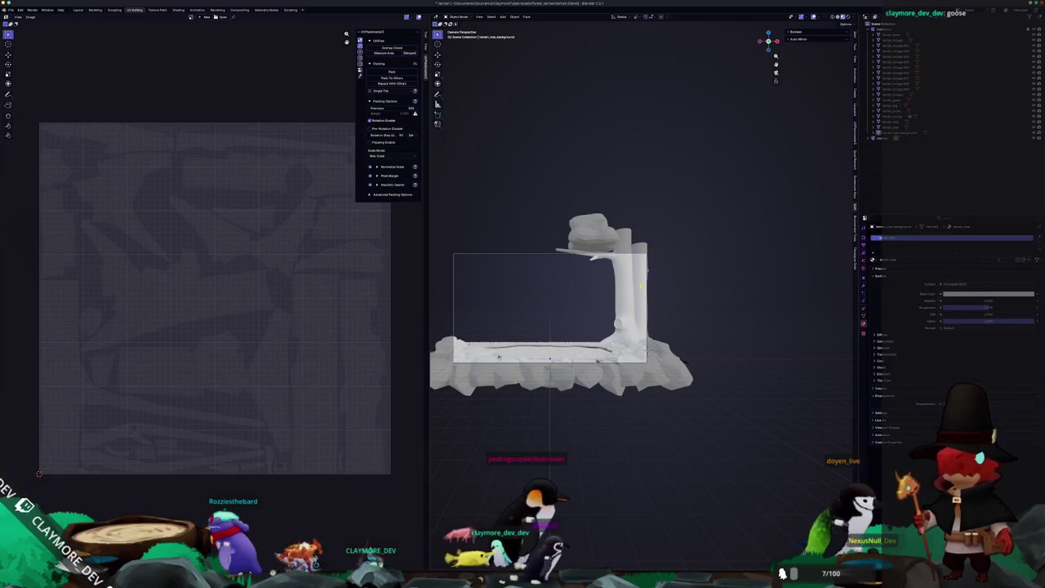
scroll(645, 280, "up", 2)
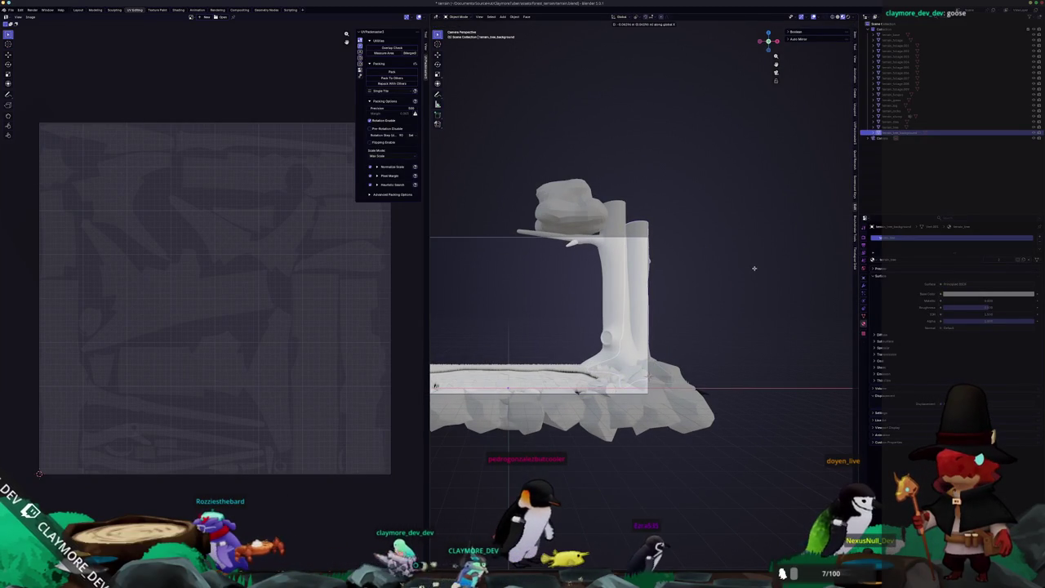
left_click(618, 289)
scroll(646, 294, "down", 4)
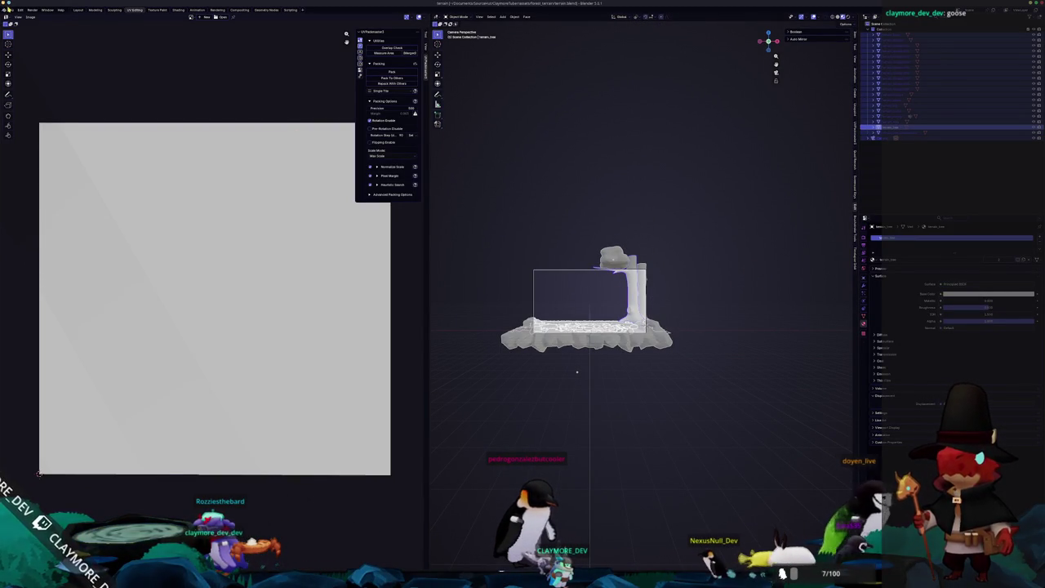
left_click(9, 9)
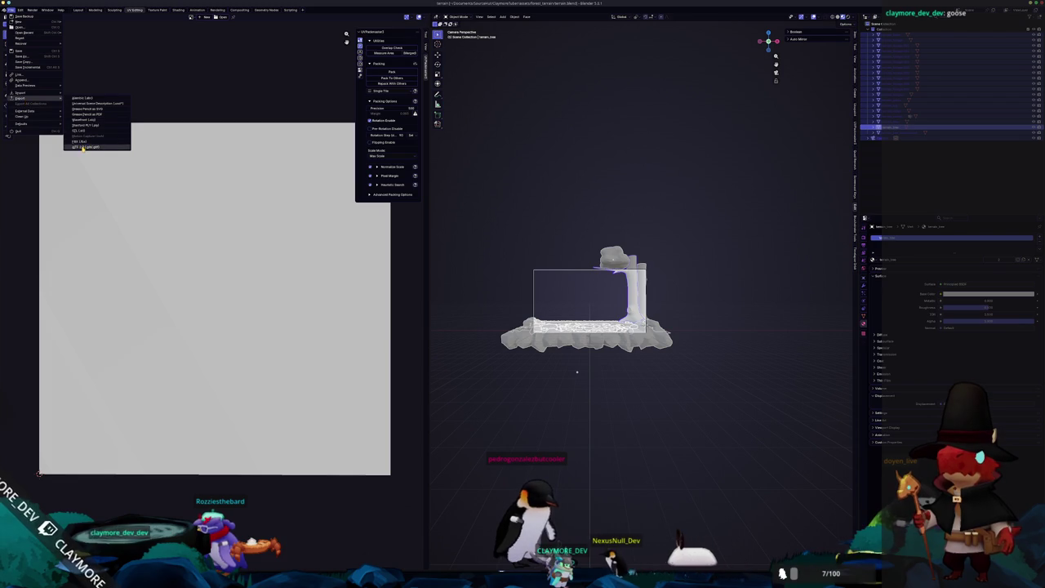
left_click(83, 147)
left_click(752, 500)
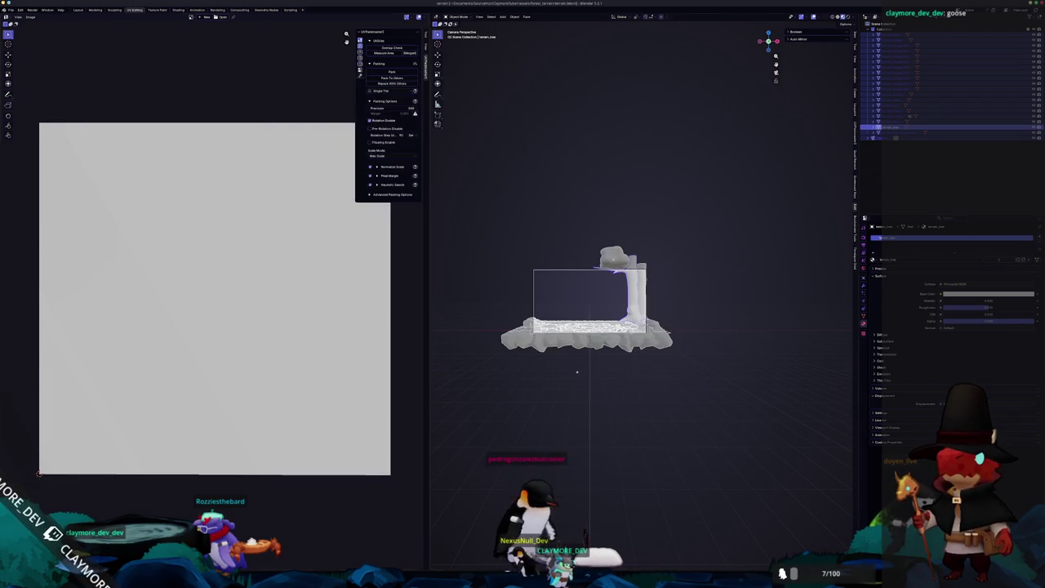
key("alt+Tab")
Set terrain_tree_background's Geometry material override to the tree material.
scroll(431, 249, "up", 3)
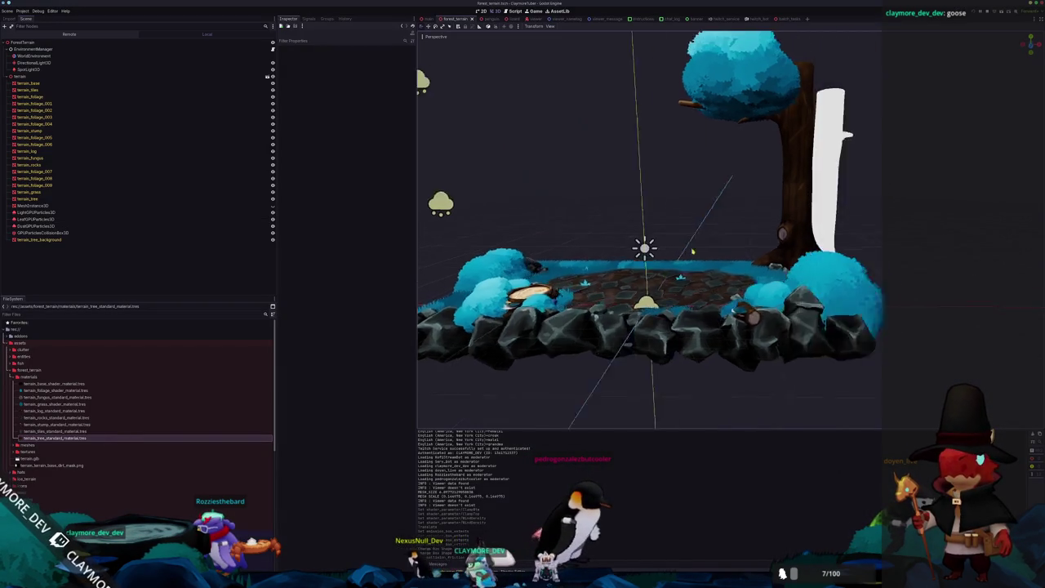
scroll(431, 249, "up", 2)
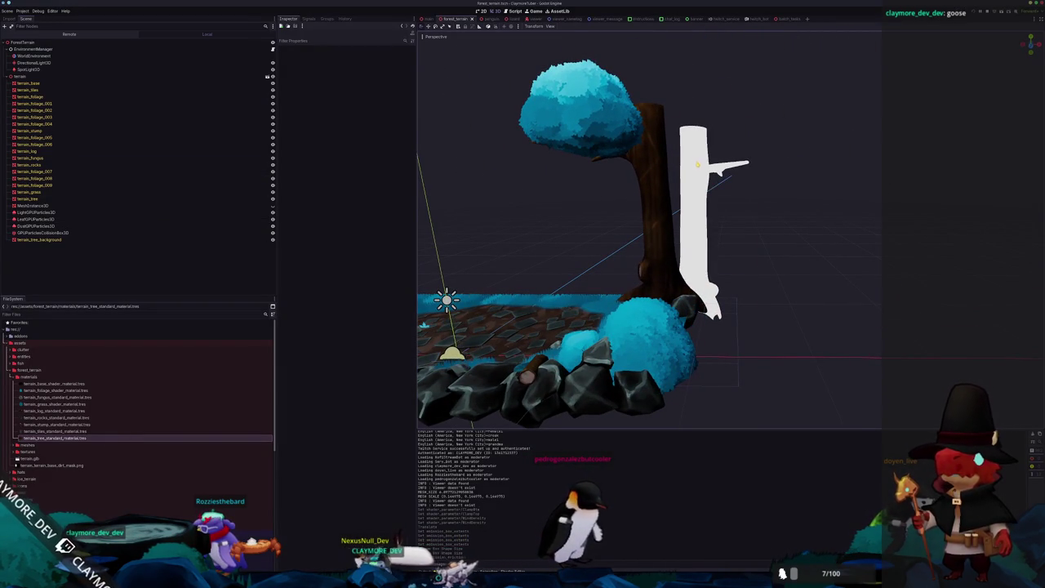
left_click(696, 164)
left_click(343, 93)
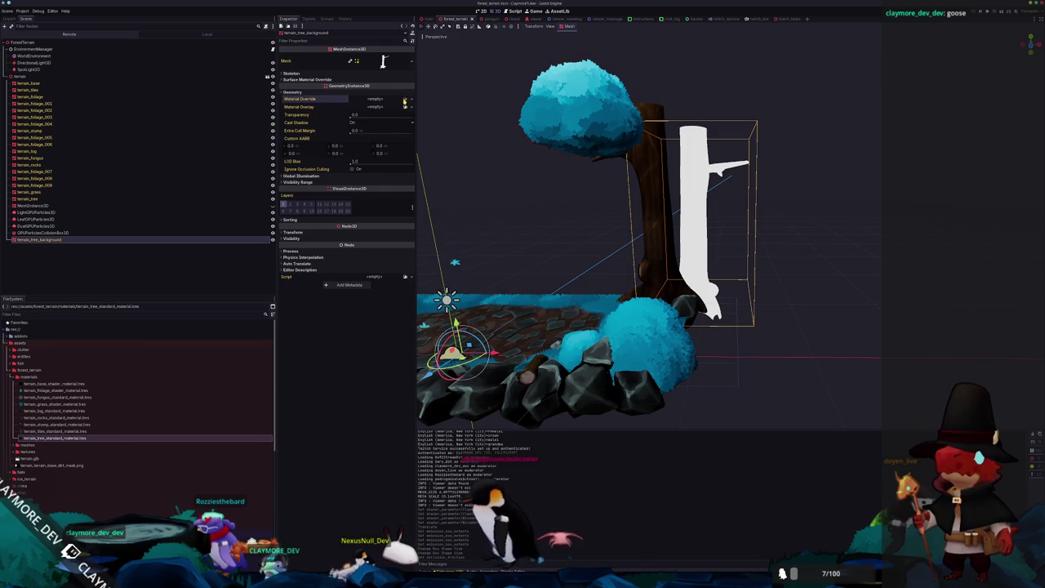
left_click(404, 101)
type("tree")
double_click(435, 231)
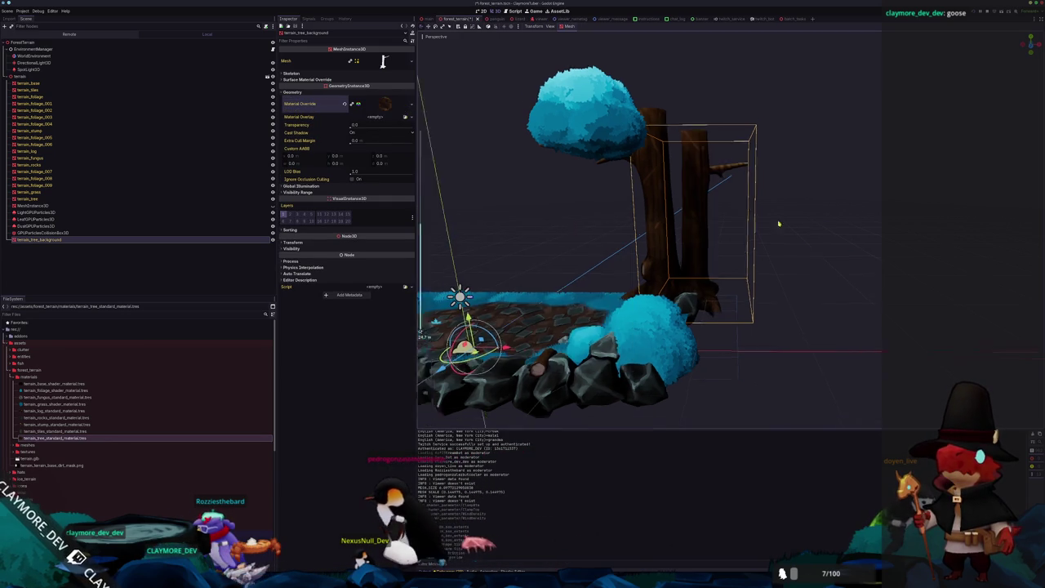
scroll(777, 224, "down", 3)
Deselect and run the project with F5 to test the diorama.
left_click(828, 236)
middle_click_drag(828, 236, 786, 233)
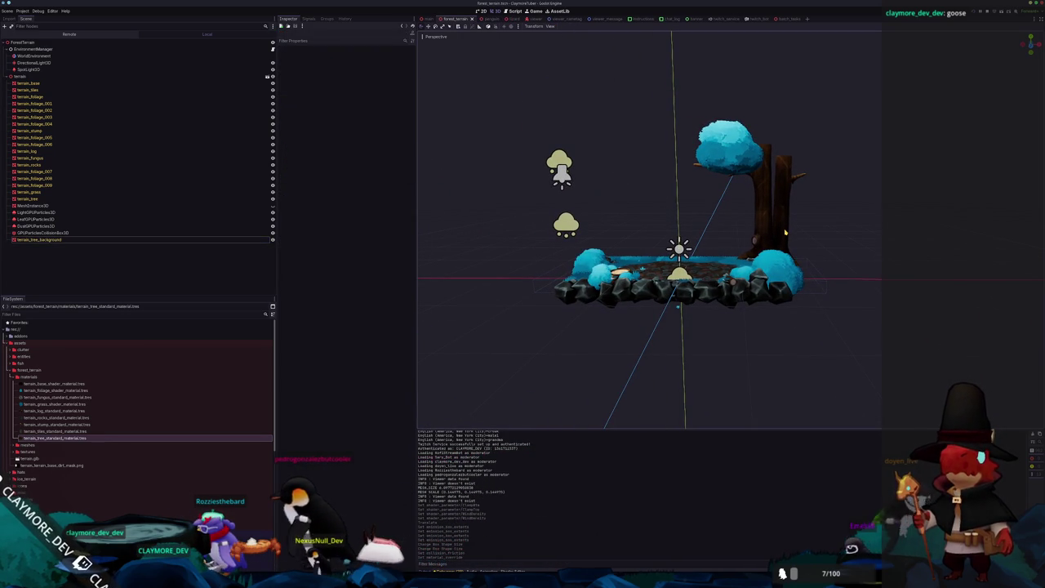
key("F5")
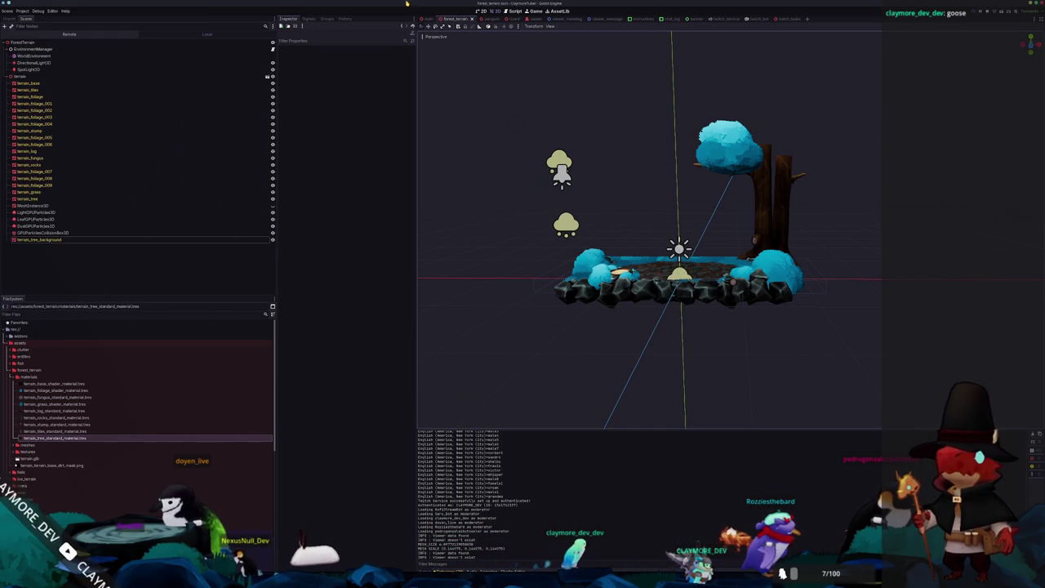
In the main scene's top view, move RightSpawn and LeftSpawn together along Z onto the dirt patch.
left_click(427, 18)
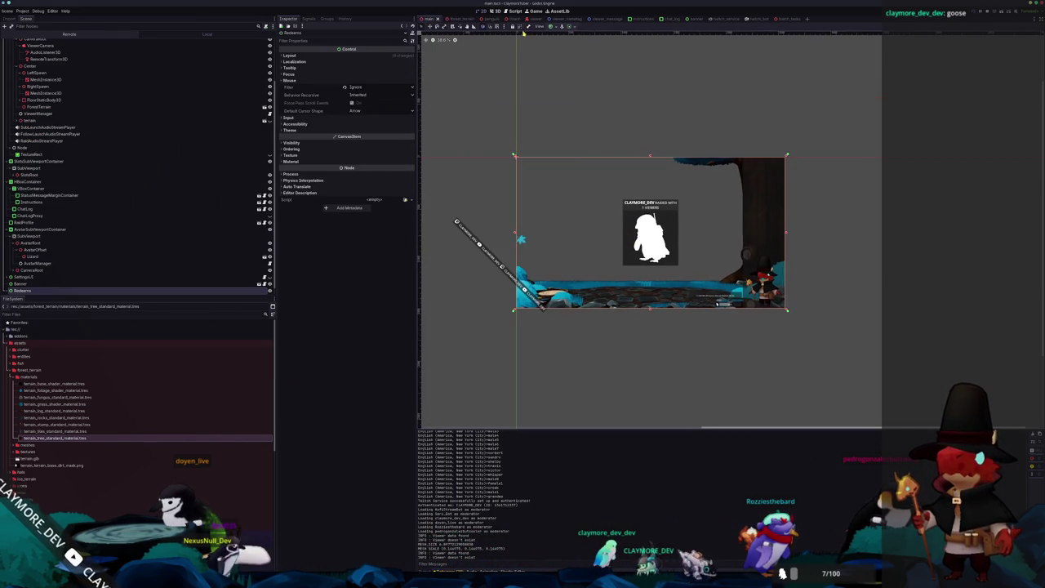
left_click(495, 11)
key("KP_7")
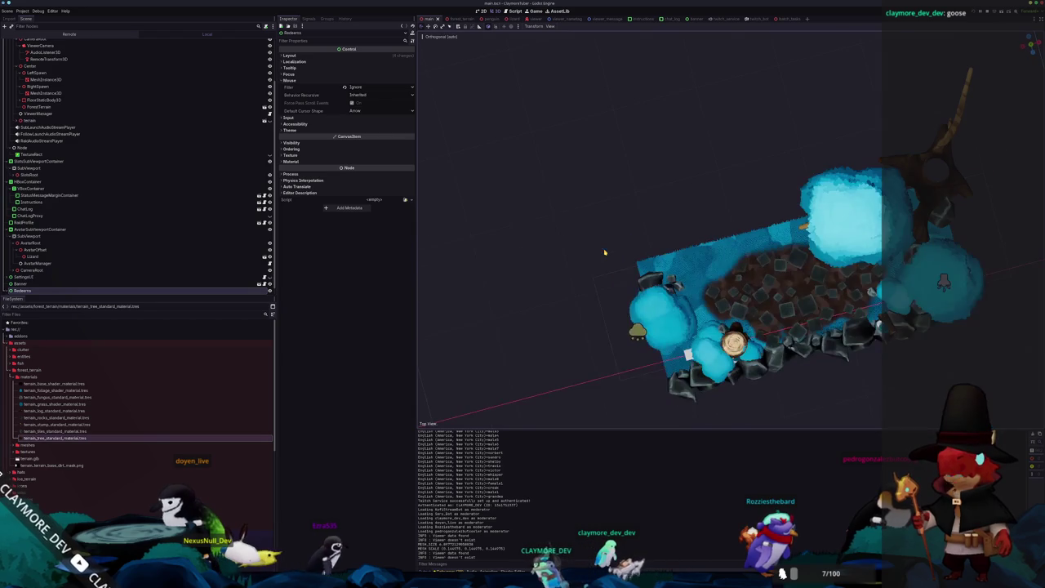
key("KP_7")
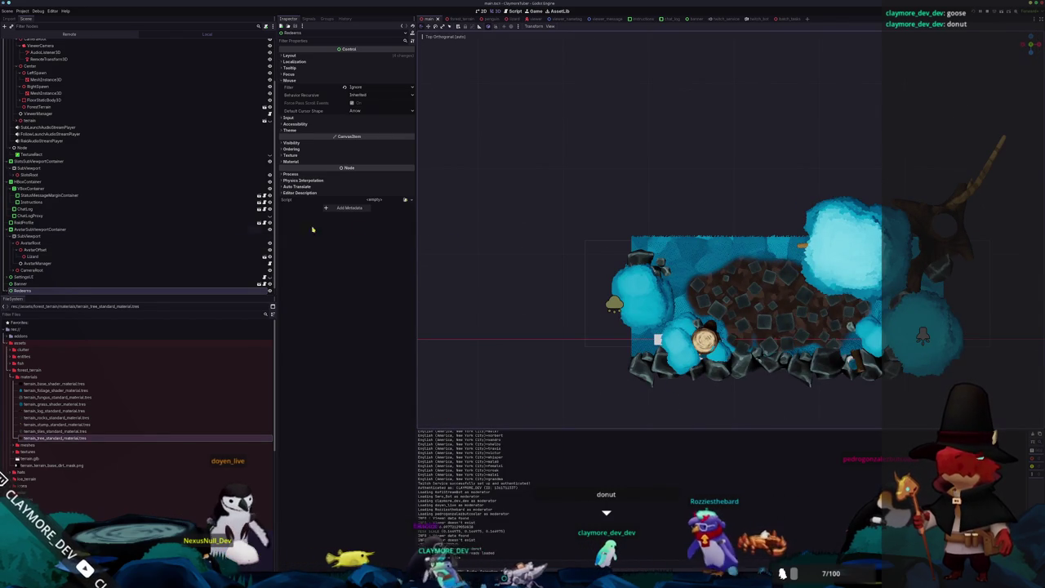
left_click(465, 222)
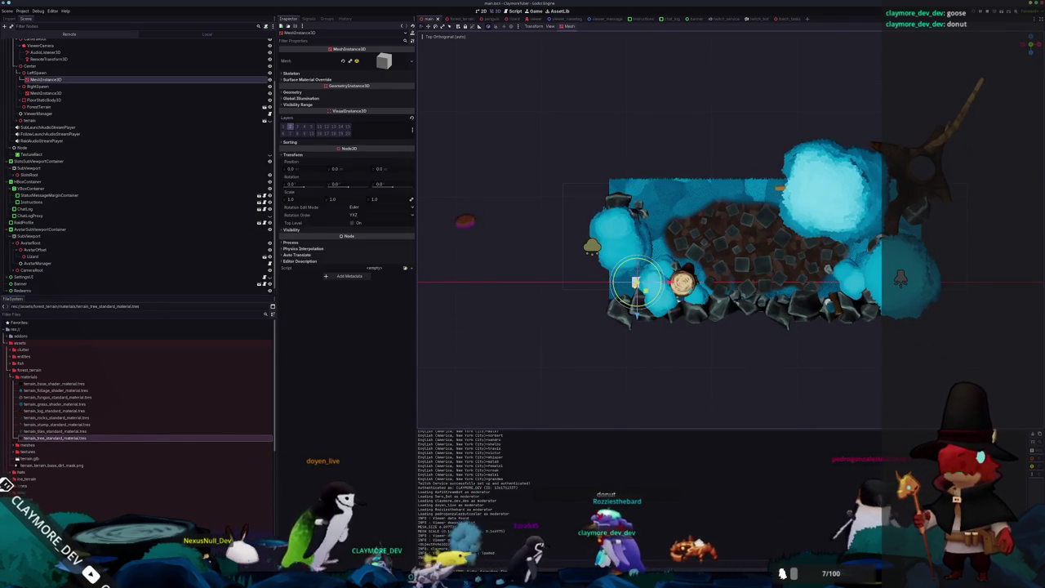
left_click(38, 86)
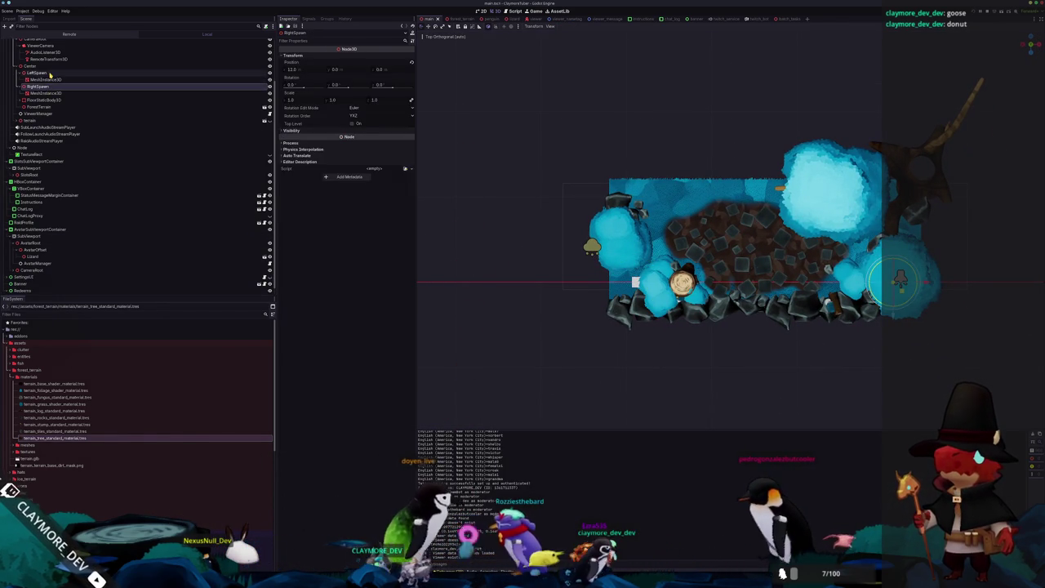
left_click(50, 74, "ctrl")
left_click_drag(766, 315, 766, 285)
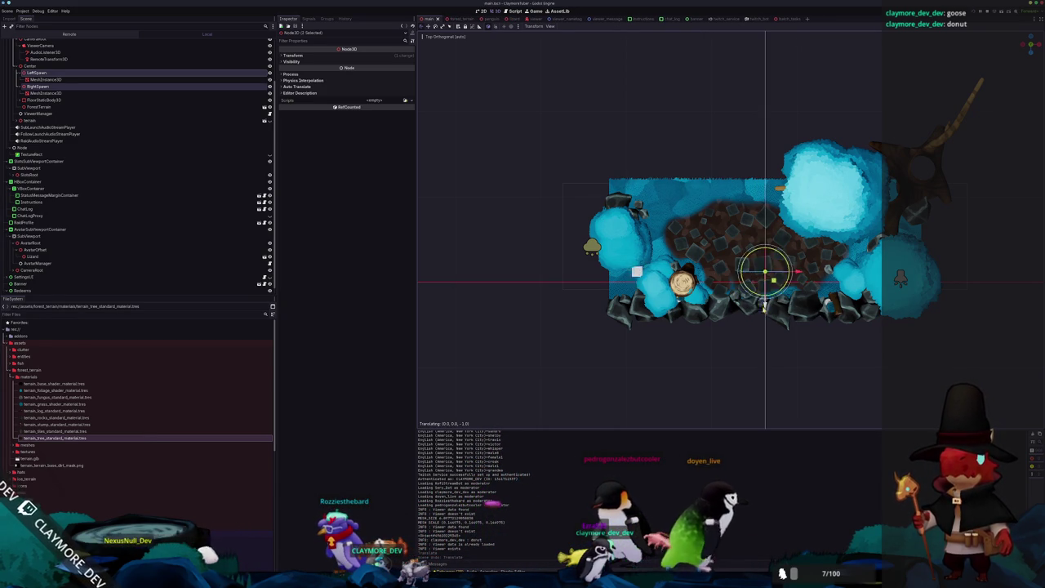
mouse_move(765, 284)
middle_mouse_down()
mouse_move(660, 276)
mouse_move(730, 265)
middle_mouse_up()
middle_click_drag(773, 350, 781, 393)
scroll(229, 98, "down", 1)
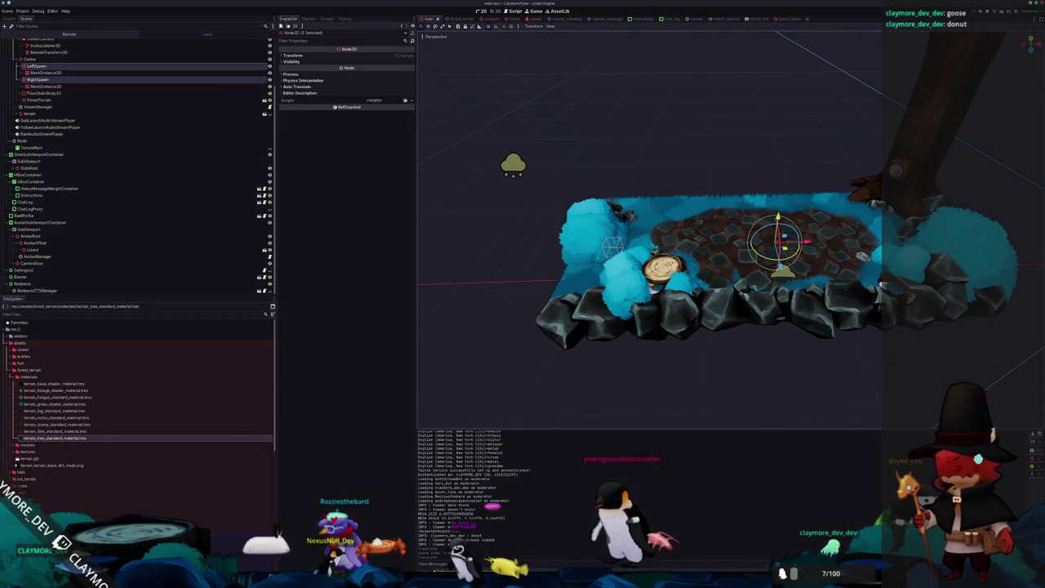
Switch to the external code editor showing viewer_manager.gd.
key("alt+Tab")
key("alt+Tab")
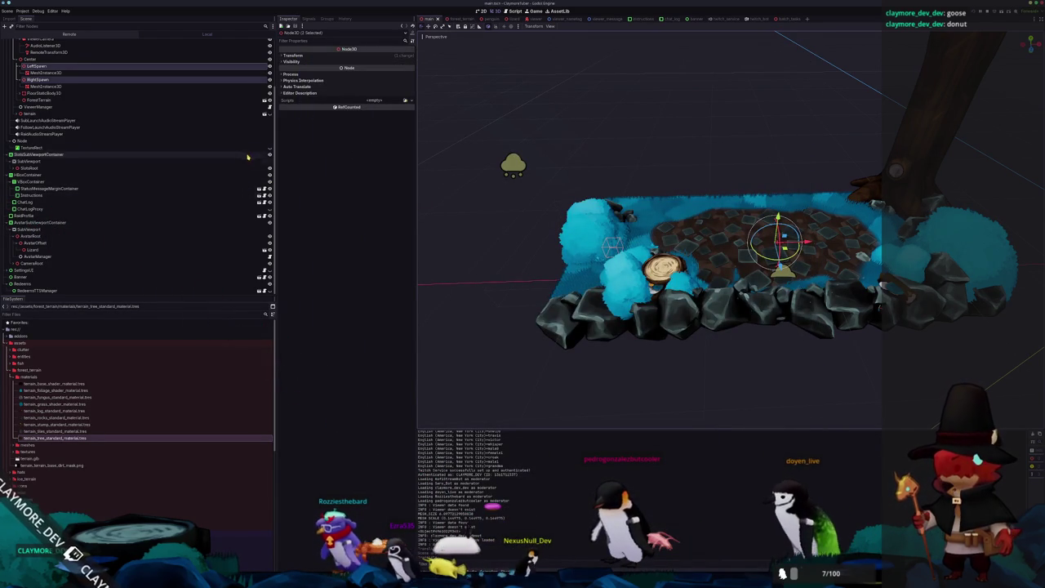
scroll(243, 153, "up", 3)
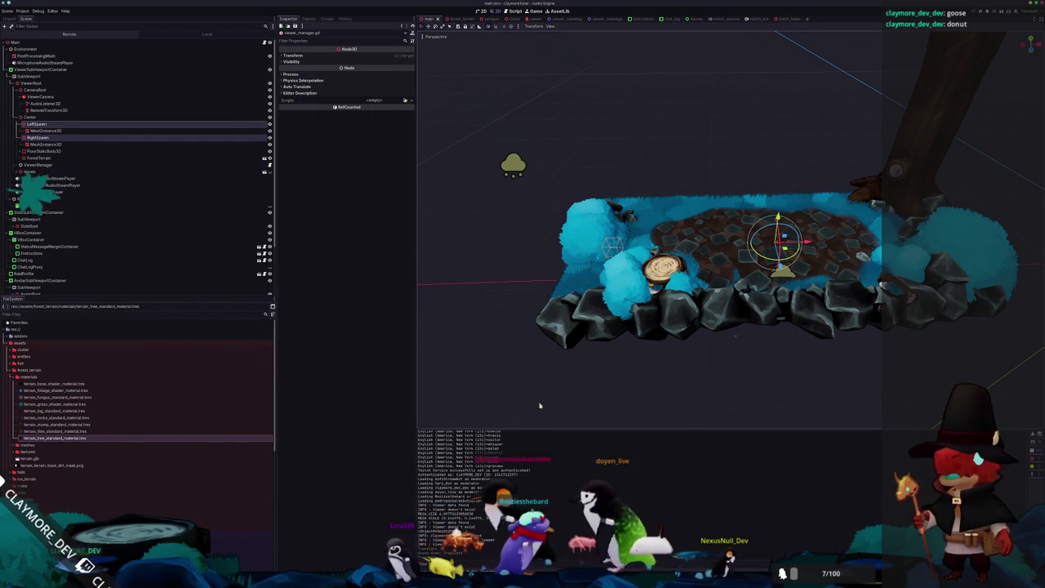
key("alt+Tab")
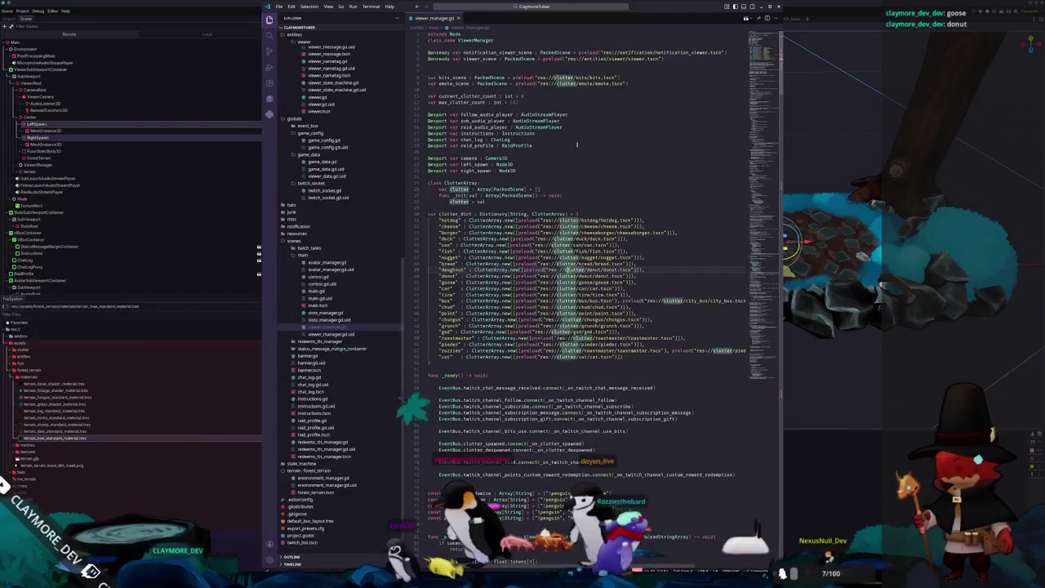
Select RaidProfile on line 19 and search the script for it with Ctrl+F.
left_click(576, 145)
key("ctrl+f")
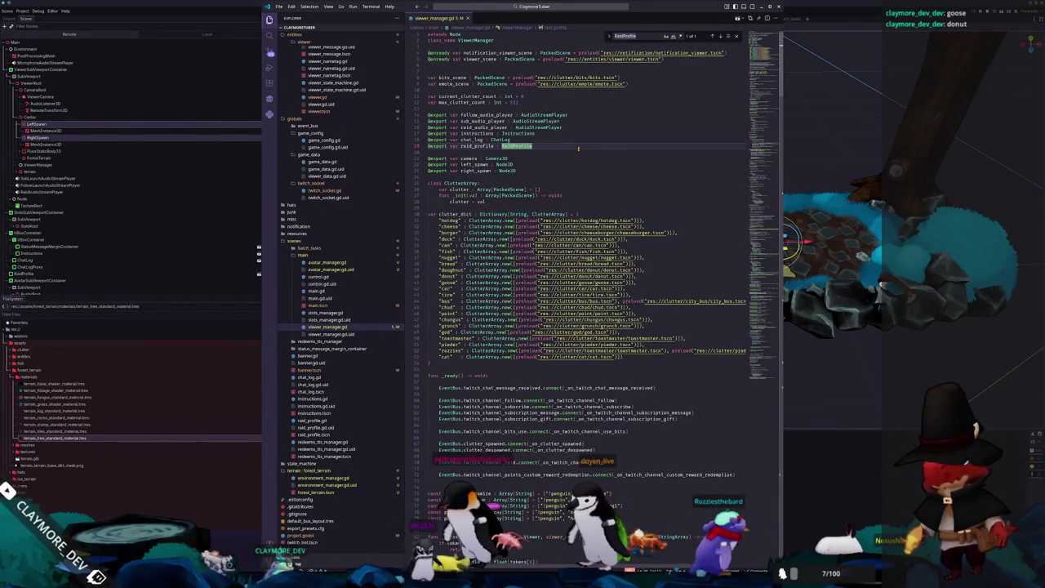
scroll(611, 169, "down", 5)
scroll(609, 221, "down", 5)
scroll(608, 277, "down", 5)
scroll(608, 328, "down", 5)
scroll(608, 327, "down", 5)
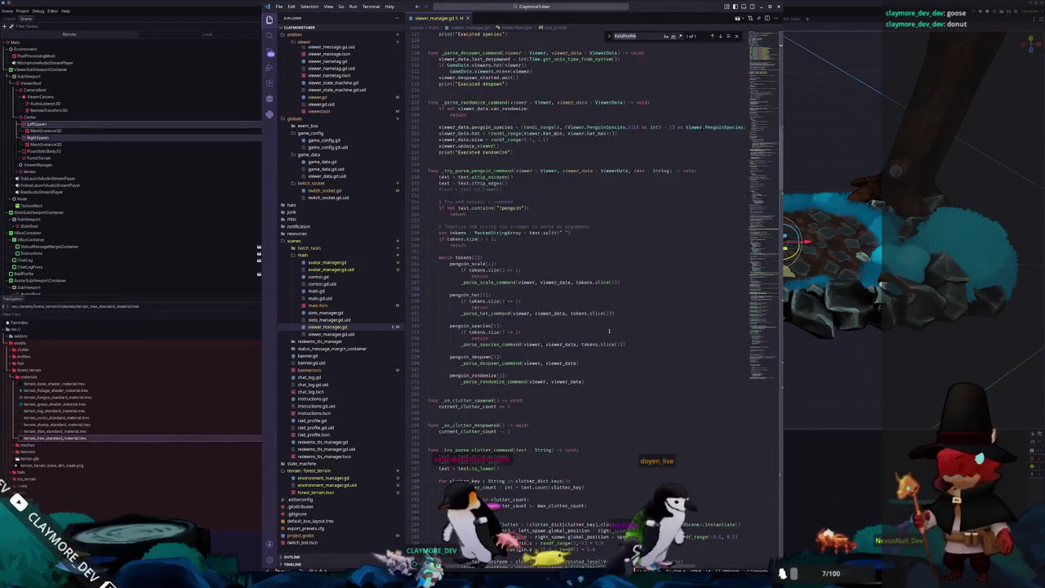
scroll(612, 328, "down", 5)
scroll(637, 330, "down", 5)
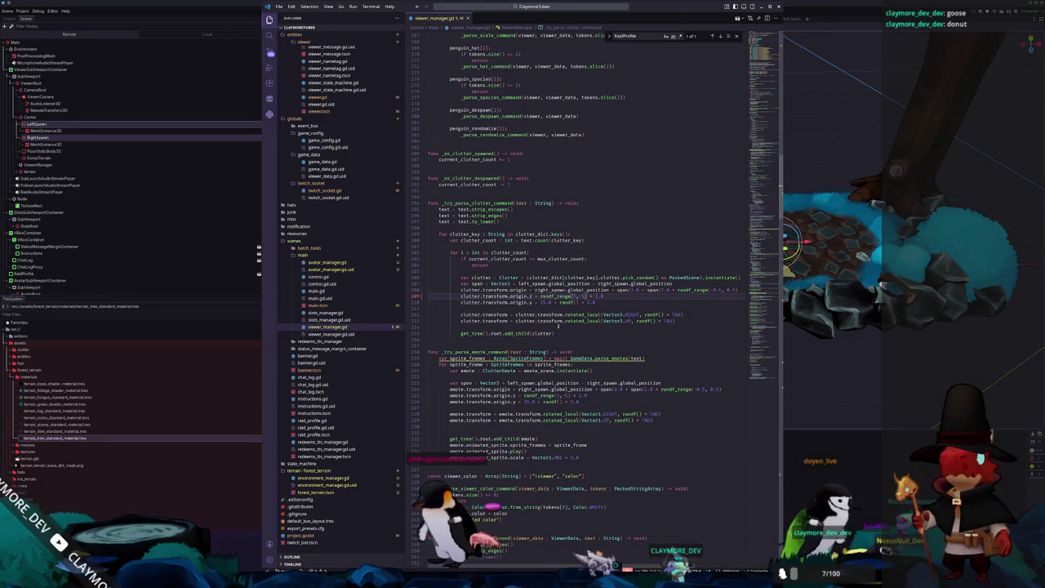
Read down to the code spawning viewers between left and right spawns, then return to Godot.
scroll(559, 325, "down", 2)
scroll(532, 327, "down", 2)
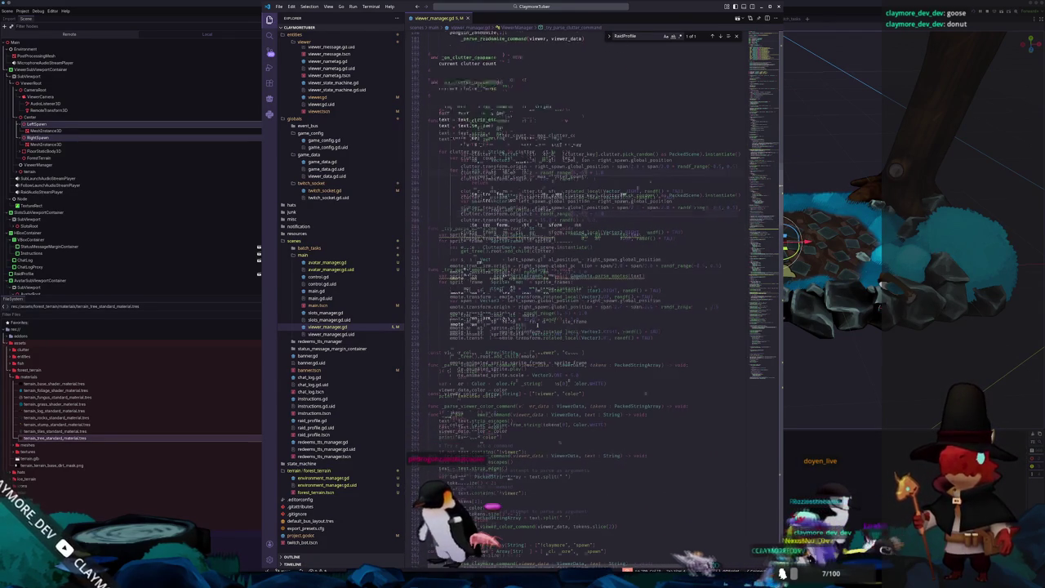
scroll(532, 327, "down", 2)
scroll(511, 314, "down", 3)
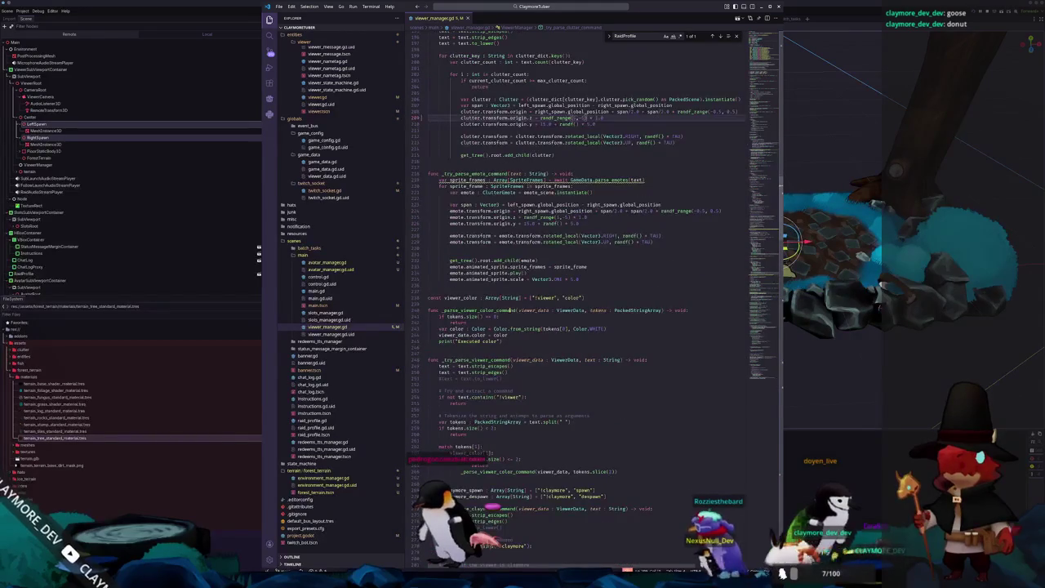
scroll(513, 311, "down", 3)
scroll(504, 314, "down", 2)
scroll(504, 313, "down", 2)
scroll(514, 310, "down", 2)
scroll(539, 304, "down", 2)
scroll(560, 299, "down", 2)
scroll(568, 300, "down", 3)
scroll(580, 303, "down", 3)
scroll(593, 306, "down", 3)
scroll(604, 310, "down", 2)
scroll(611, 310, "down", 4)
scroll(614, 310, "down", 4)
scroll(617, 311, "down", 4)
scroll(620, 311, "down", 4)
scroll(621, 311, "down", 3)
scroll(623, 313, "down", 4)
scroll(624, 314, "down", 4)
scroll(626, 316, "down", 4)
scroll(629, 317, "down", 2)
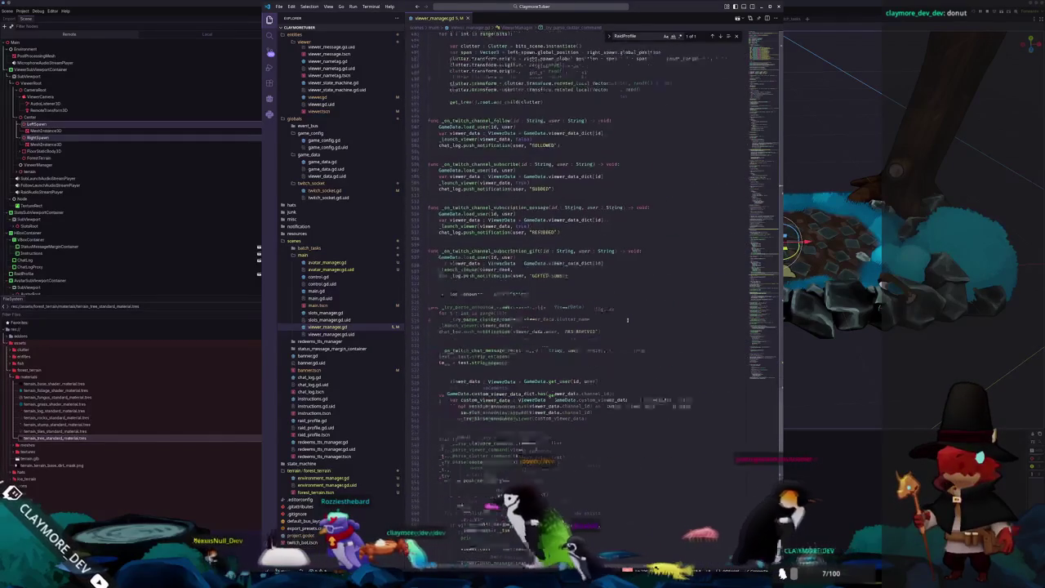
scroll(661, 318, "down", 2)
scroll(710, 318, "down", 2)
scroll(758, 318, "down", 2)
scroll(758, 318, "down", 2)
scroll(757, 324, "down", 2)
scroll(757, 328, "down", 2)
scroll(756, 332, "down", 2)
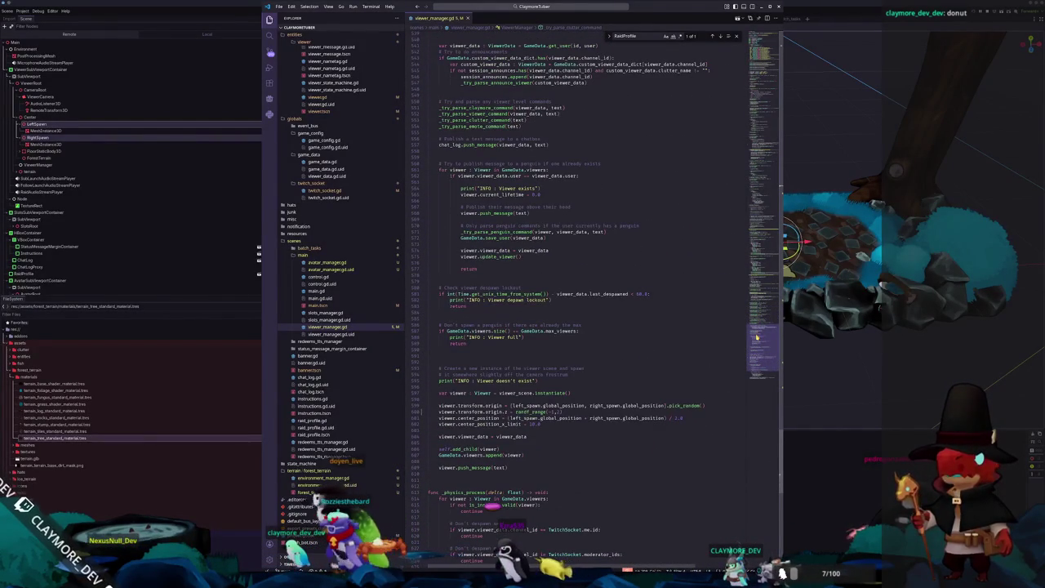
scroll(719, 331, "down", 3)
scroll(653, 324, "down", 2)
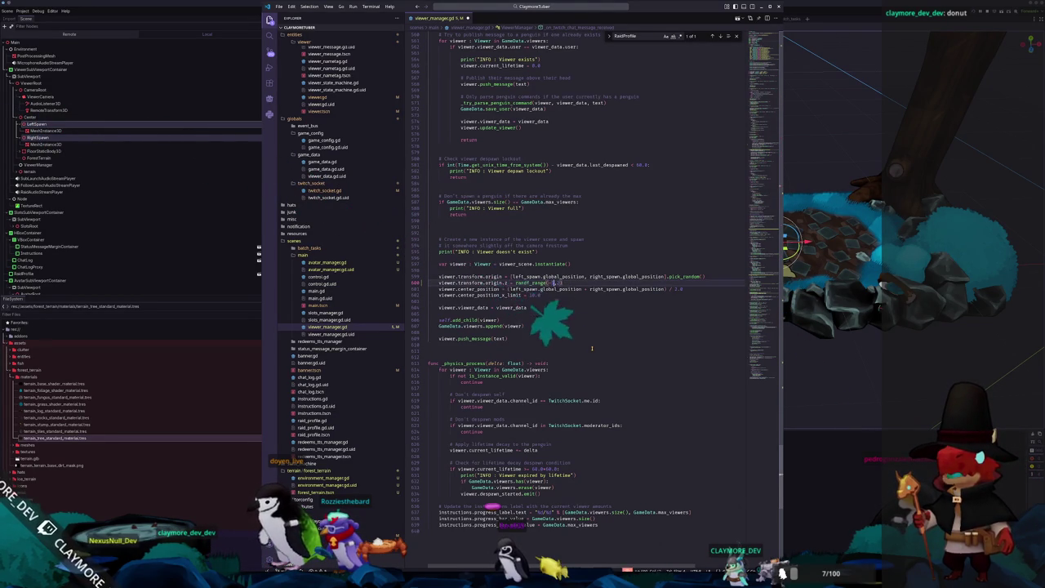
key("alt+Tab")
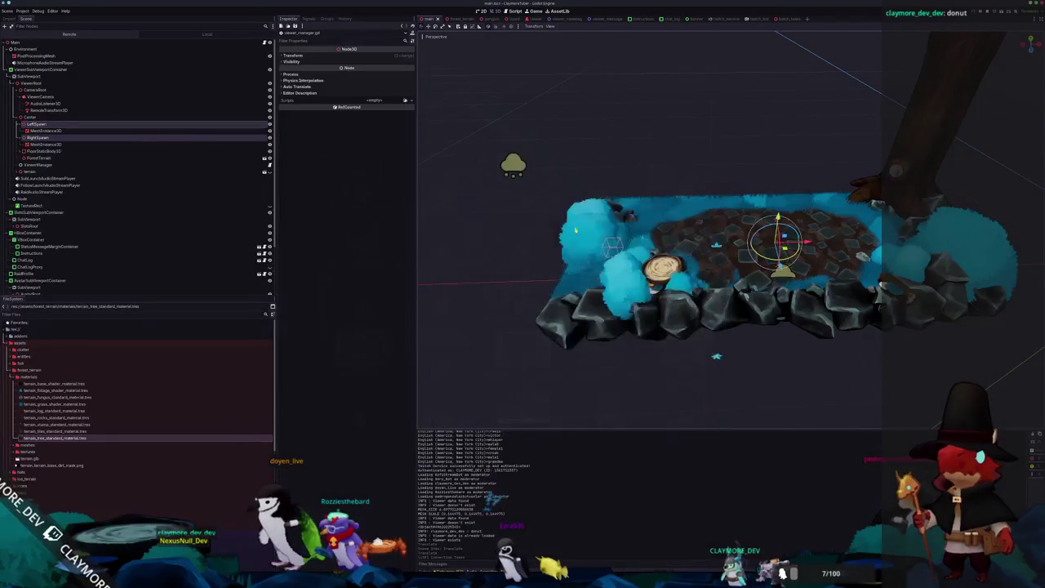
Nudge the spawn points slightly further along Z and recheck the viewer manager spawn code.
mouse_move(772, 299)
left_mouse_down()
mouse_move(778, 304)
mouse_move(784, 255)
left_mouse_up()
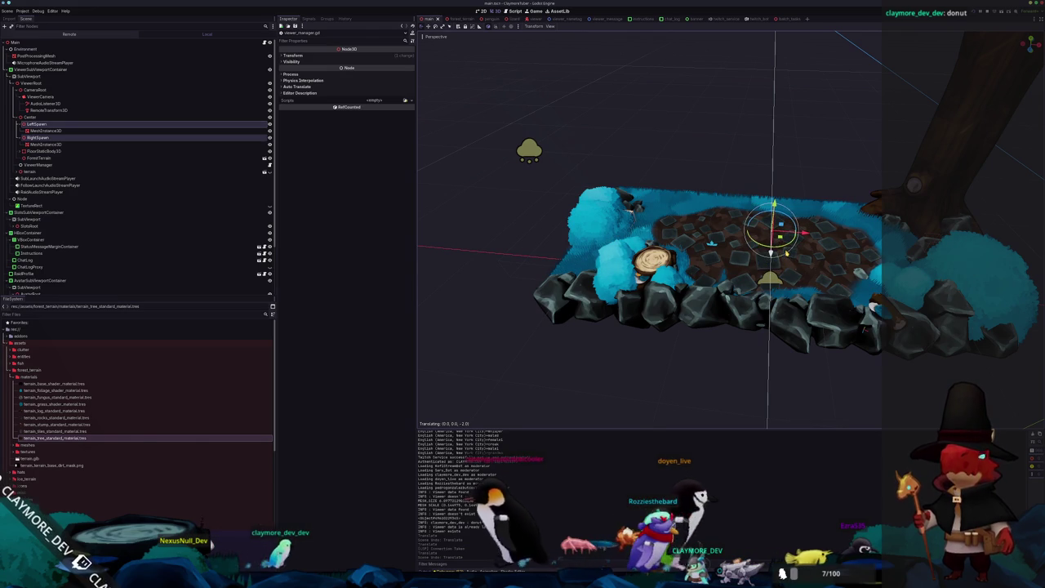
key("alt+Tab")
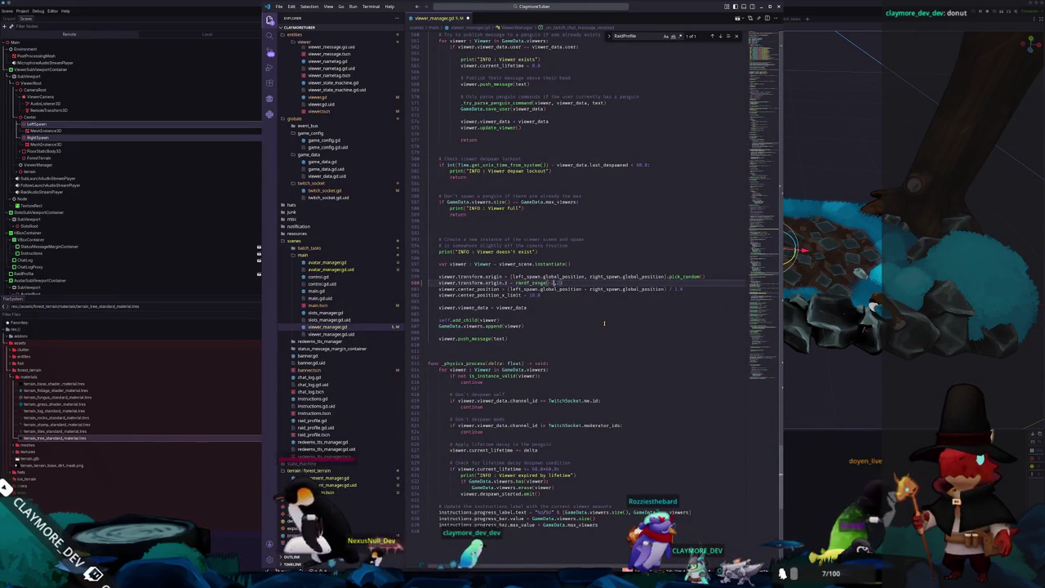
left_click(818, 395)
Run the stream scene to test the repositioned spawns, then return to the viewer manager code.
scroll(818, 395, "down", 3)
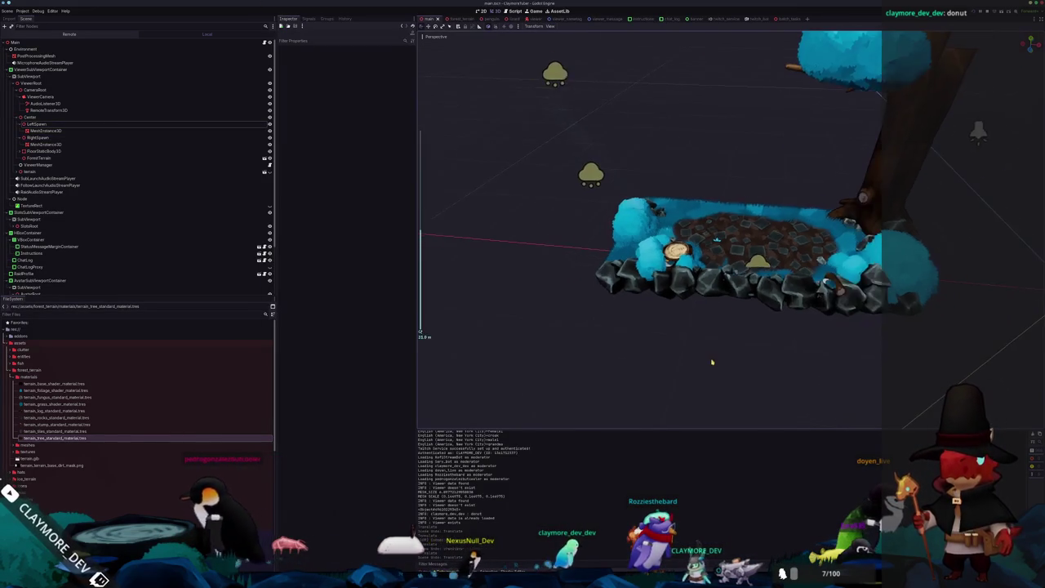
middle_click_drag(711, 362, 705, 343)
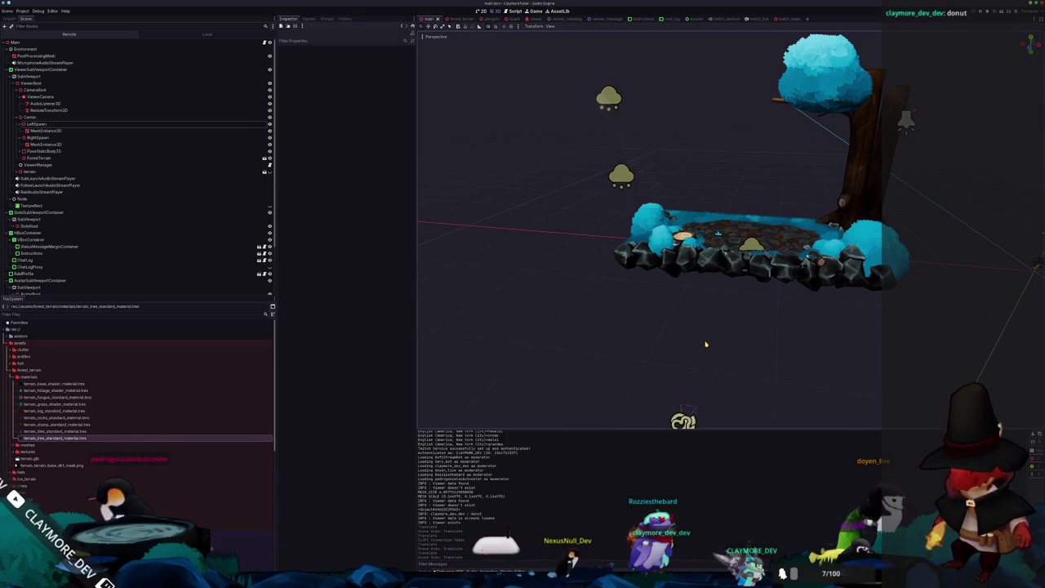
key("ctrl+shift+k")
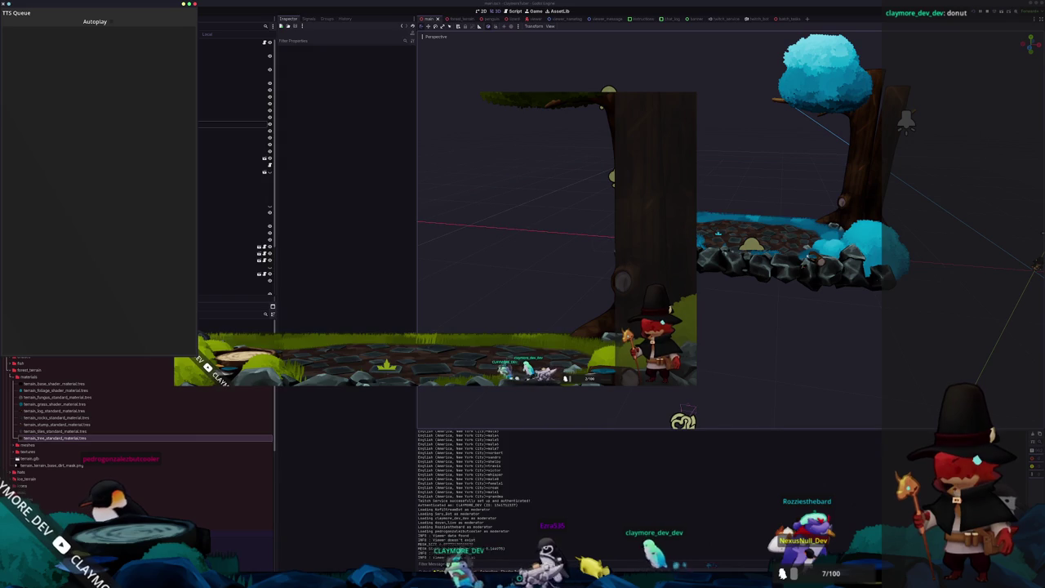
key("alt+Tab")
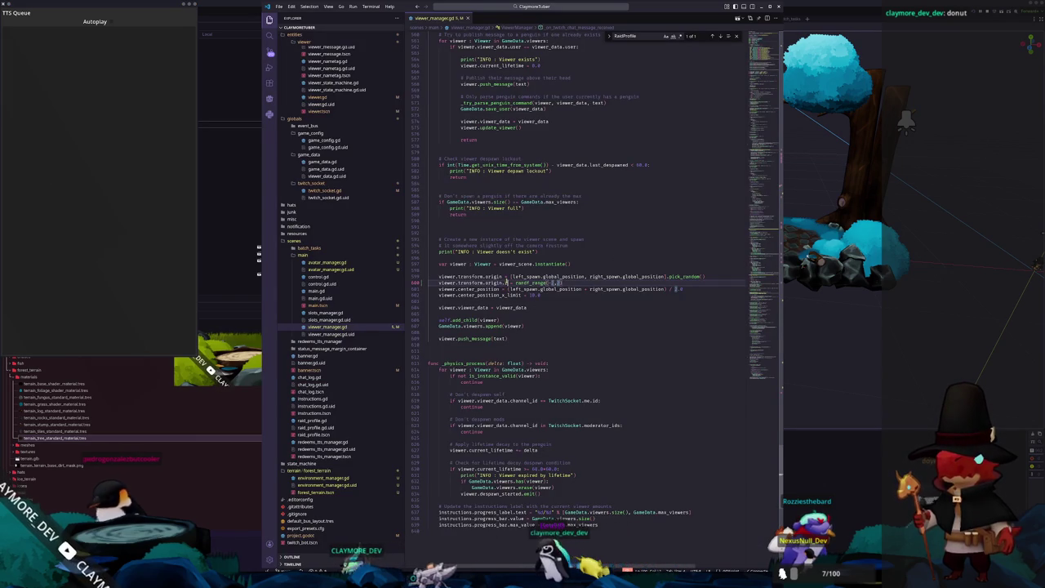